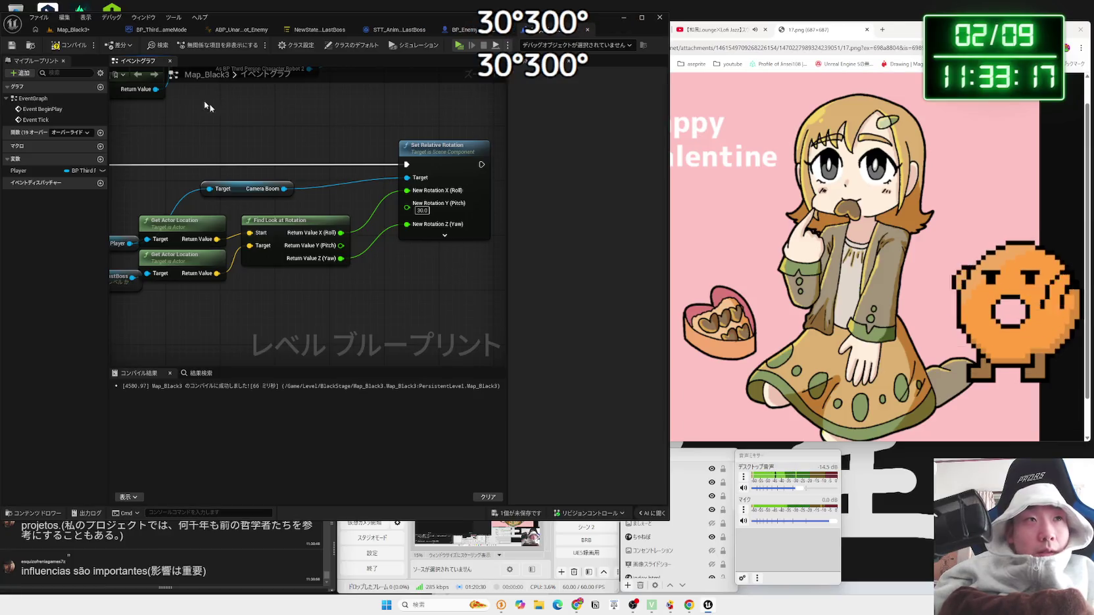
Step: Run a quick play test of Map_Black3 before changing the camera
click(83, 33)
click(201, 44)
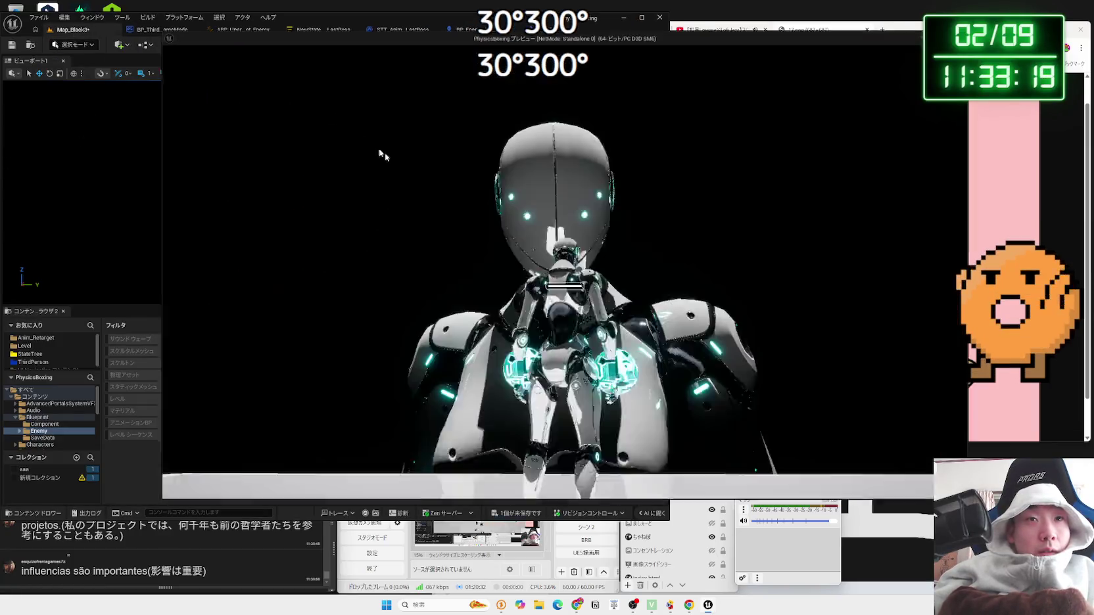
key(Escape)
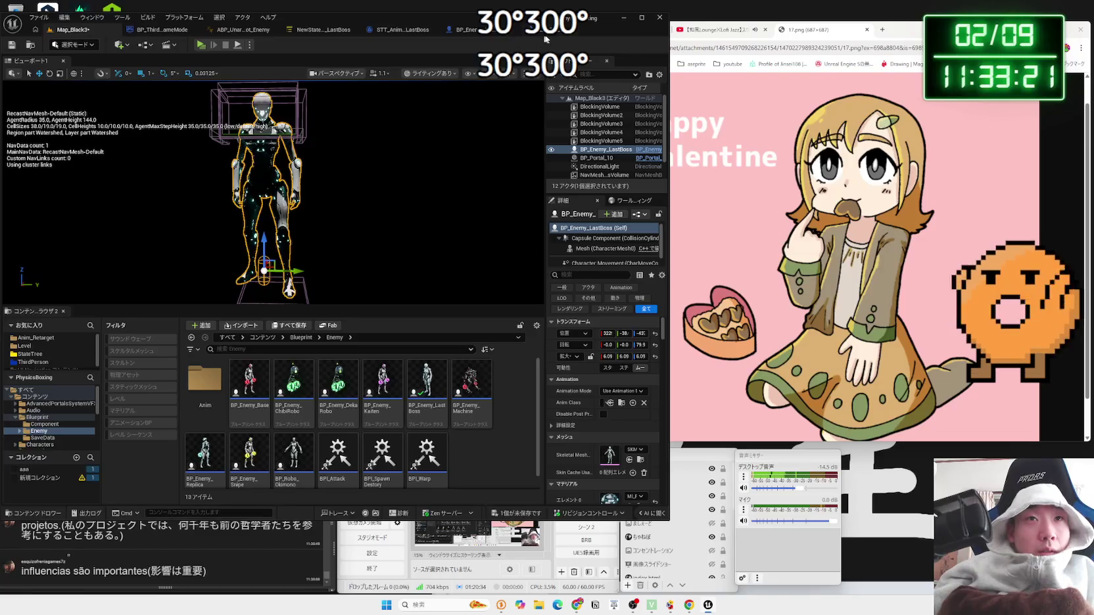
Step: Lower the camera boom pitch to 20 in the level blueprint, then play-test Map_Black3 again
click(543, 32)
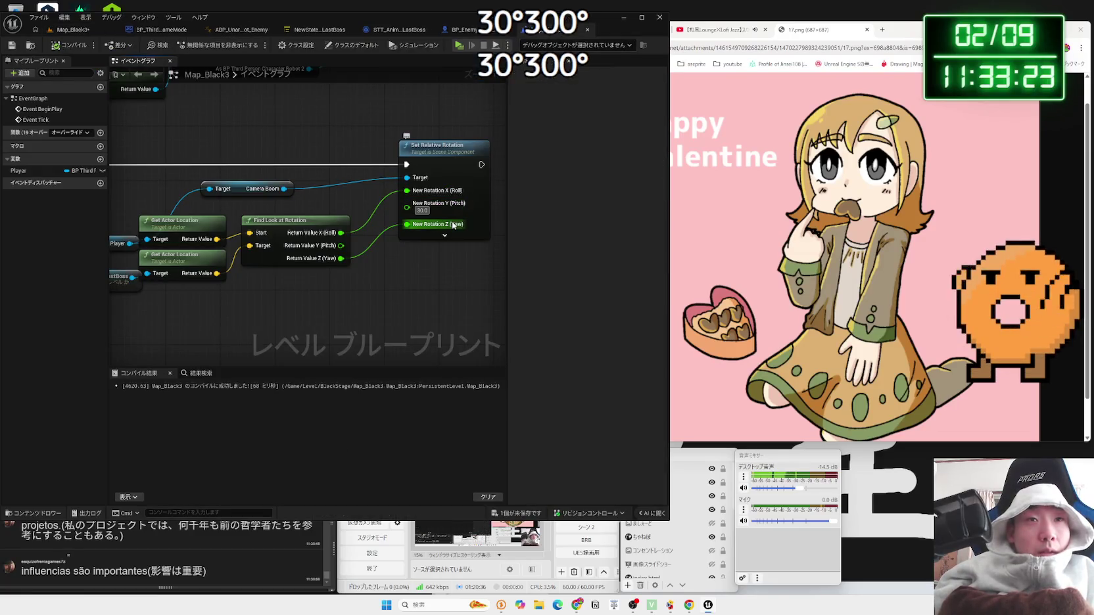
text(20)
key(Return)
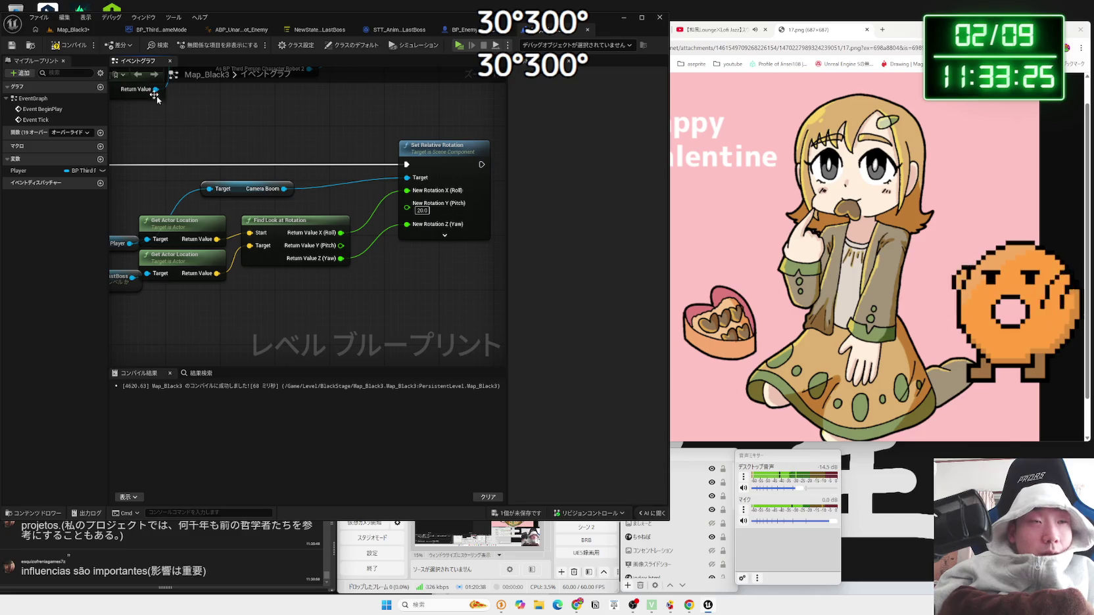
click(77, 33)
key(alt+p)
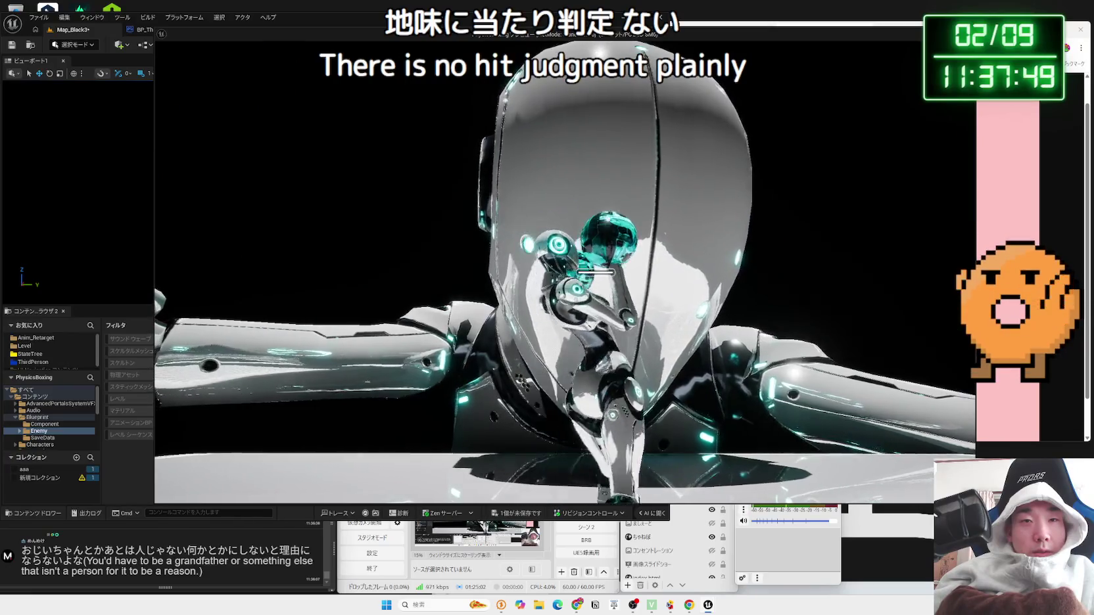
Step: Stop the play test and save all unsaved assets
key(Escape)
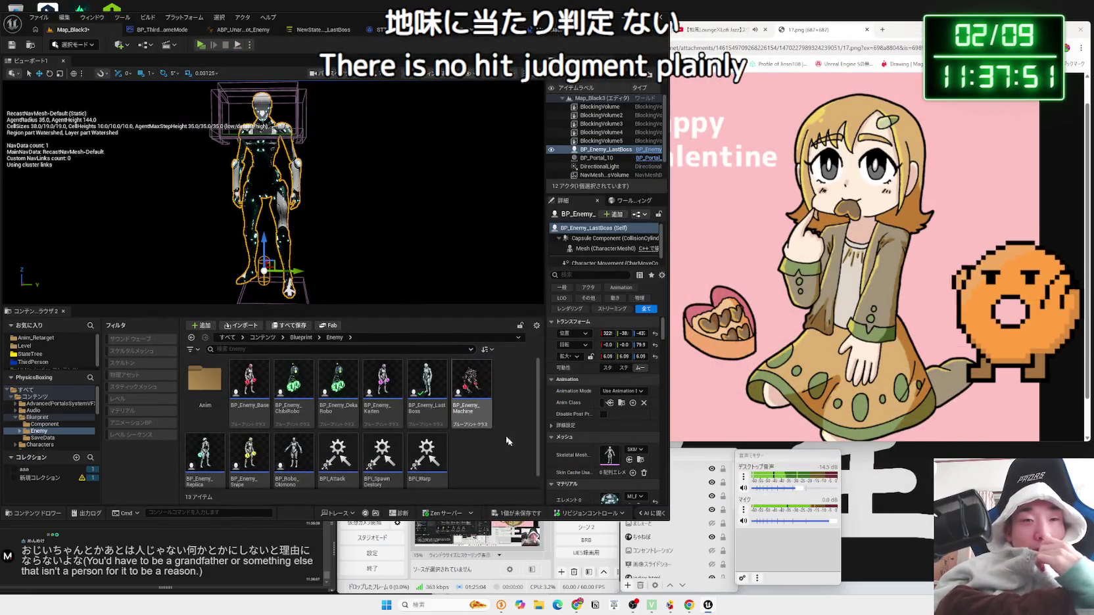
click(520, 513)
key(Return)
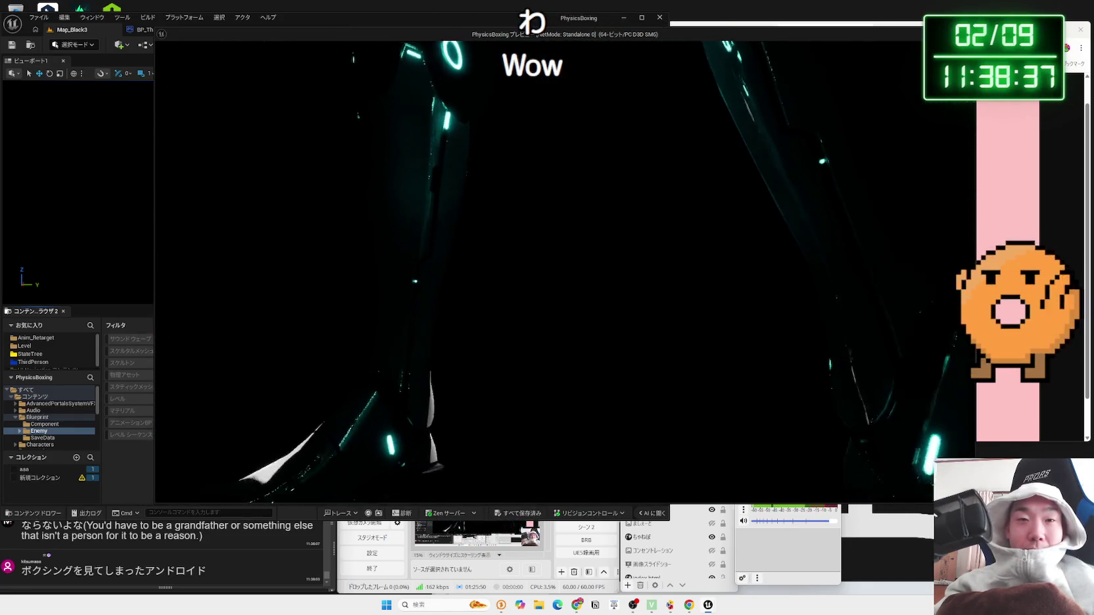
Step: Run one more robot play test, then bring up the BP_Enemy_LastBoss blueprint
key(Escape)
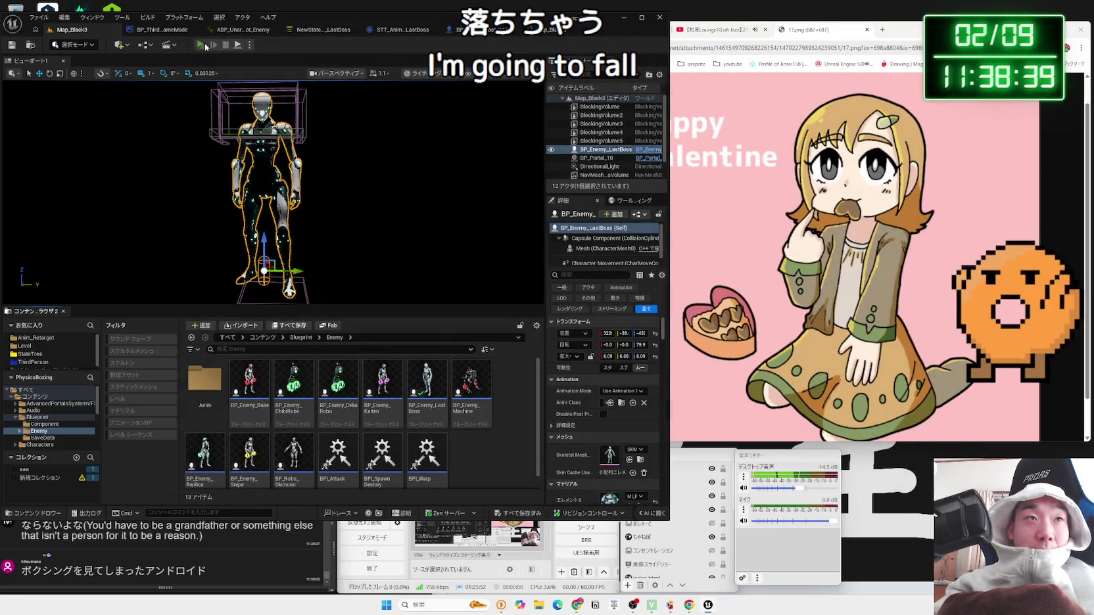
click(206, 47)
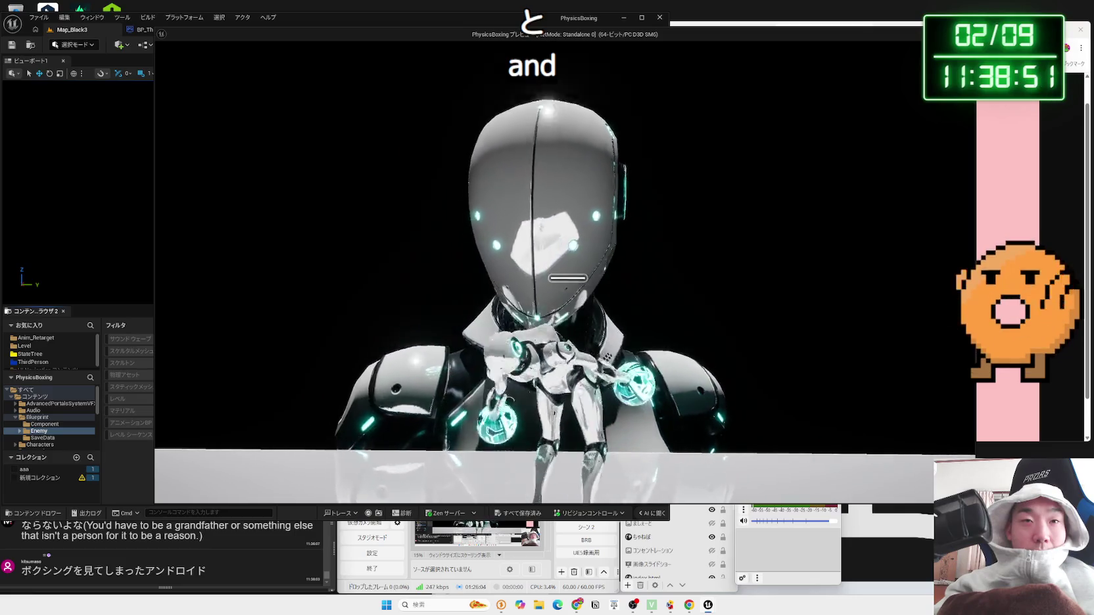
key(Escape)
click(453, 30)
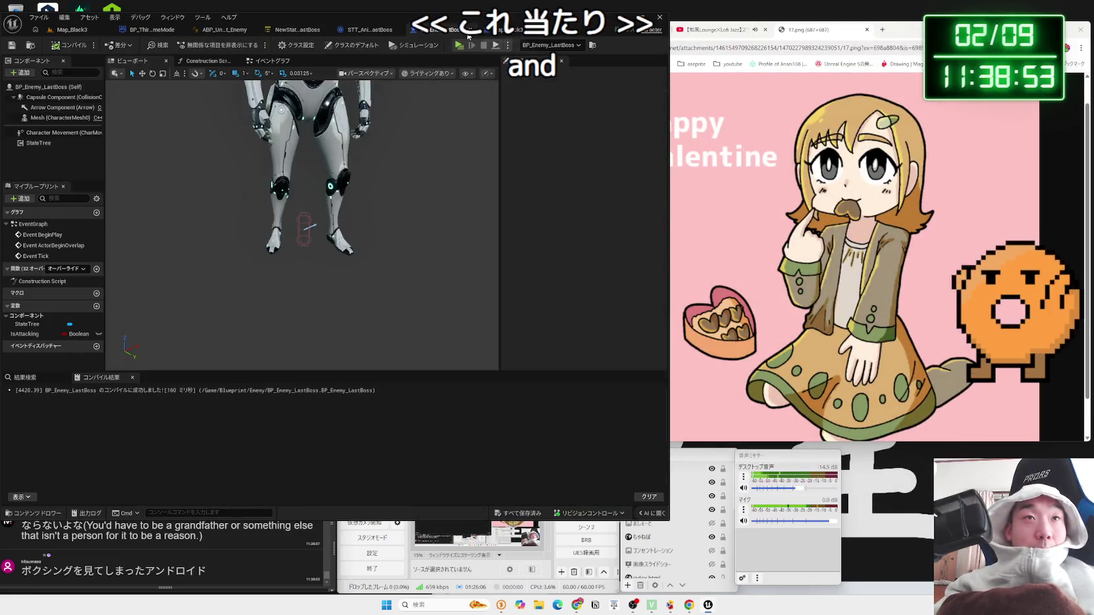
Step: Browse the STT_AnimChange_LastBoss, NewStateTree_LastBoss, animation blueprint and GameMode tabs, then show BP_Enemy_LastBoss's Event Graph
click(355, 30)
click(407, 31)
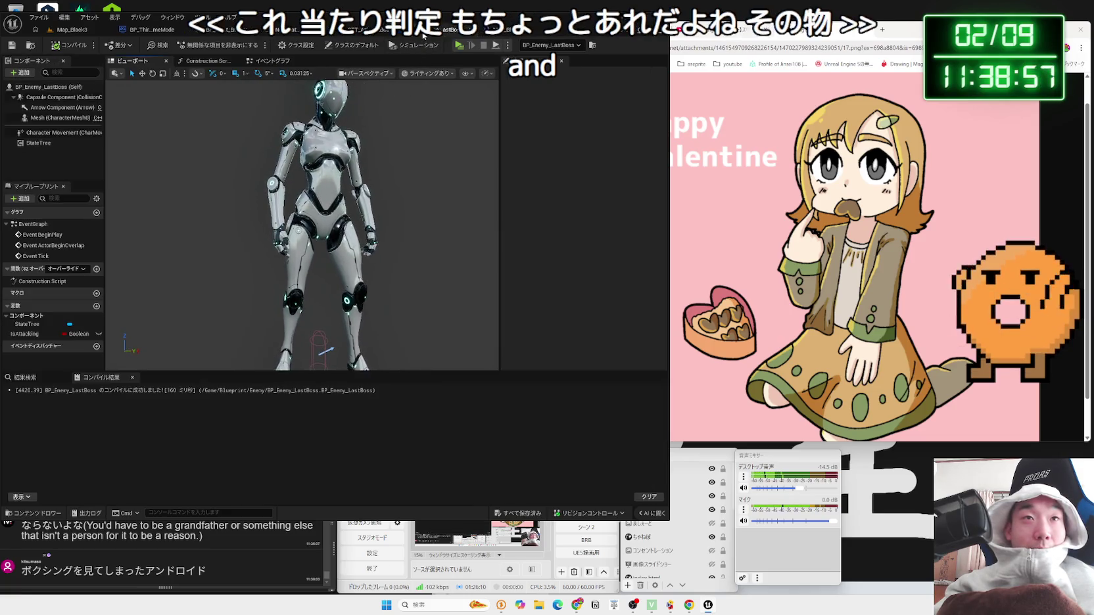
click(500, 29)
click(460, 31)
click(359, 33)
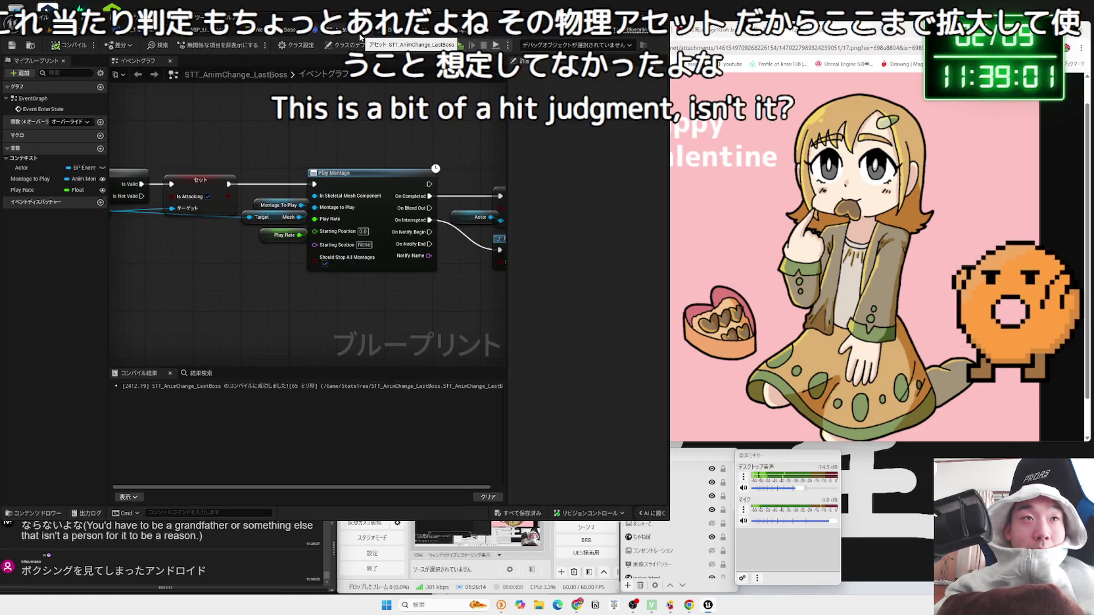
click(258, 30)
click(228, 33)
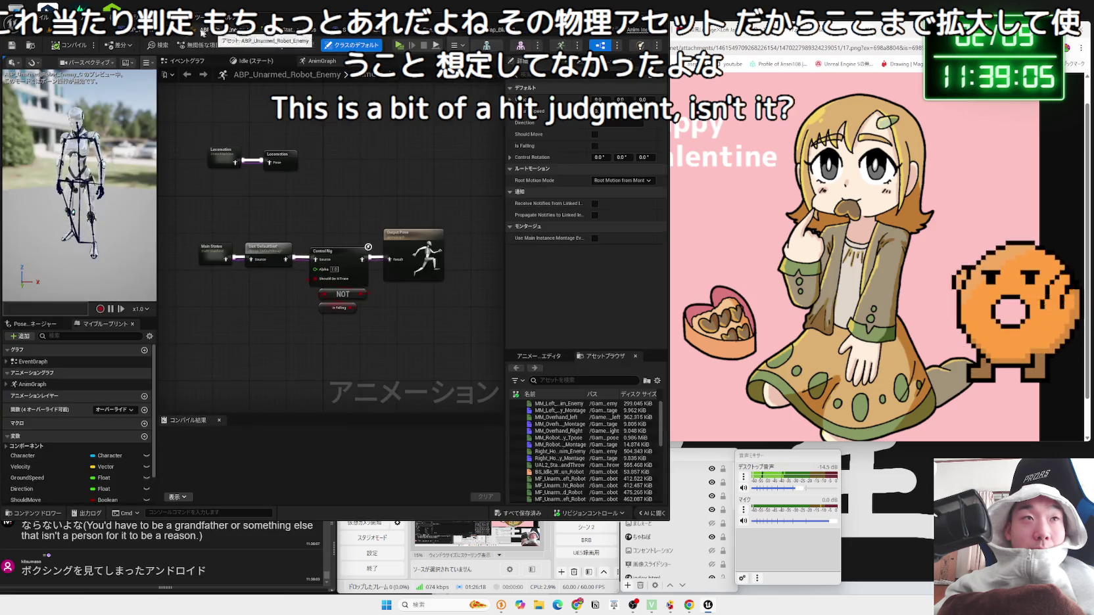
click(150, 32)
click(410, 39)
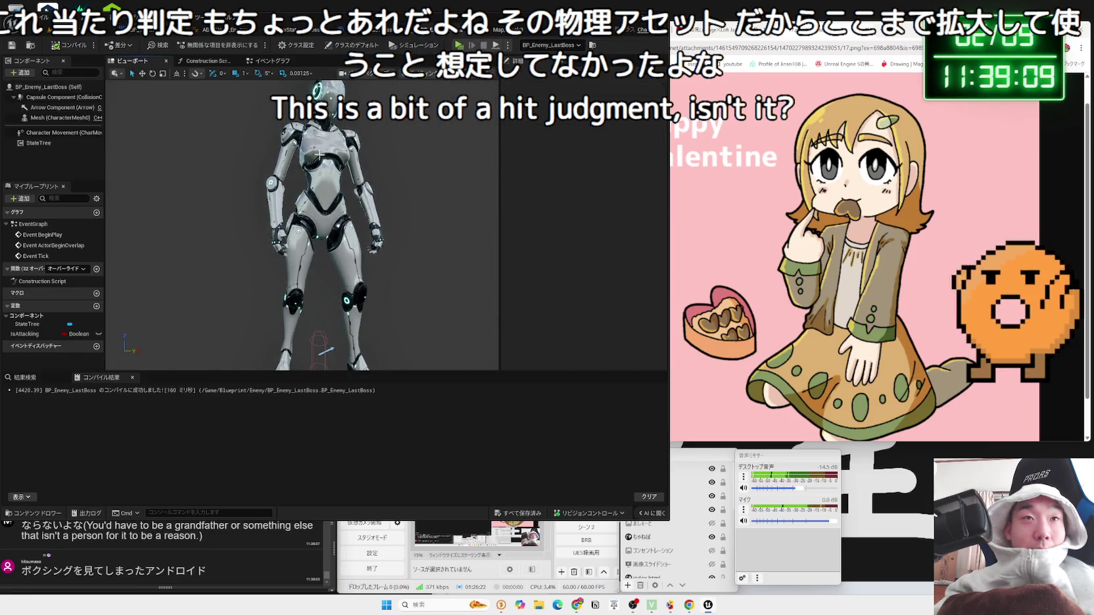
click(266, 61)
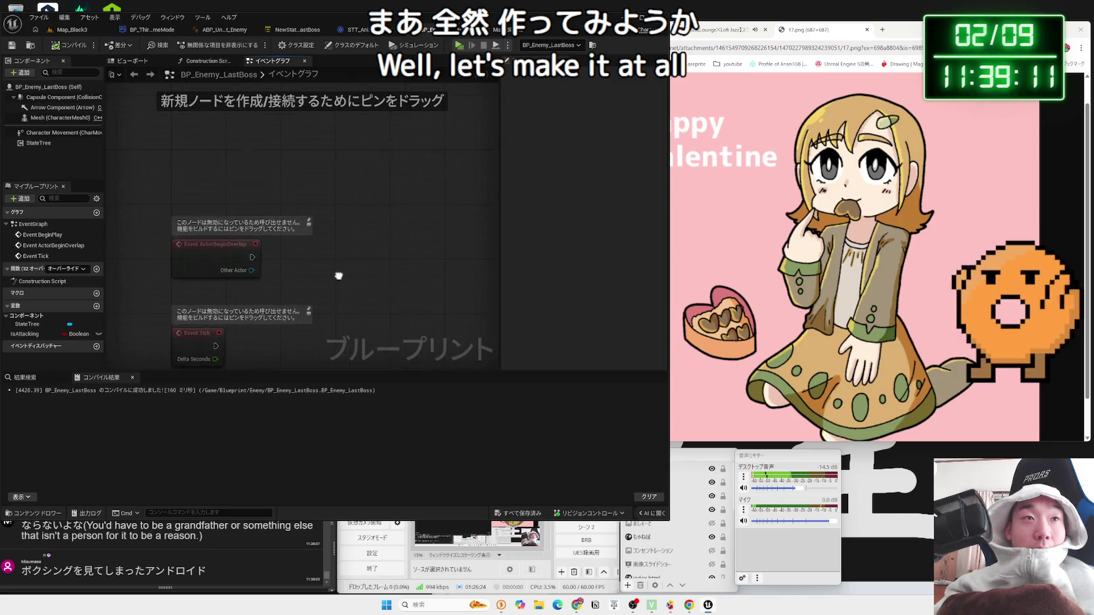
Step: Leave the boss event graph for Map_Black3 and launch a Play-in-Editor test
drag(289, 259, 322, 227)
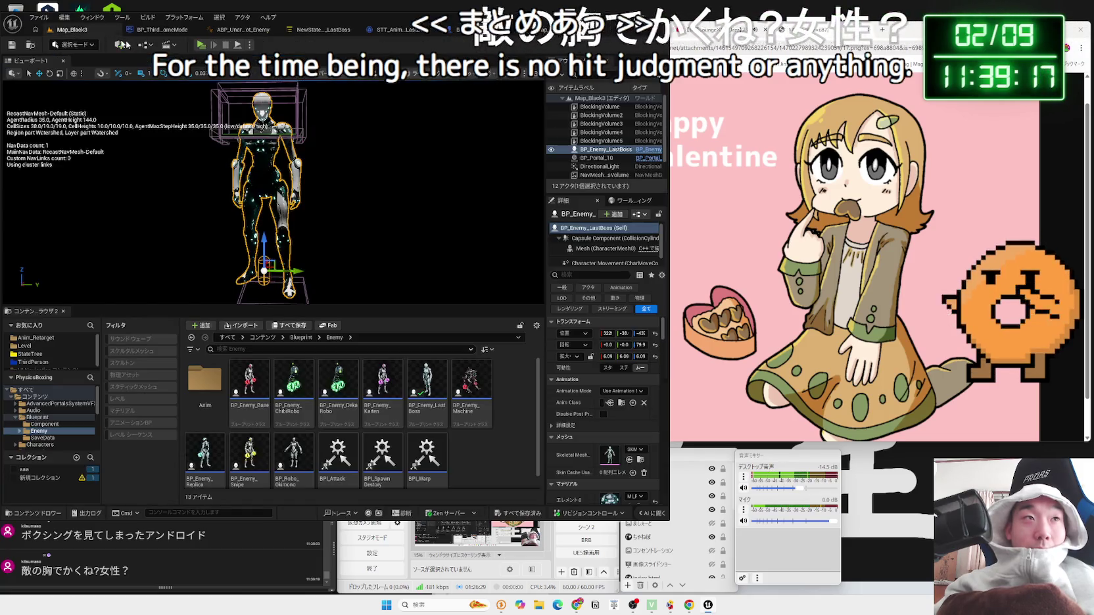
click(69, 29)
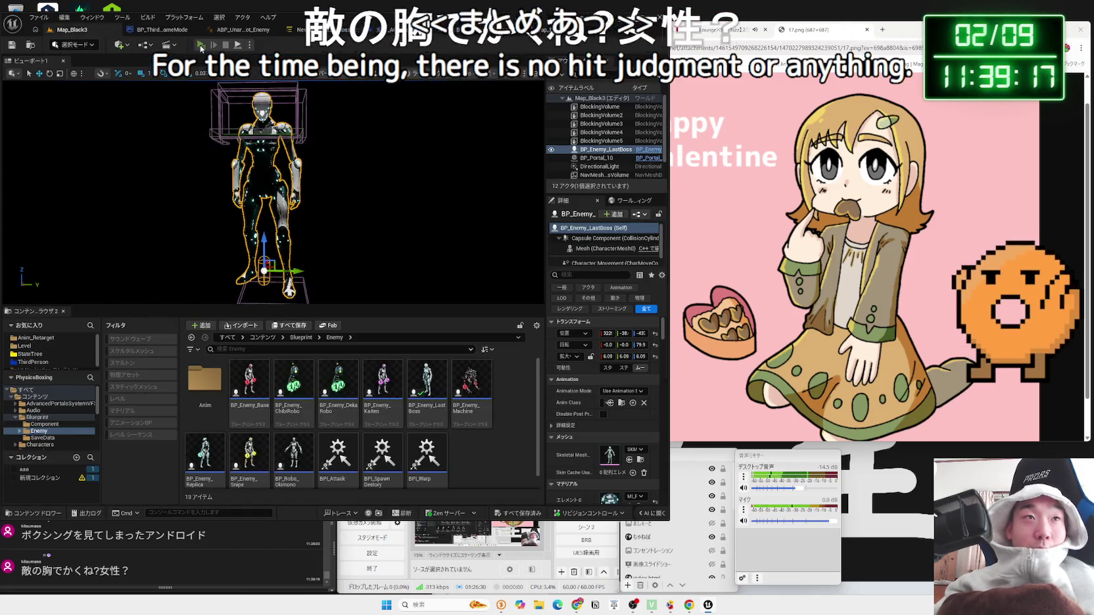
click(201, 46)
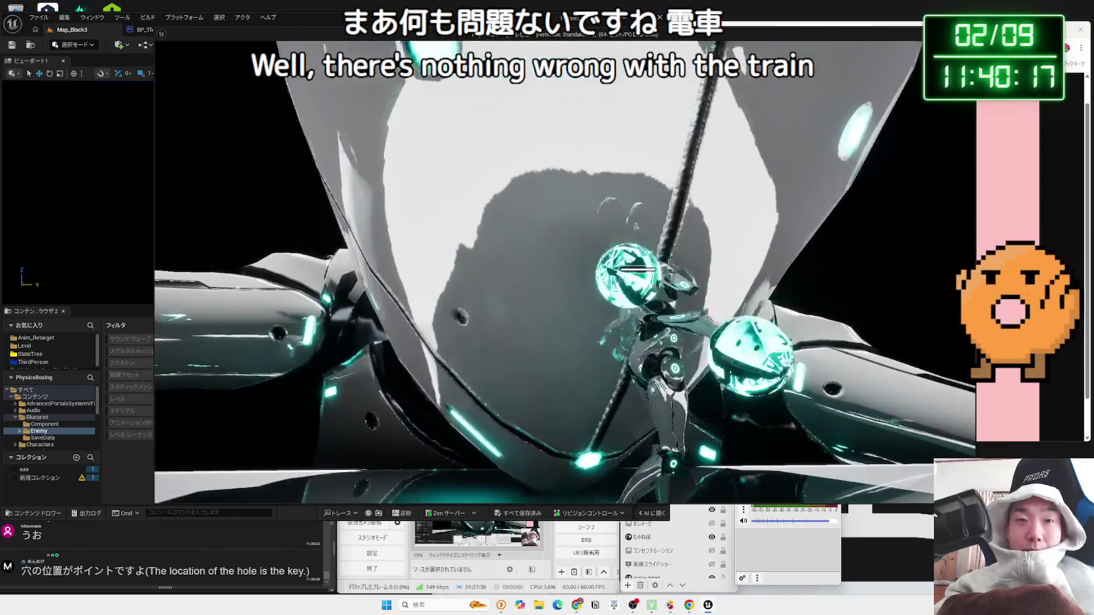
Step: Stop the boss robot play test with Esc to get back to the Map_Black3 editor
key(Escape)
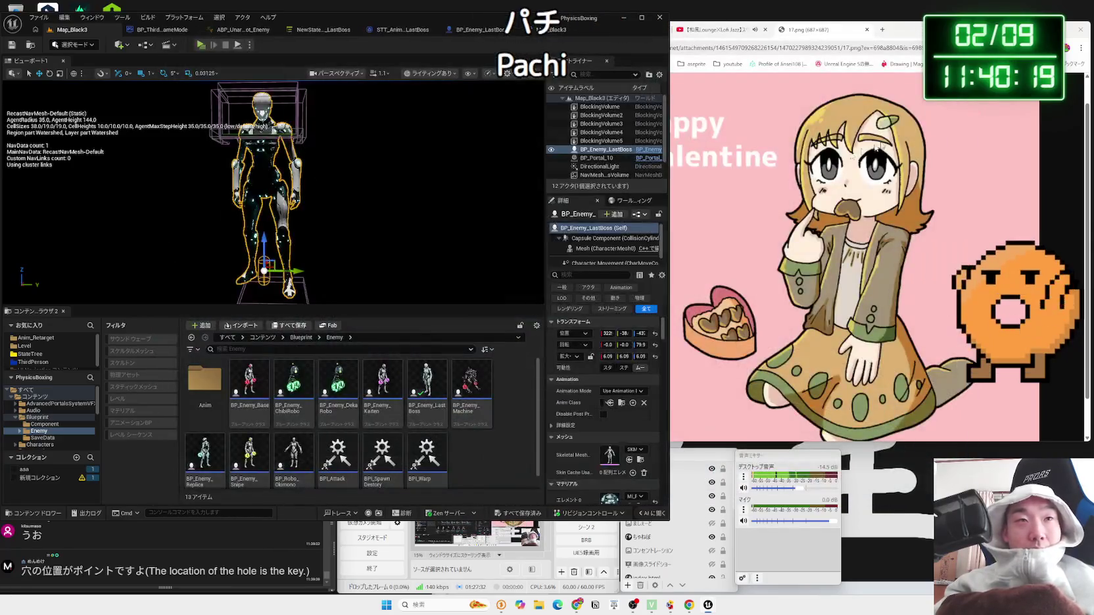
Step: Open the BP_Enemy_Replica blueprint and view its robot in the Viewport
drag(422, 261, 401, 243)
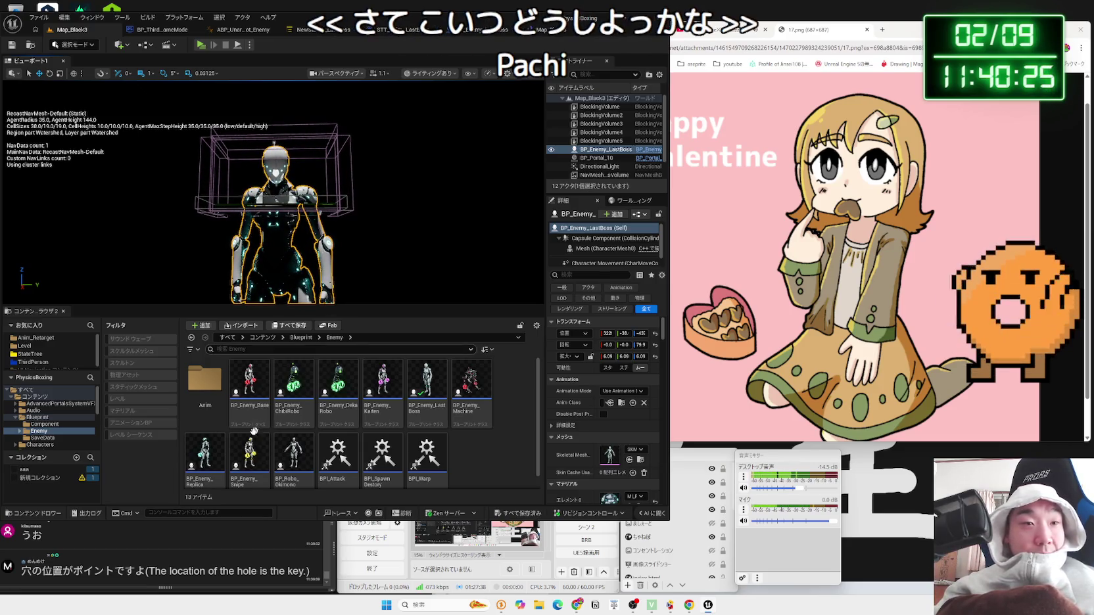
click(217, 445)
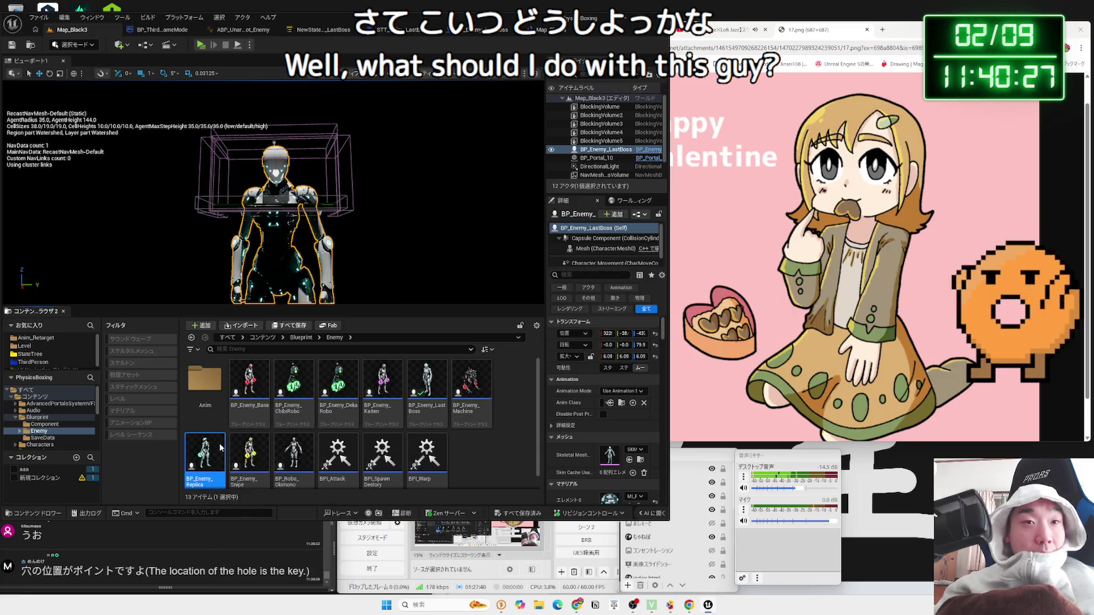
double_click(221, 447)
click(136, 62)
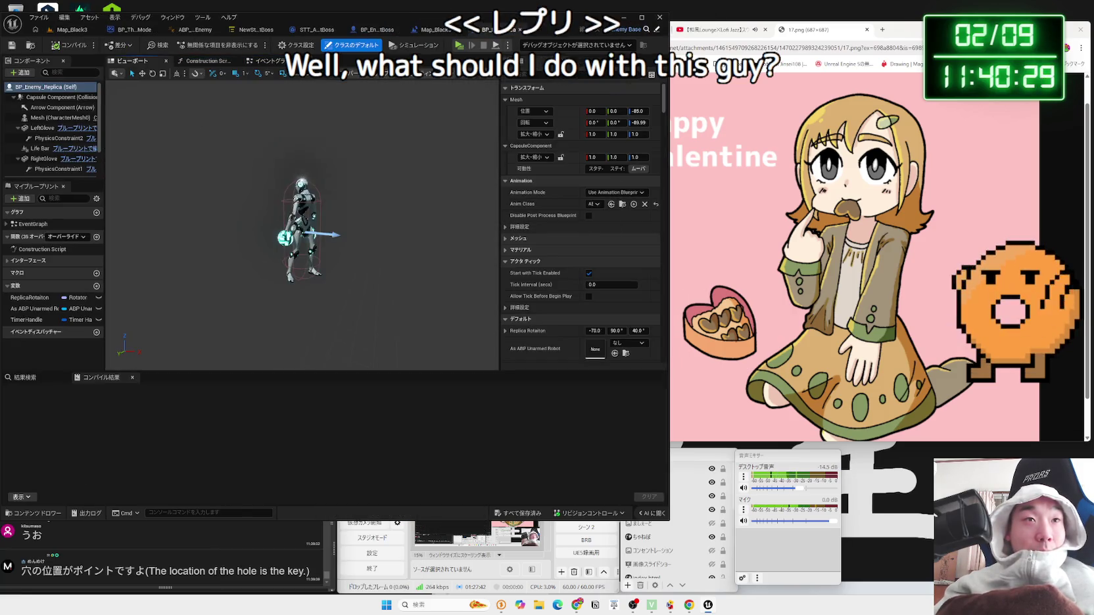
drag(303, 230, 407, 231)
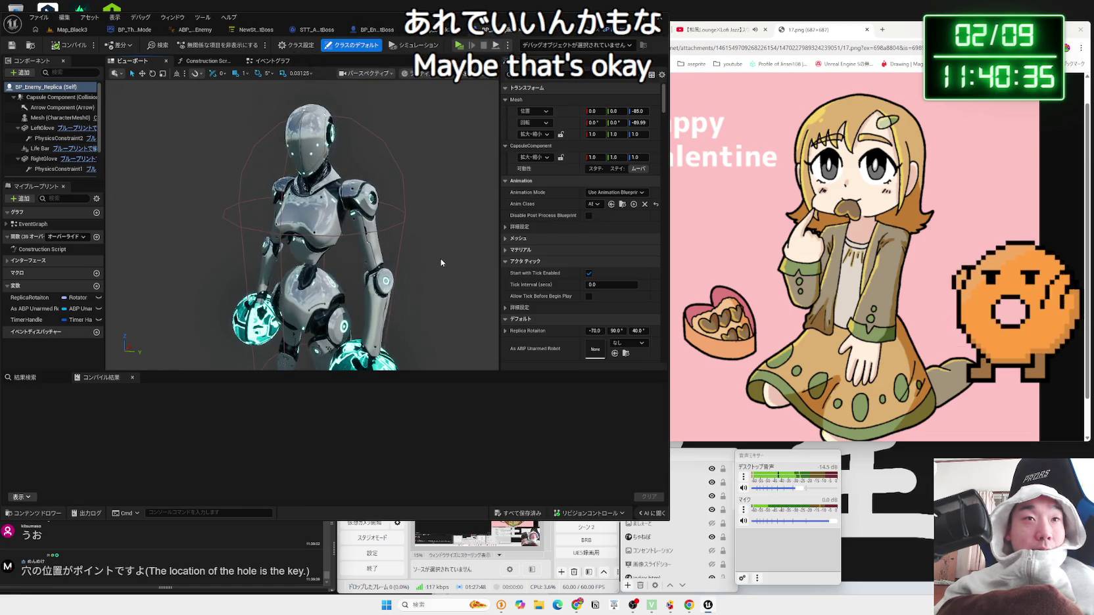
Step: Inspect PhysicsConstraint1's constraint settings, then return to Map_Black3
scroll(373, 269, up, 5)
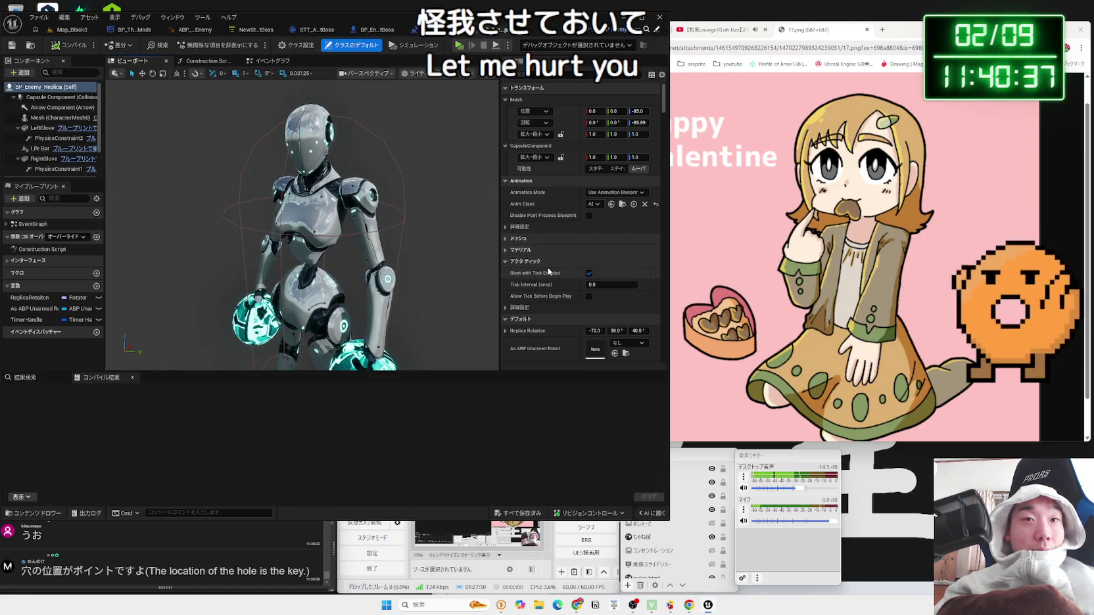
scroll(550, 270, down, 4)
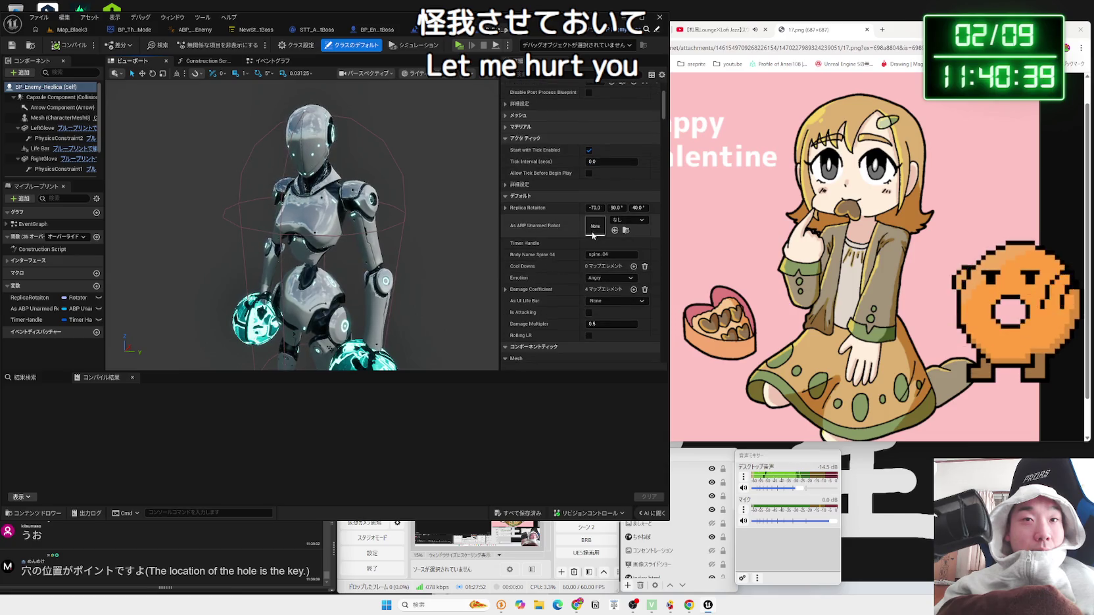
click(52, 169)
scroll(41, 177, down, 2)
click(66, 32)
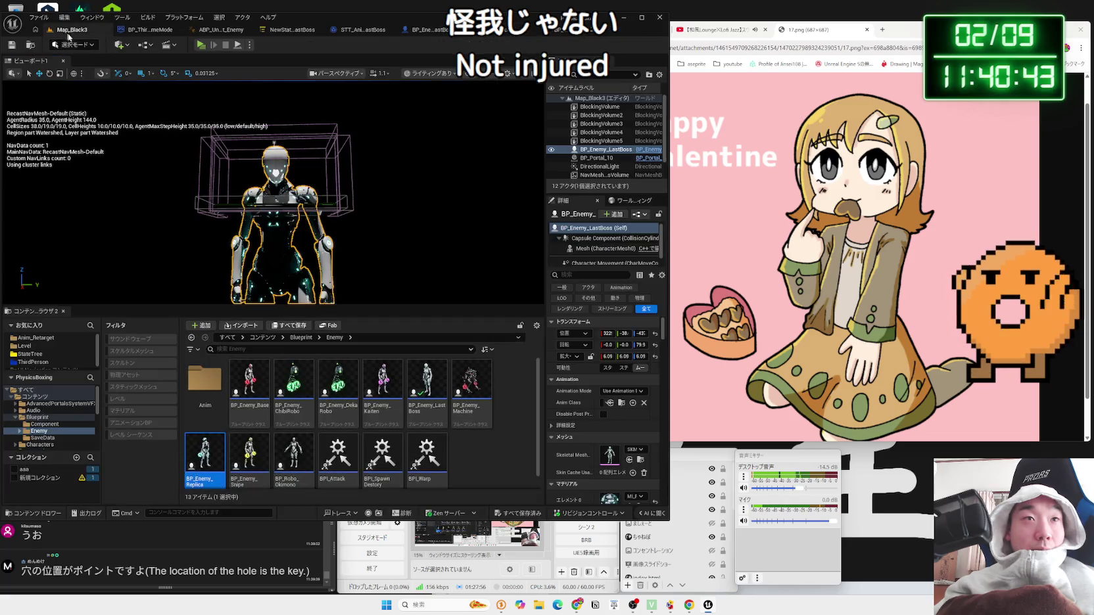
click(200, 45)
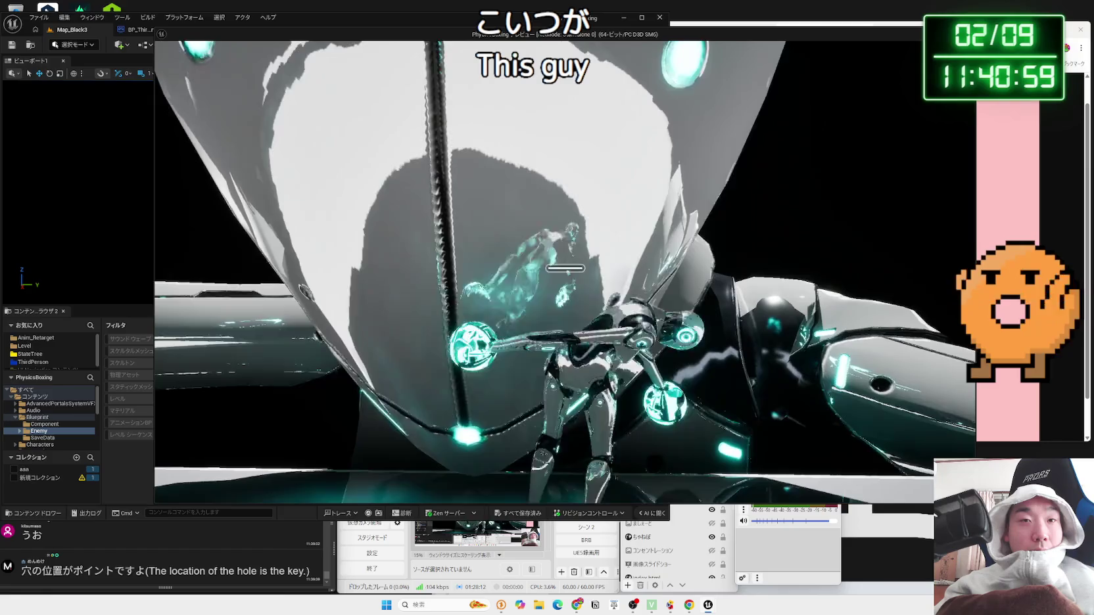
key(Escape)
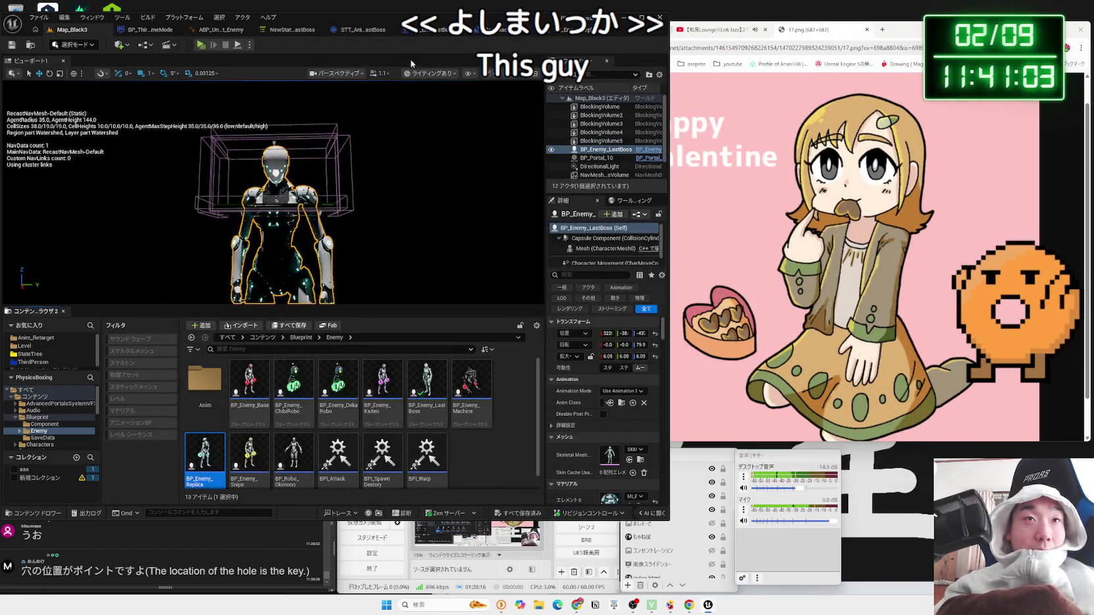
Step: Review the robot mesh's PhysicsBody collision settings in Details, then go back to Map_Black3
click(366, 34)
click(423, 30)
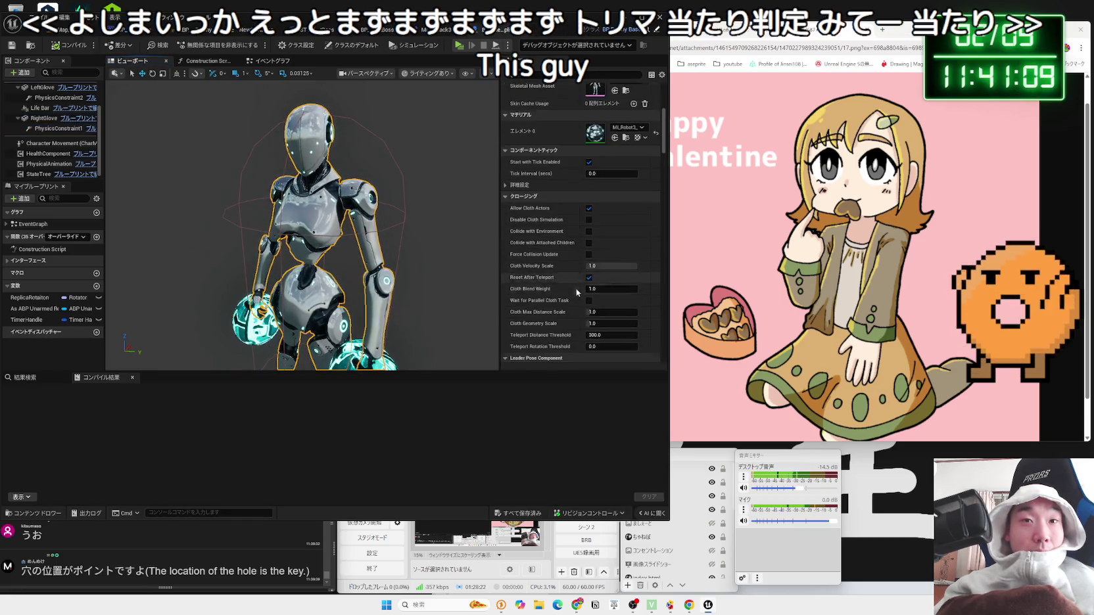
scroll(578, 293, down, 5)
scroll(577, 292, down, 5)
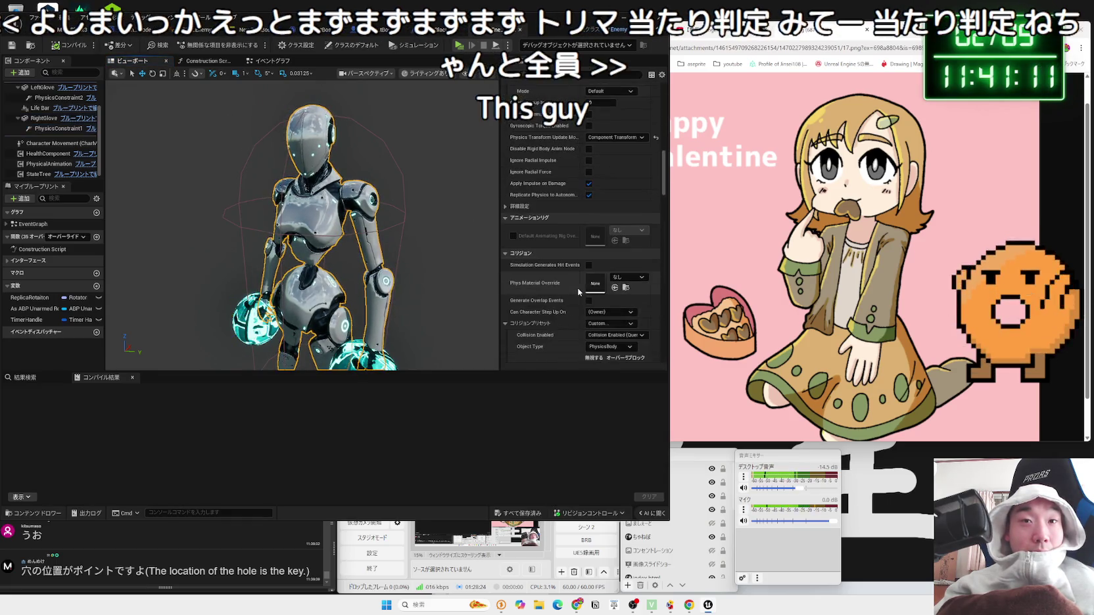
scroll(629, 286, down, 4)
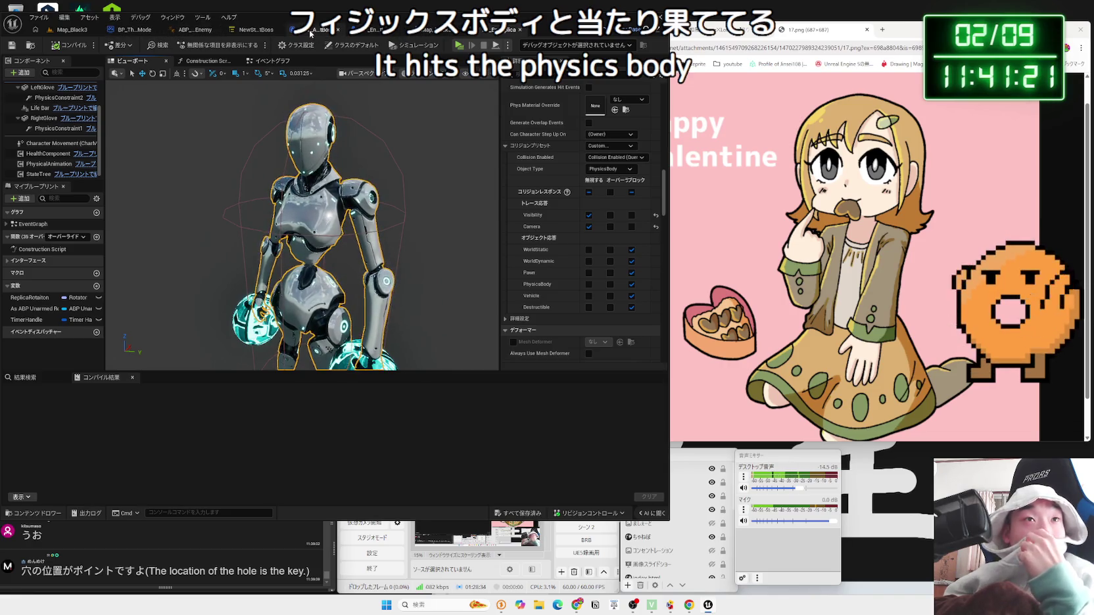
click(69, 30)
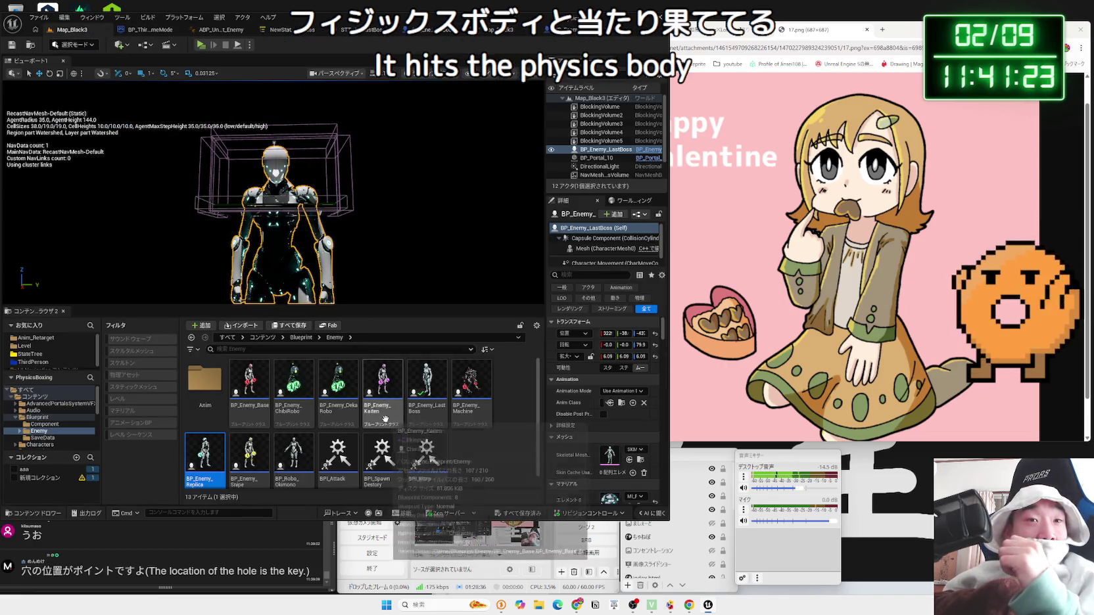
Step: Open BP_ThirdPersonCharacter_Robot2 and inspect its mesh's collision settings
click(43, 479)
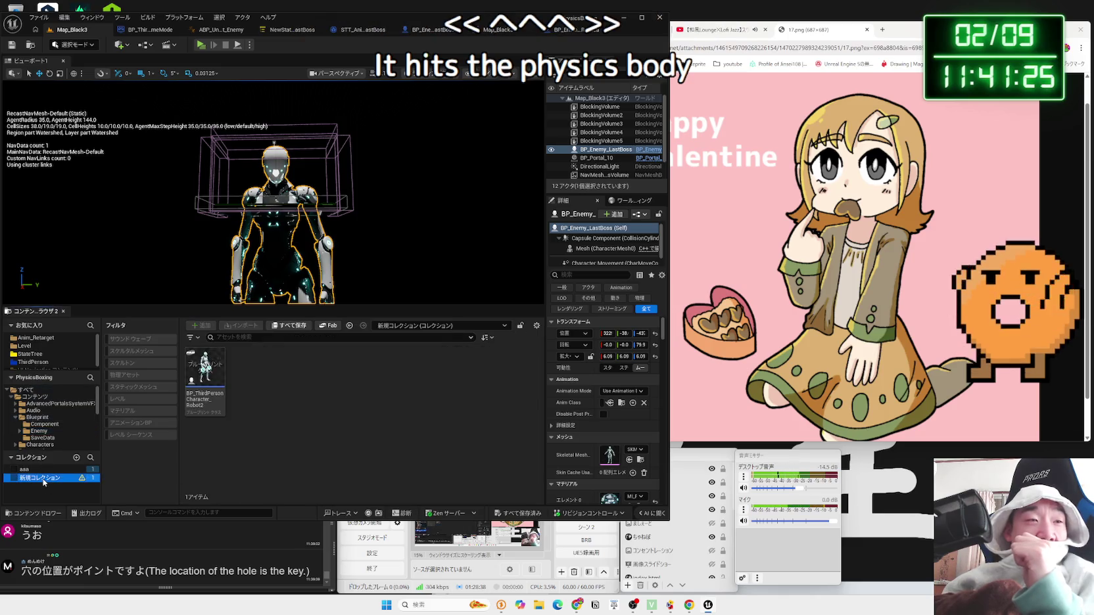
double_click(198, 394)
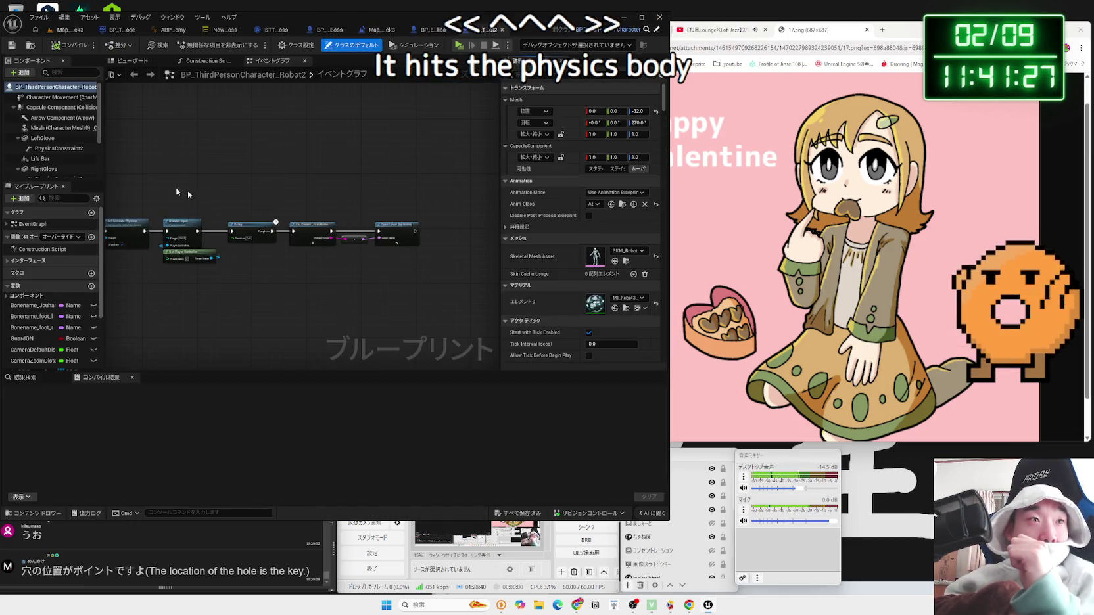
click(40, 159)
click(60, 127)
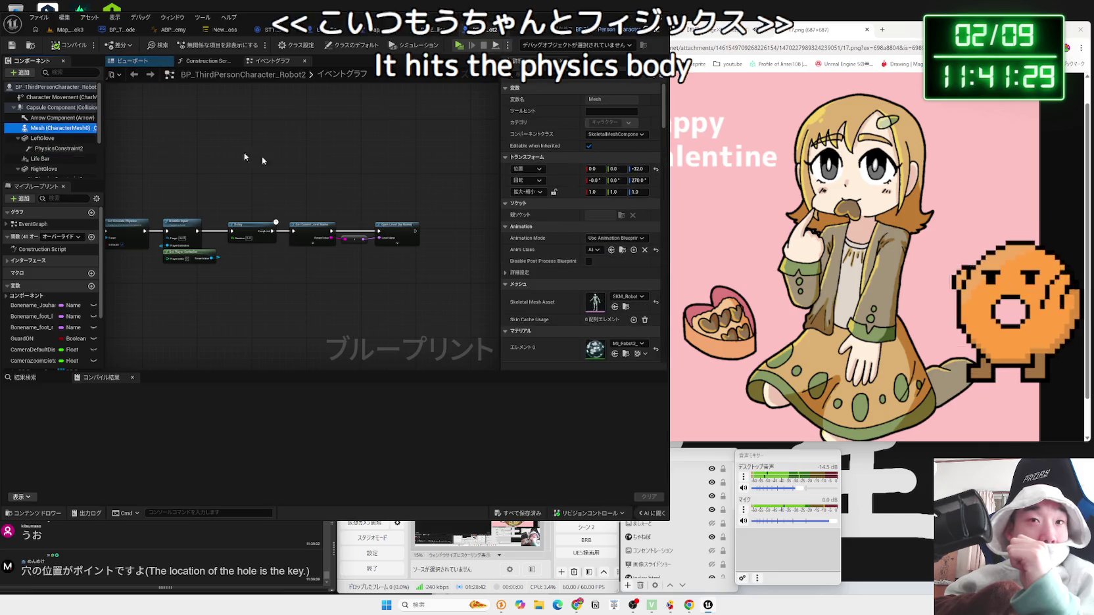
scroll(534, 268, down, 15)
scroll(533, 268, down, 10)
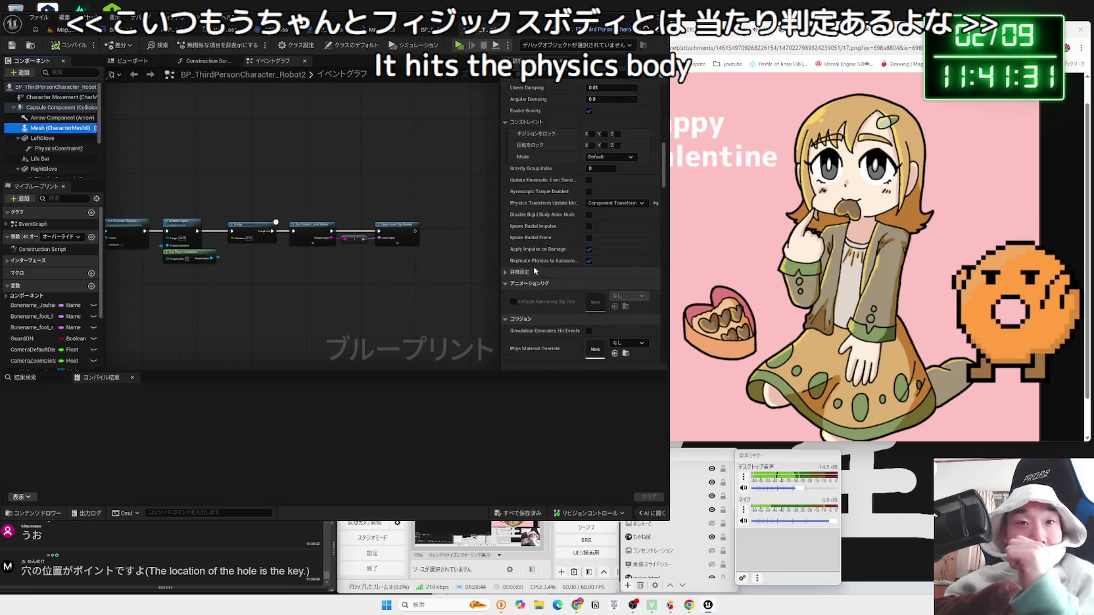
Step: Compare the other robot blueprint's collision with BP_Enemy_LastBoss's Mesh collision, closing an unneeded tab
click(426, 31)
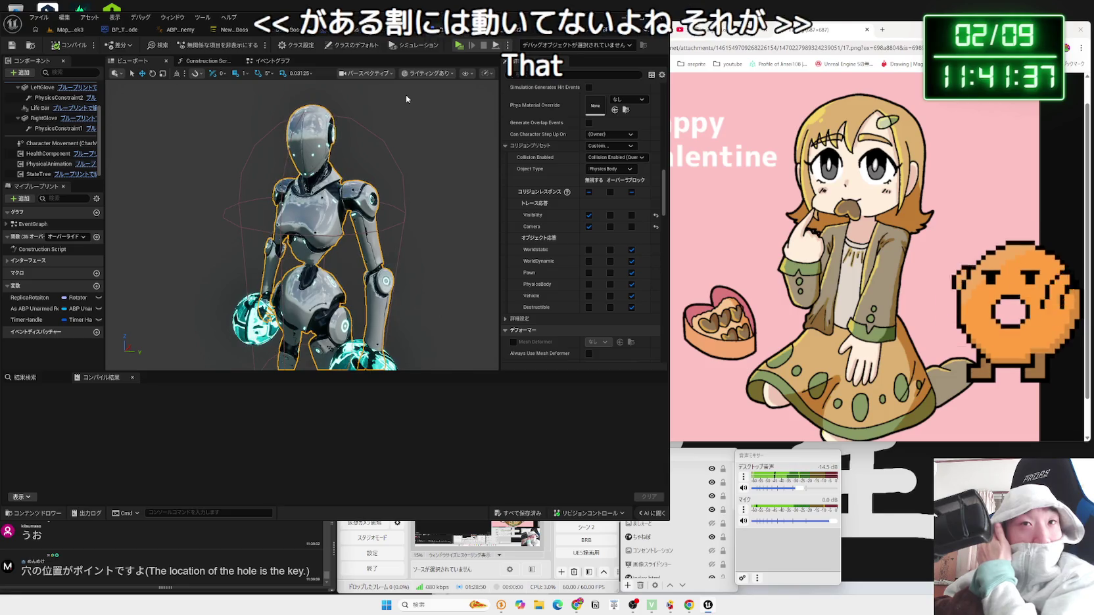
scroll(572, 212, up, 2)
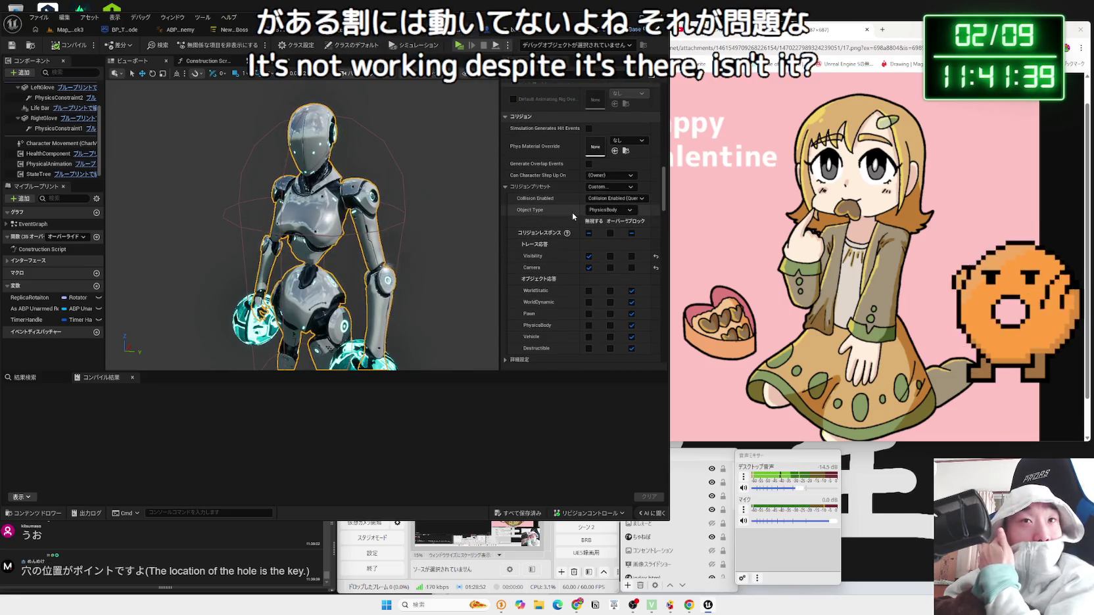
scroll(572, 212, up, 2)
scroll(575, 217, up, 1)
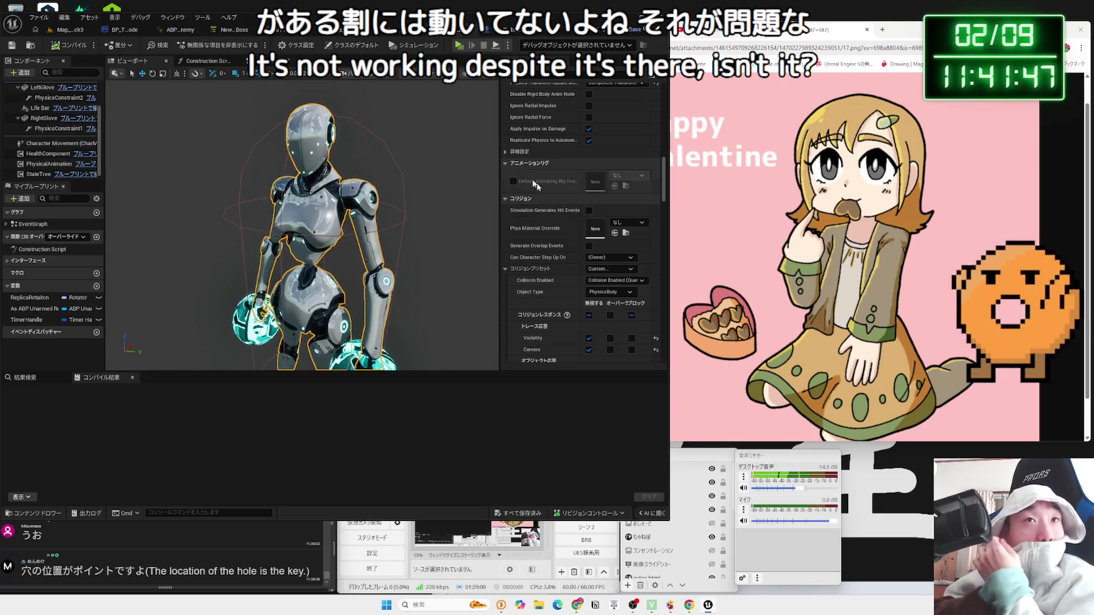
click(473, 32)
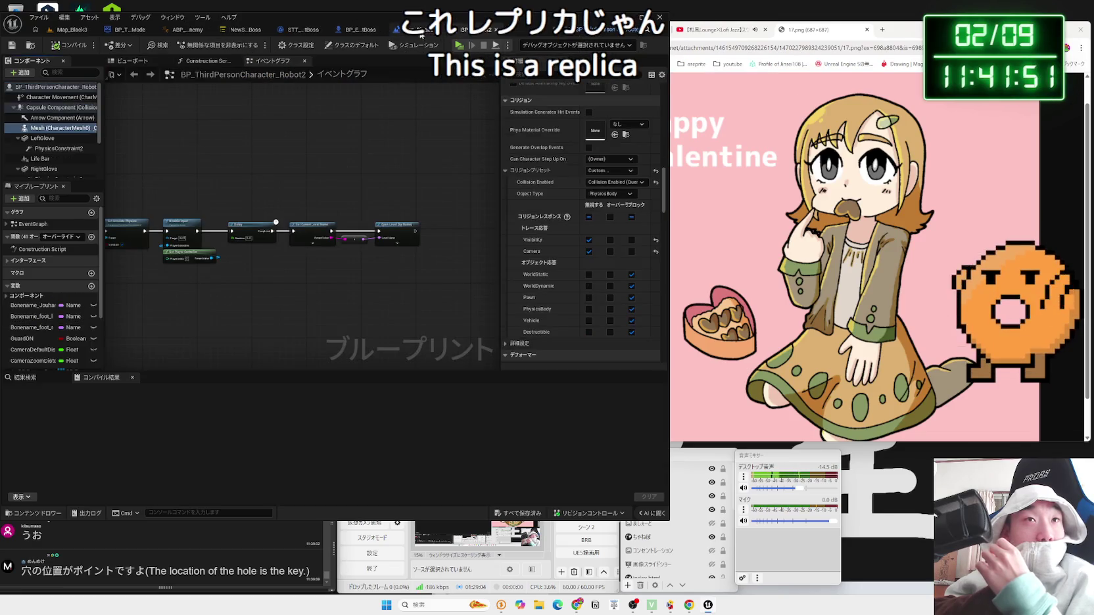
click(352, 31)
scroll(578, 224, down, 15)
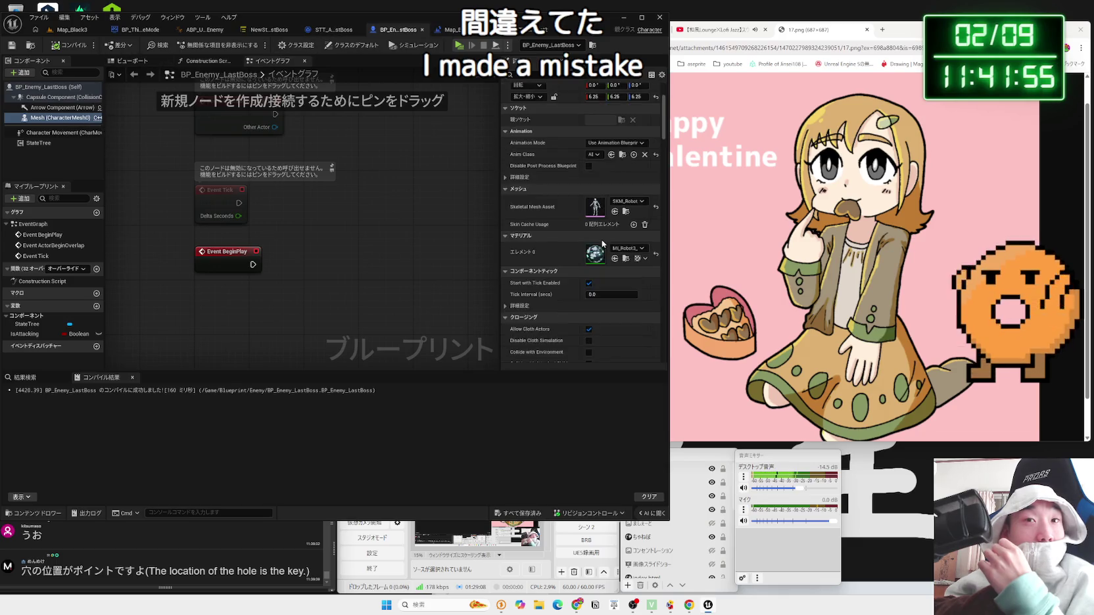
scroll(602, 240, down, 5)
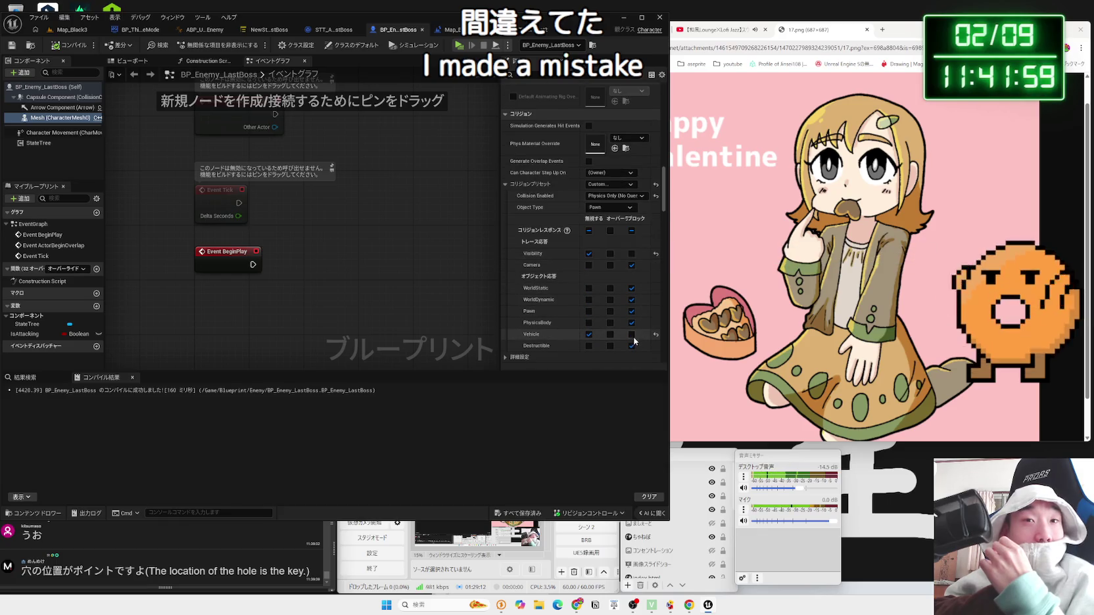
Step: Glance through the Robot2, level blueprint, STT_AnimChange_LastBoss and GameMode tabs
click(530, 32)
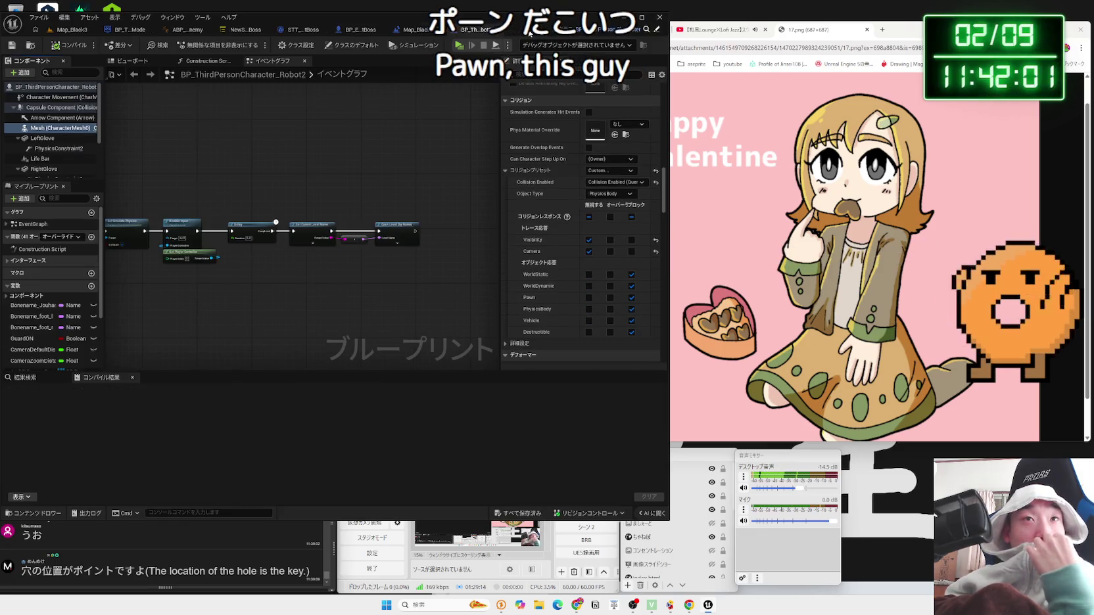
click(416, 33)
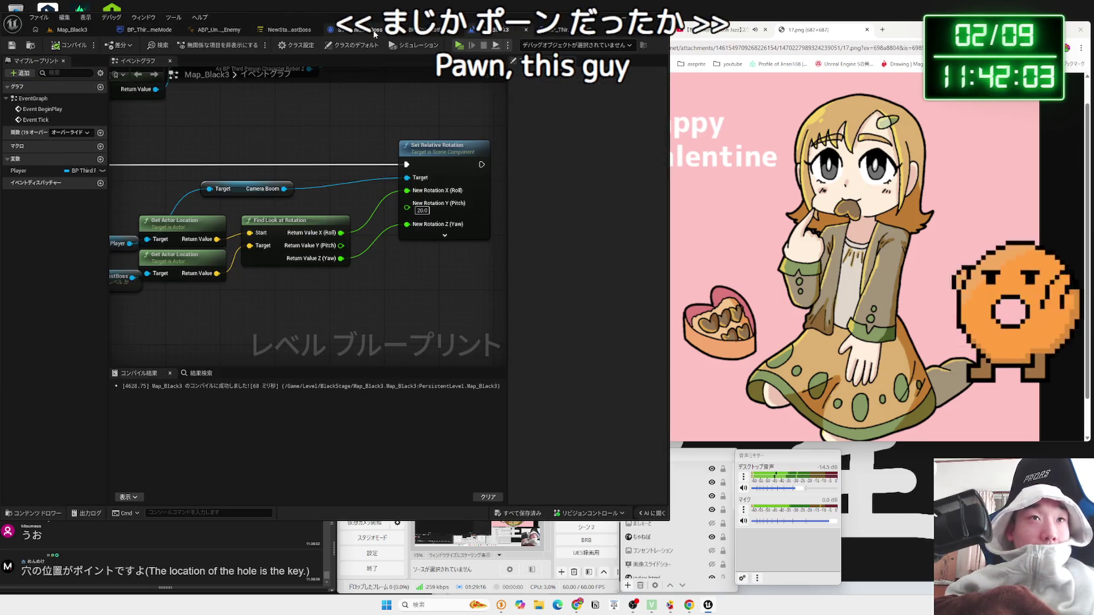
click(373, 31)
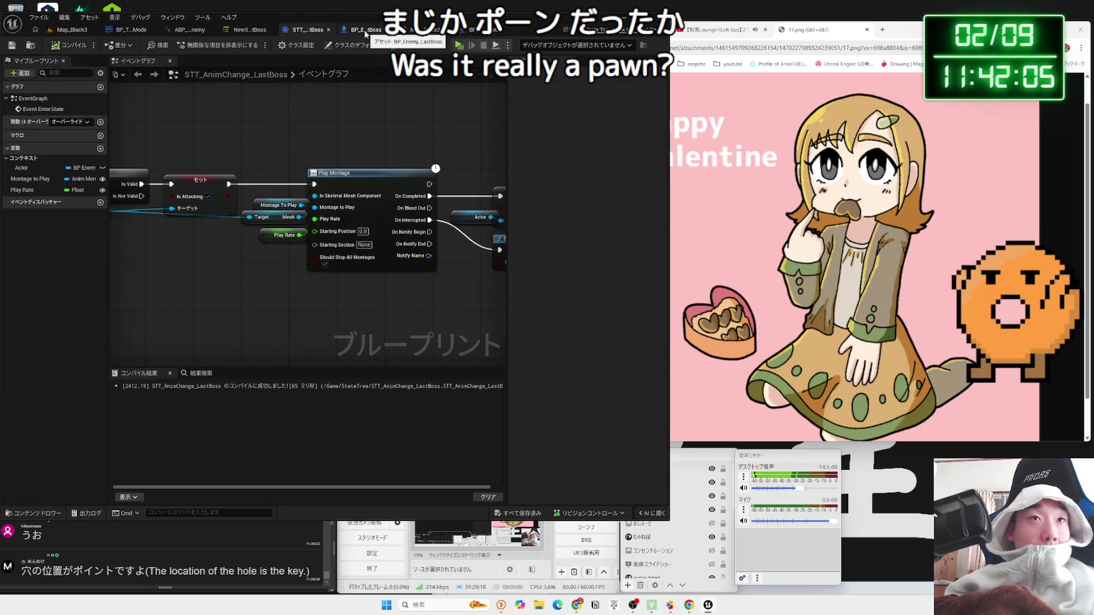
click(439, 31)
click(360, 32)
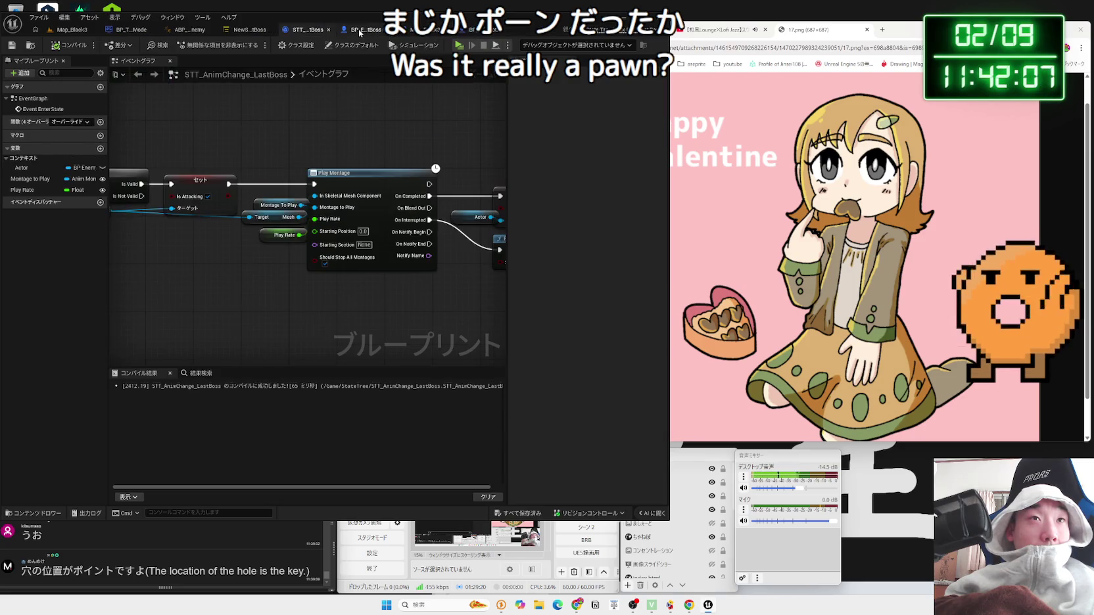
click(139, 31)
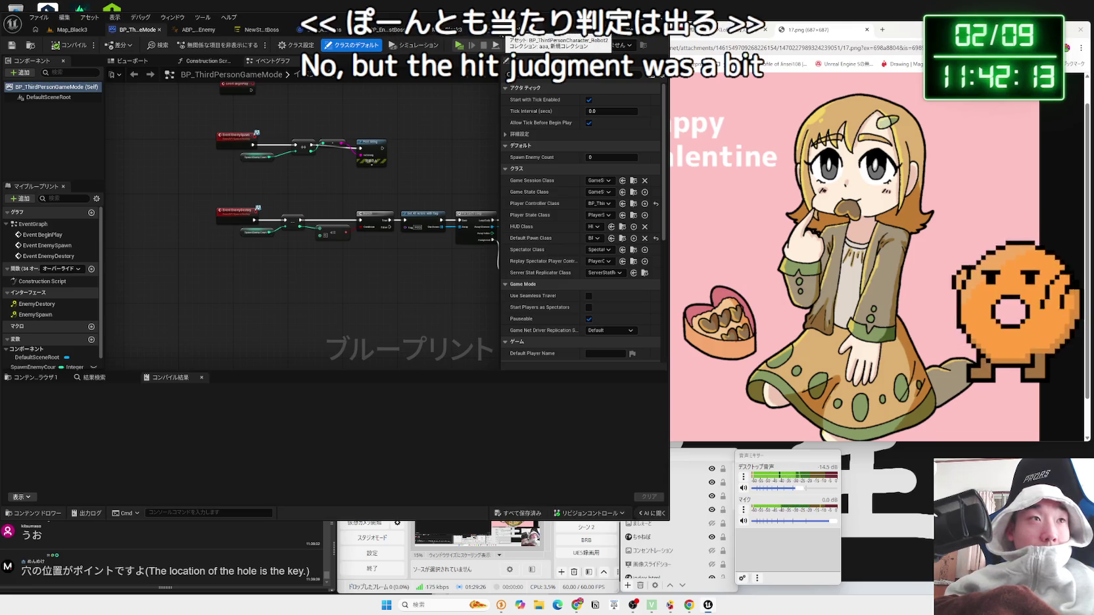
Step: Set the BP_Enemy_LastBoss mesh collision to ignore the Camera channel
click(384, 31)
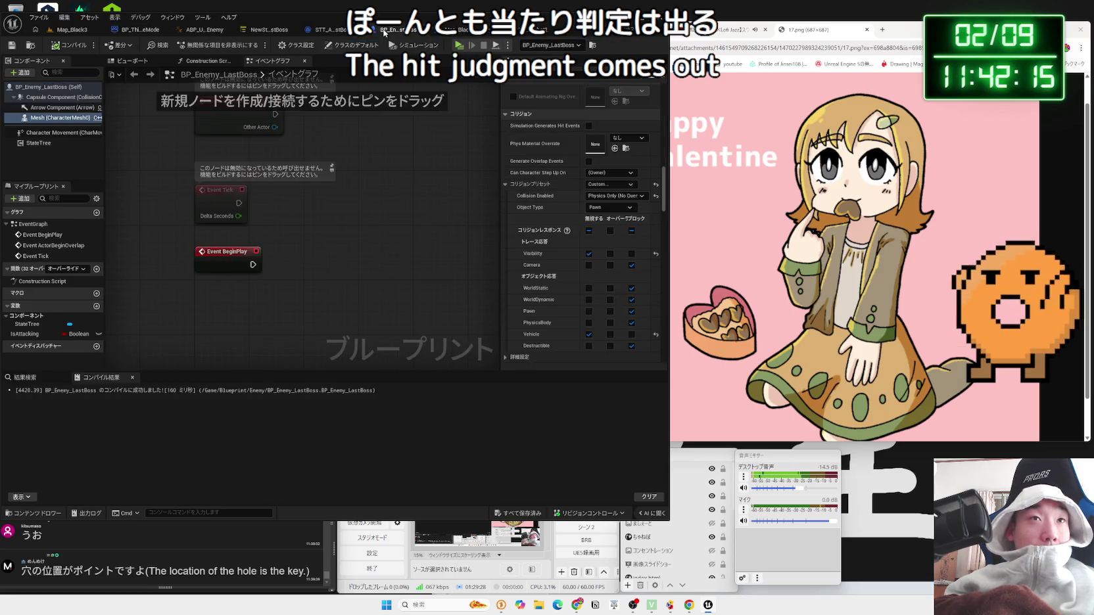
scroll(558, 322, down, 2)
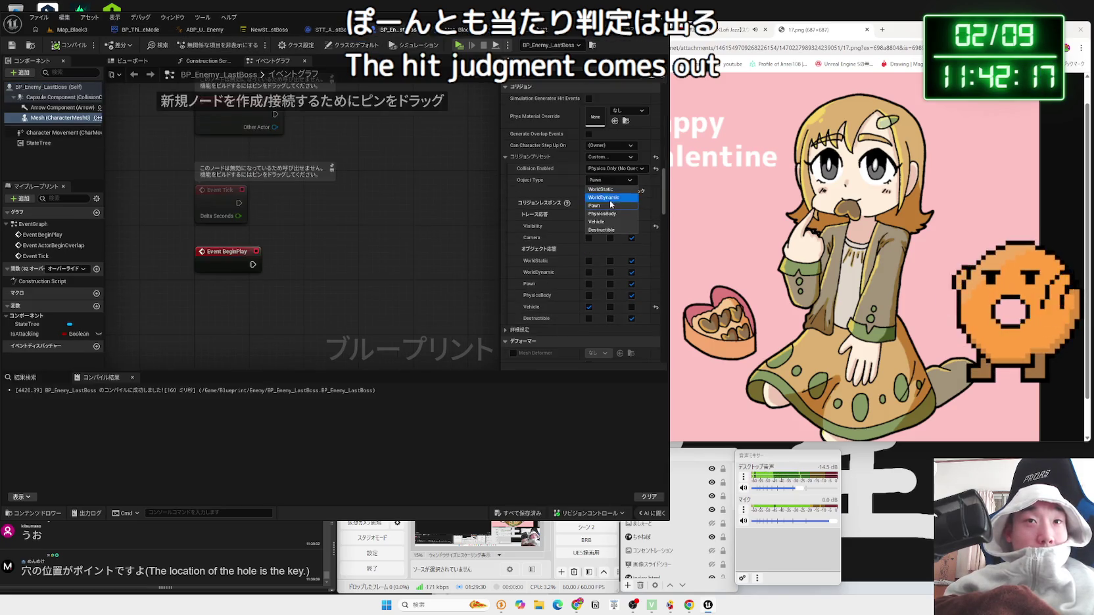
click(588, 238)
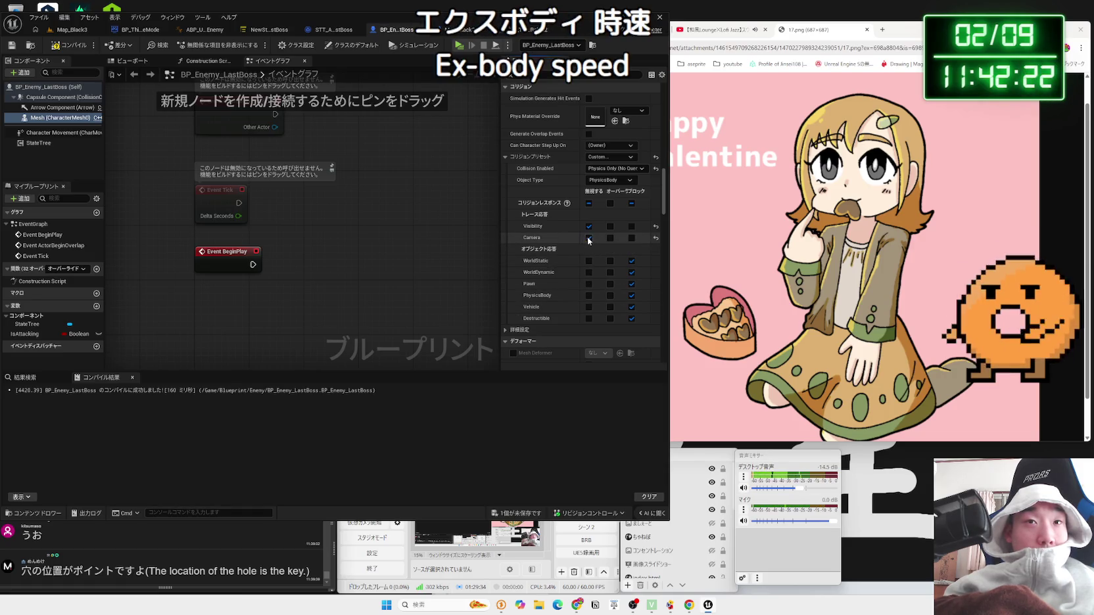
click(73, 32)
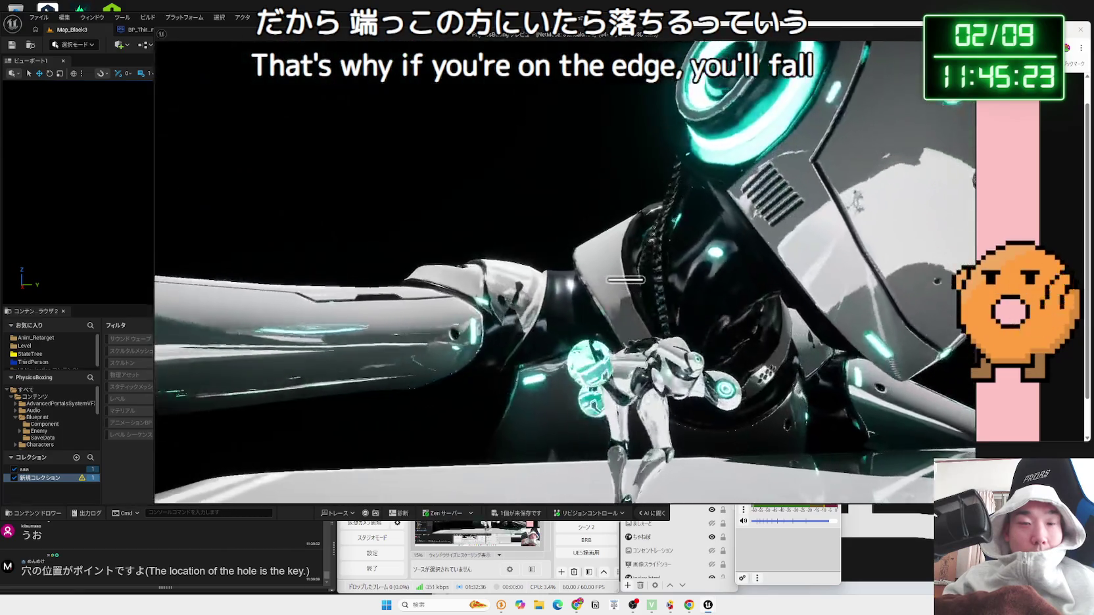
Step: End the boss fight play test with Esc and return to the level editor
key(Escape)
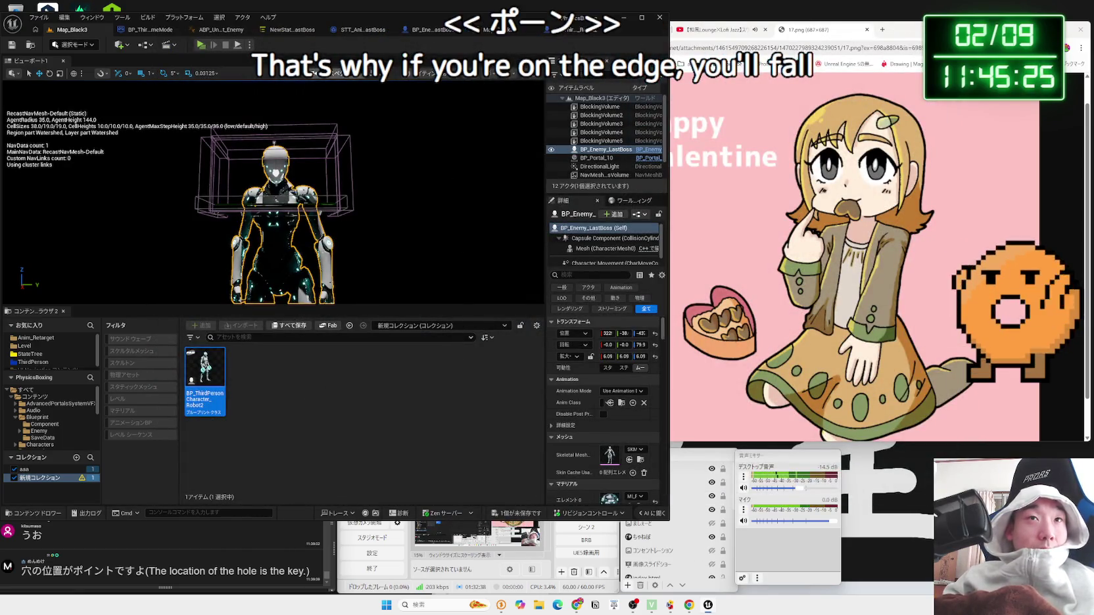
Step: Compare BP_Enemy_LastBoss's collision settings against the BP_ThirdPersonCharacter_Robot2 capsule
click(509, 33)
click(567, 31)
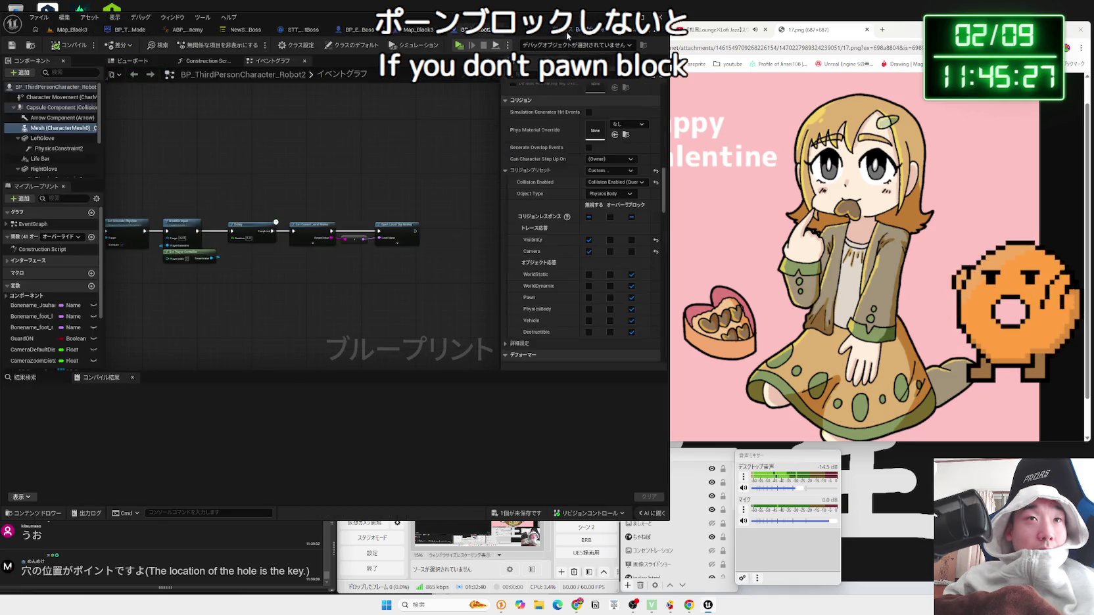
click(351, 33)
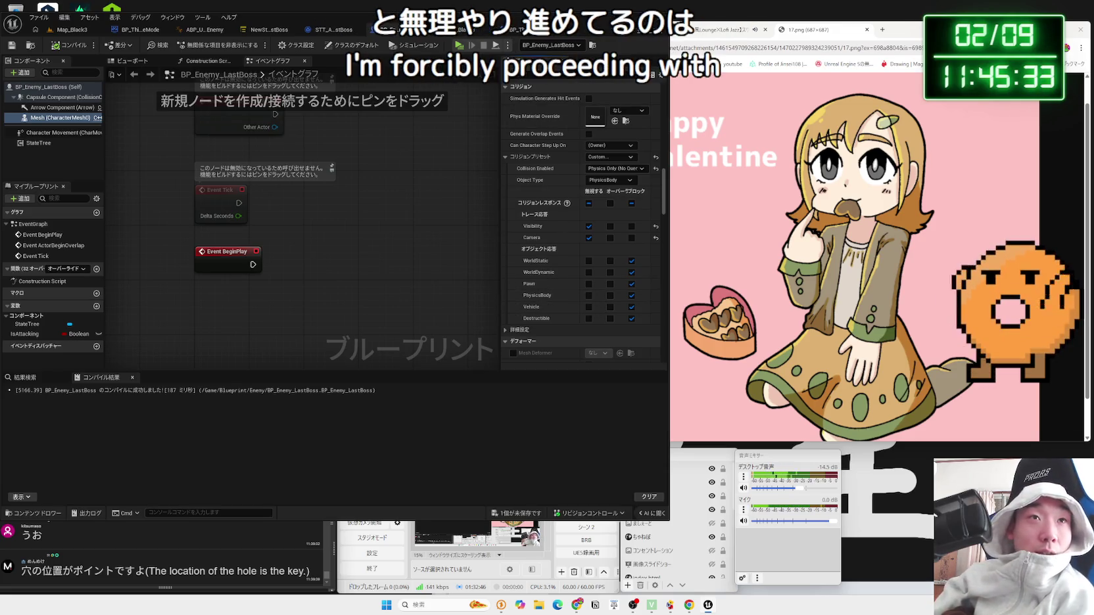
click(529, 30)
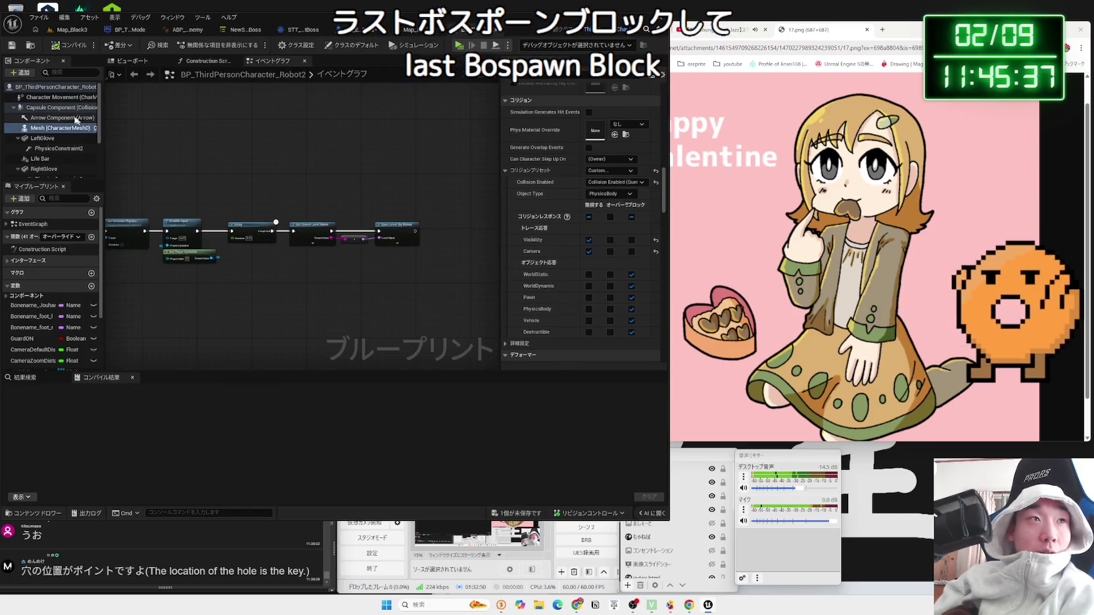
click(376, 32)
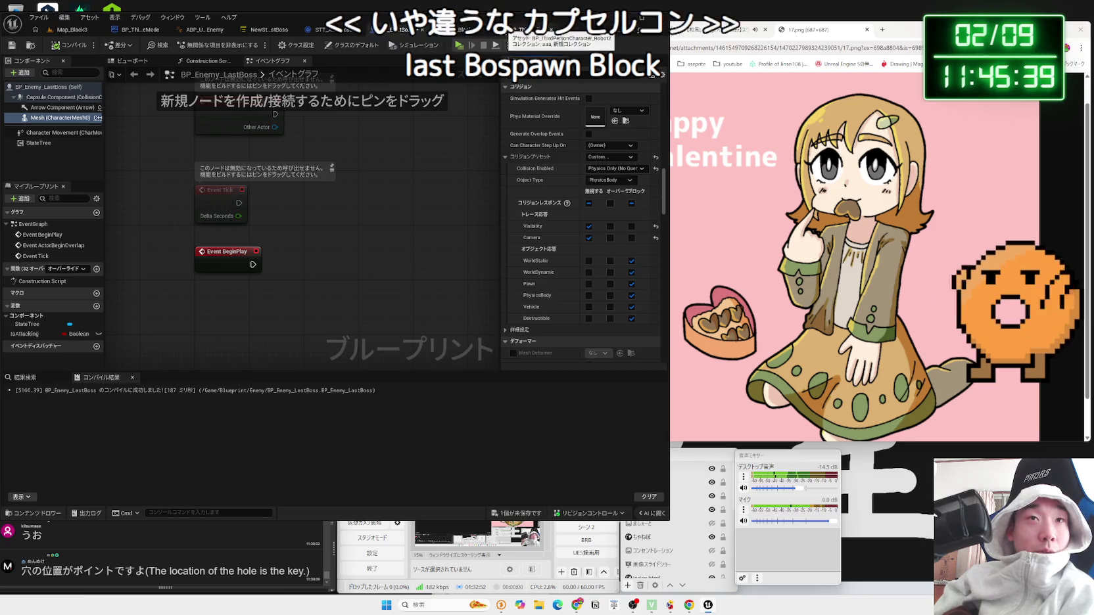
click(529, 30)
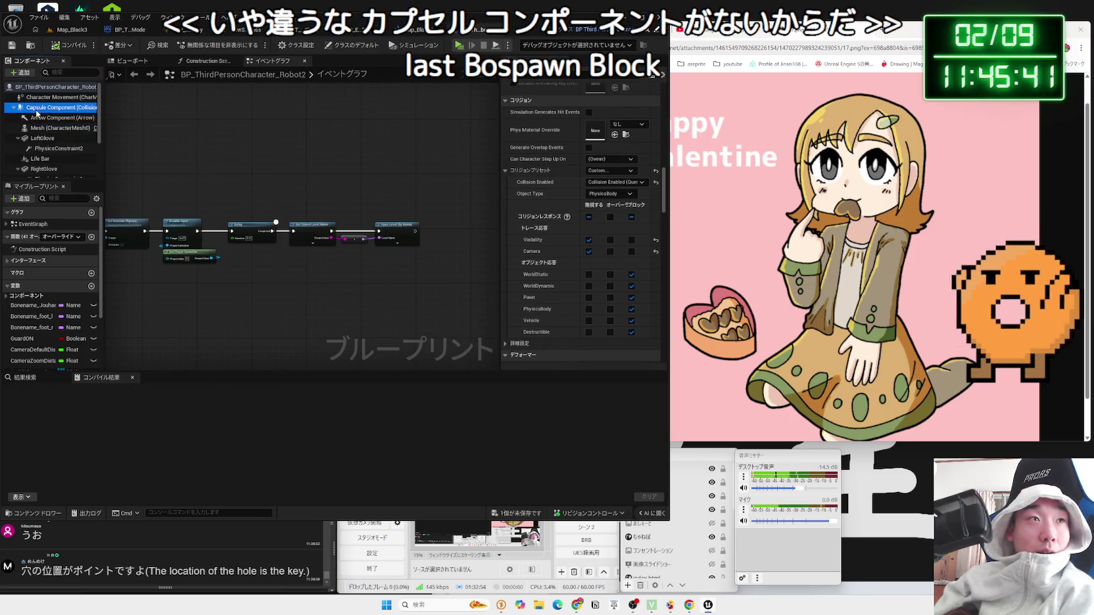
scroll(588, 211, down, 5)
scroll(592, 214, up, 2)
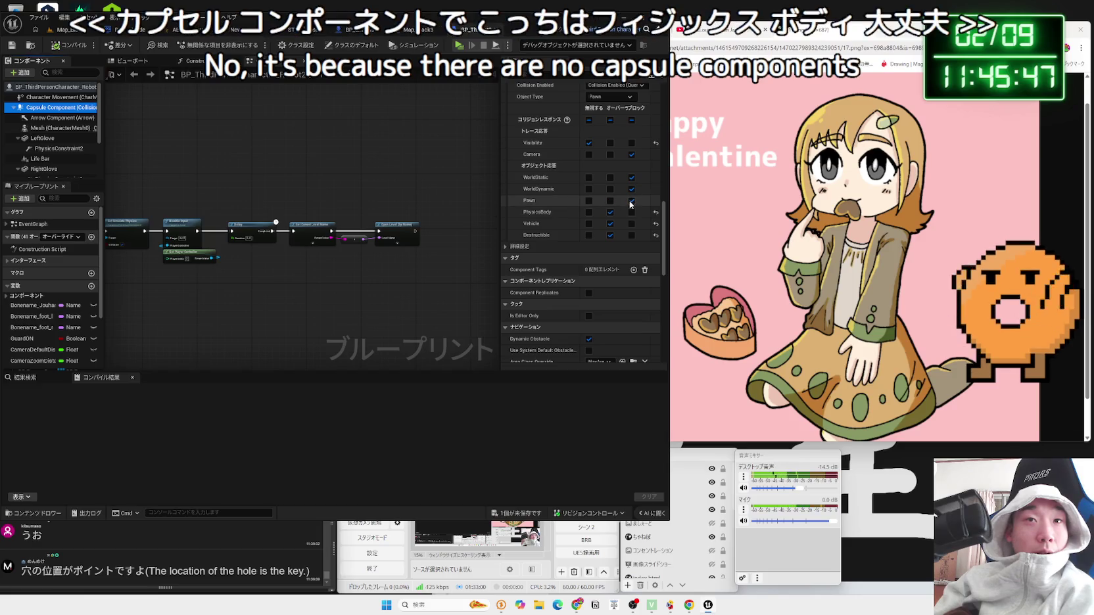
scroll(630, 204, up, 3)
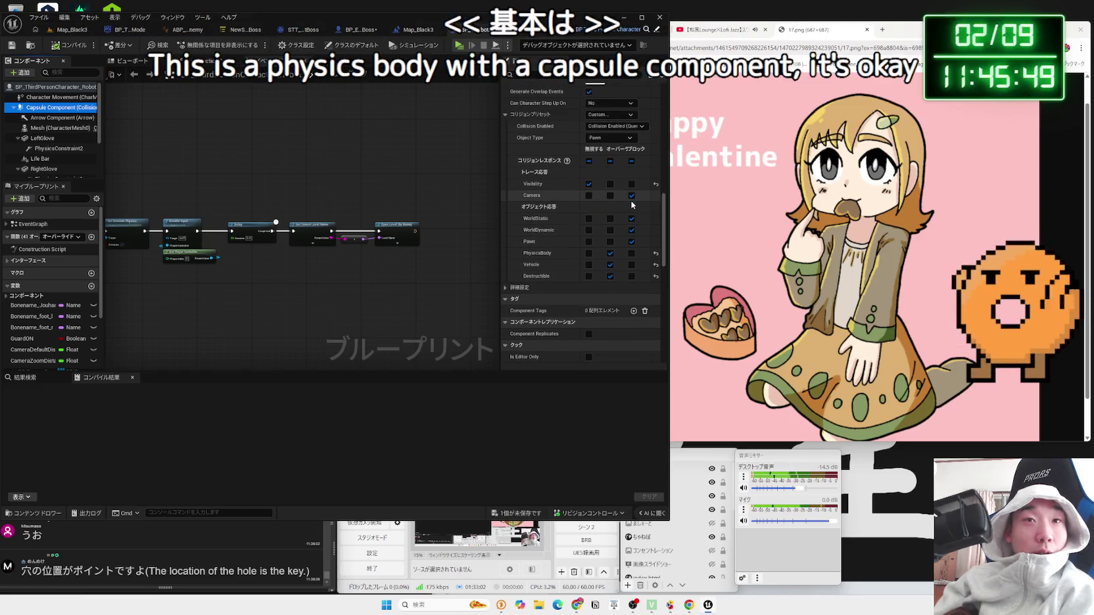
scroll(626, 199, up, 3)
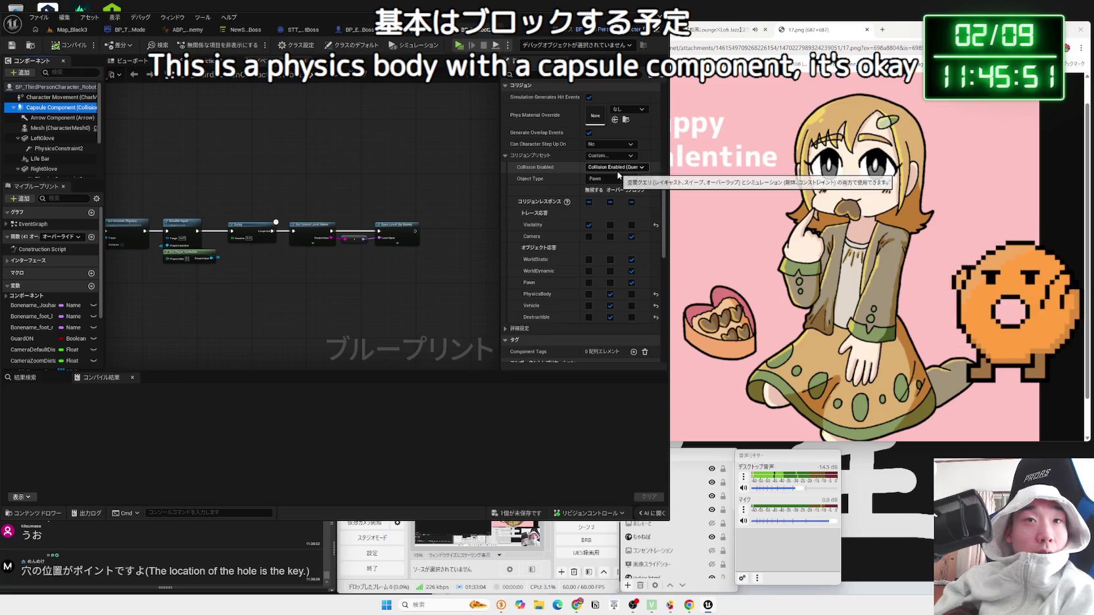
Step: Revisit BP_Enemy_LastBoss, then play-test Map_Black3 with Alt+P
click(451, 36)
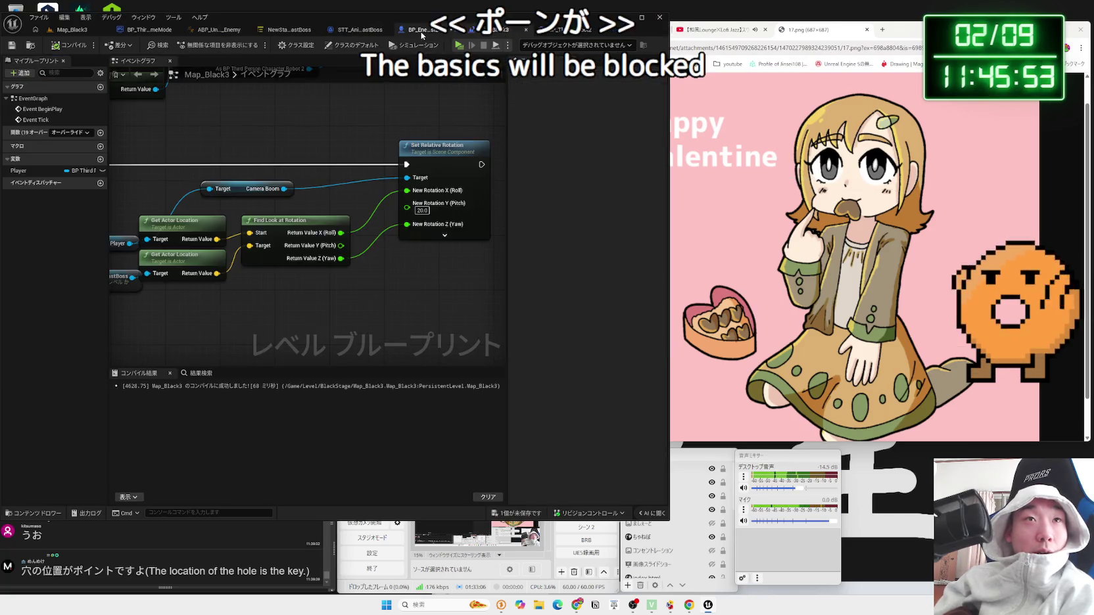
click(566, 36)
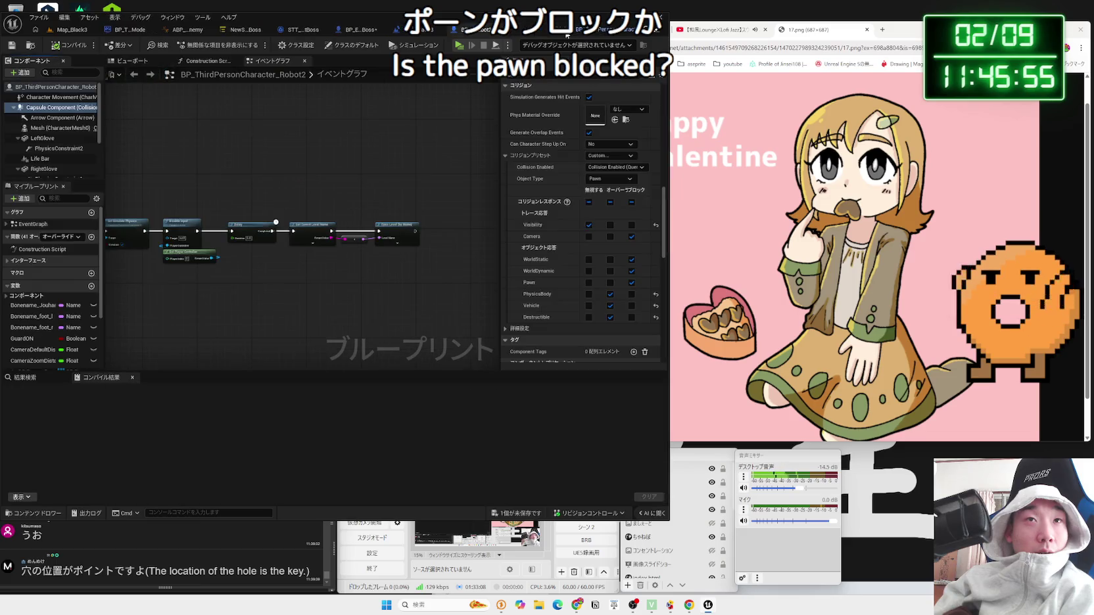
click(427, 33)
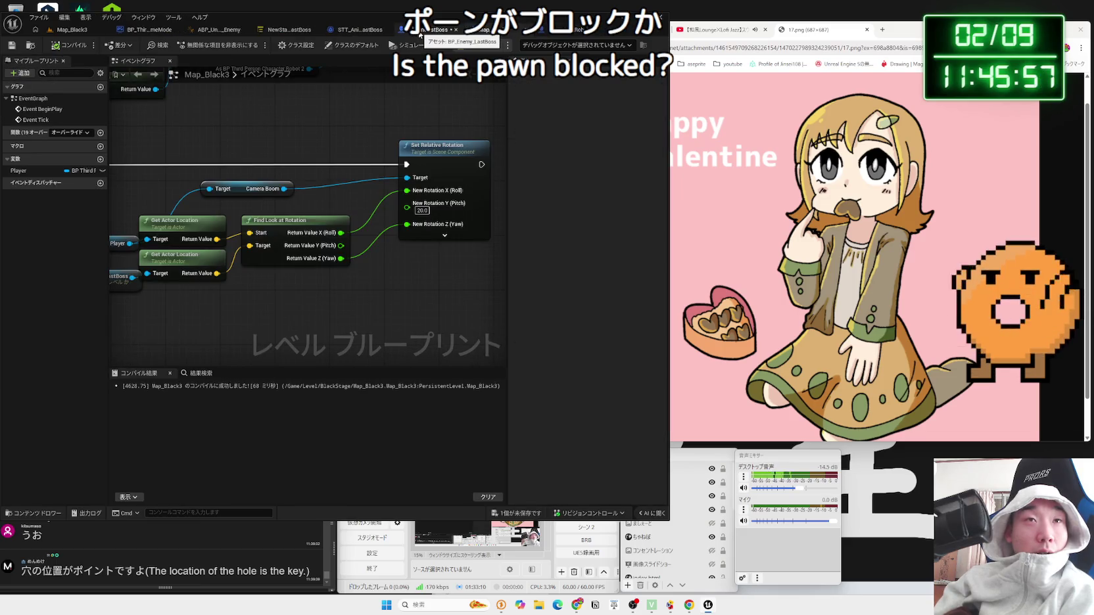
click(420, 32)
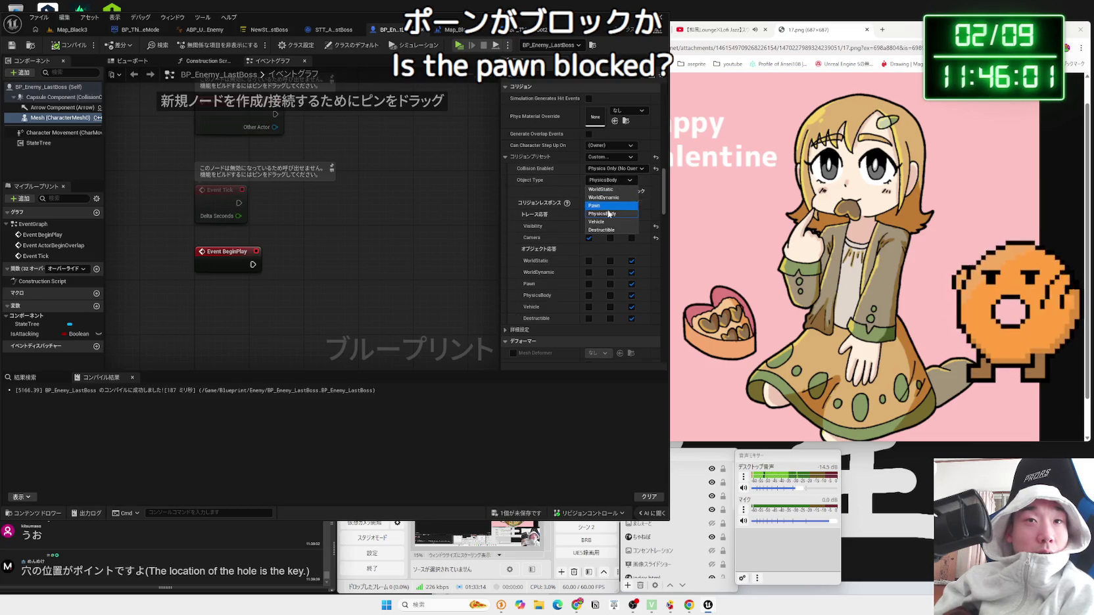
click(64, 30)
key(alt+p)
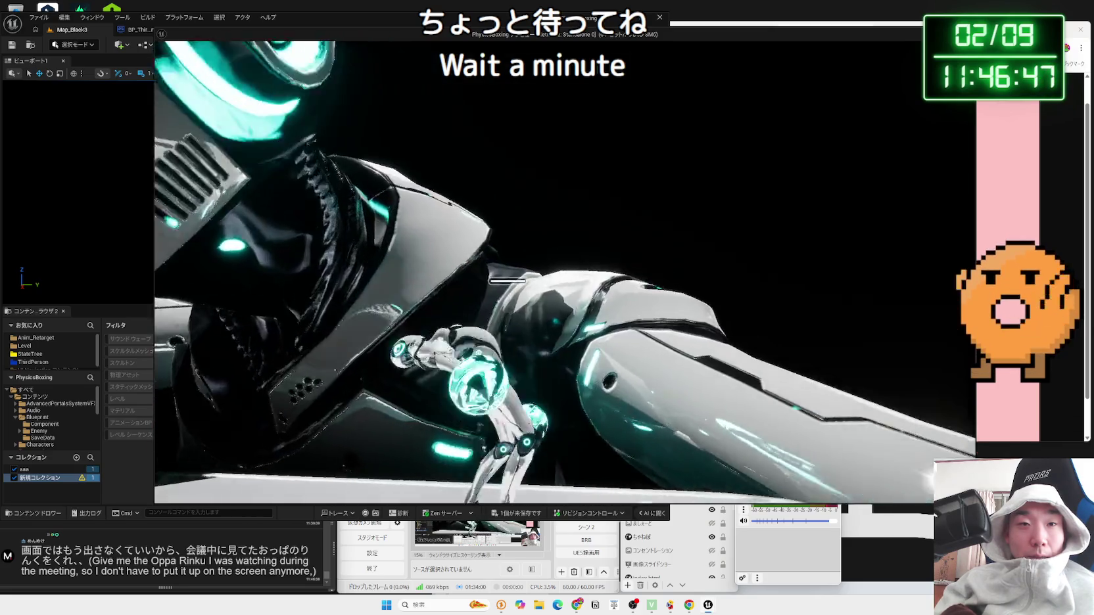
Step: Stop the Map_Black3 play session and return to the level editor
key(Escape)
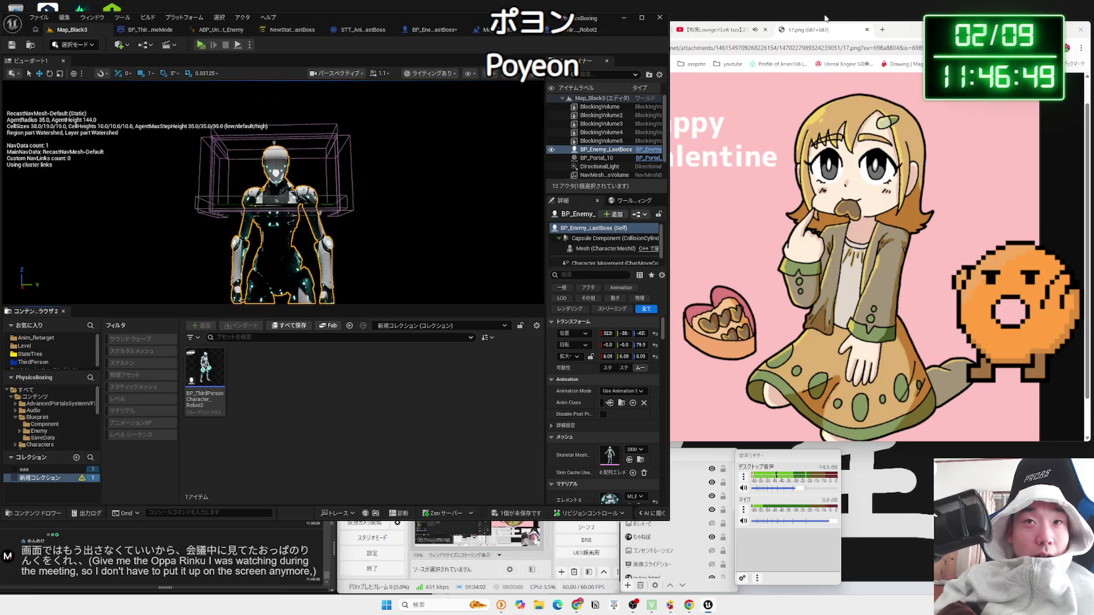
click(883, 30)
click(681, 465)
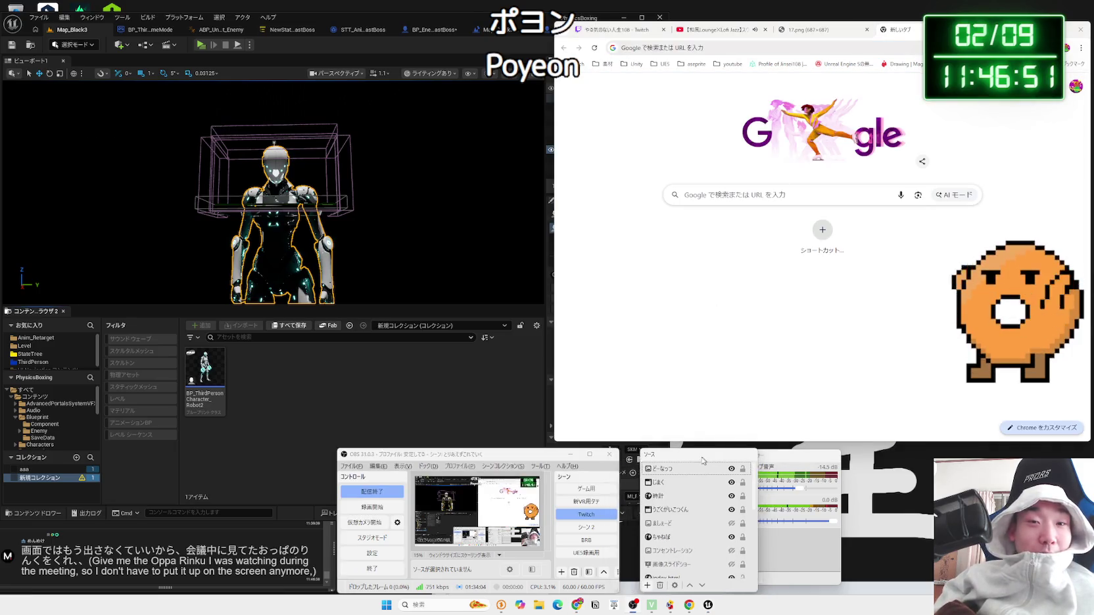
click(586, 490)
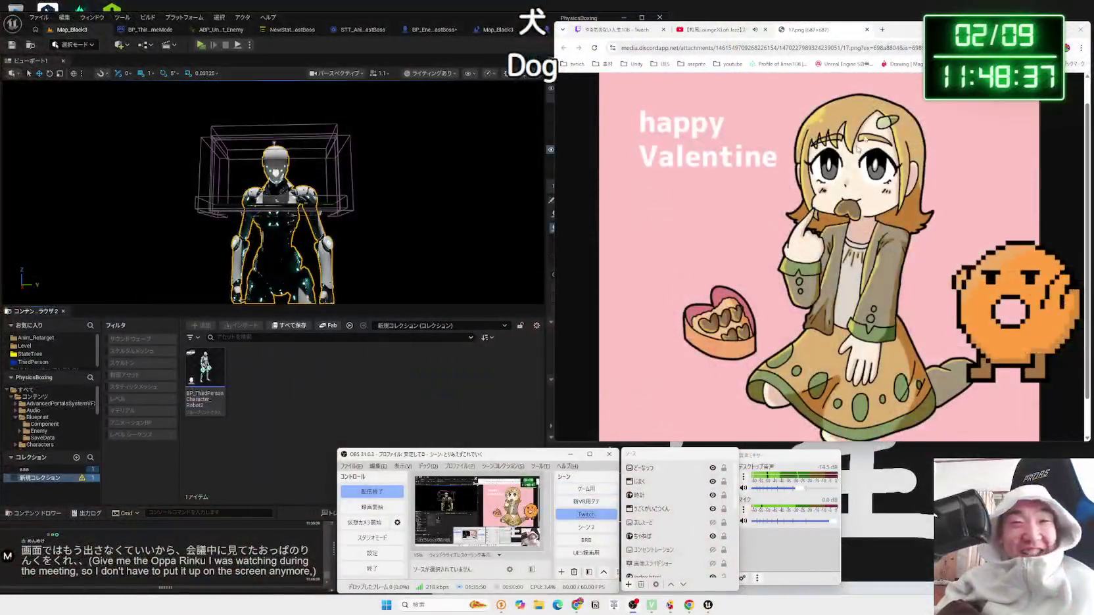
click(413, 37)
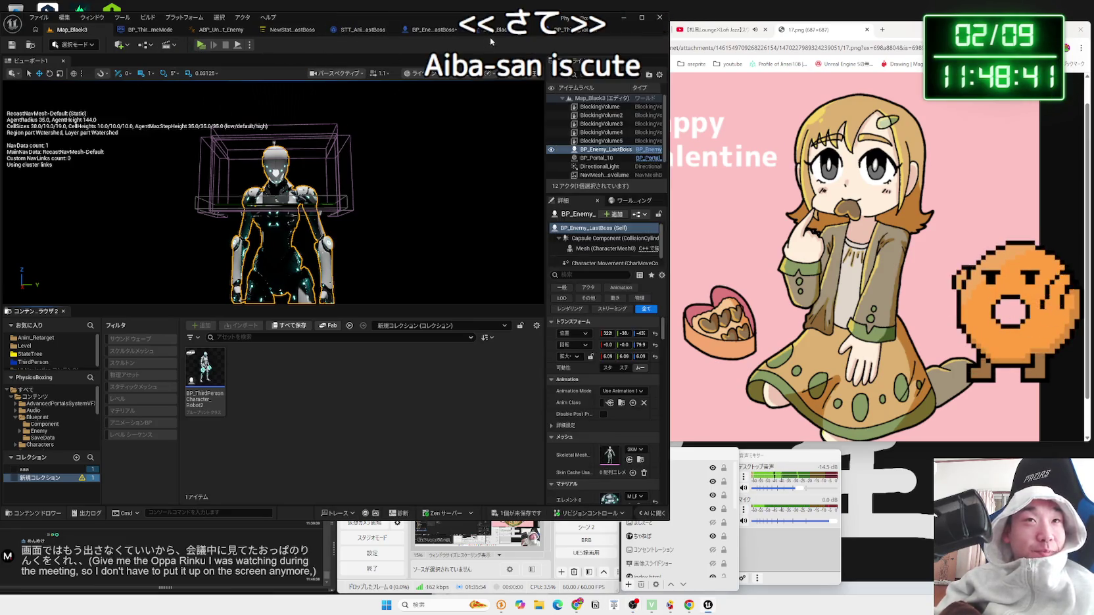
Step: Save the modified BP_Enemy_LastBoss blueprint with Save All
click(568, 30)
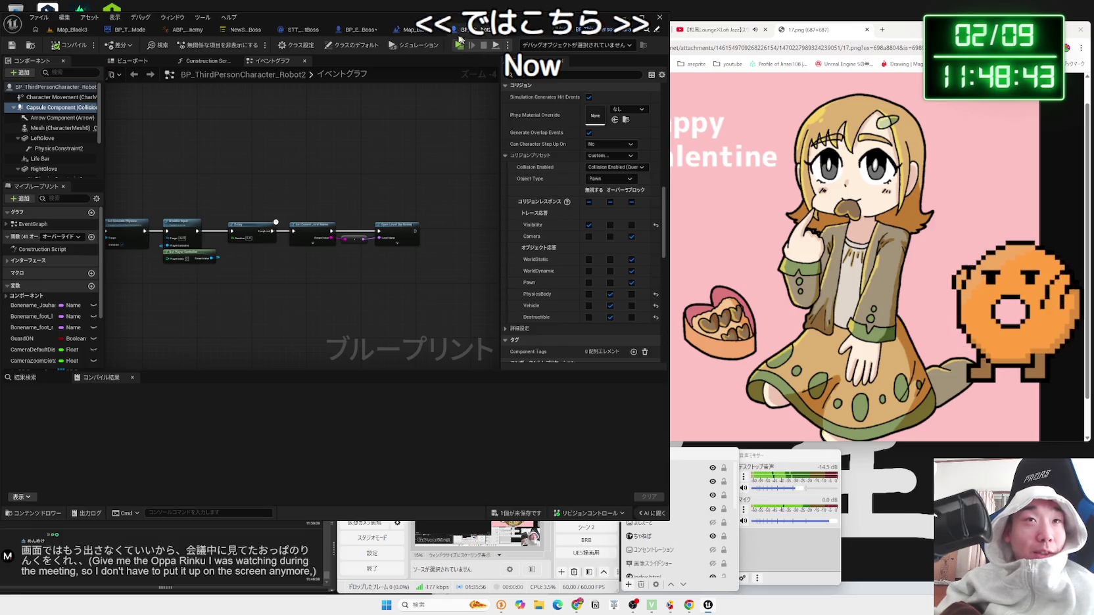
click(415, 29)
click(516, 513)
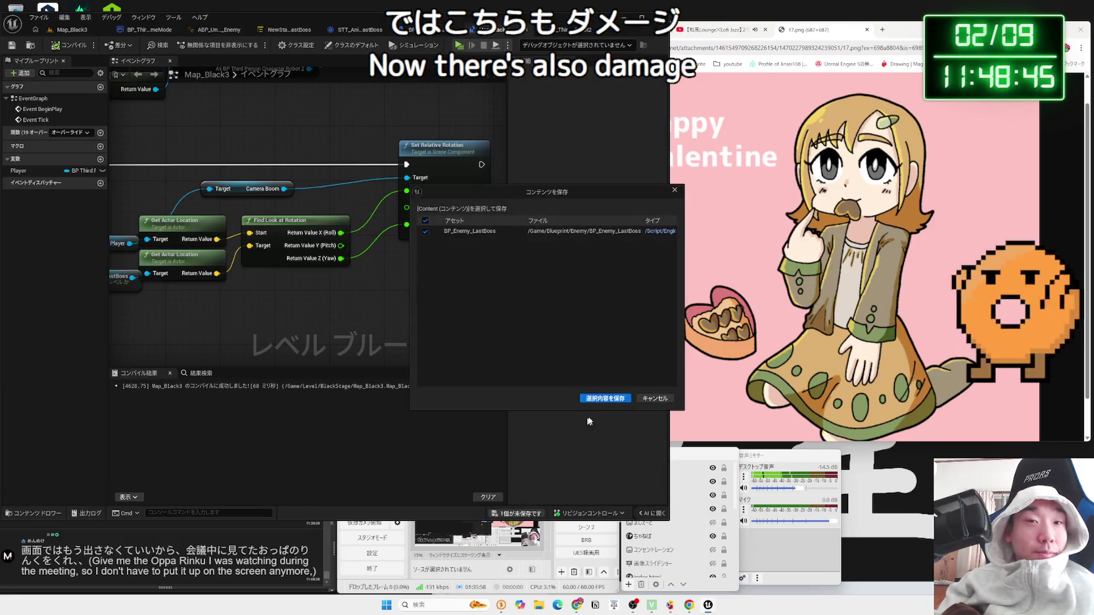
click(595, 399)
Step: Check the level blueprint's BeginPlay cast row, then return to the Map_Black3 viewport
scroll(273, 179, down, 3)
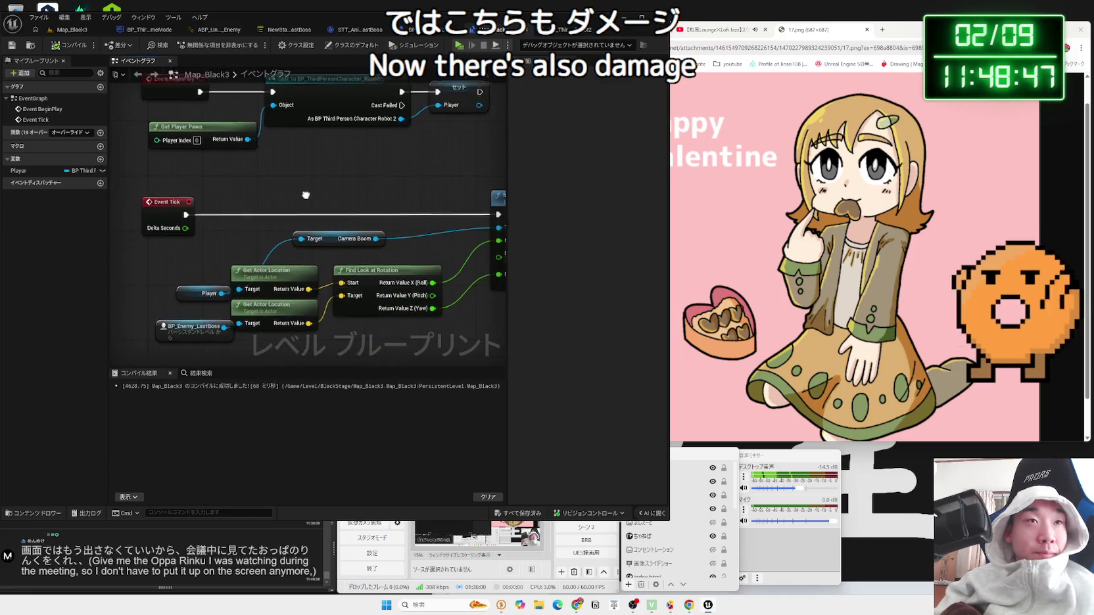
drag(362, 218, 369, 294)
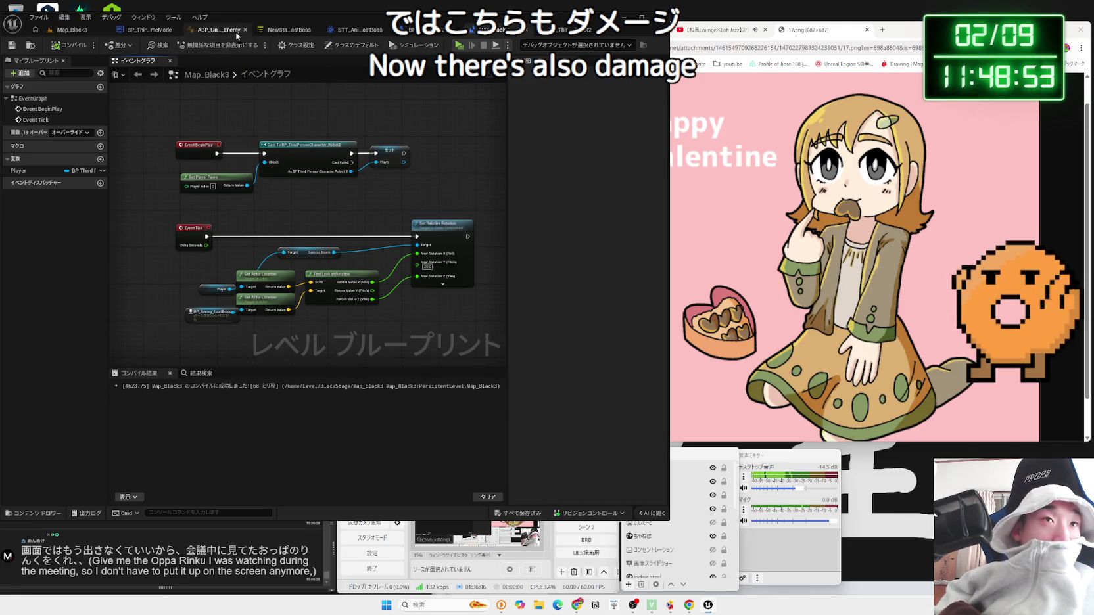
click(420, 34)
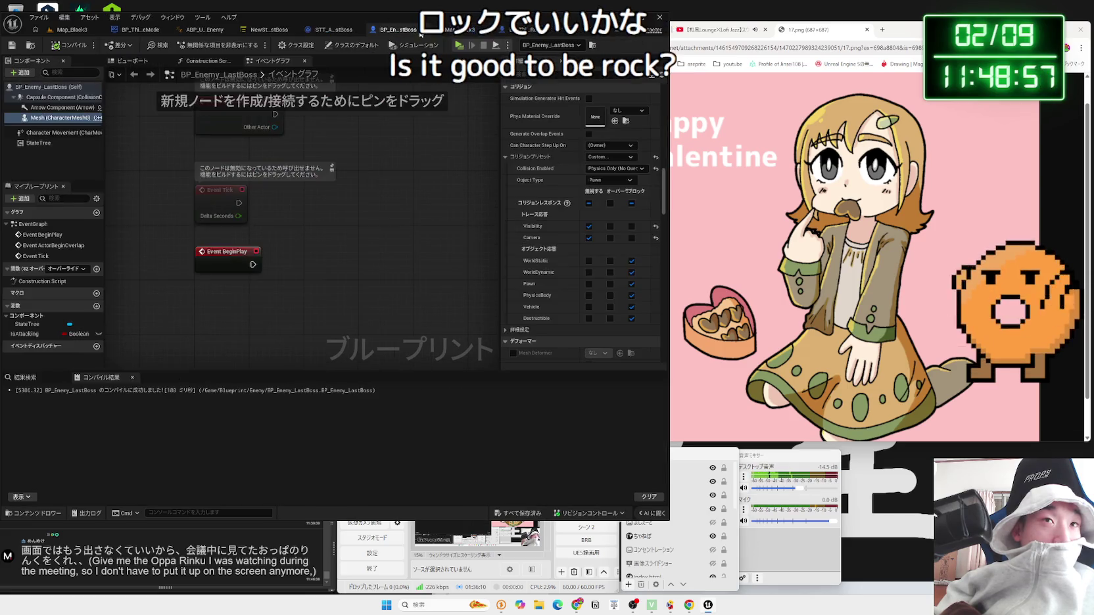
click(491, 30)
click(66, 30)
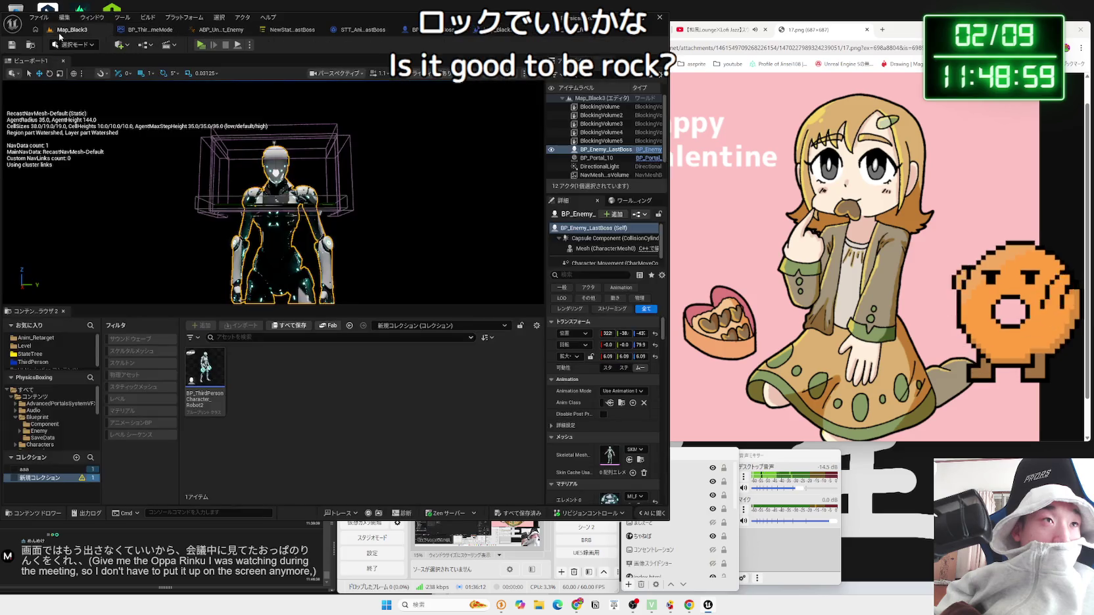
Step: Frame the boss robot, open BP_ThirdPersonCharacter and show its Orbiting Camera Input nodes
key(f)
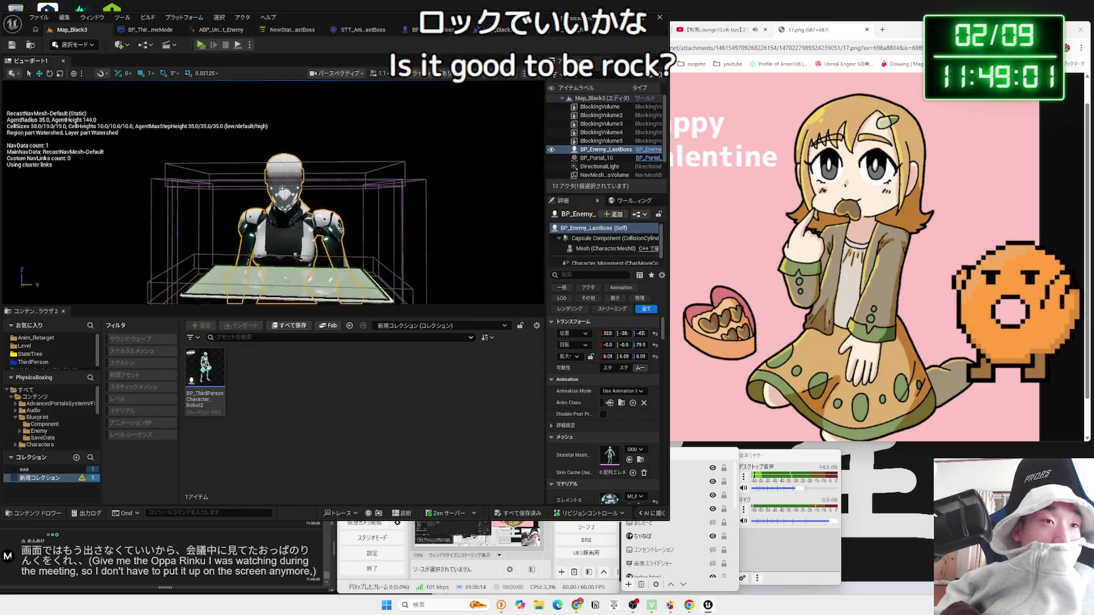
double_click(211, 392)
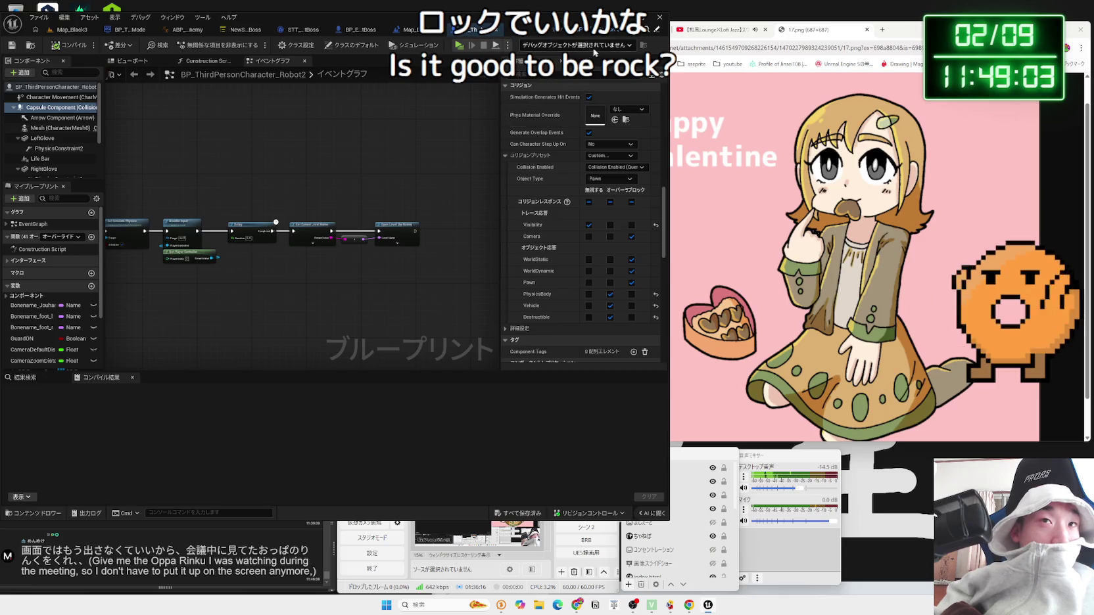
click(657, 30)
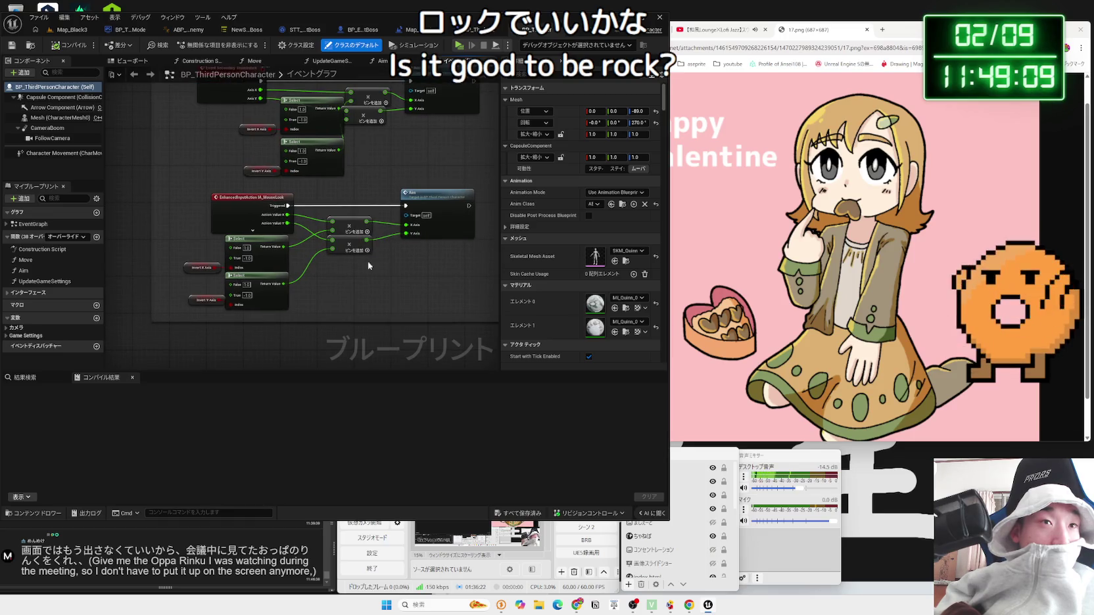
drag(341, 203, 320, 275)
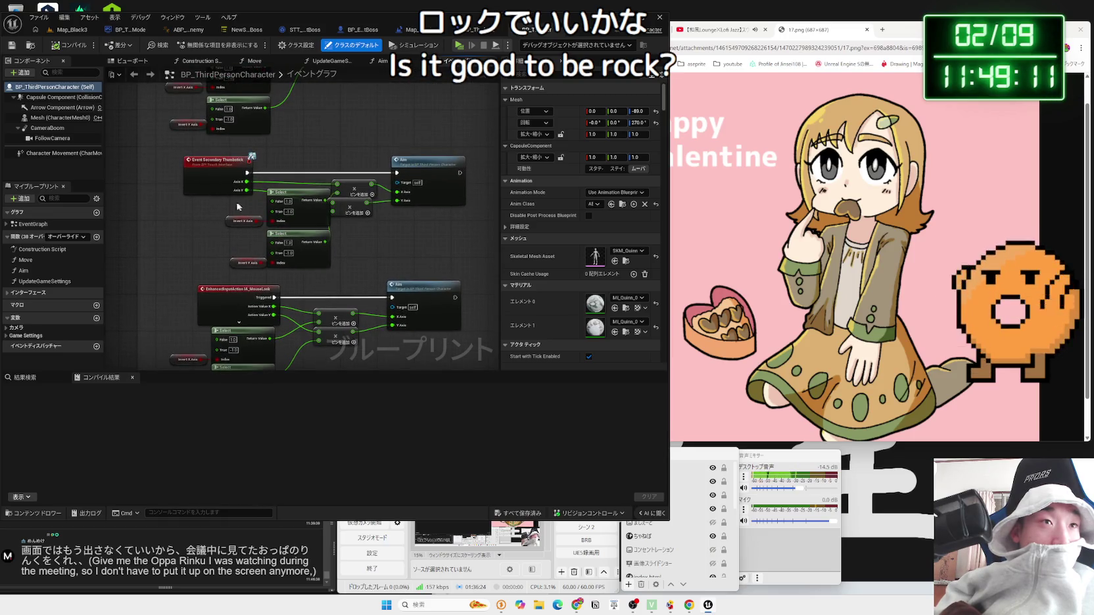
drag(240, 207, 211, 321)
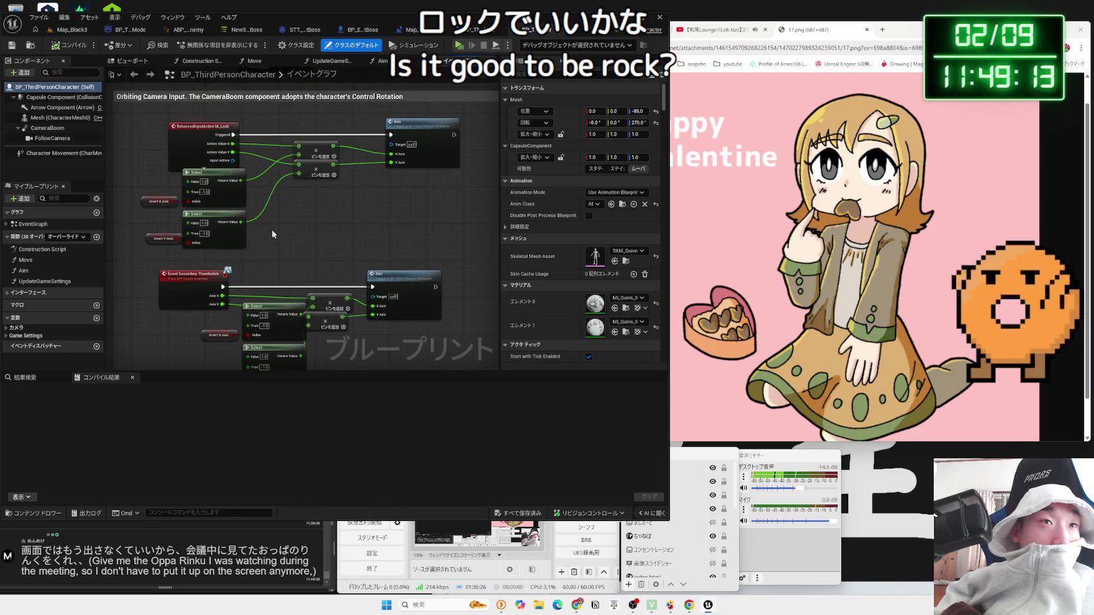
Step: Open the Aim function graph and inspect its Horizontal Sensitivity multiply nodes
double_click(434, 130)
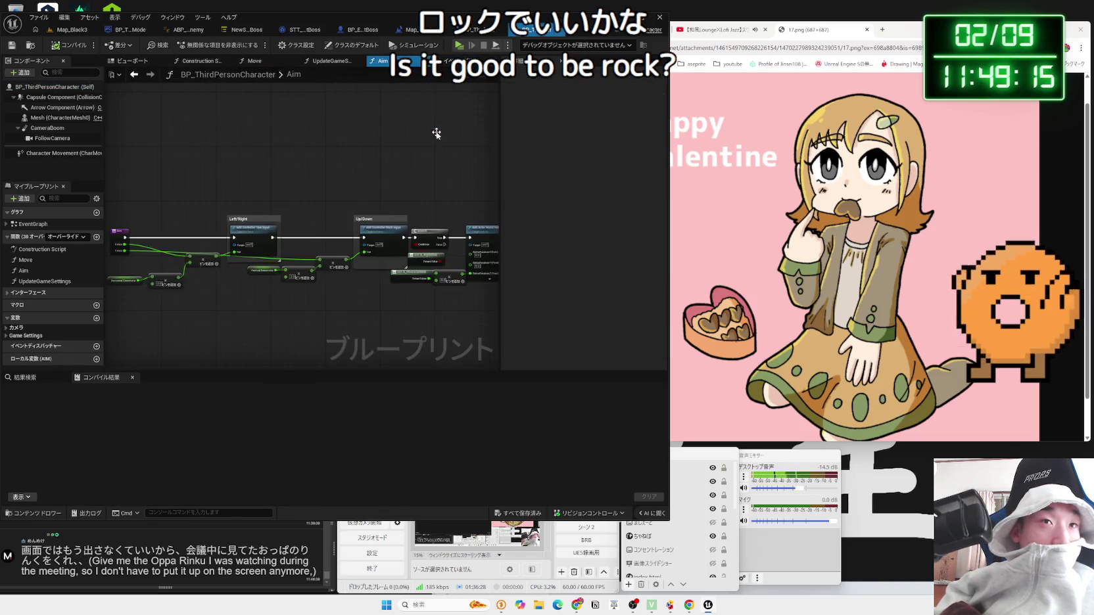
key(alt+Left)
scroll(329, 238, up, 3)
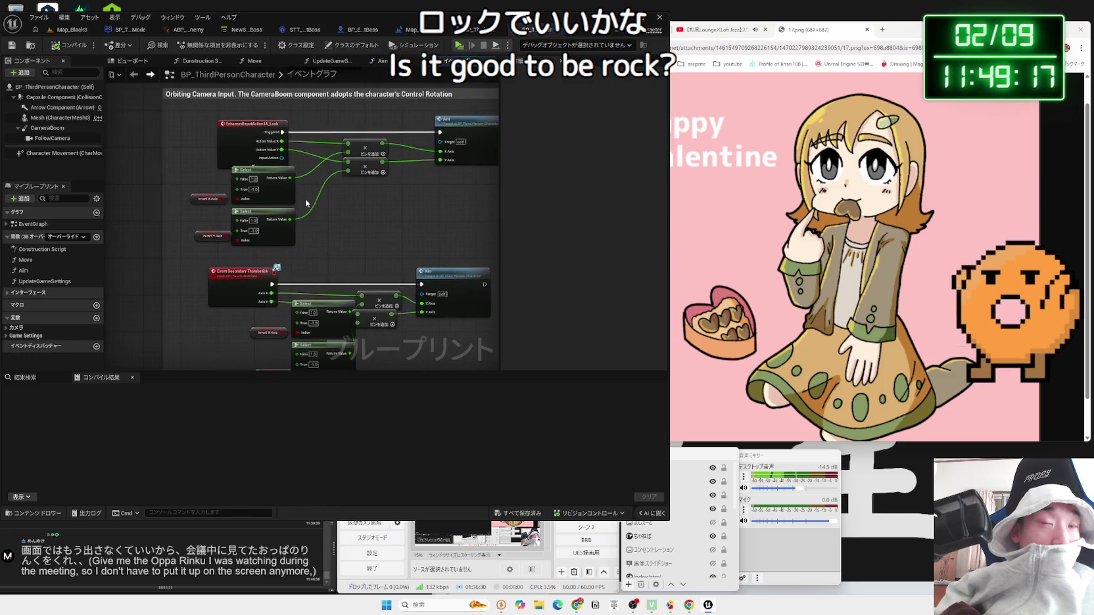
scroll(380, 222, down, 2)
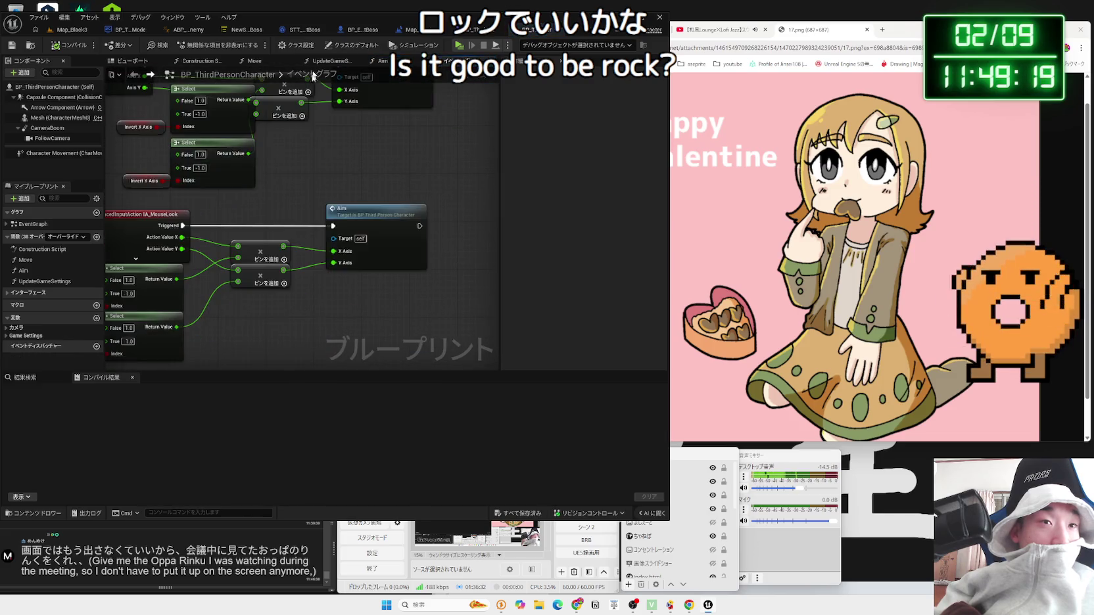
key(alt+Right)
scroll(307, 231, up, 3)
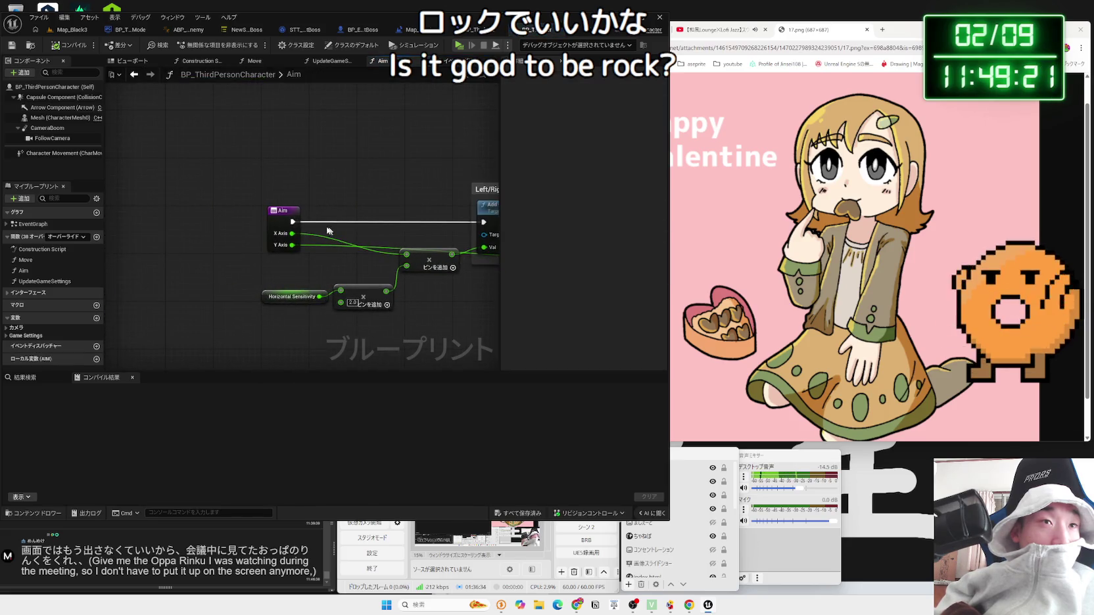
drag(292, 222, 365, 207)
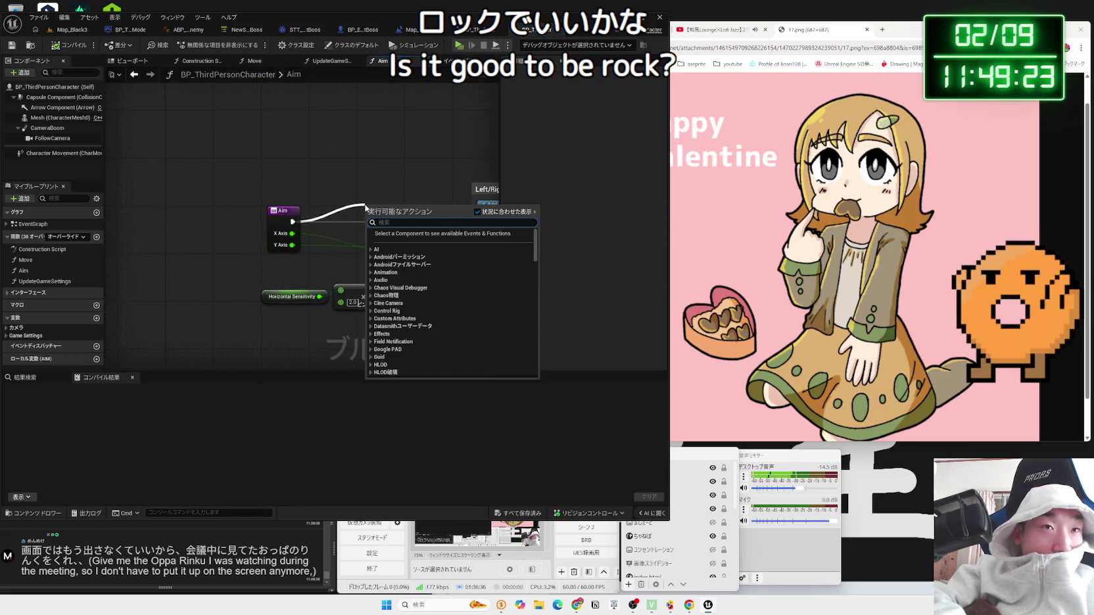
Step: Add a Boolean variable to BP_ThirdPersonCharacter and name it LookLock
click(366, 208)
click(7, 336)
scroll(11, 336, down, 2)
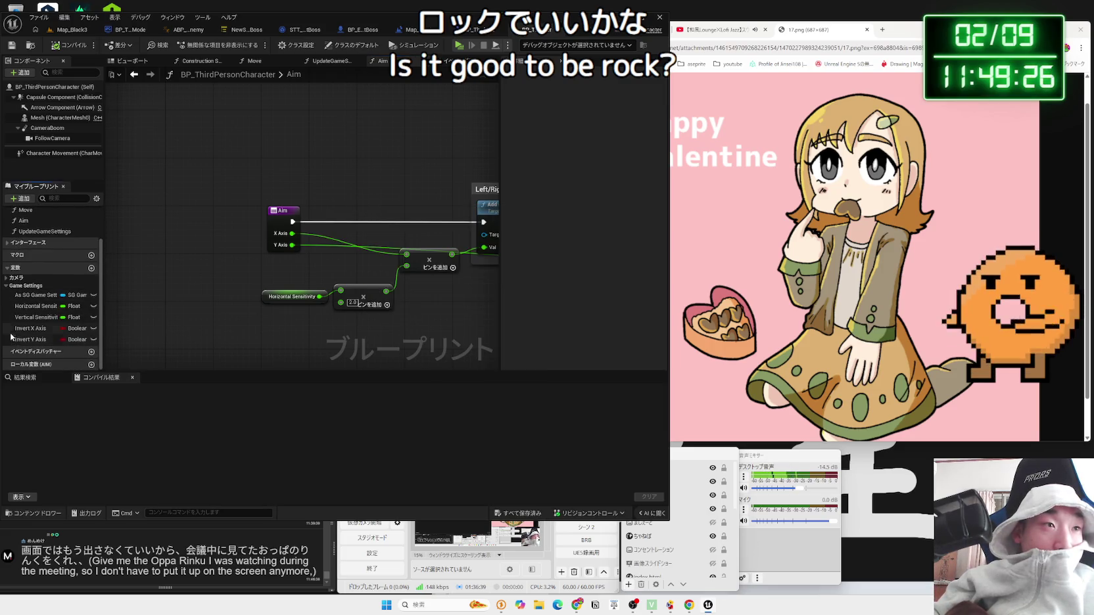
click(6, 286)
click(97, 319)
text(L)
text(oc)
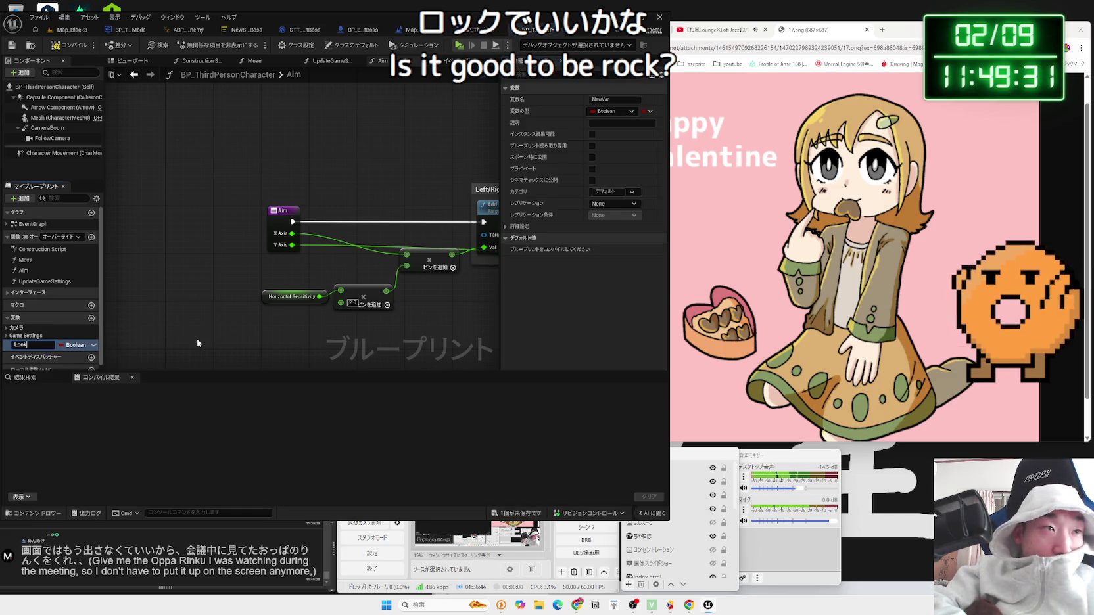
text(Lo)
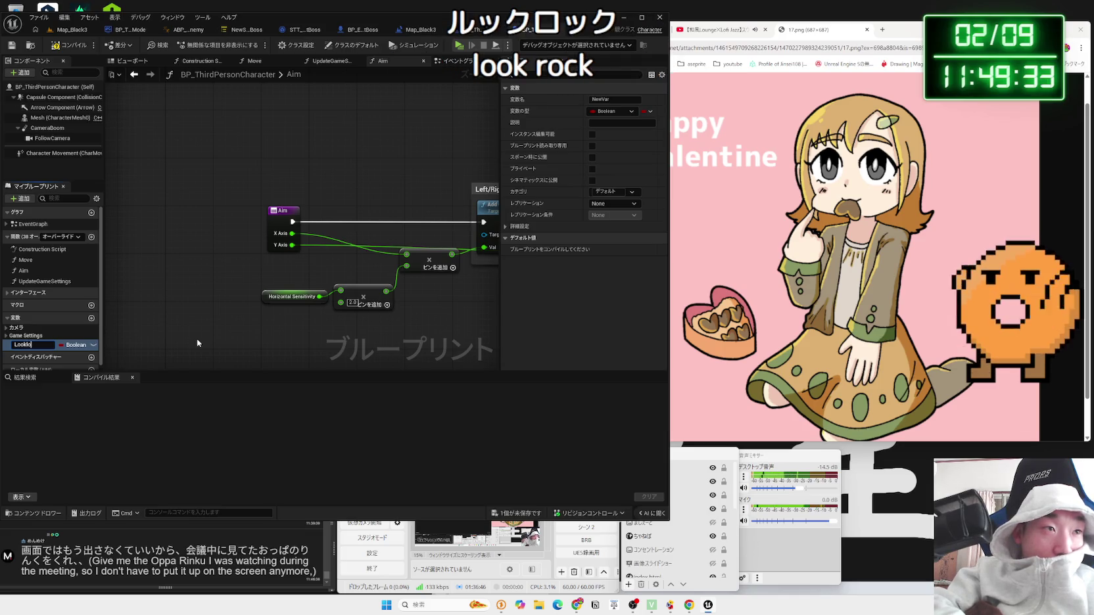
text(ck)
key(Return)
click(882, 29)
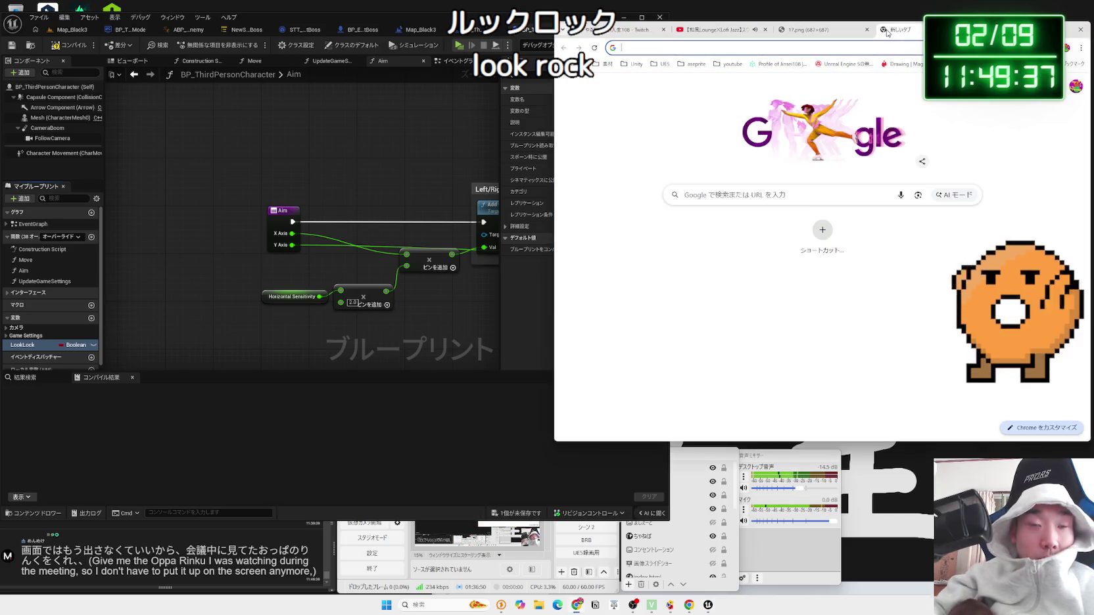
Step: Search Google for 'look lock'
text(おお)
key(BackSpace)
key(BackSpace)
key(Zenkaku_Hankaku)
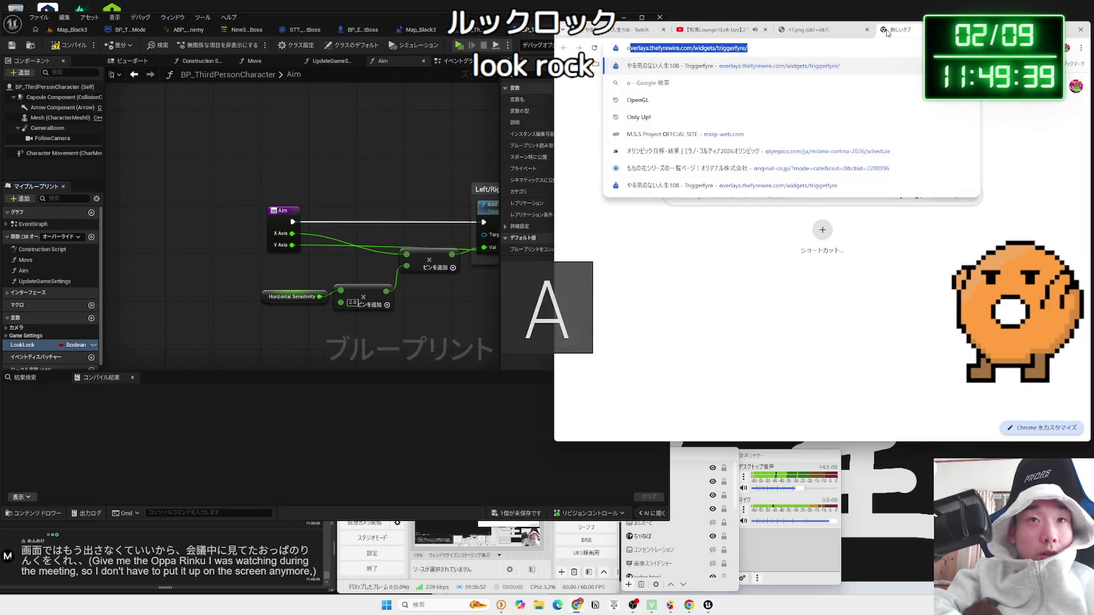
text(look )
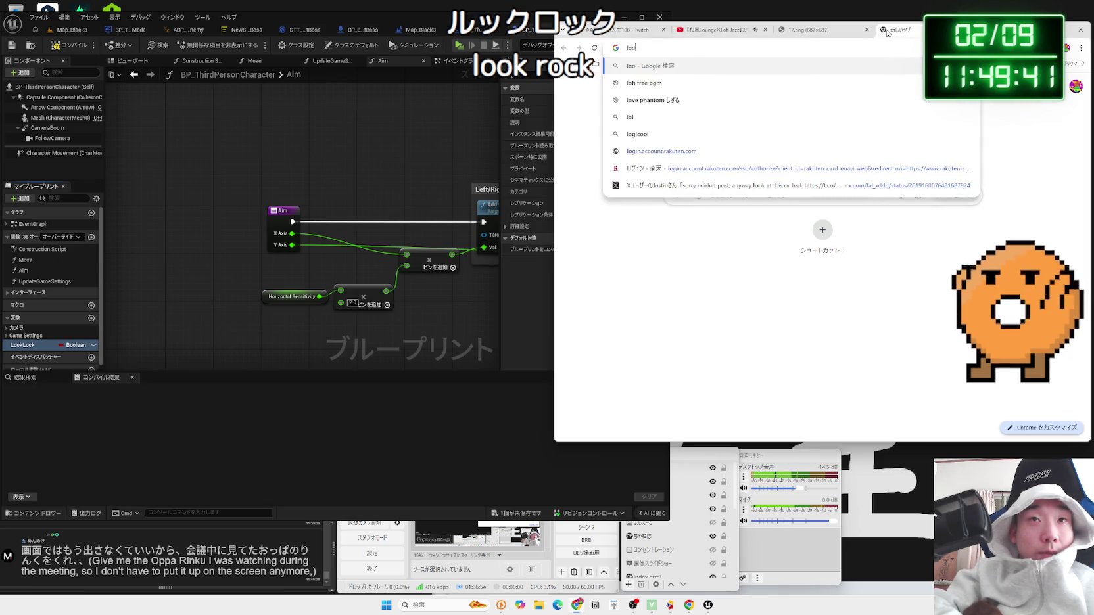
text(lock)
key(Return)
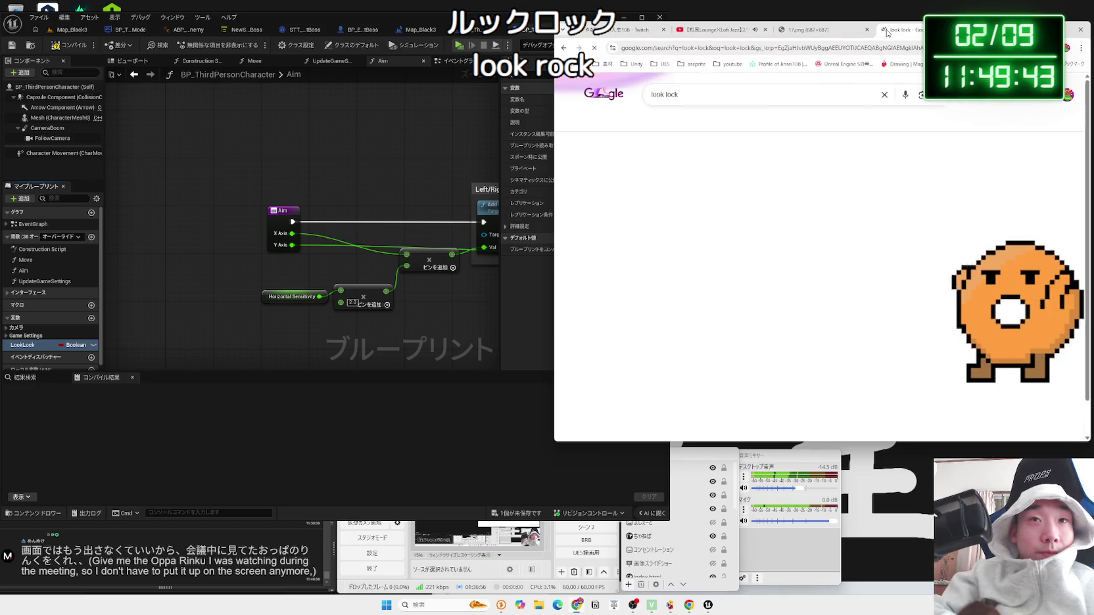
scroll(846, 151, down, 8)
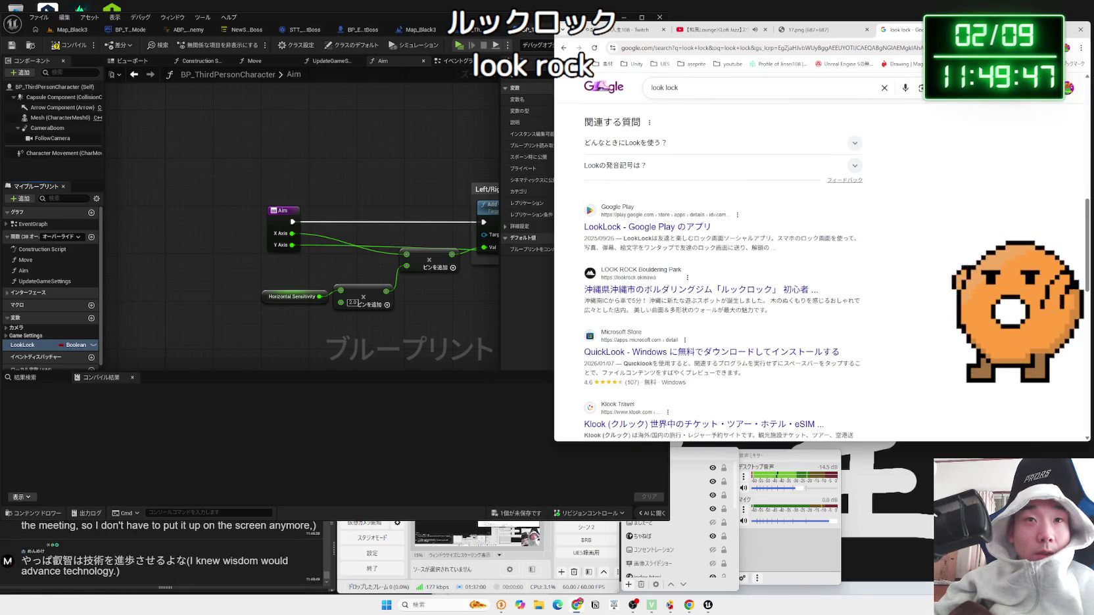
Step: Change the Google query to 'look rock' and browse the results
click(775, 85)
key(BackSpace)
key(BackSpace)
key(BackSpace)
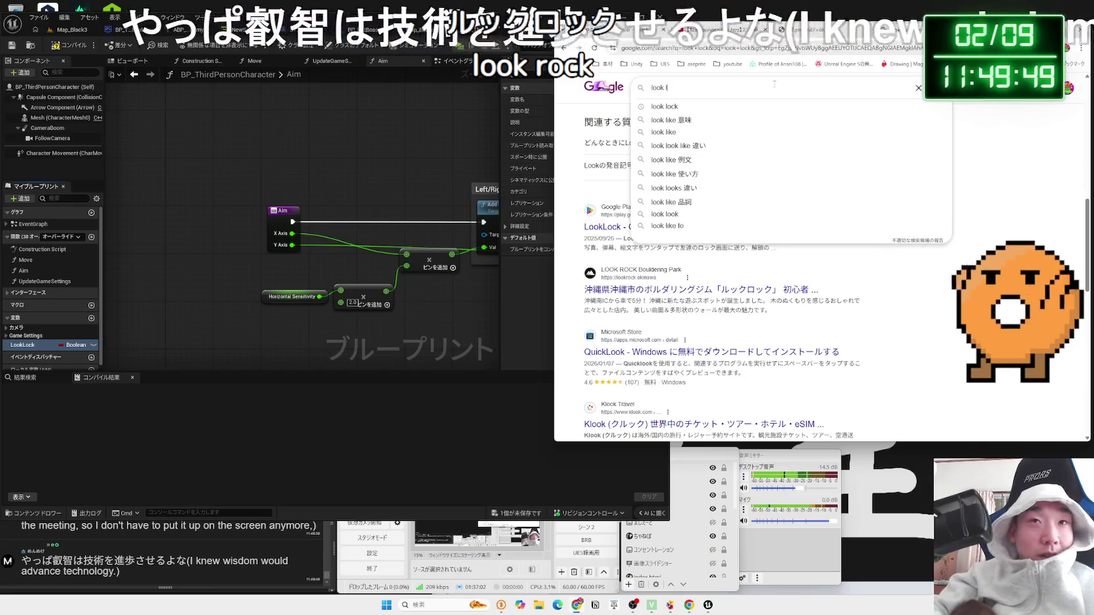
text(rock)
key(Return)
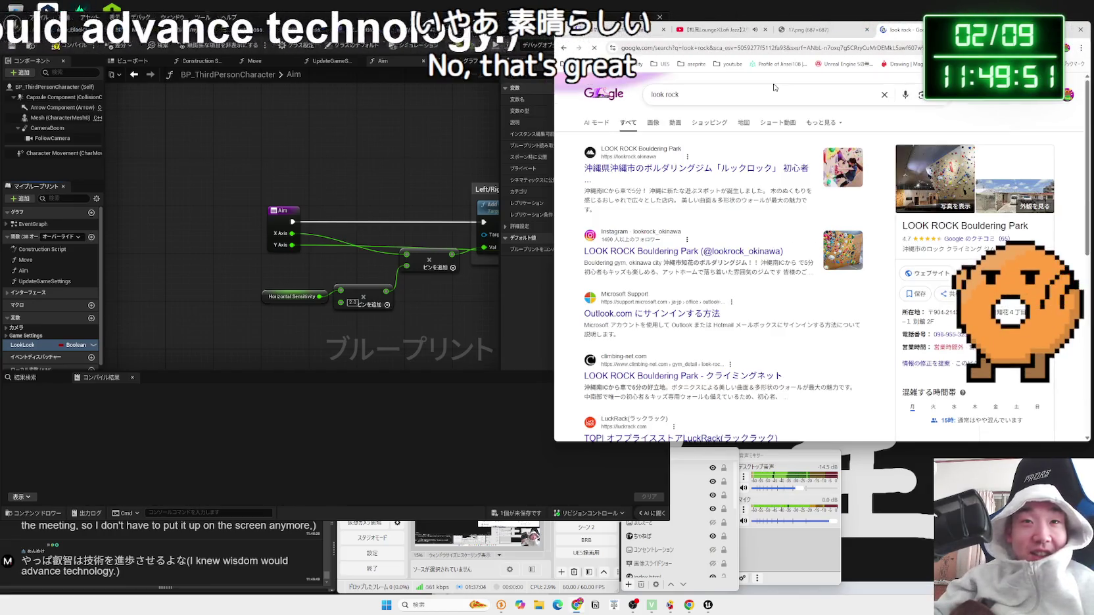
scroll(693, 223, down, 3)
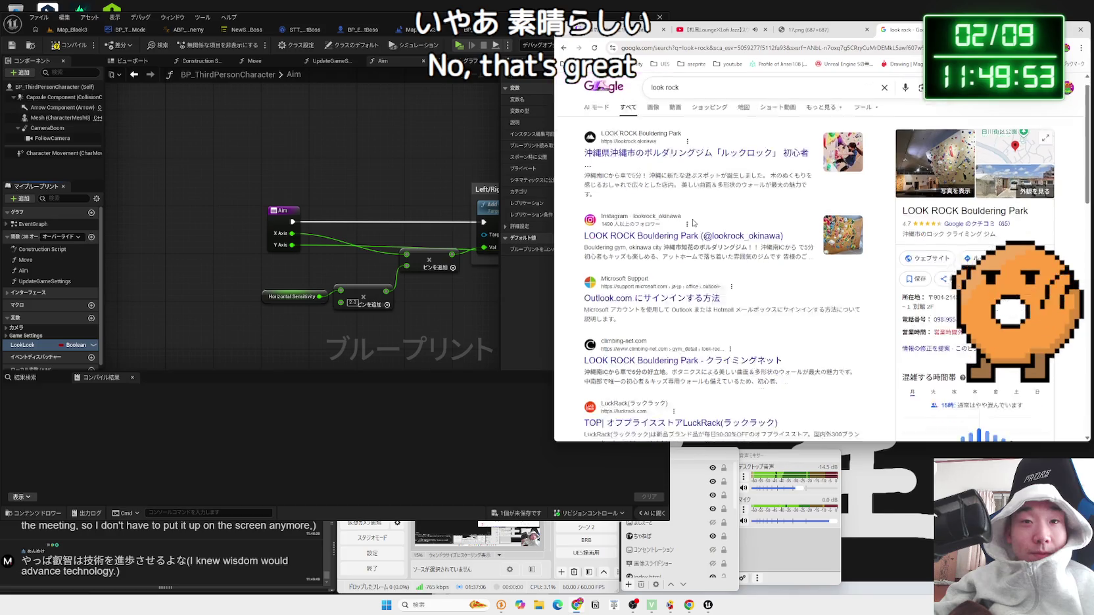
scroll(693, 224, up, 3)
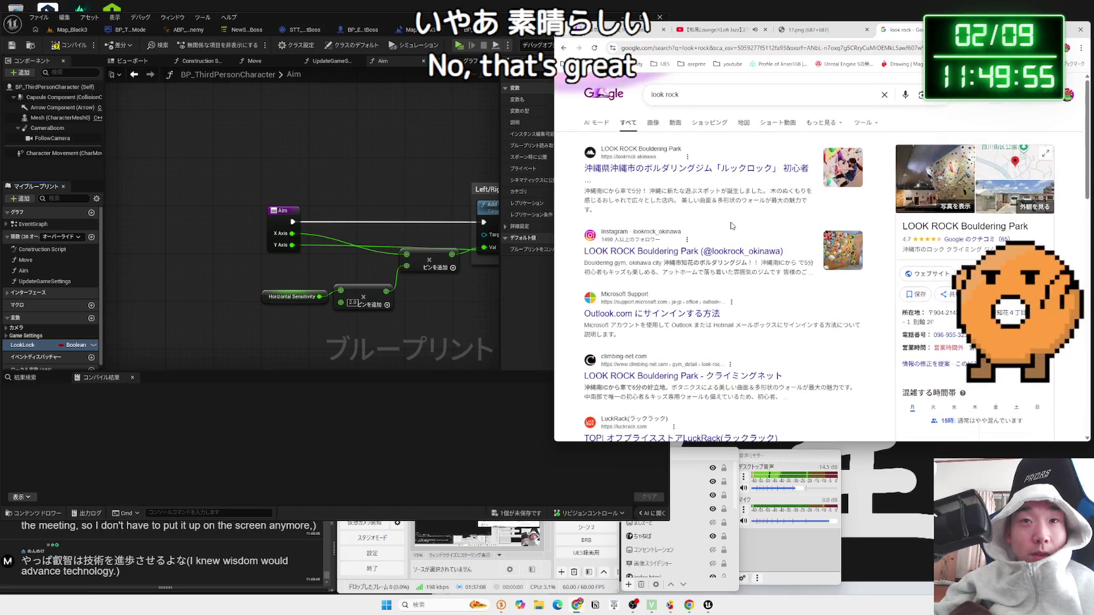
scroll(731, 226, down, 7)
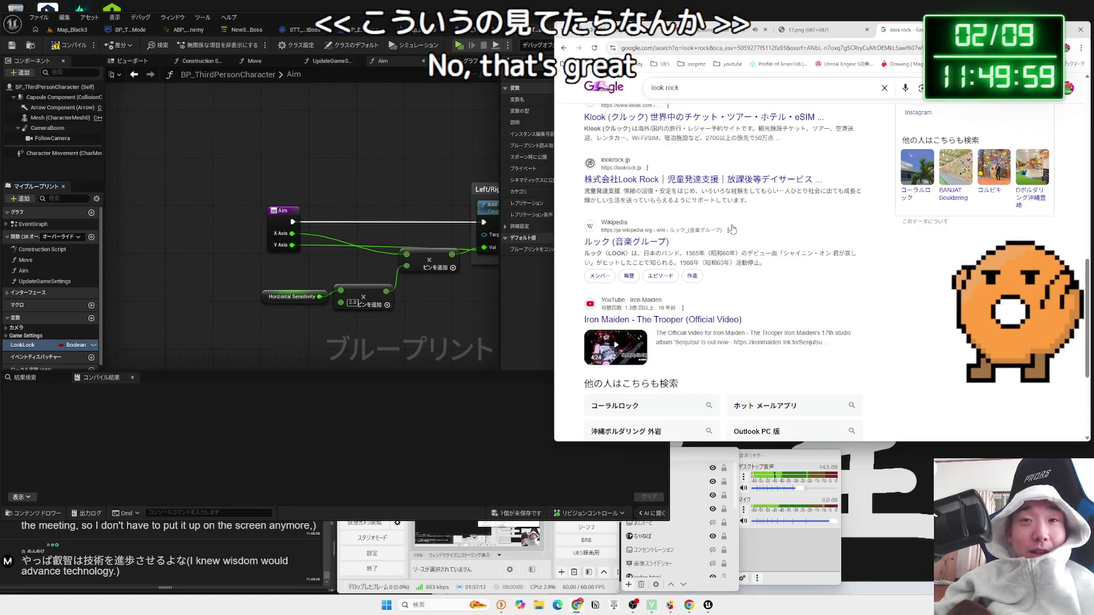
Step: Read through the 'look rock' results, including the Wikipedia entry
drag(731, 226, 792, 263)
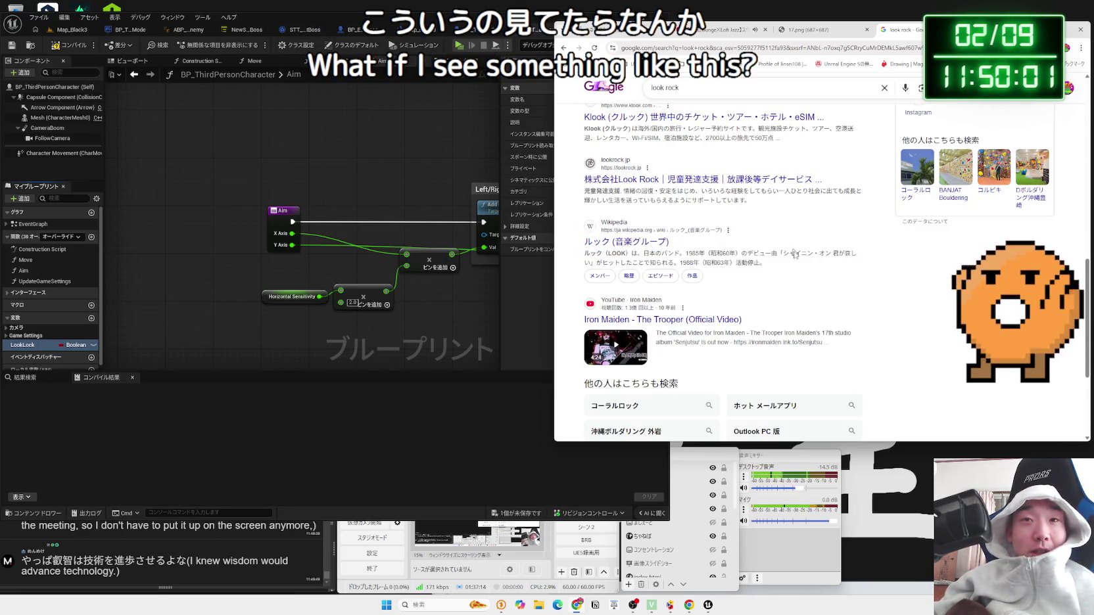
scroll(801, 264, down, 3)
scroll(854, 264, up, 9)
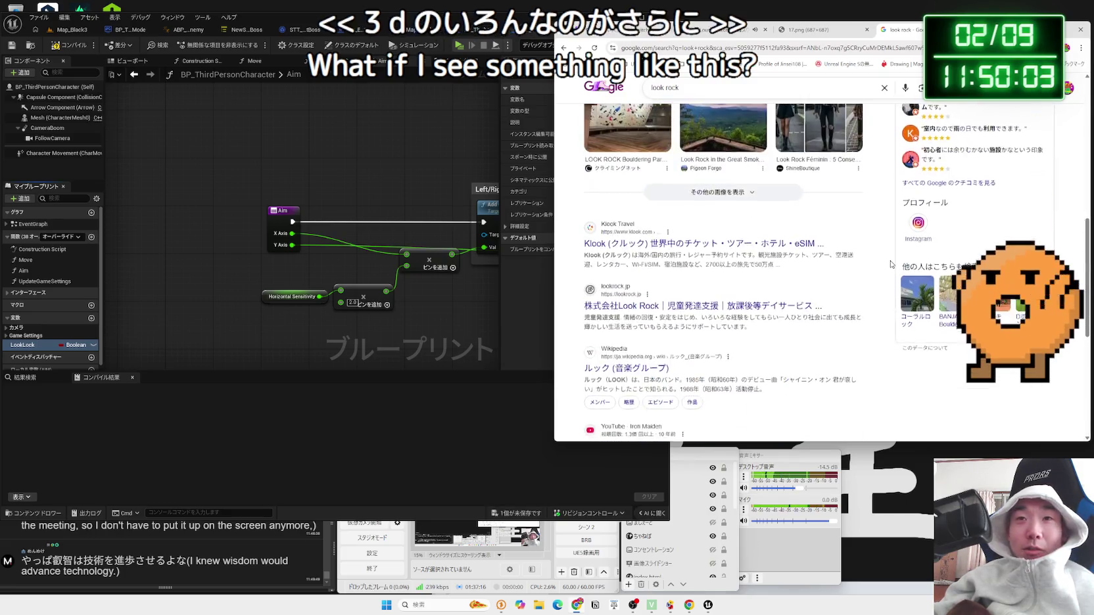
scroll(891, 265, up, 2)
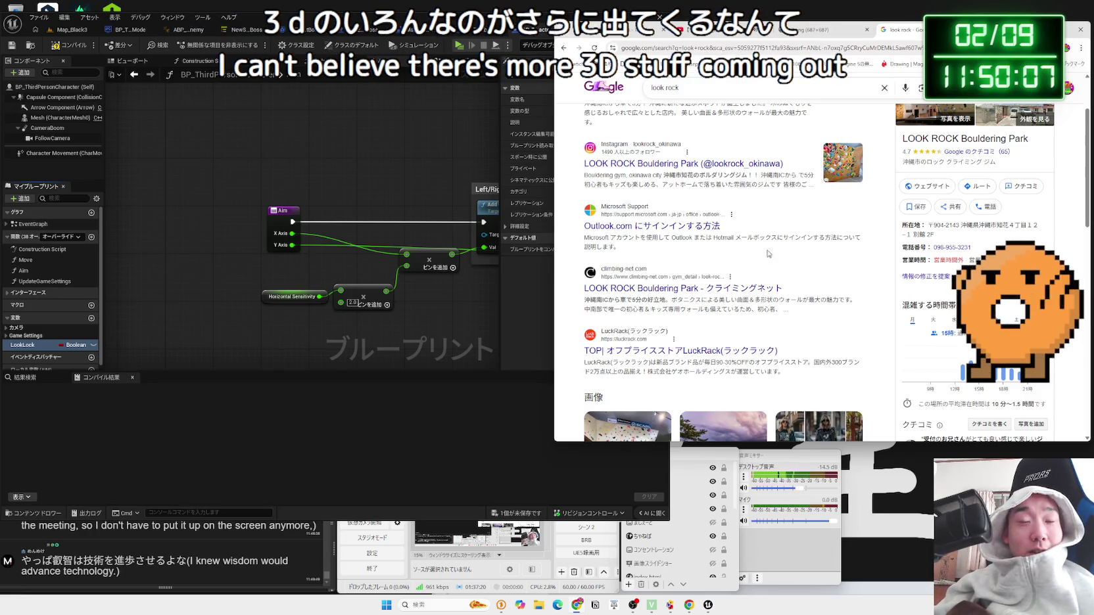
scroll(716, 286, up, 2)
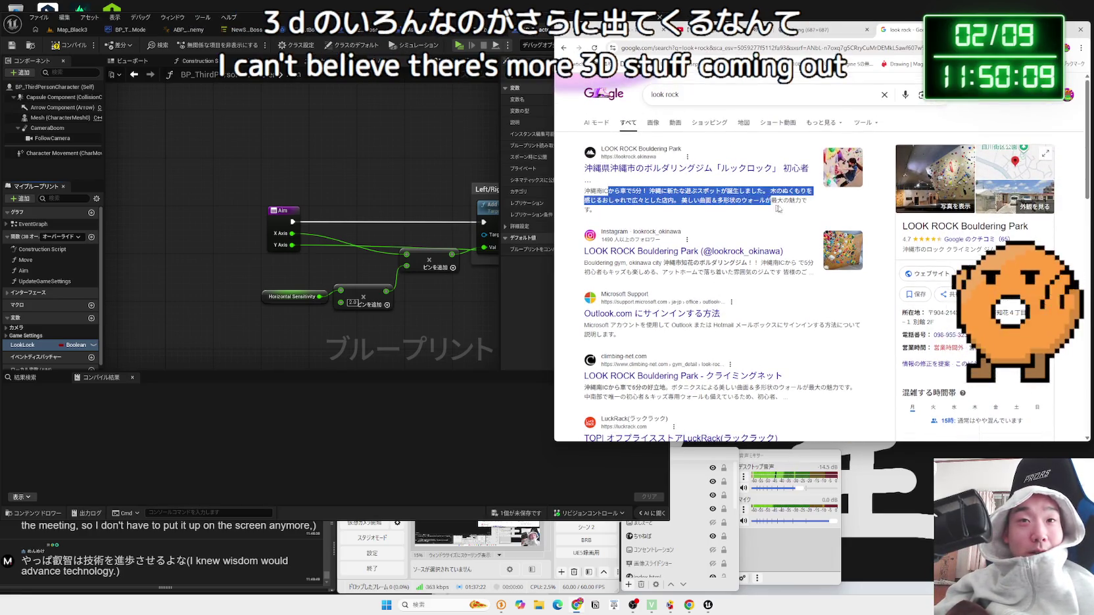
mouse_move(584, 190)
mouse_down()
mouse_move(595, 210)
mouse_move(635, 208)
mouse_up()
click(635, 209)
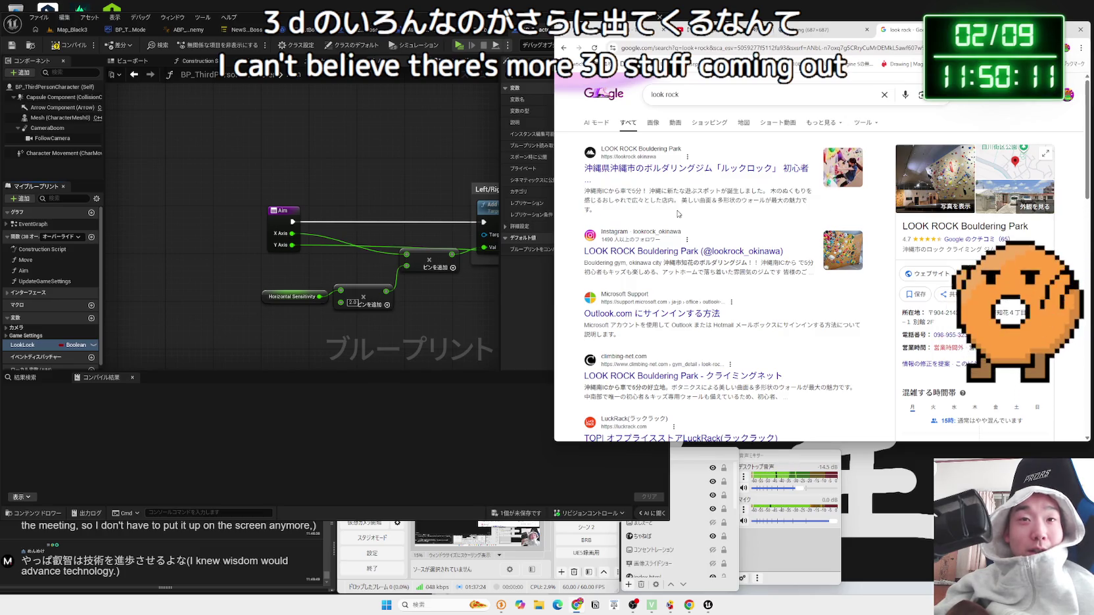
scroll(658, 263, down, 15)
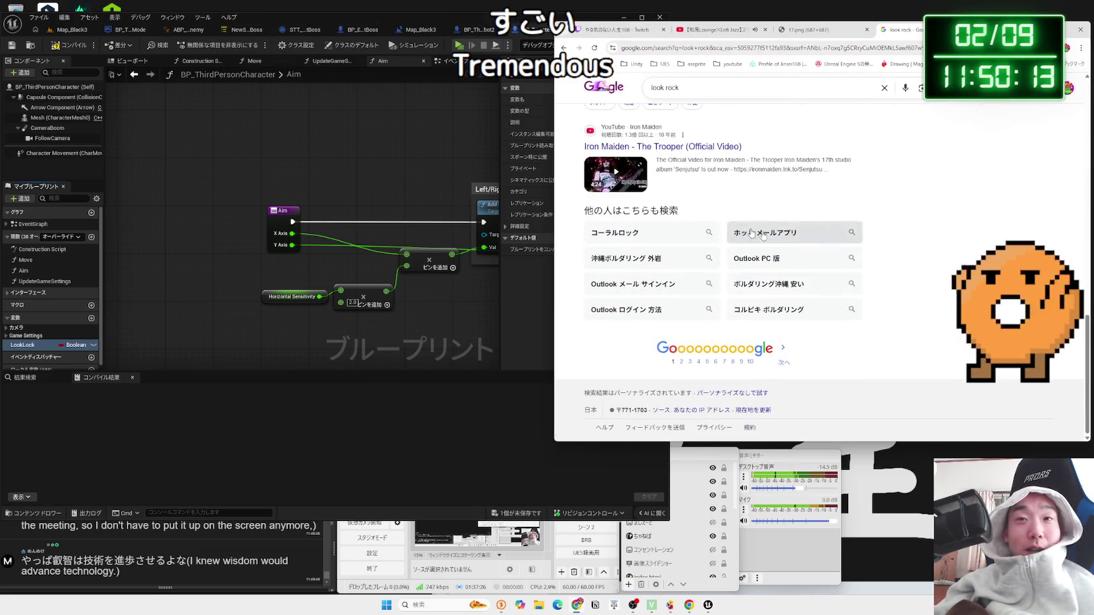
scroll(844, 274, up, 5)
scroll(844, 275, up, 3)
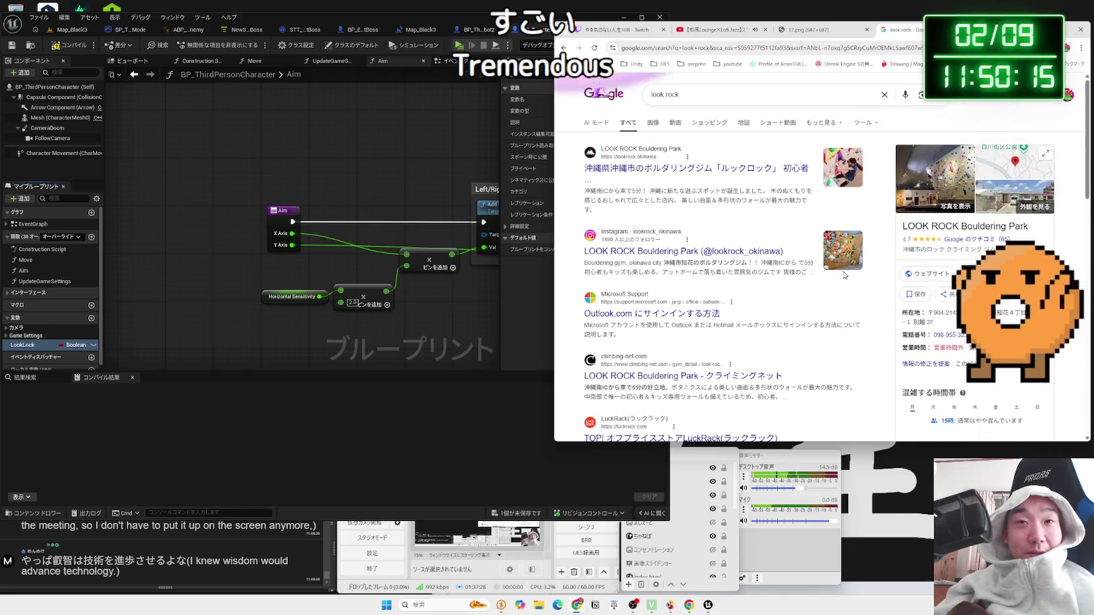
Step: Revisit the 'look lock' results, then close that tab and open a fresh one
key(alt+Left)
scroll(798, 272, down, 5)
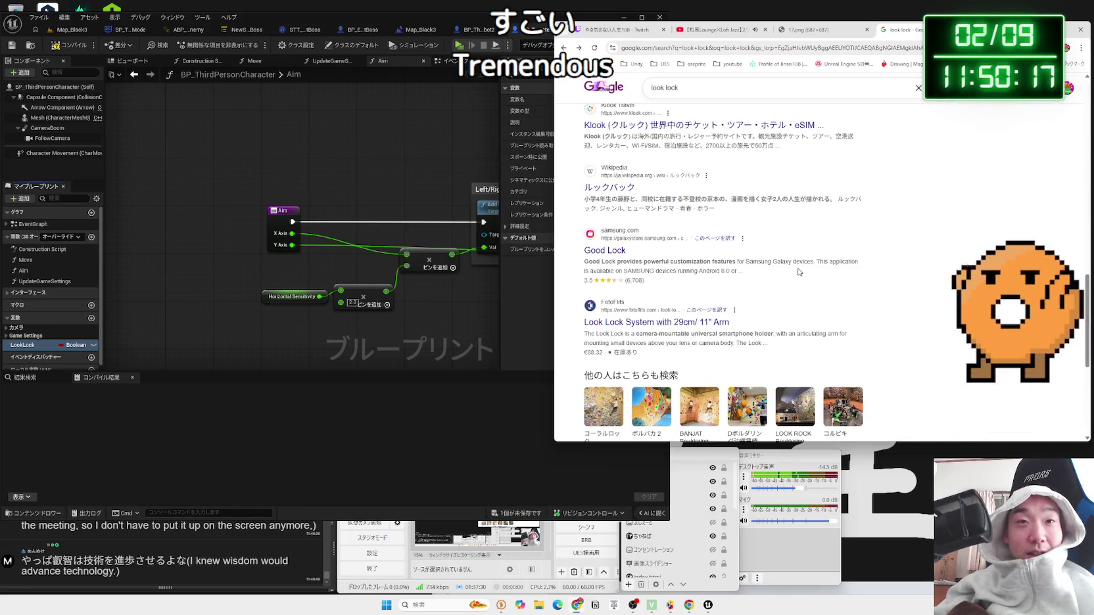
scroll(799, 271, up, 5)
scroll(799, 272, up, 10)
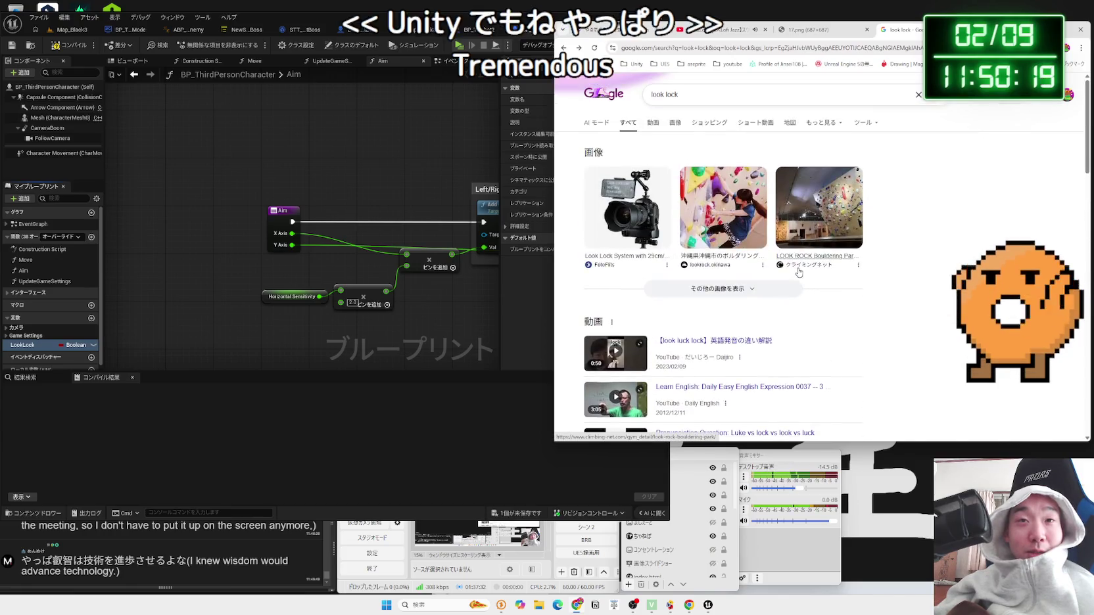
scroll(921, 281, down, 10)
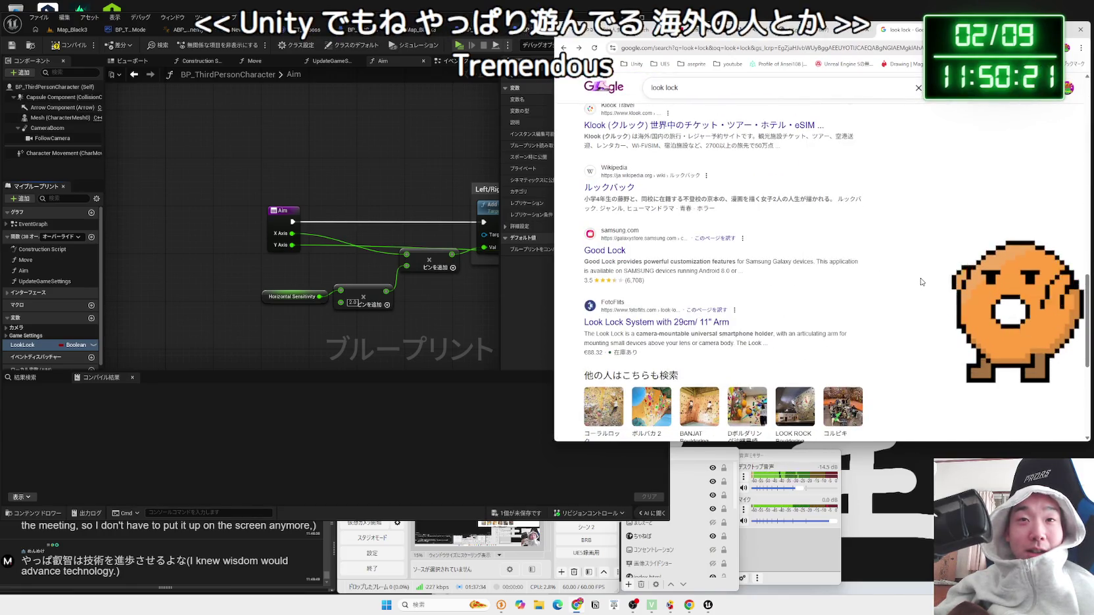
key(ctrl+w)
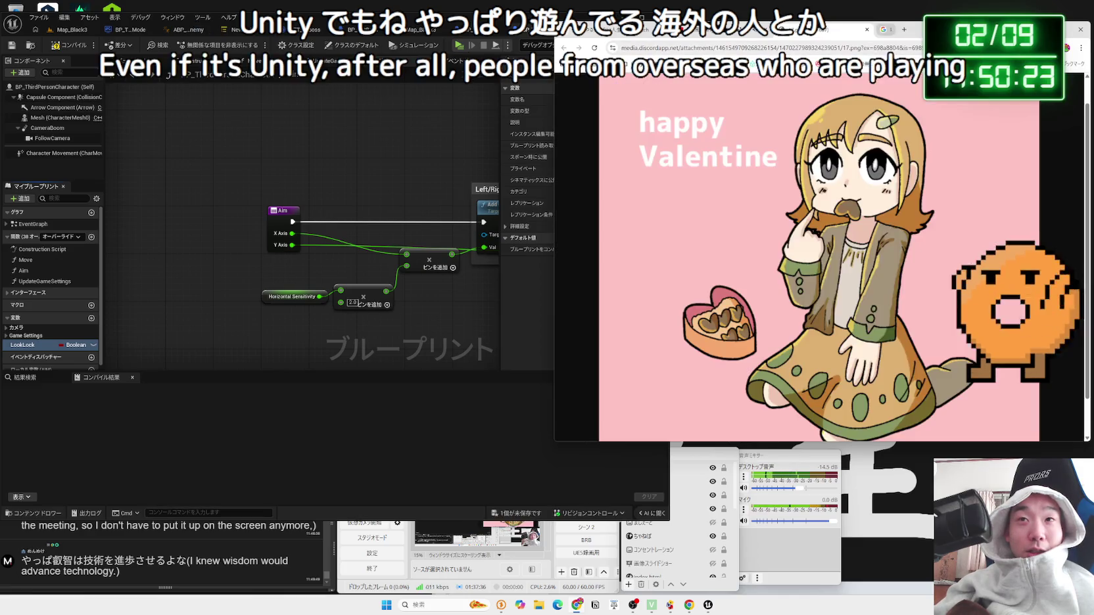
key(ctrl+t)
click(358, 179)
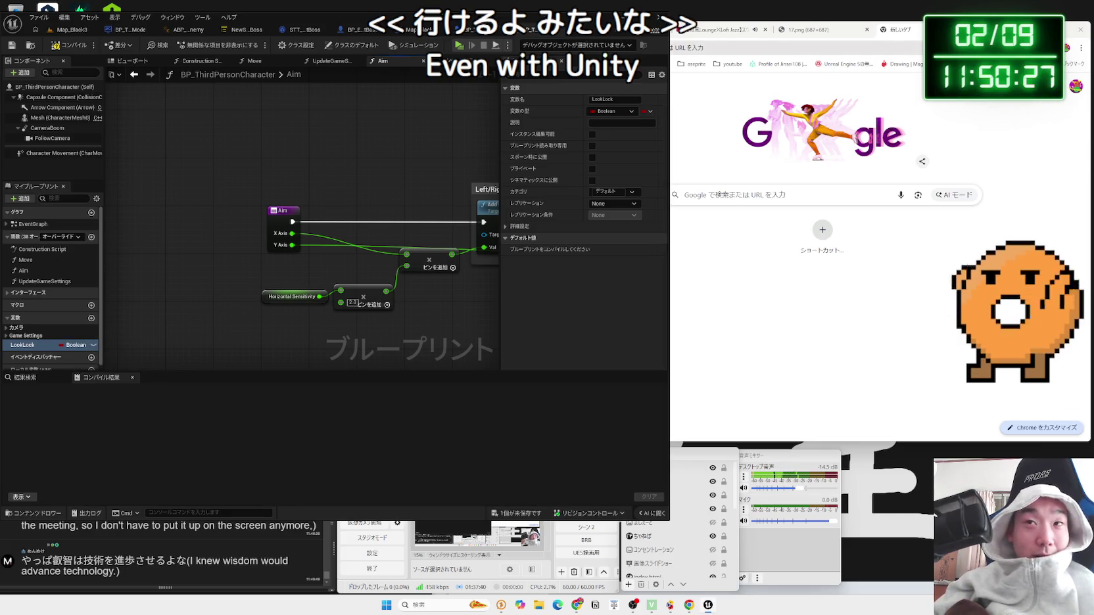
Step: Search Google for just 'rock', trimming 'climbing' from the query
click(904, 54)
text(Rock)
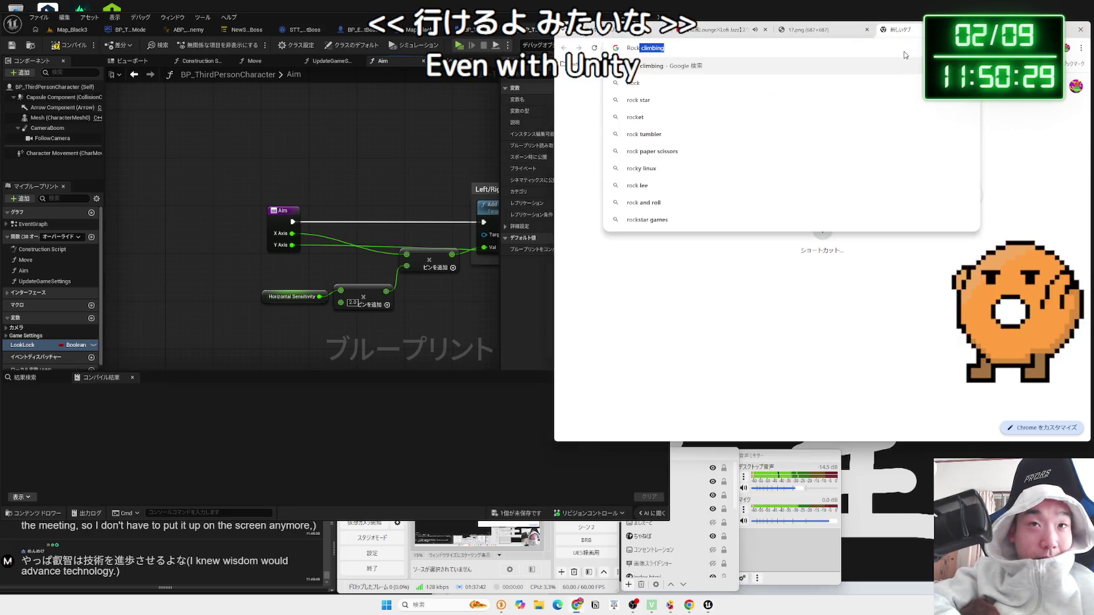
key(Return)
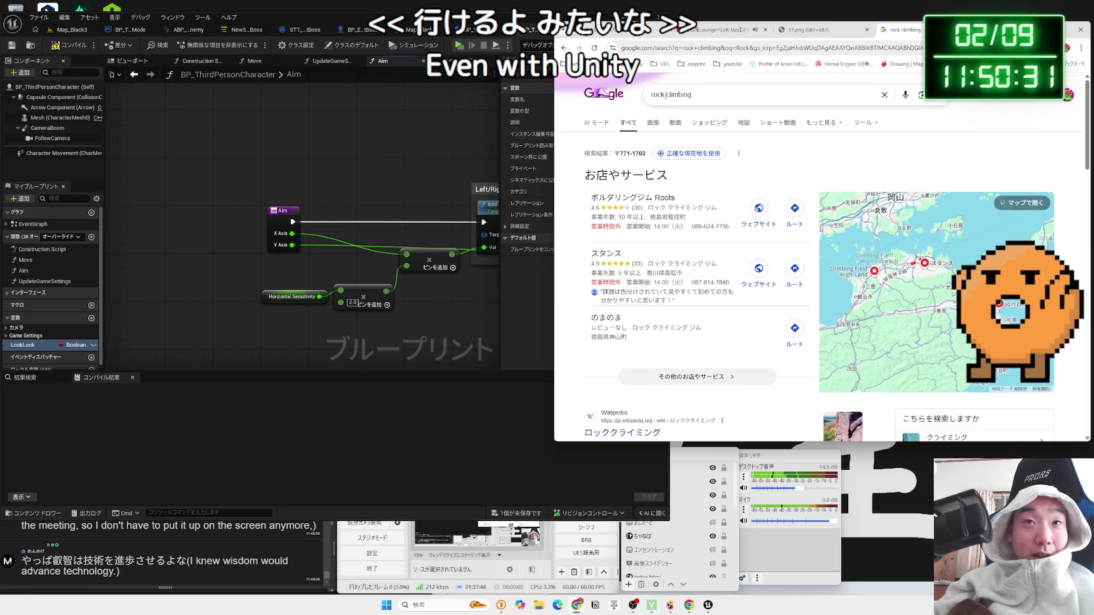
click(669, 94)
key(shift+End)
key(Delete)
key(Return)
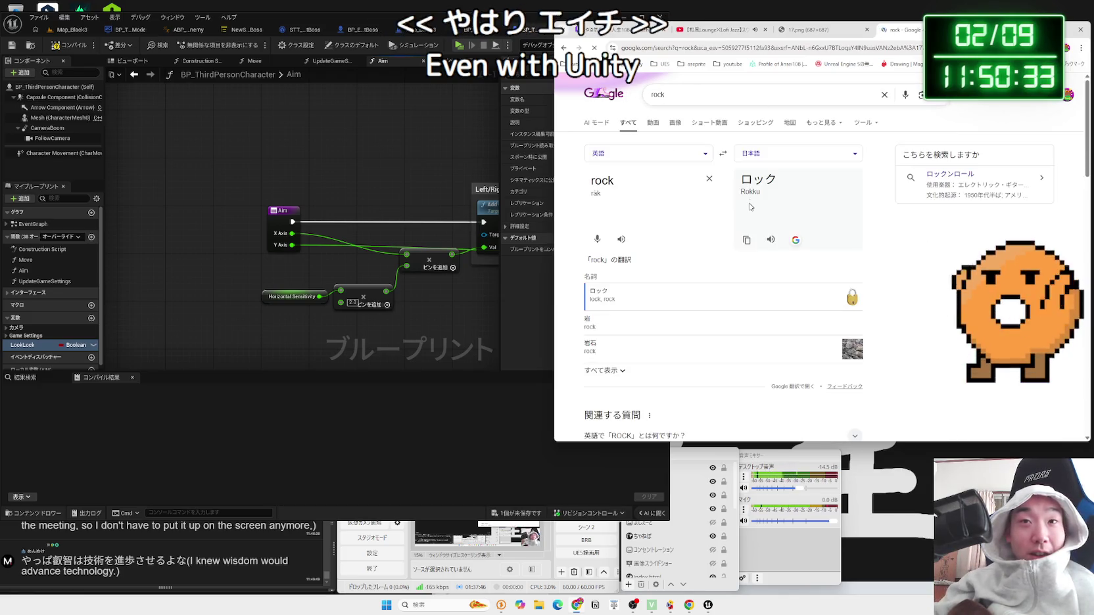
scroll(750, 205, down, 3)
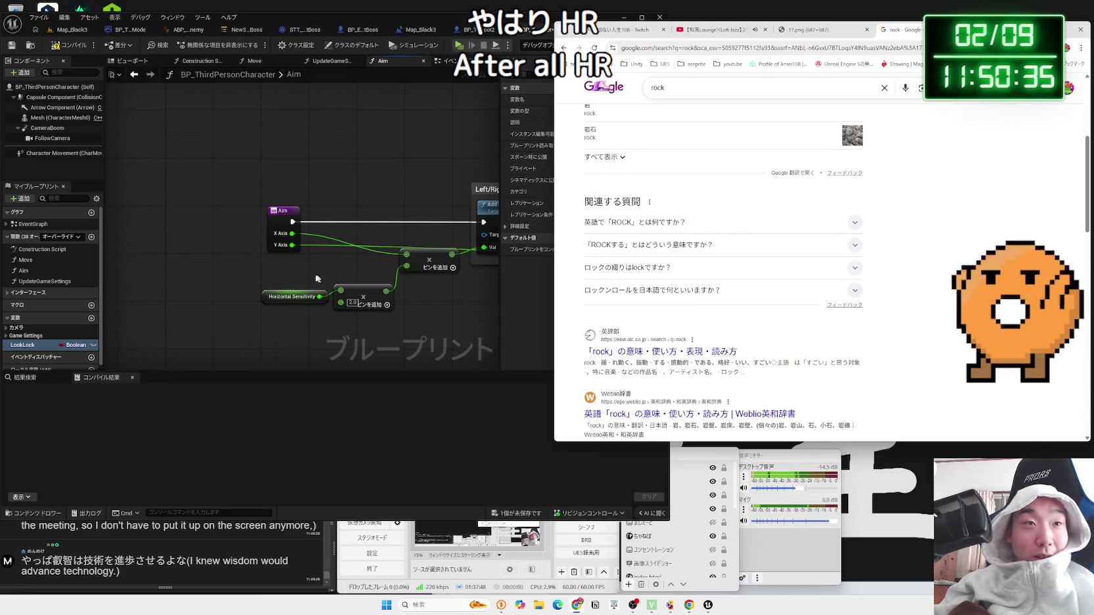
Step: Drag the renamed LookRock variable into the Aim graph, then dismiss the node choice
click(115, 320)
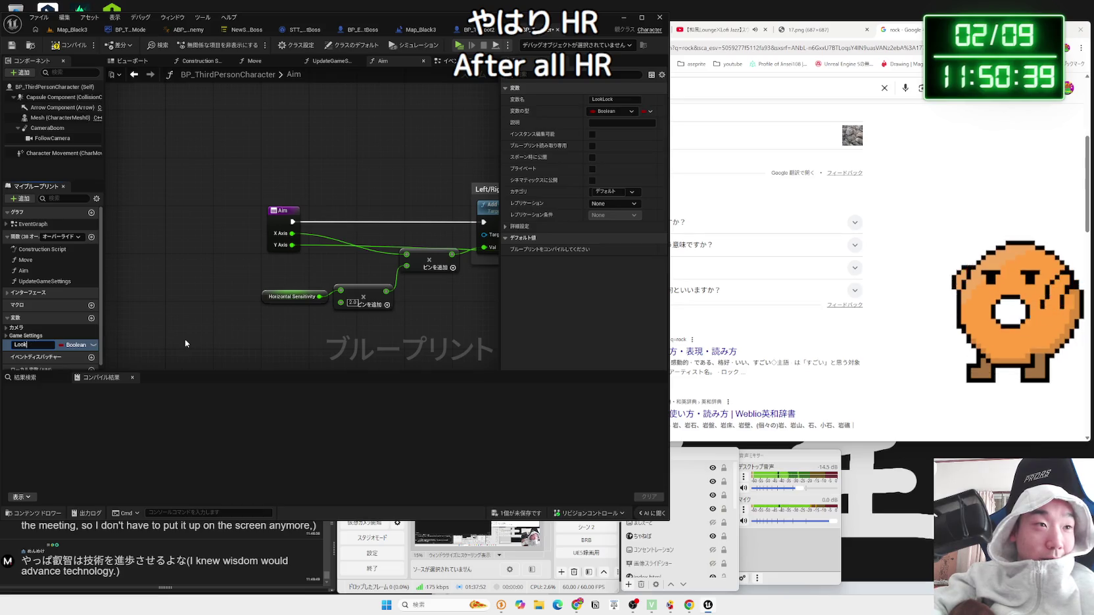
mouse_move(84, 344)
mouse_down()
mouse_move(368, 270)
mouse_move(314, 269)
mouse_up()
click(337, 286)
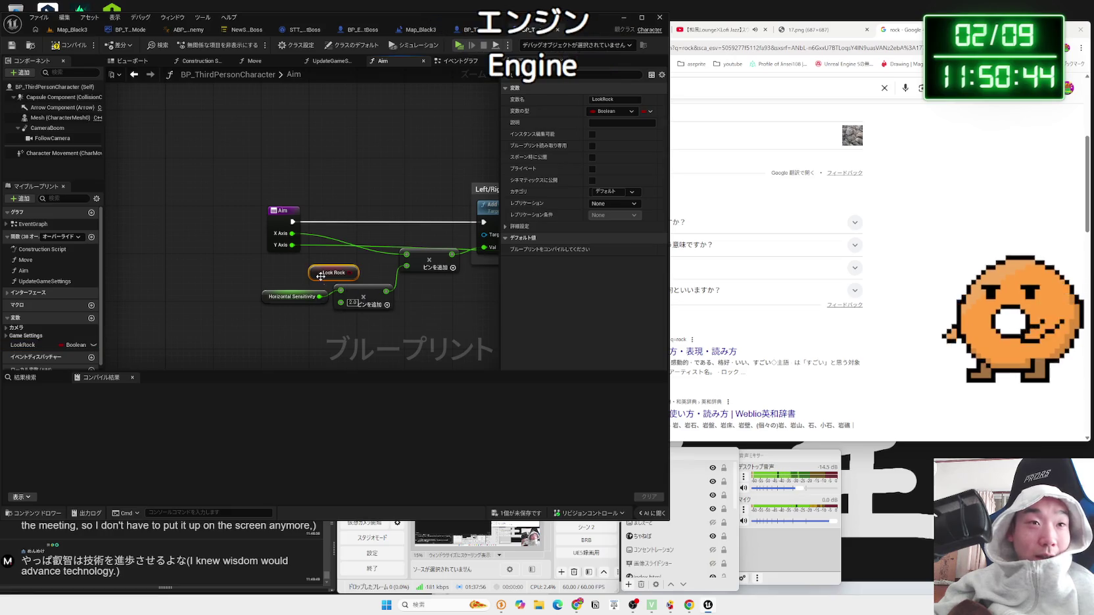
click(714, 130)
Step: Search Google for 'unity エンジン改造'
key(Zenkaku_Hankaku)
text(う)
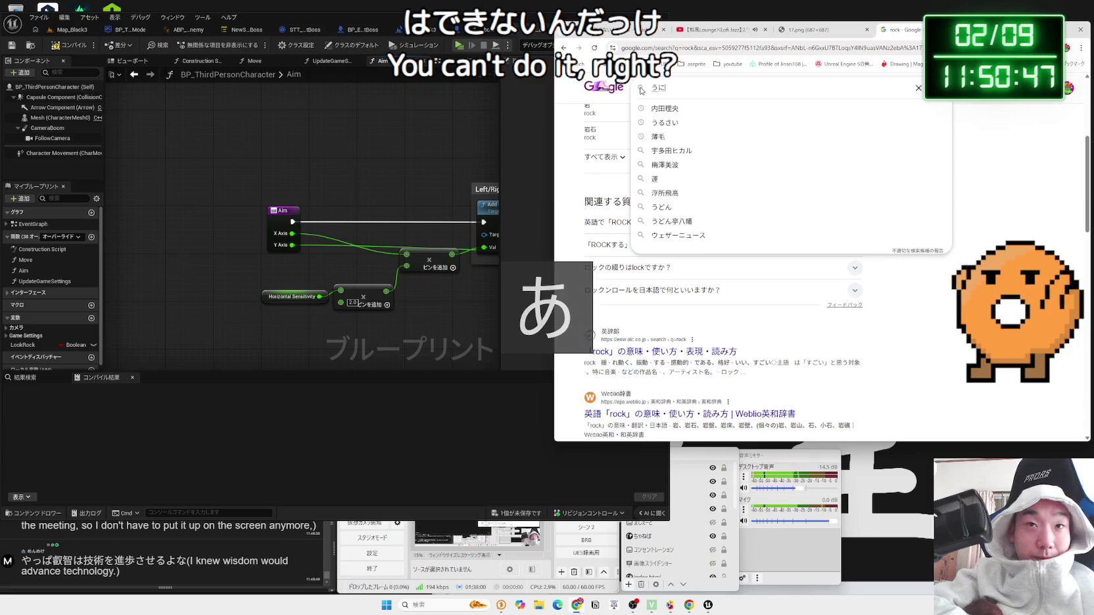
key(BackSpace)
text(unity)
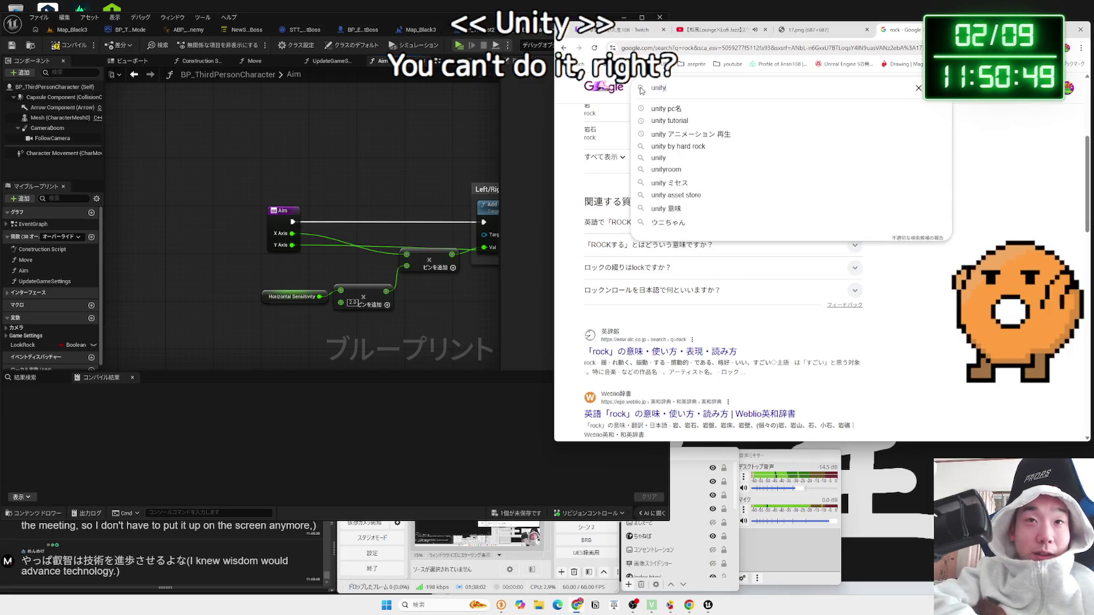
text( えんじん)
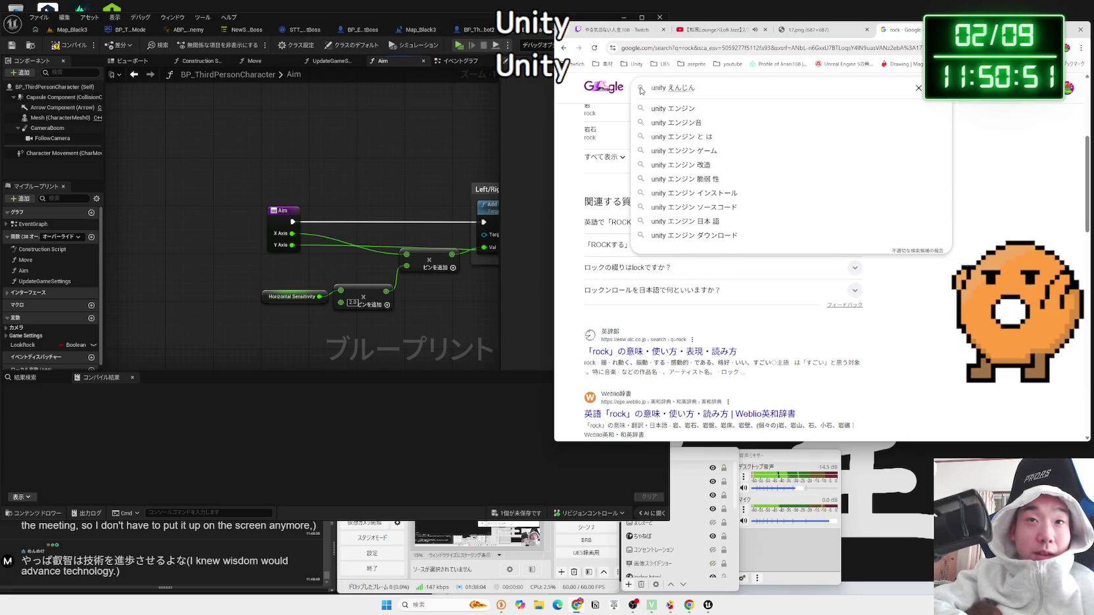
text(かいぞう)
key(space)
key(Return)
key(Return)
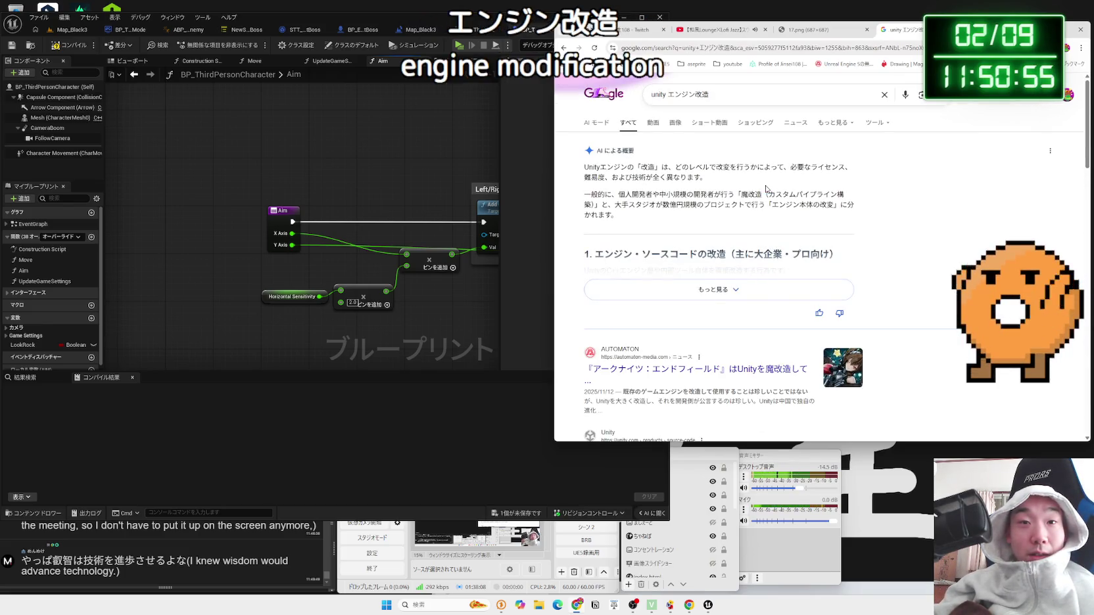
scroll(765, 189, down, 3)
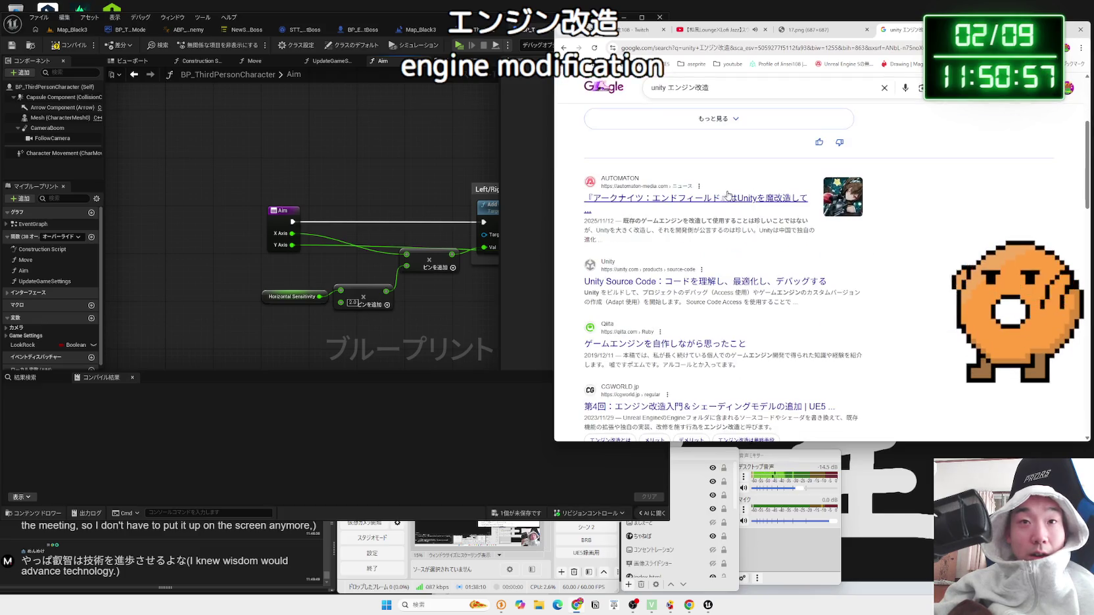
scroll(766, 189, up, 3)
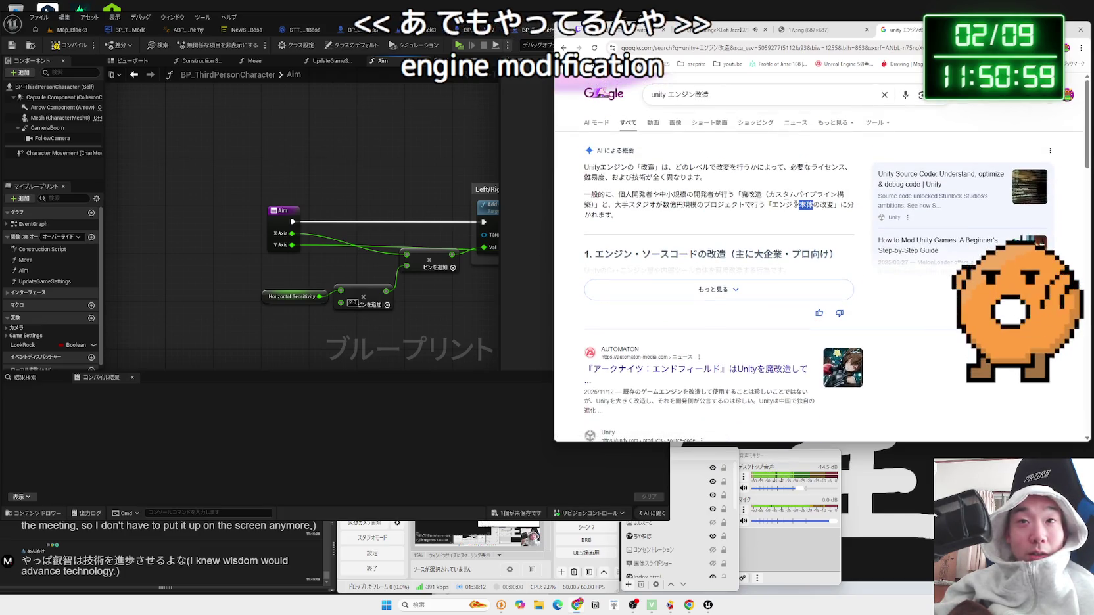
Step: Expand and read the full AI overview for the search
mouse_move(633, 194)
mouse_down()
mouse_move(848, 218)
mouse_move(744, 204)
mouse_up()
click(745, 204)
click(711, 289)
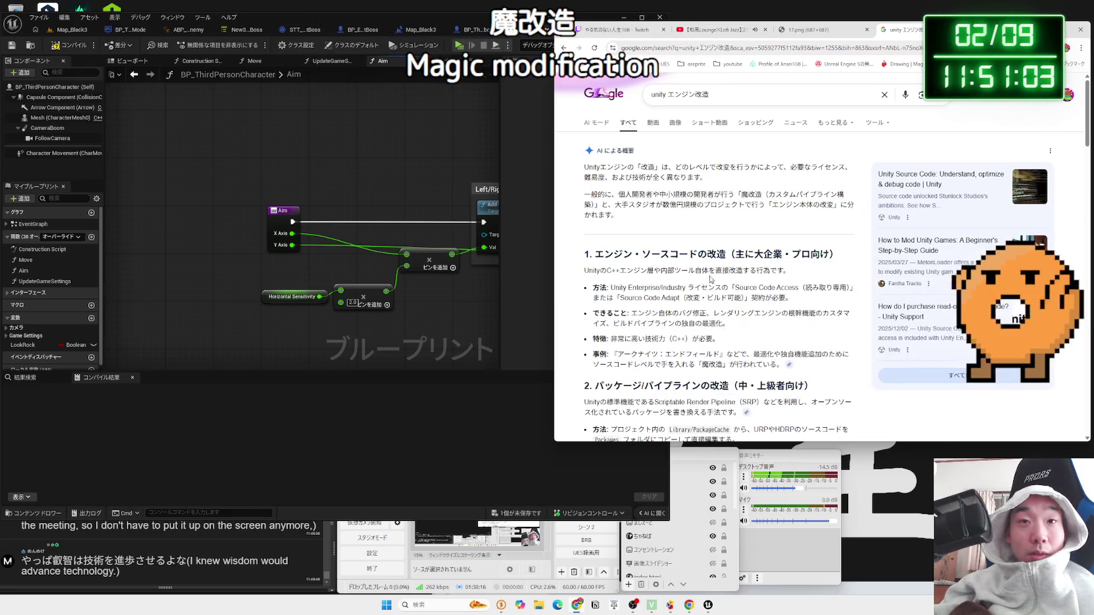
scroll(708, 263, down, 2)
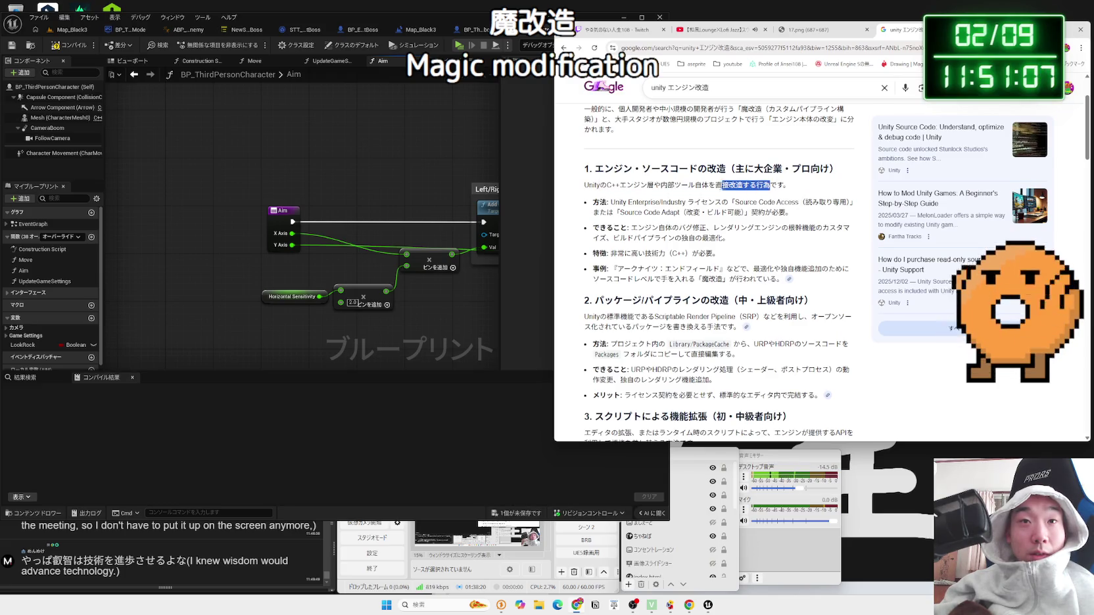
drag(773, 191, 593, 187)
click(677, 256)
scroll(680, 261, down, 8)
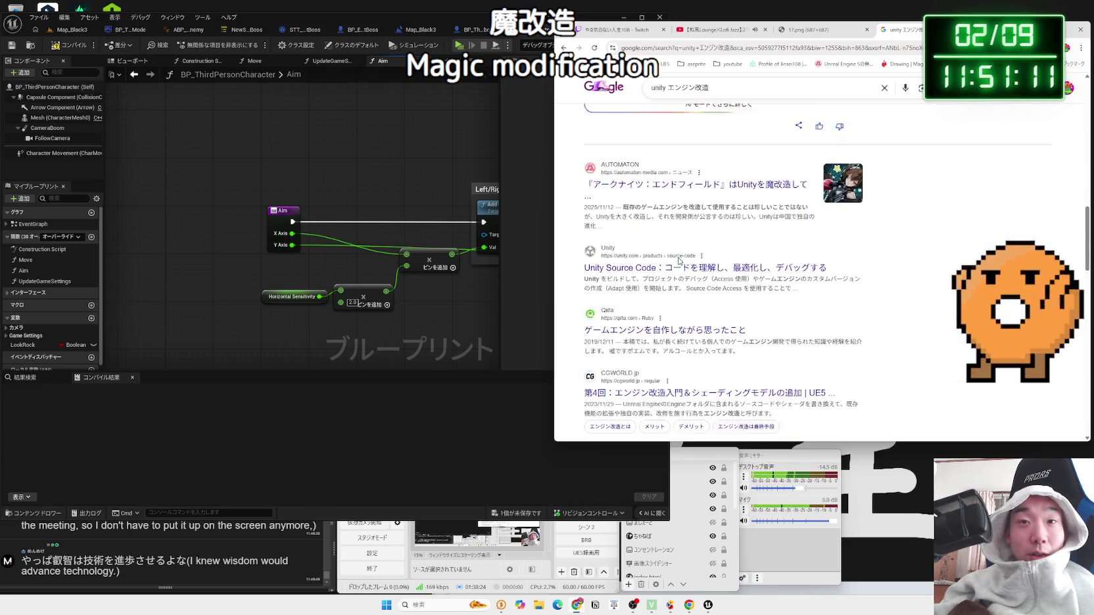
Step: Read the AUTOMATON article on Arknights: Endfield, then go back to the results
click(658, 197)
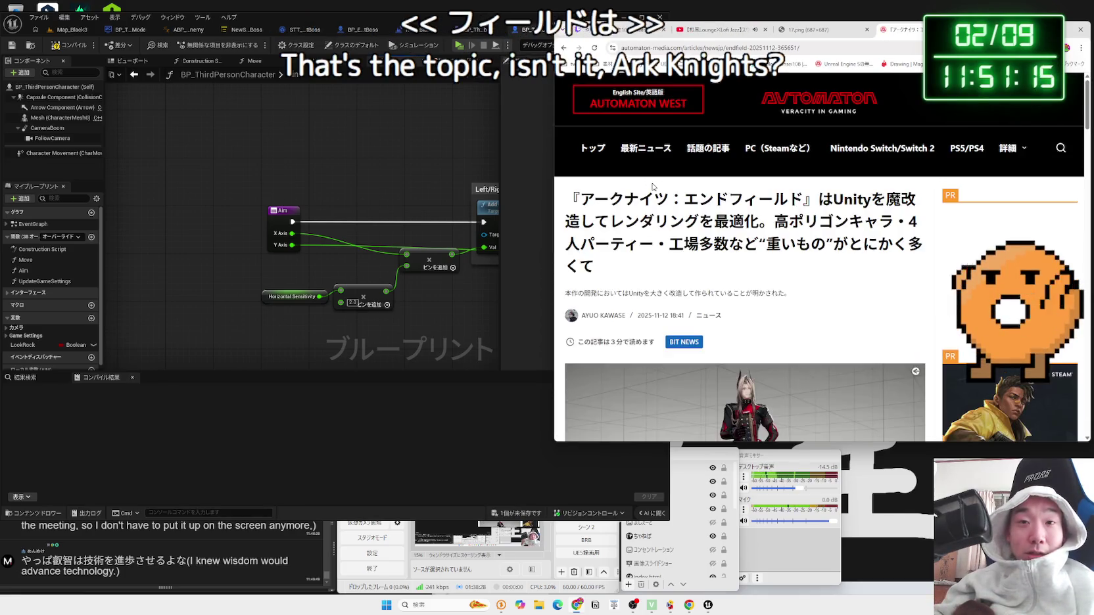
scroll(722, 270, down, 10)
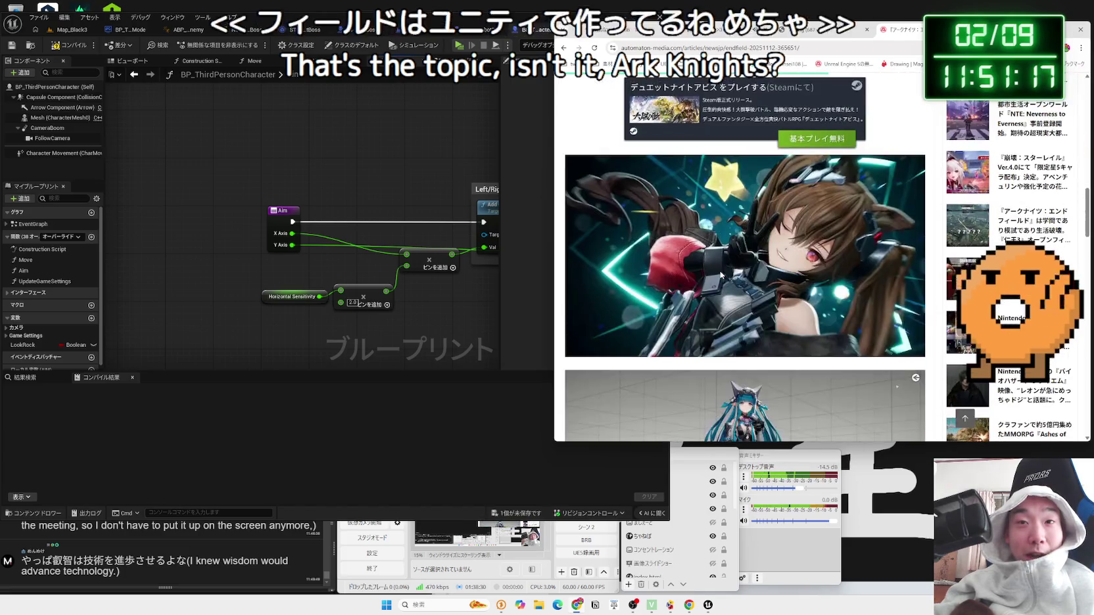
scroll(722, 274, down, 5)
scroll(774, 272, down, 5)
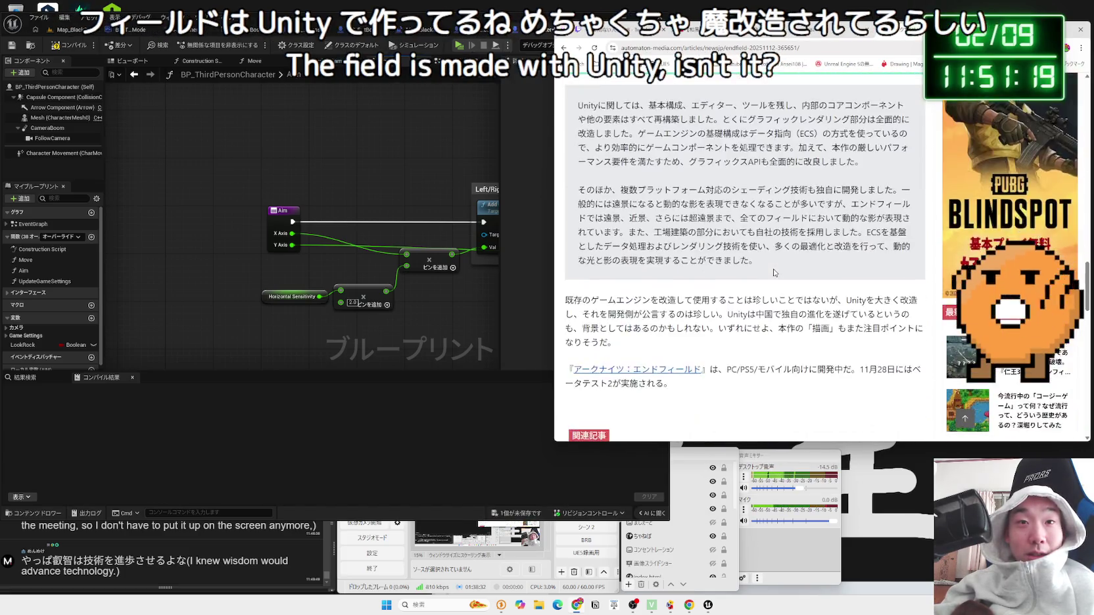
scroll(774, 272, down, 4)
key(alt+Left)
scroll(772, 270, down, 10)
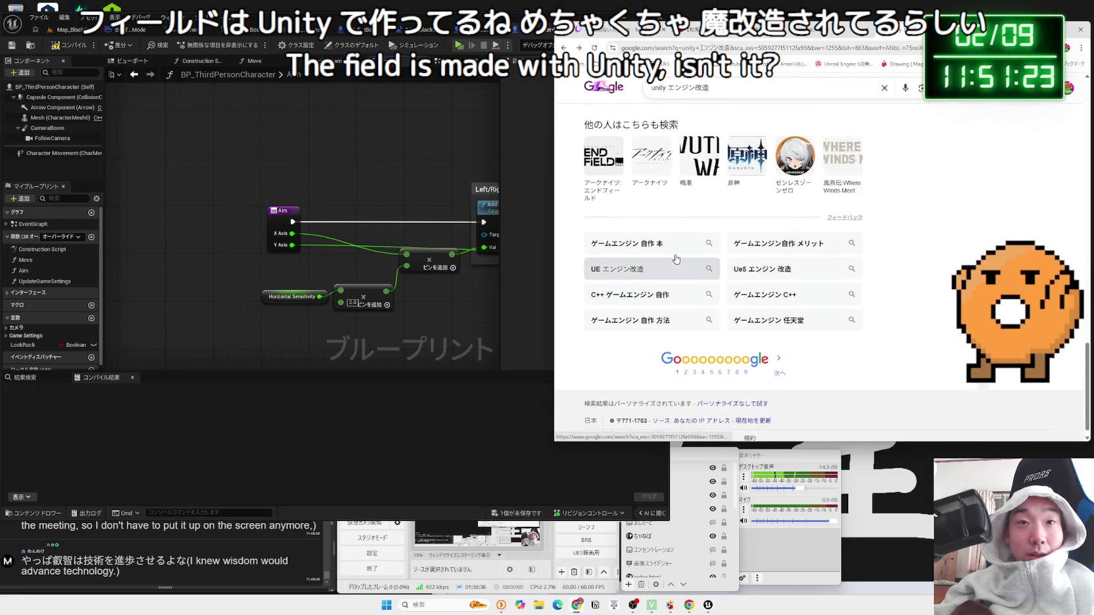
scroll(675, 257, up, 10)
scroll(675, 257, up, 5)
Step: Place a Set LookRock node in the Aim graph, then undo it
drag(23, 345, 347, 224)
click(358, 251)
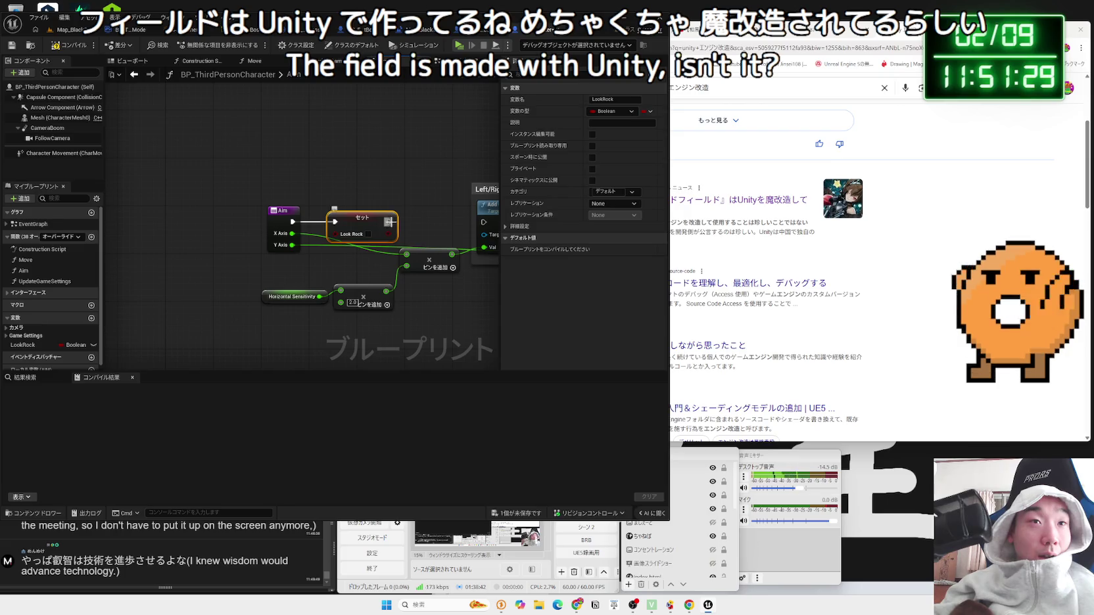
drag(483, 223, 483, 222)
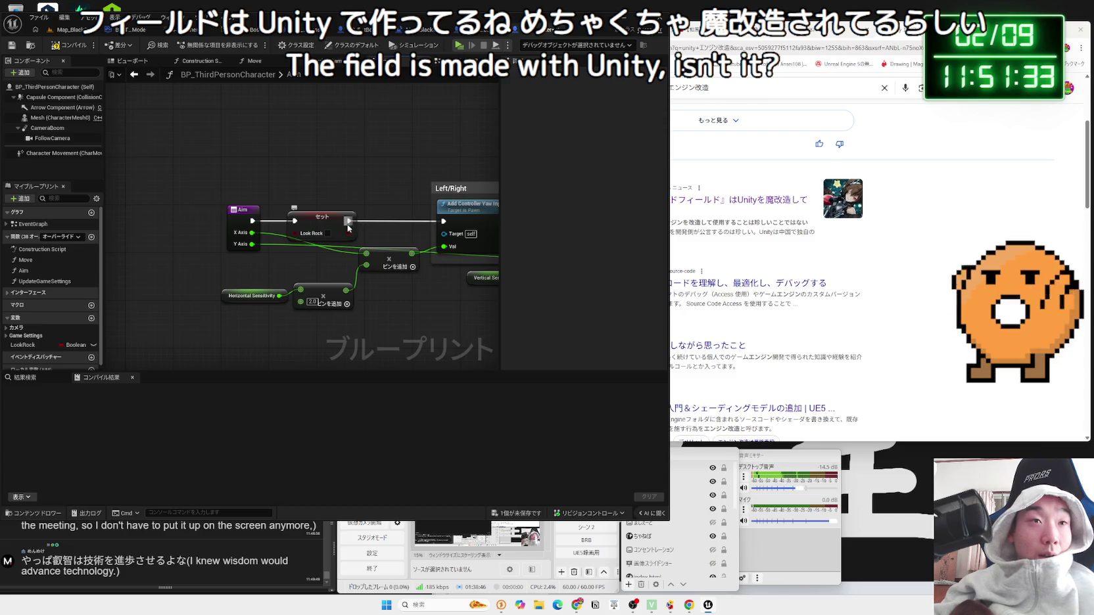
key(ctrl+z)
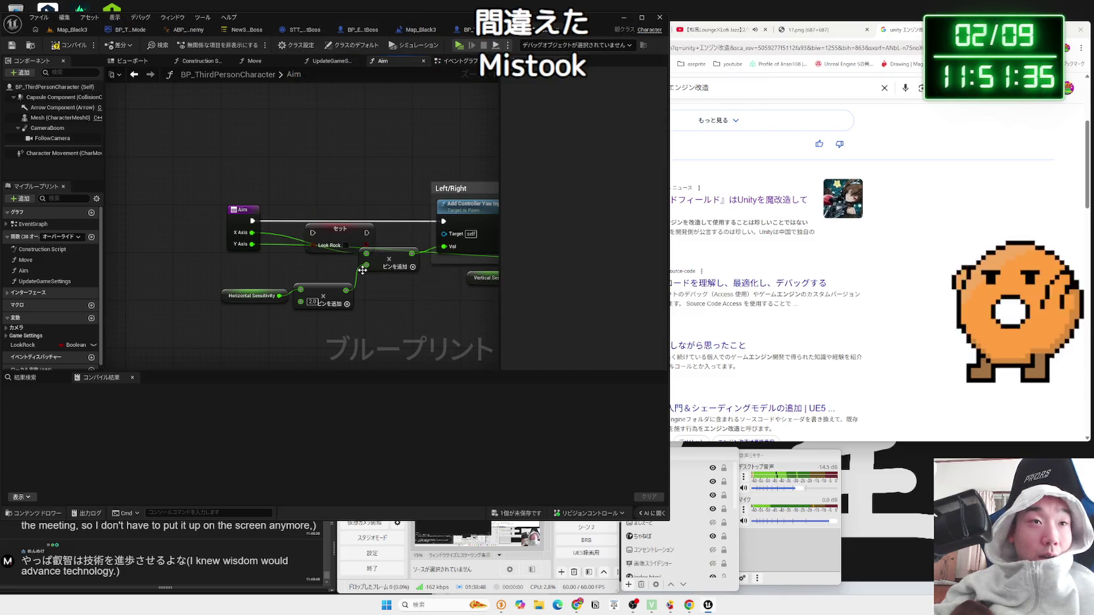
key(ctrl+z)
Step: Add a LookRock getter in the Aim graph driving a new Branch node
mouse_move(27, 345)
mouse_down()
mouse_move(292, 270)
mouse_move(338, 235)
mouse_up()
click(308, 282)
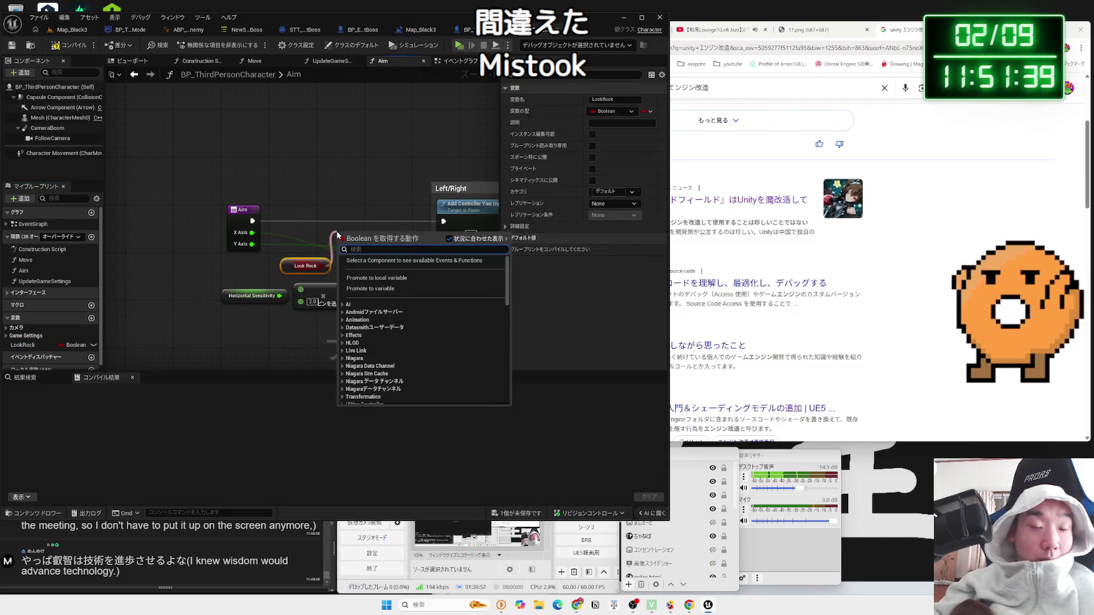
text(branch)
key(Return)
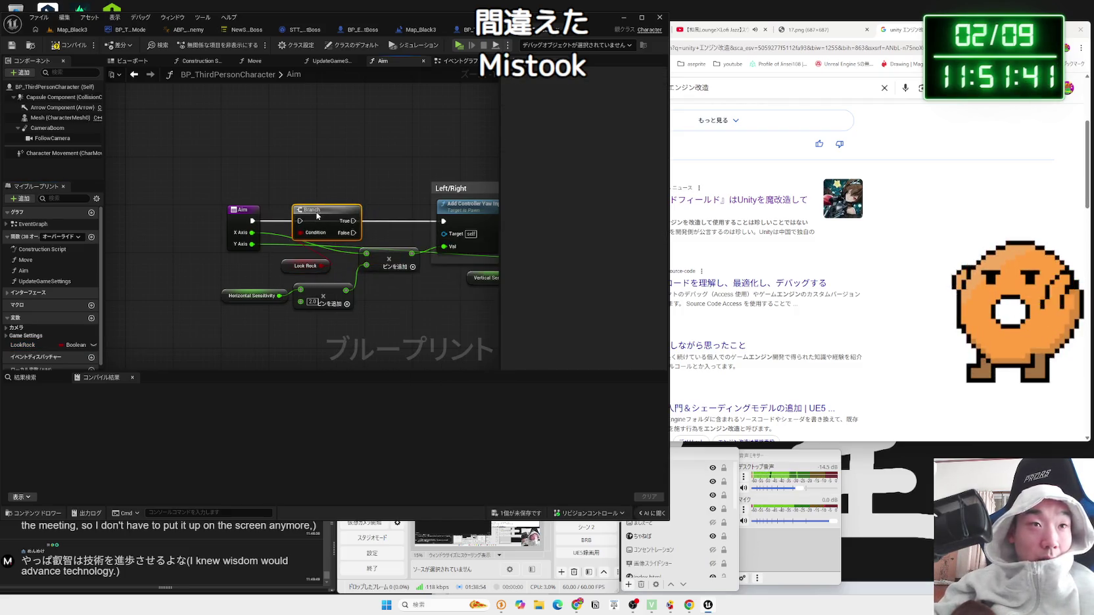
key(ctrl+z)
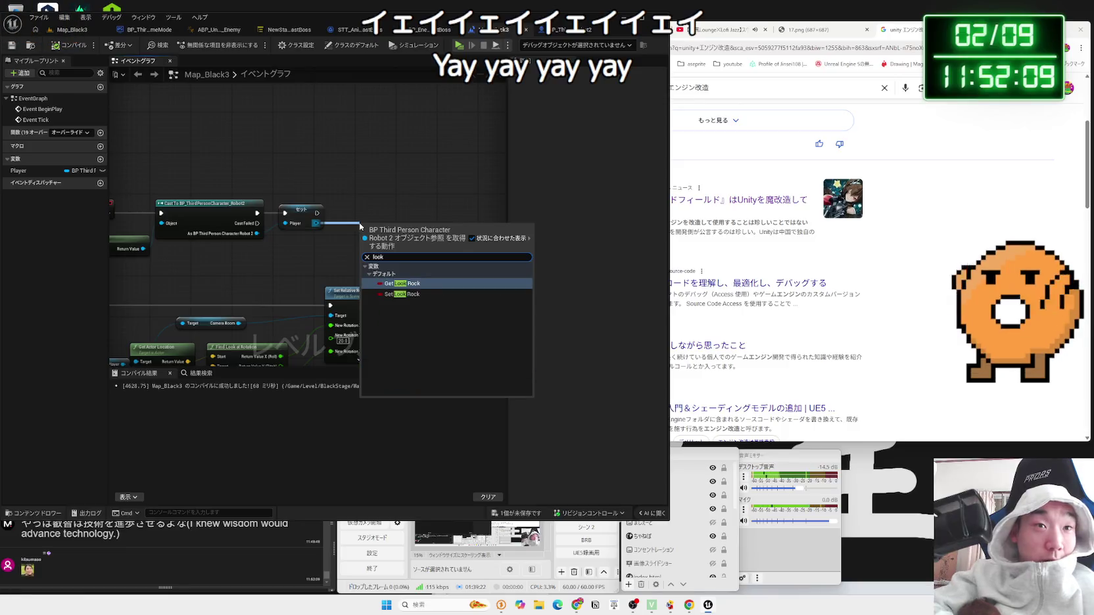
Step: Add a Set LookRock node after the Player set node, align it, and start a test play
click(398, 282)
mouse_move(383, 240)
mouse_down()
mouse_move(378, 219)
mouse_move(361, 214)
mouse_up()
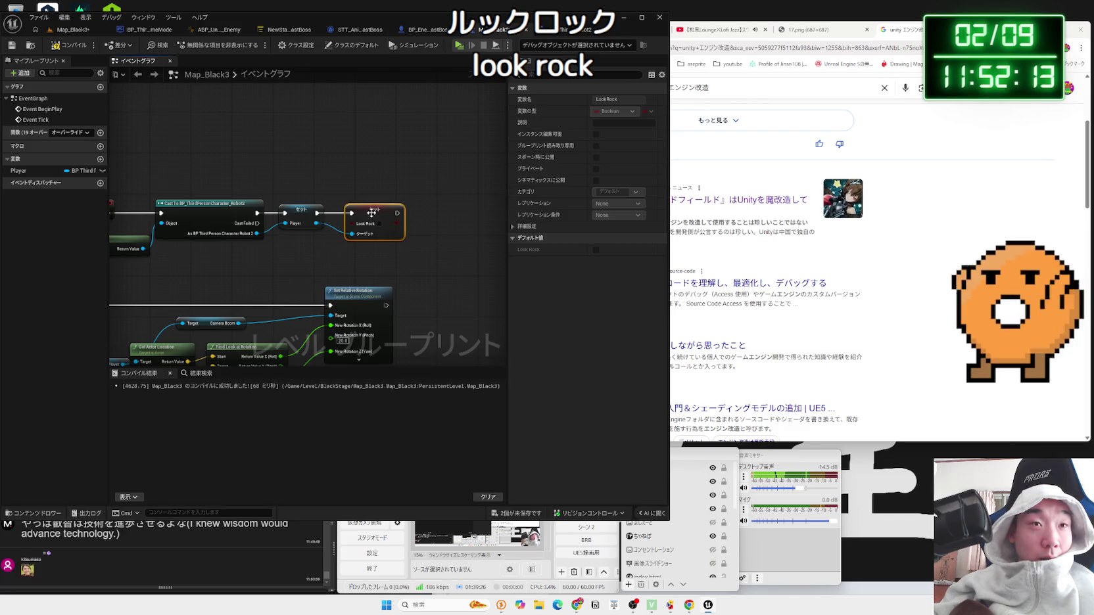
click(366, 202)
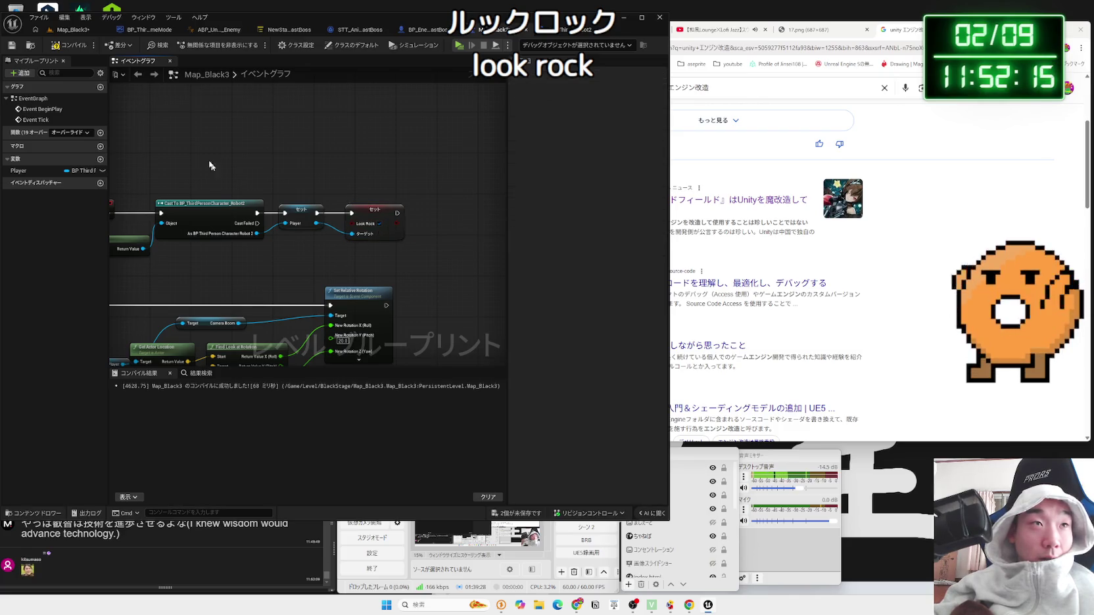
key(alt+p)
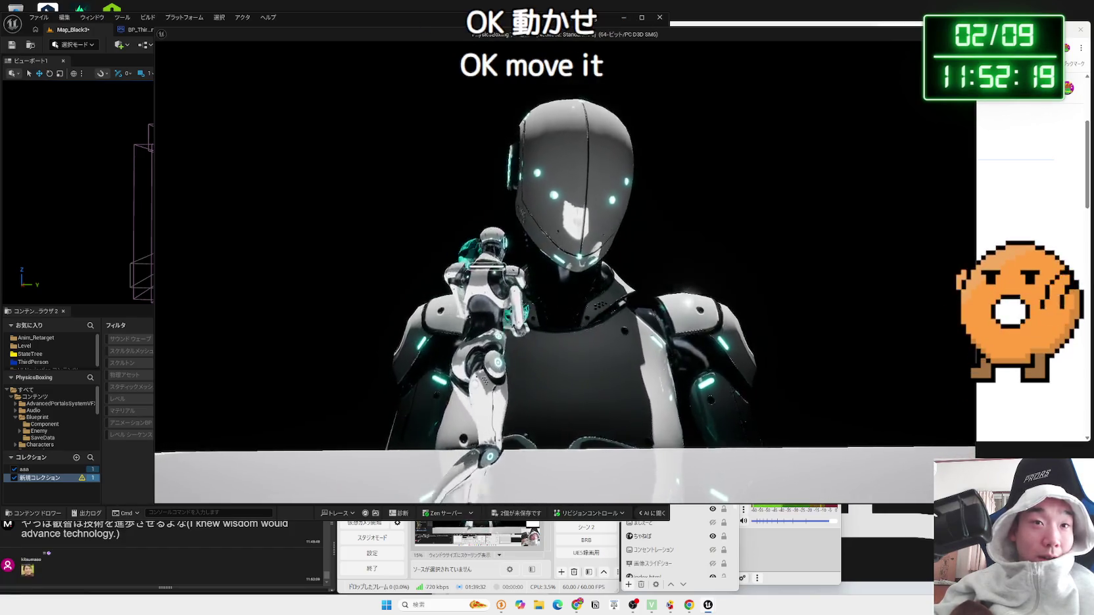
Step: Walk the small robot onto the boss robot's body, then save the changed packages
key(w)
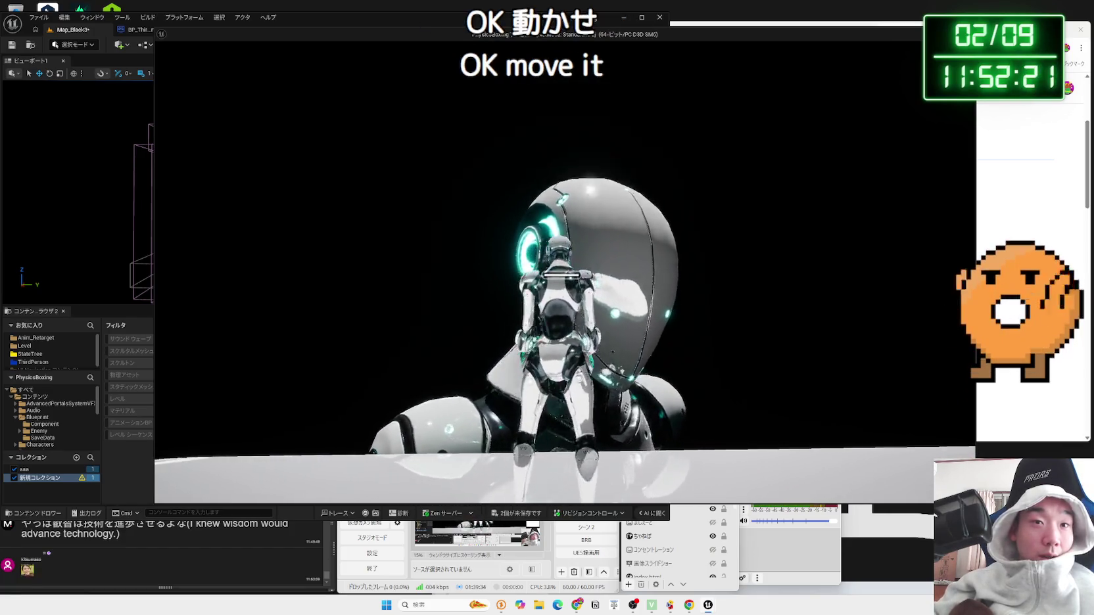
key(w)
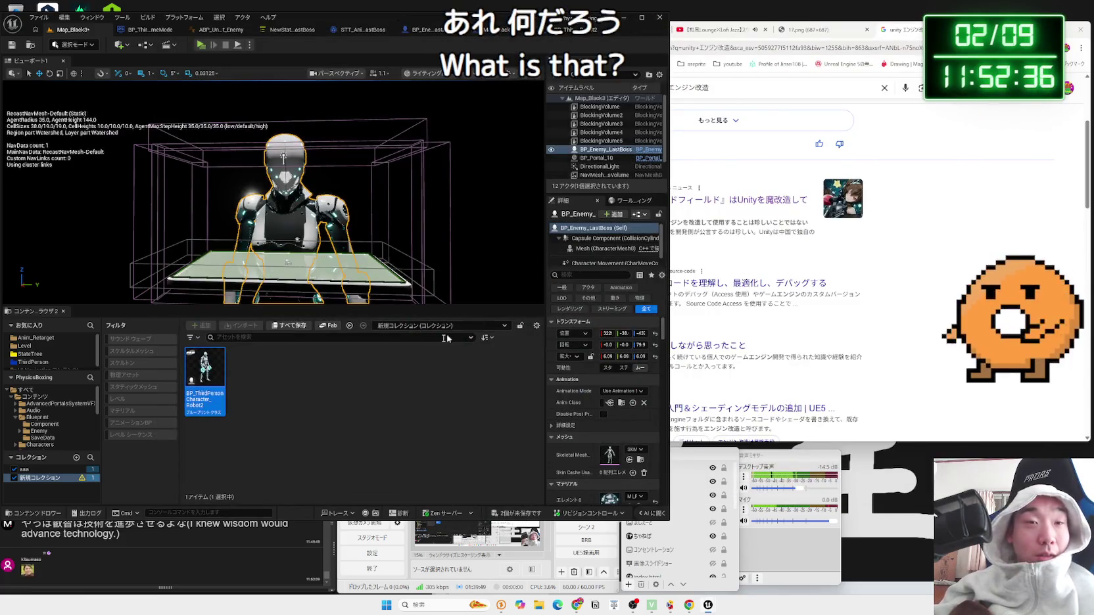
click(483, 400)
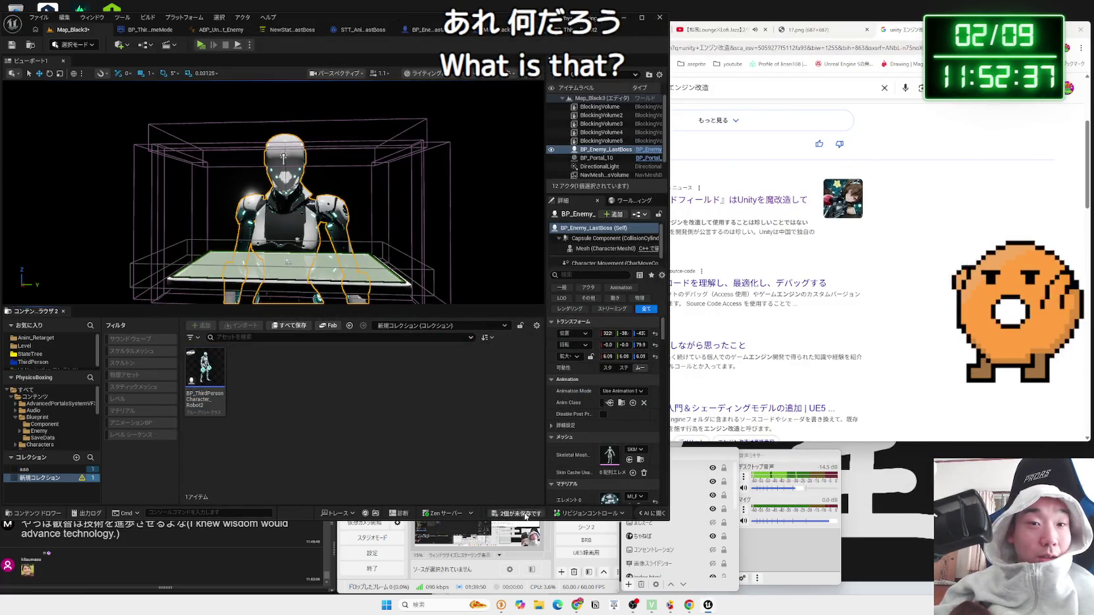
Step: Save all changed packages, then look through the open blueprint tabs back to Map_Black3
key(ctrl+shift+s)
key(Return)
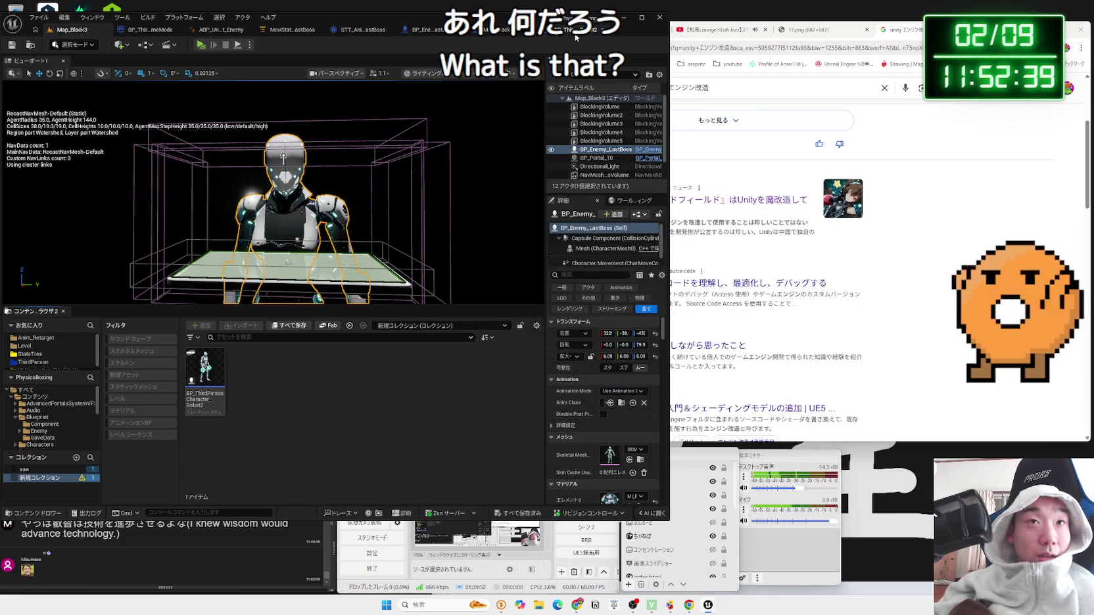
click(575, 34)
click(407, 33)
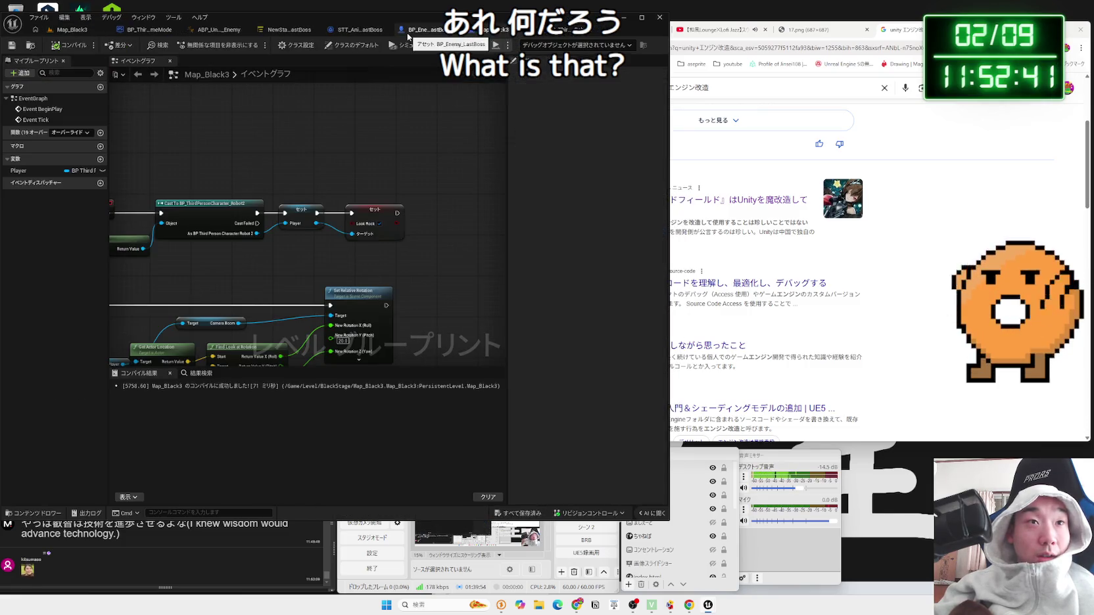
click(363, 31)
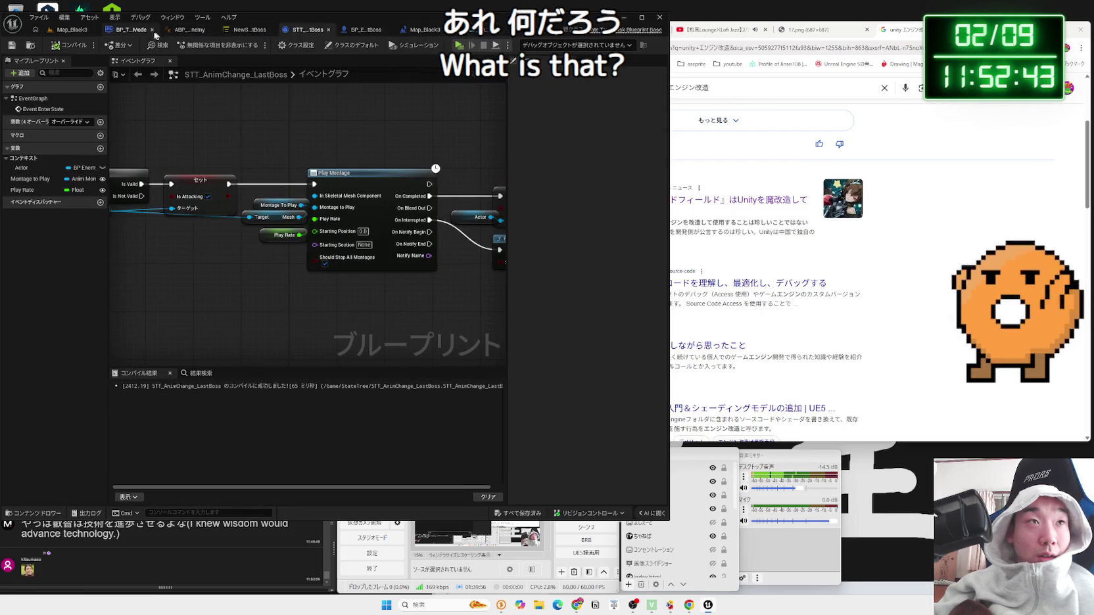
click(164, 35)
click(72, 30)
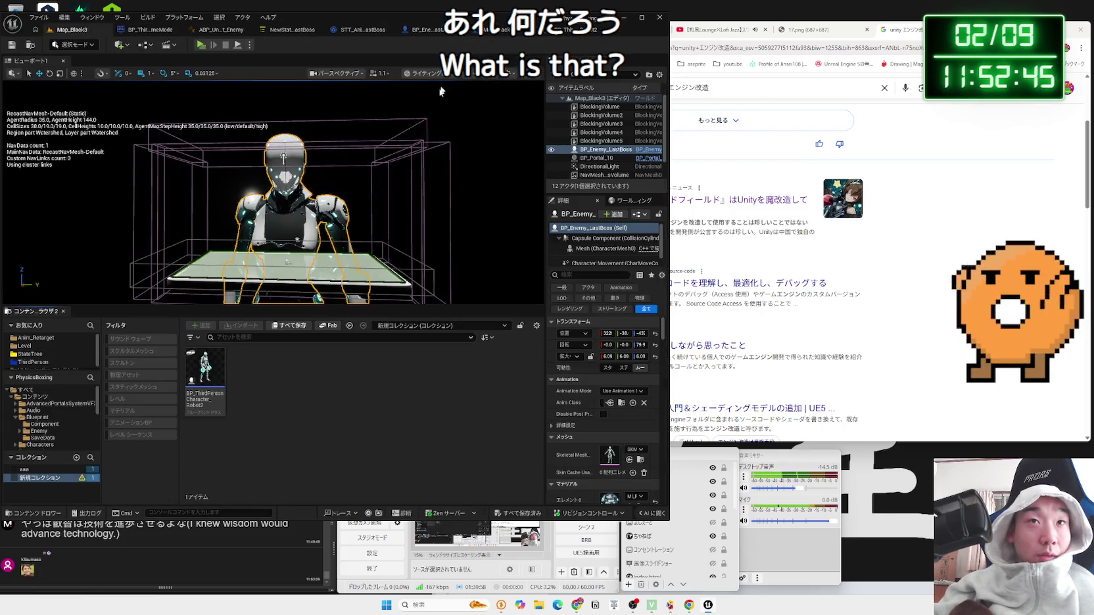
Step: Open the player character's Aim function and delete the Branch and Look Rock nodes
click(605, 30)
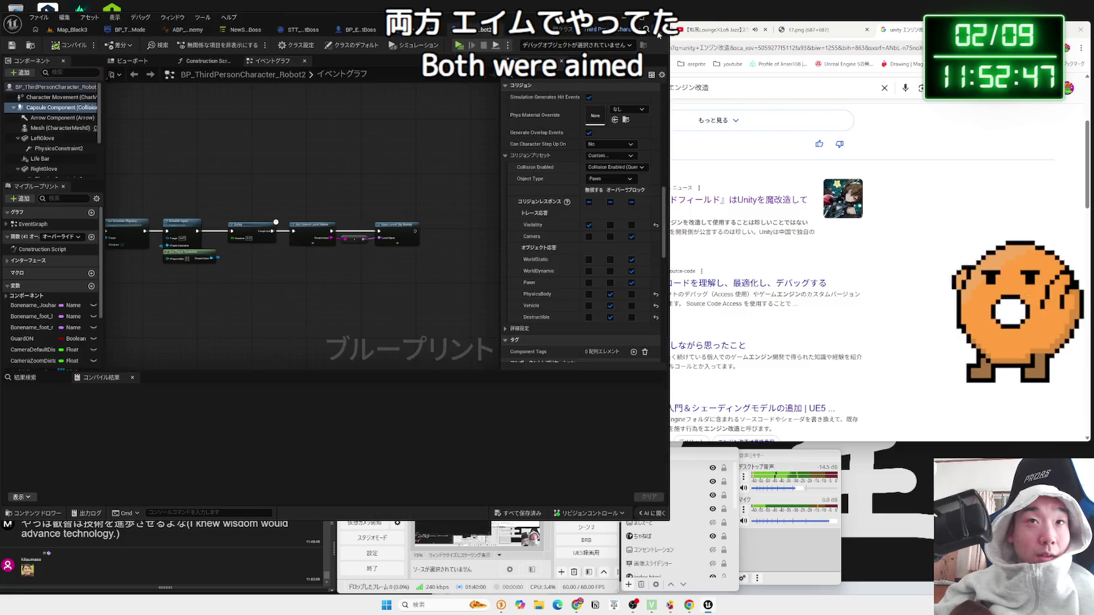
click(659, 33)
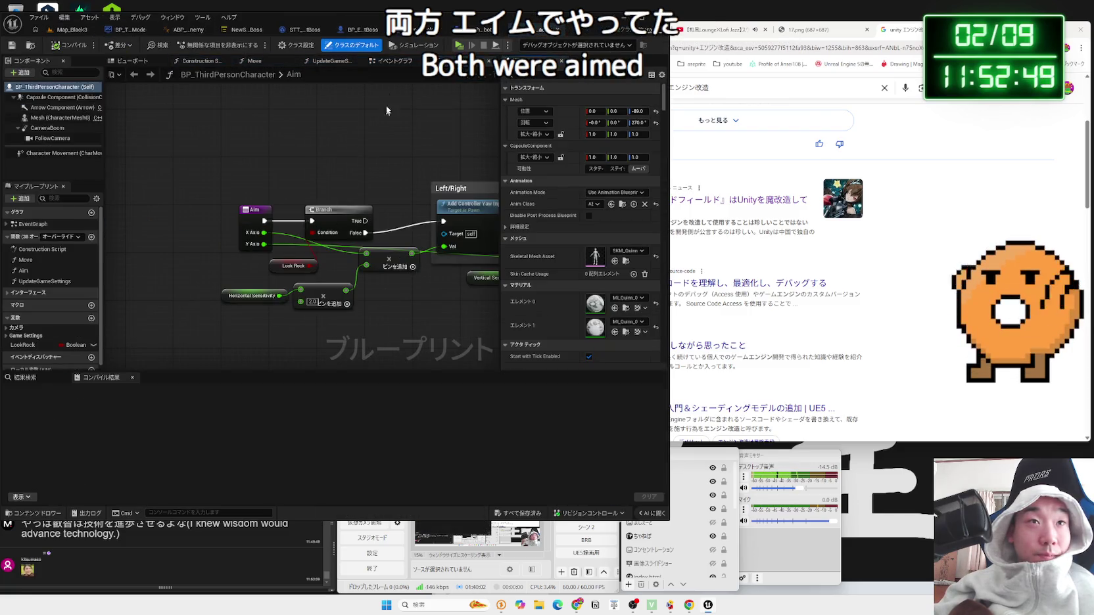
click(401, 61)
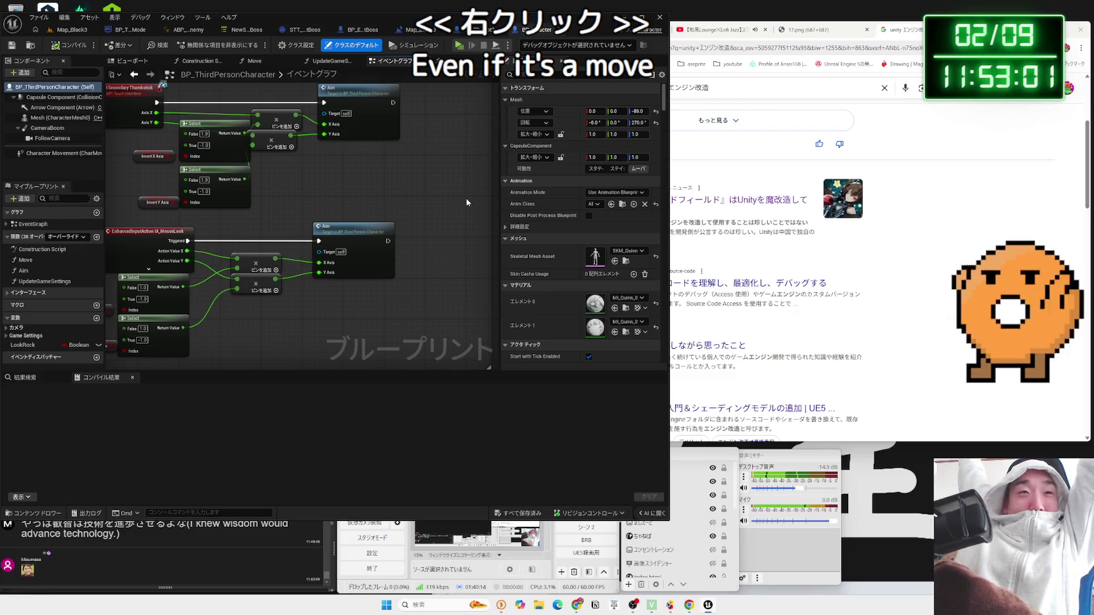
double_click(359, 234)
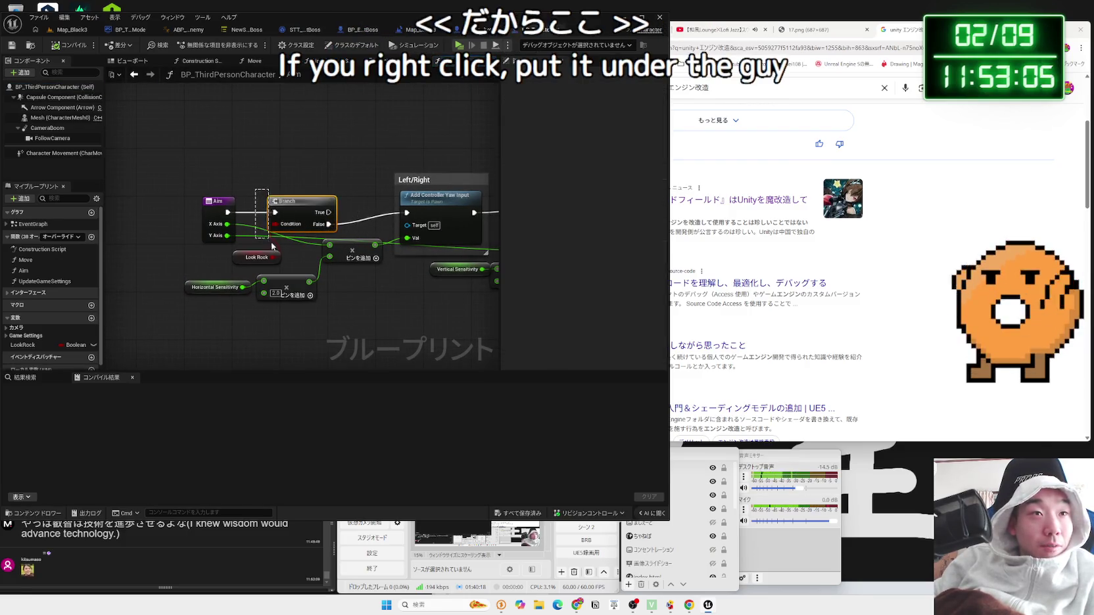
drag(276, 190, 292, 262)
key(Delete)
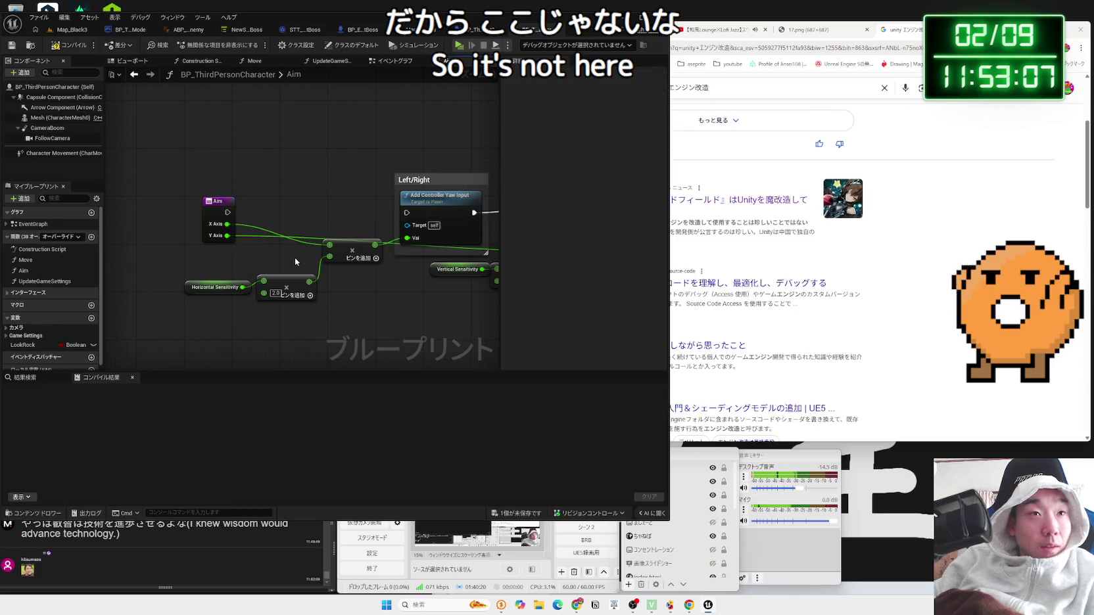
Step: Wire Aim straight into the yaw input, compile, and shift the pitch-side nodes right
drag(228, 211, 385, 215)
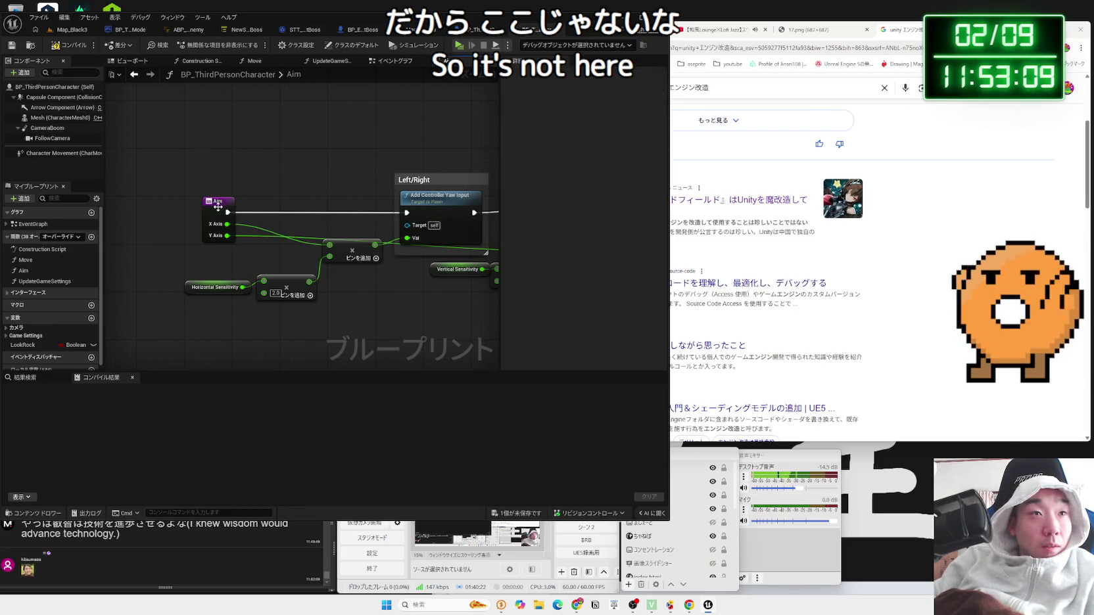
drag(217, 206, 258, 206)
click(78, 48)
drag(460, 197, 164, 190)
mouse_move(431, 174)
mouse_down()
mouse_move(213, 174)
mouse_move(385, 290)
mouse_up()
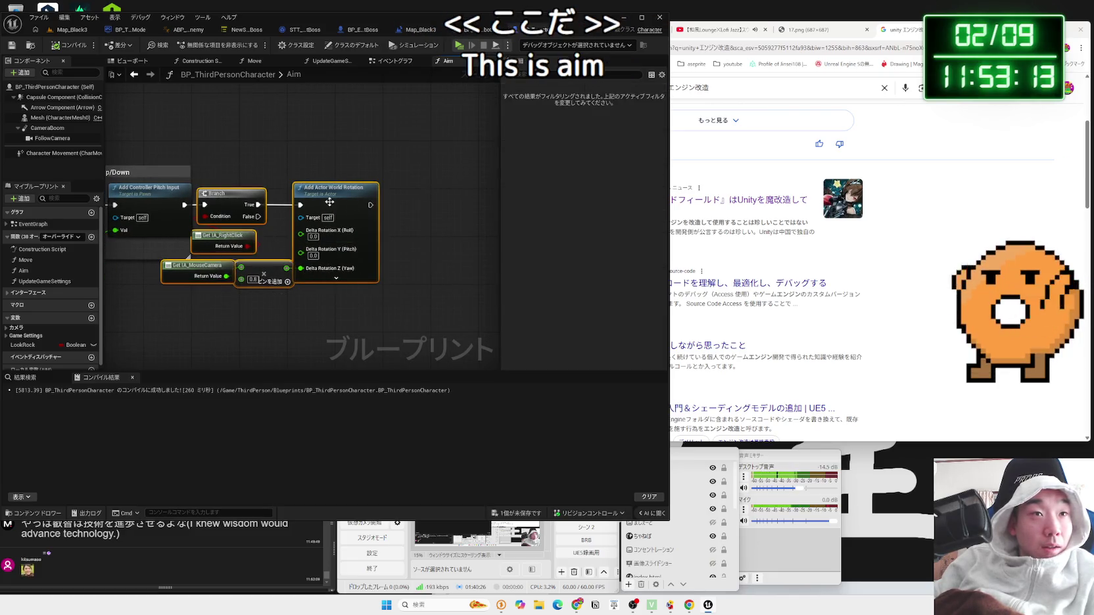
drag(232, 193, 334, 193)
click(226, 316)
Step: Add a Look Rock getter through NOT into a new AND node on the Branch condition, with RightClick as the other input
mouse_move(23, 345)
mouse_down()
mouse_move(236, 329)
mouse_move(240, 308)
mouse_move(210, 354)
mouse_move(226, 355)
mouse_move(213, 318)
mouse_move(252, 320)
mouse_up()
text(no)
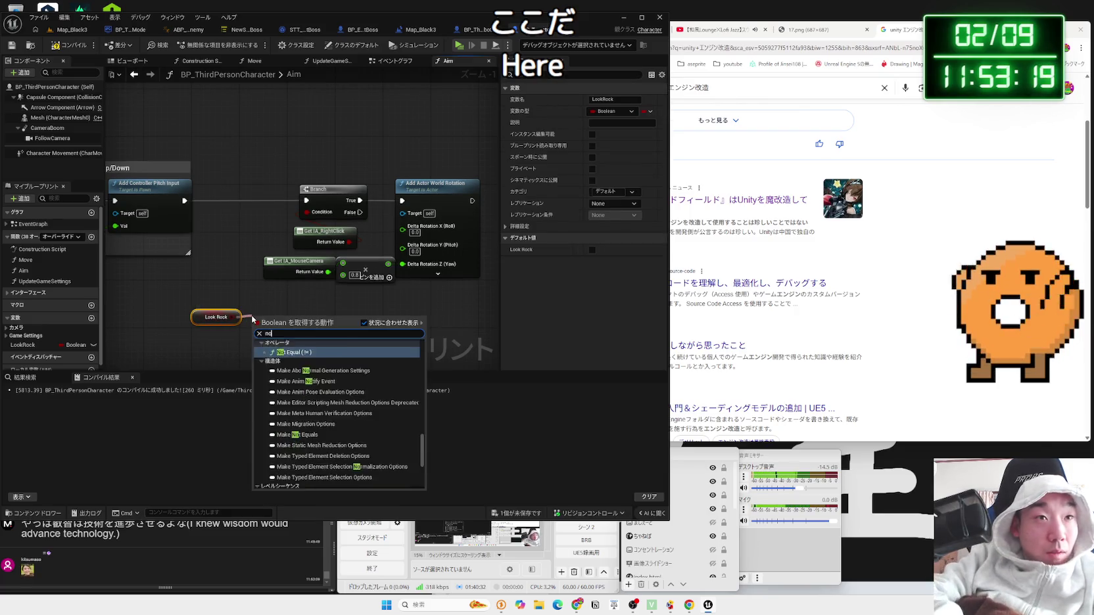
text(t)
click(297, 411)
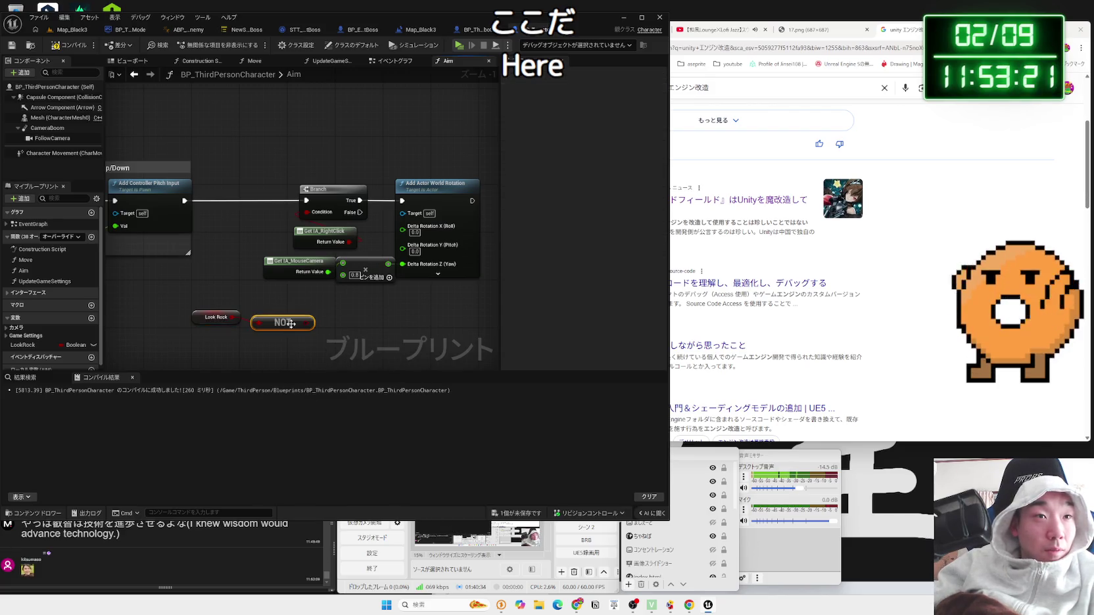
drag(270, 314, 270, 316)
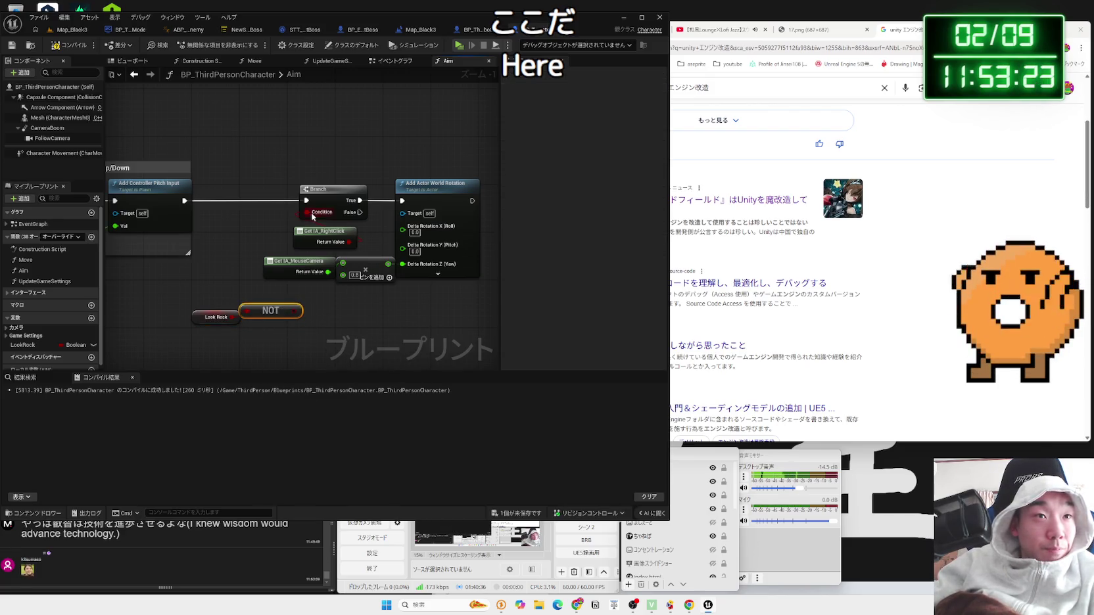
drag(318, 231, 263, 231)
mouse_move(439, 310)
mouse_down()
mouse_move(283, 259)
mouse_move(473, 257)
mouse_up()
drag(324, 206, 355, 256)
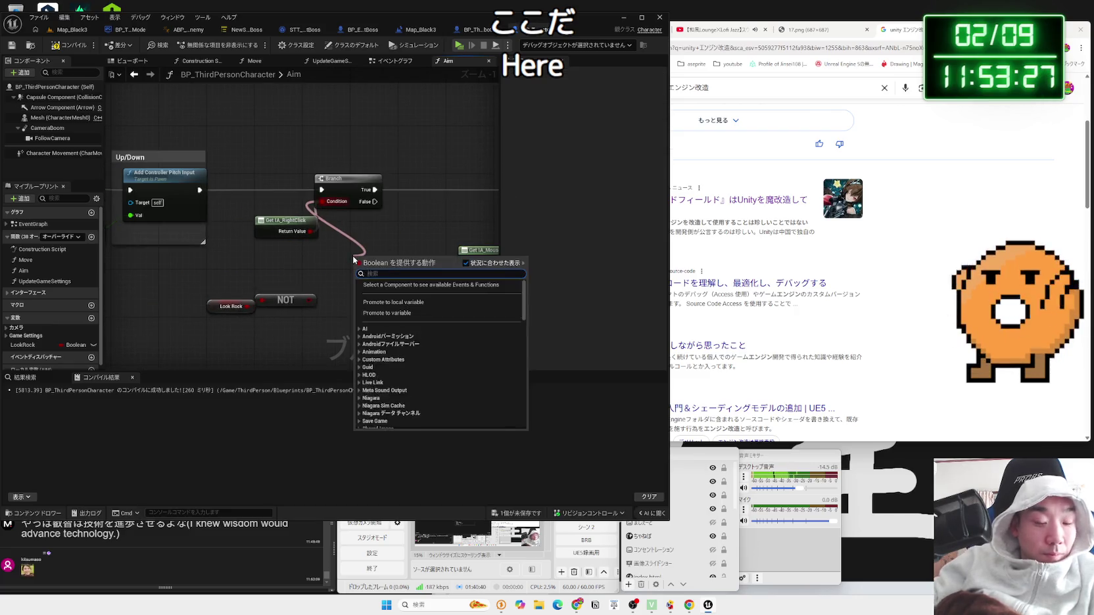
text(and)
click(389, 325)
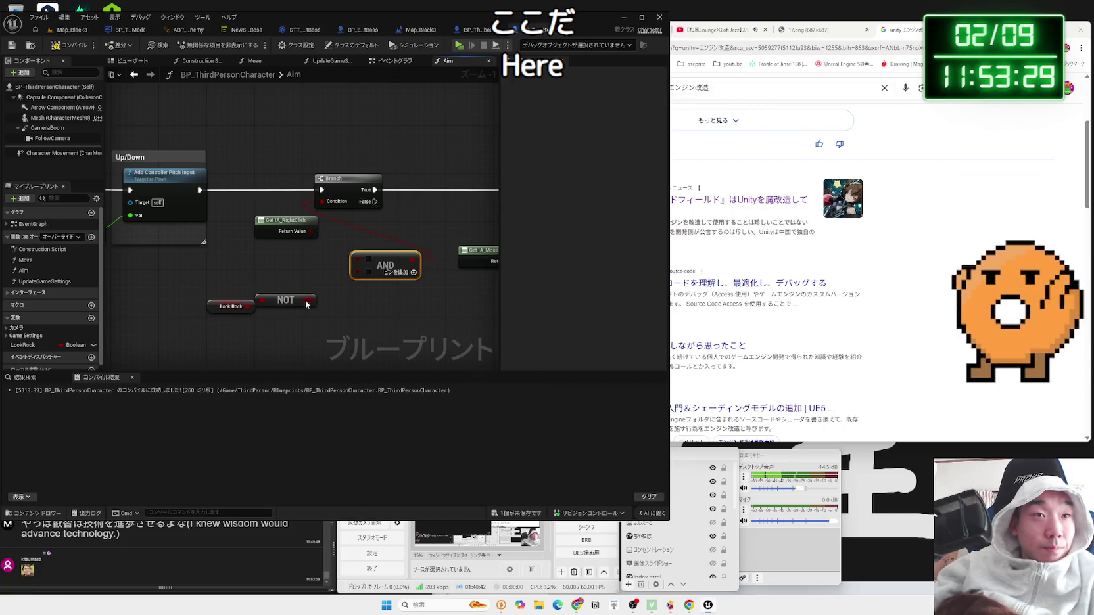
mouse_move(310, 231)
mouse_down()
mouse_move(347, 255)
mouse_move(355, 233)
mouse_up()
Step: Rearrange the Look Rock, NOT and rotation nodes so the whole Up/Down chain is laid out
drag(308, 315, 211, 293)
drag(282, 303, 277, 250)
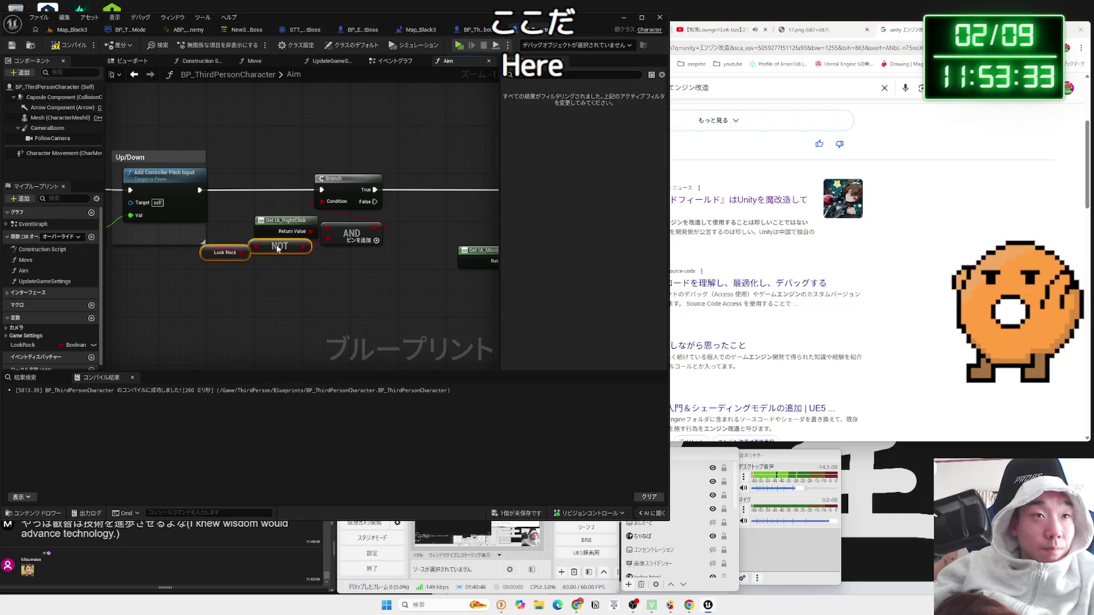
click(220, 257)
click(357, 270)
mouse_move(271, 229)
mouse_down()
mouse_move(272, 218)
mouse_move(471, 308)
mouse_up()
click(280, 203)
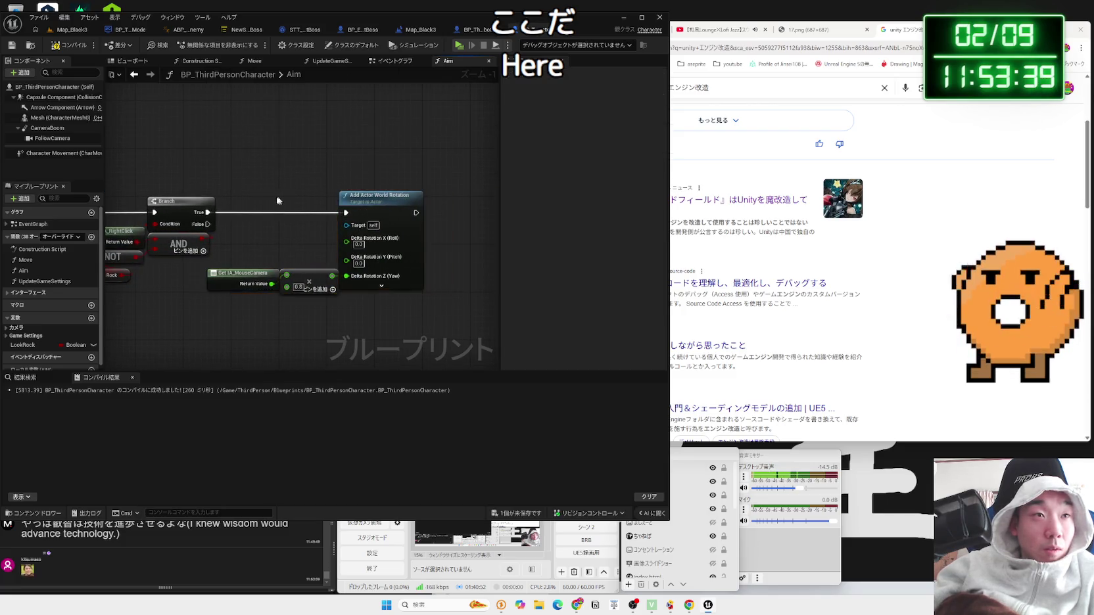
drag(281, 202, 510, 372)
Step: Save the character blueprint and start a play test from the level
click(543, 512)
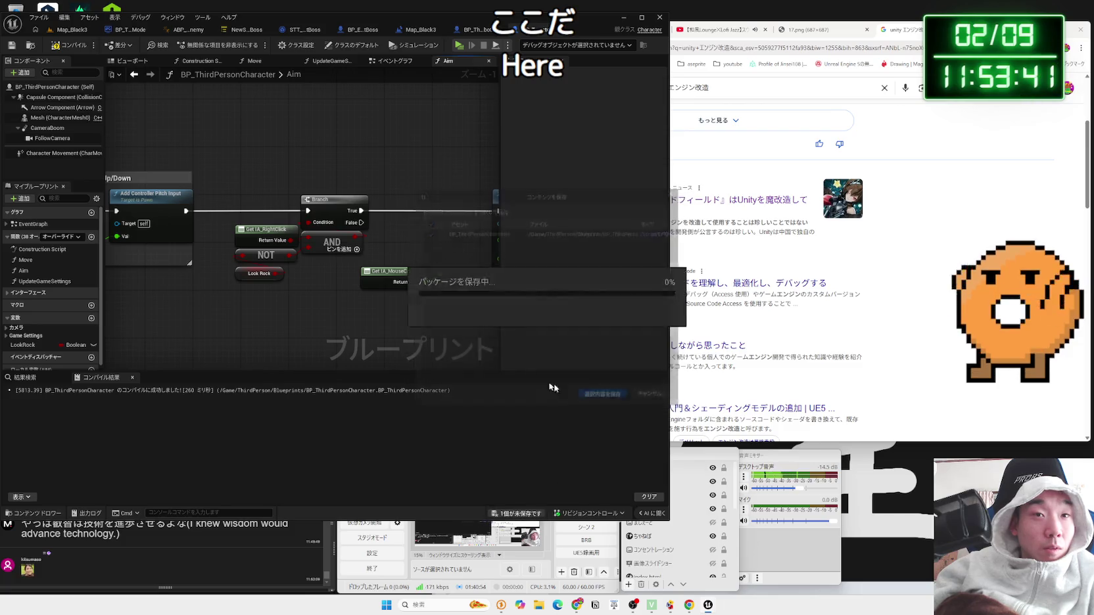
click(603, 396)
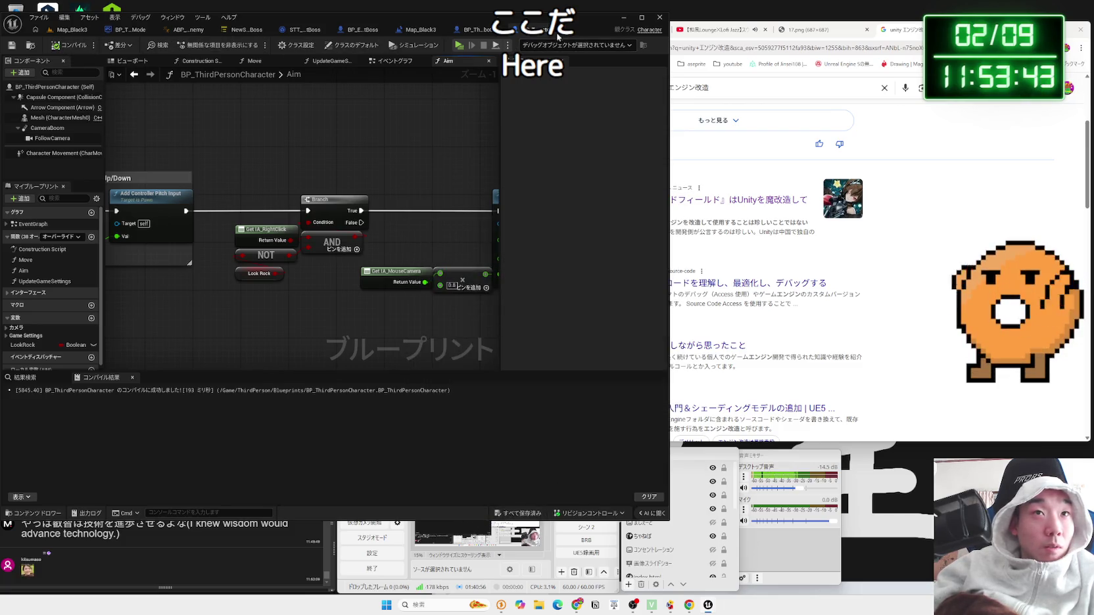
click(472, 33)
click(72, 32)
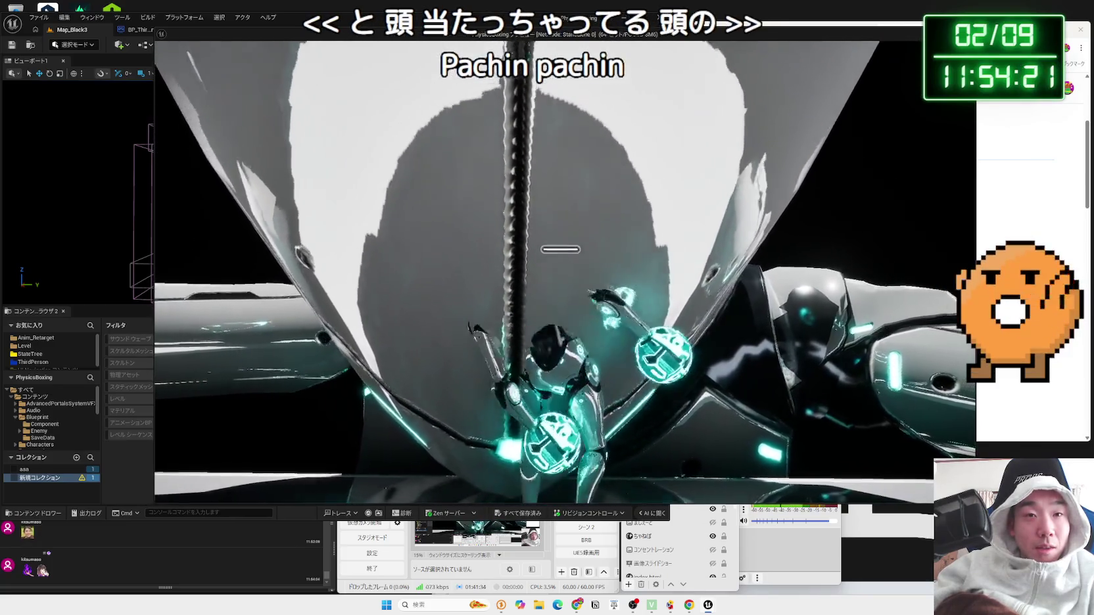
Step: Stop the boss play test and open the robot's animation blueprint
key(Escape)
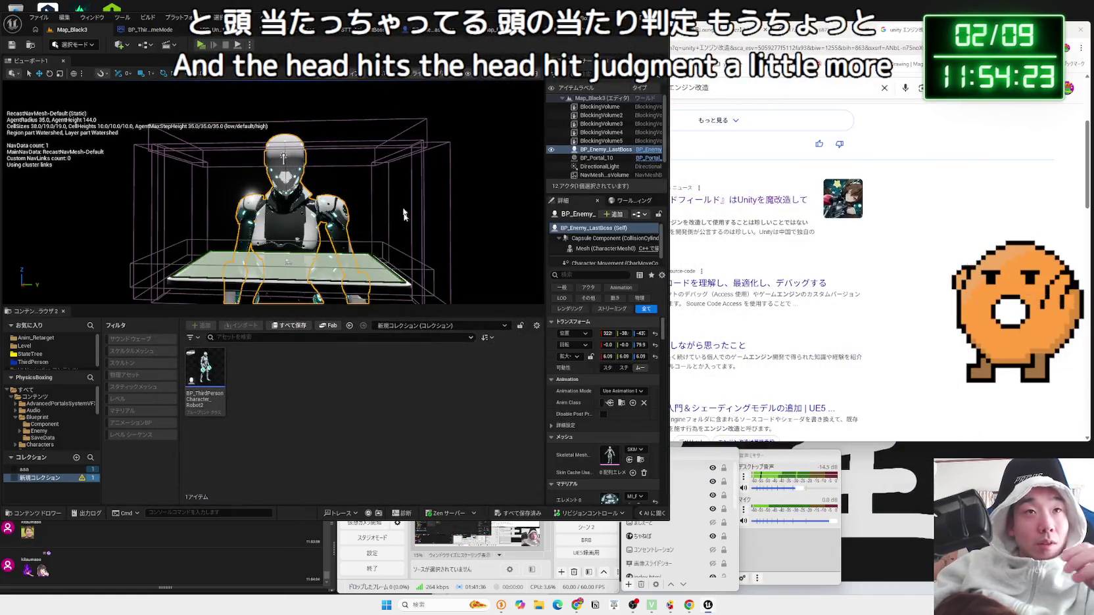
click(632, 402)
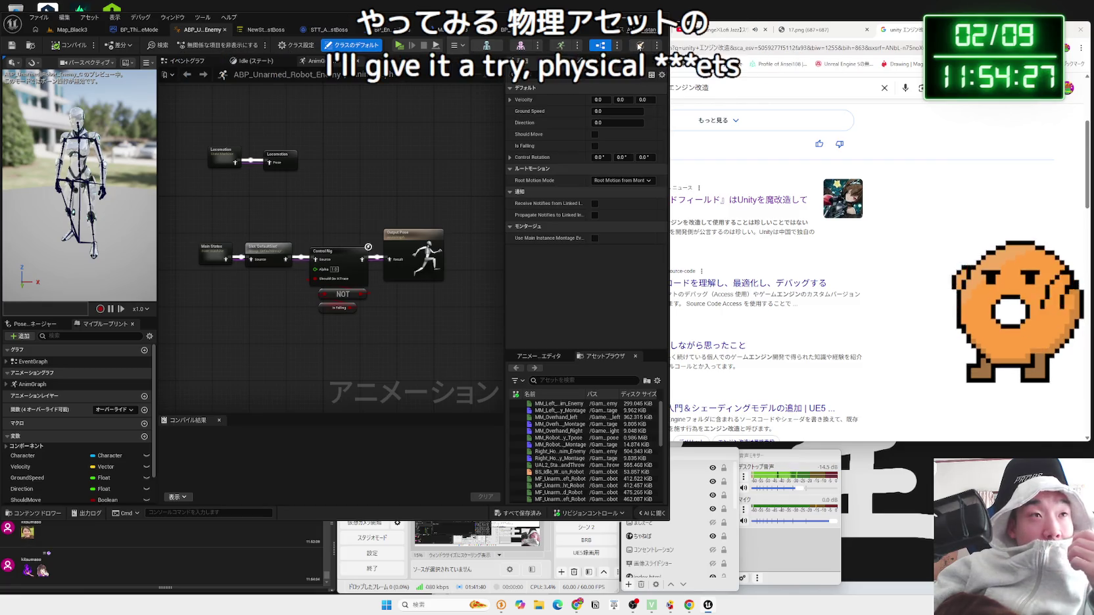
Step: Open the robot's physics asset and rotate the head body slightly so it sits on the head
click(639, 46)
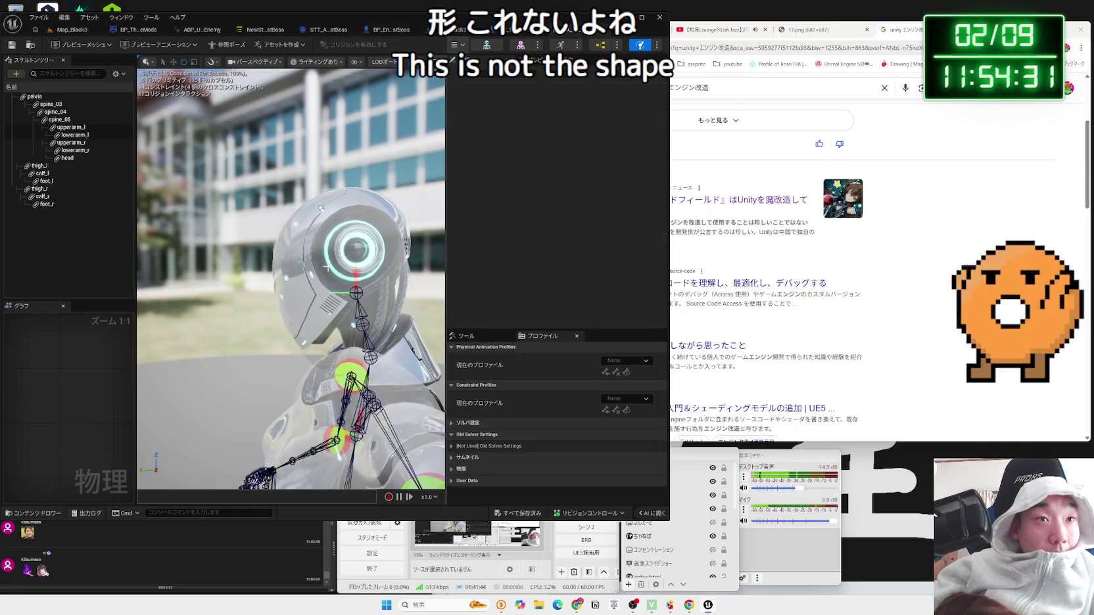
click(327, 268)
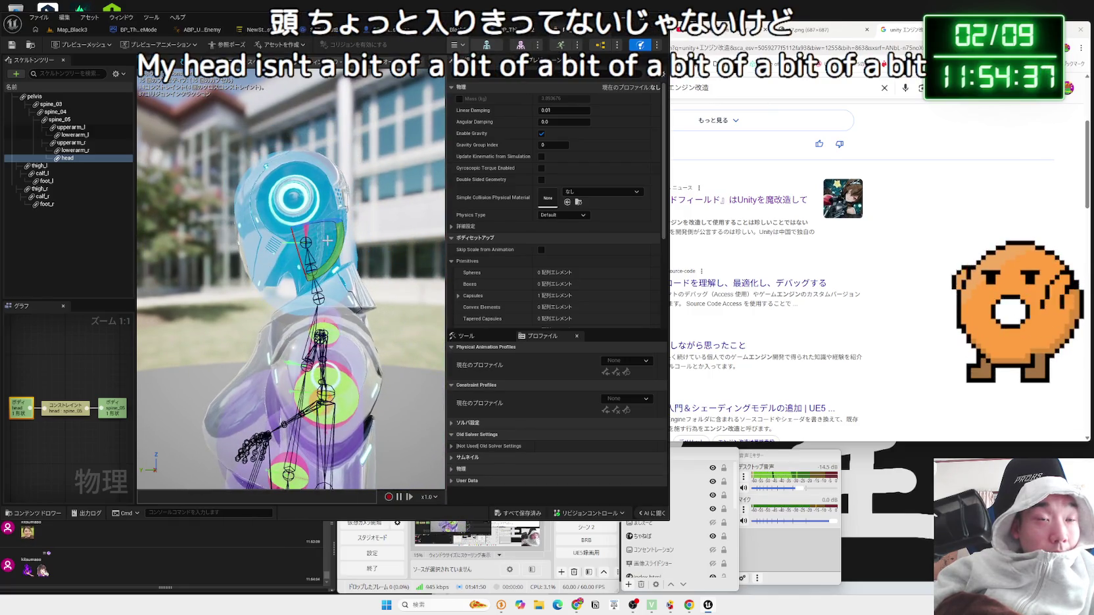
drag(275, 239, 274, 240)
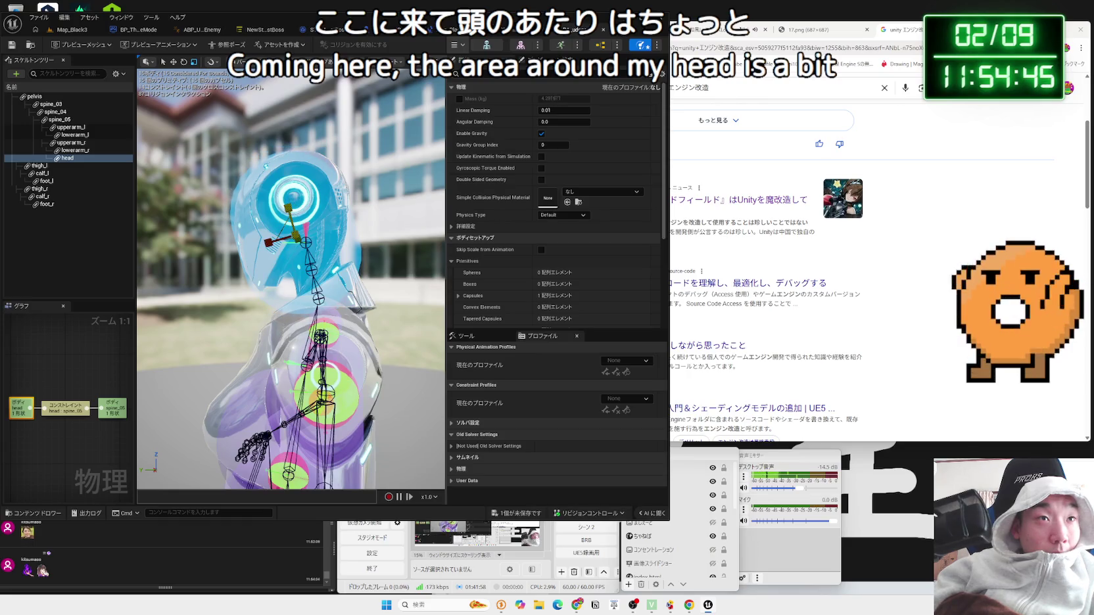
mouse_move(289, 217)
mouse_down()
mouse_move(401, 223)
mouse_move(296, 227)
mouse_up()
click(829, 324)
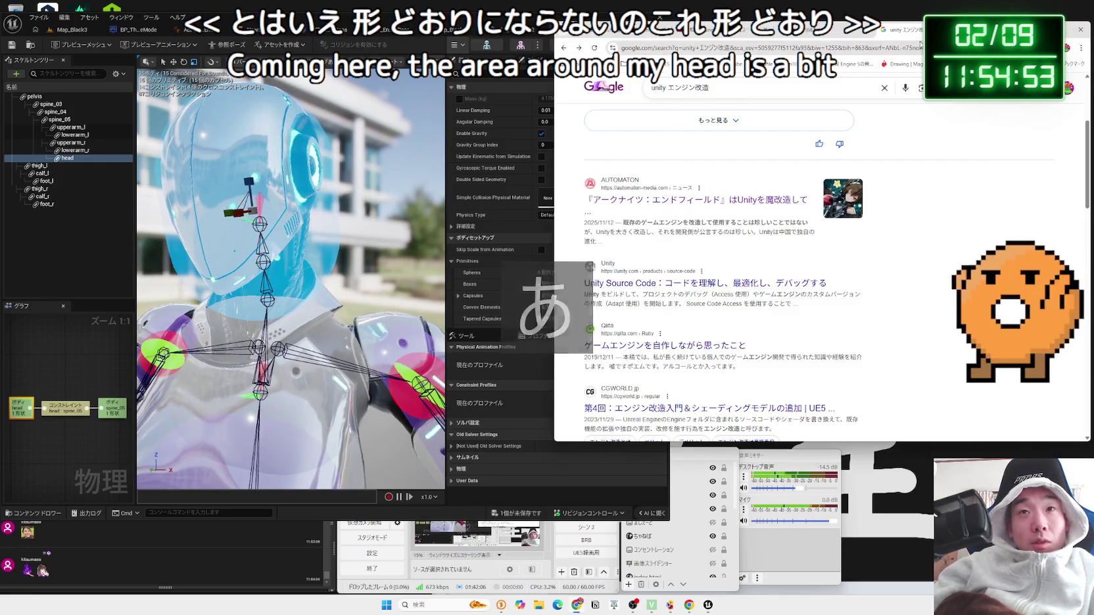
Step: In a new tab, ask Gemini how to fit UE physics asset bodies to the mesh beyond capsules and boxes
key(ctrl+t)
click(1075, 64)
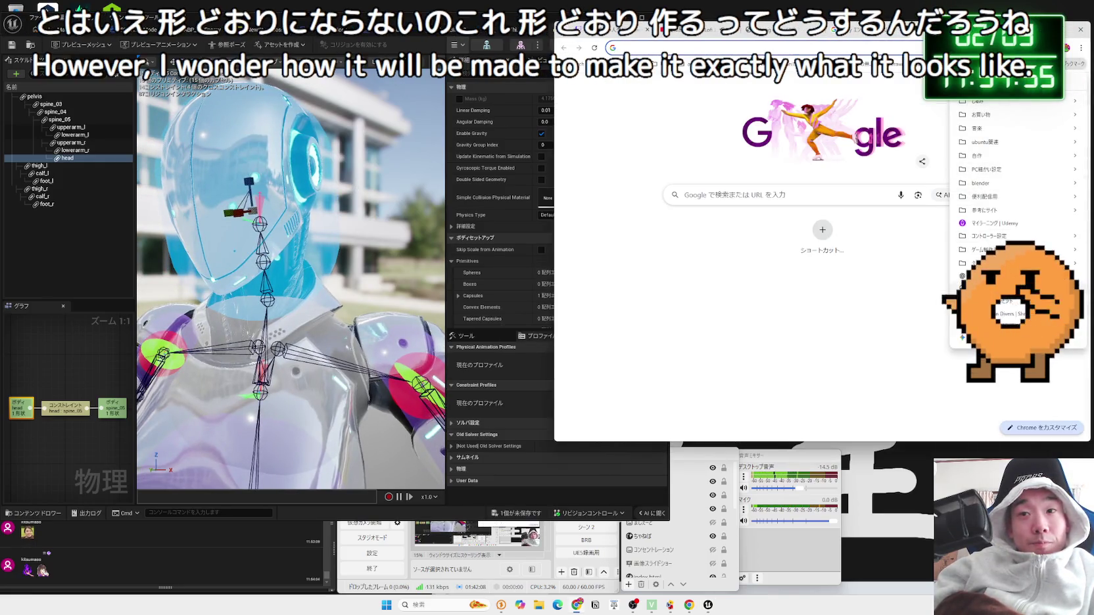
click(986, 290)
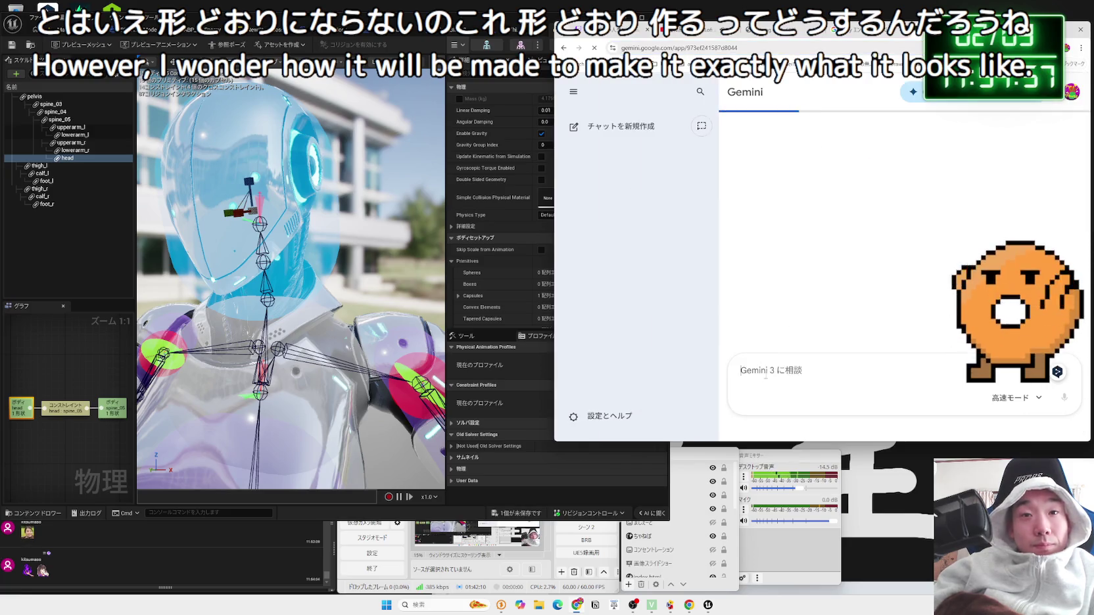
text(UE)
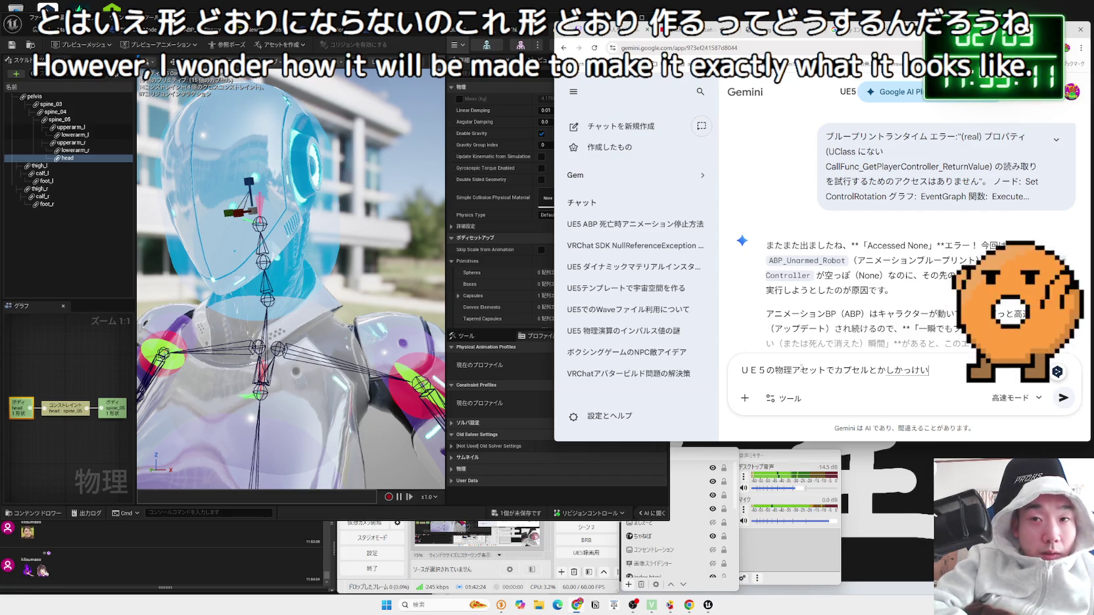
text(しかt)
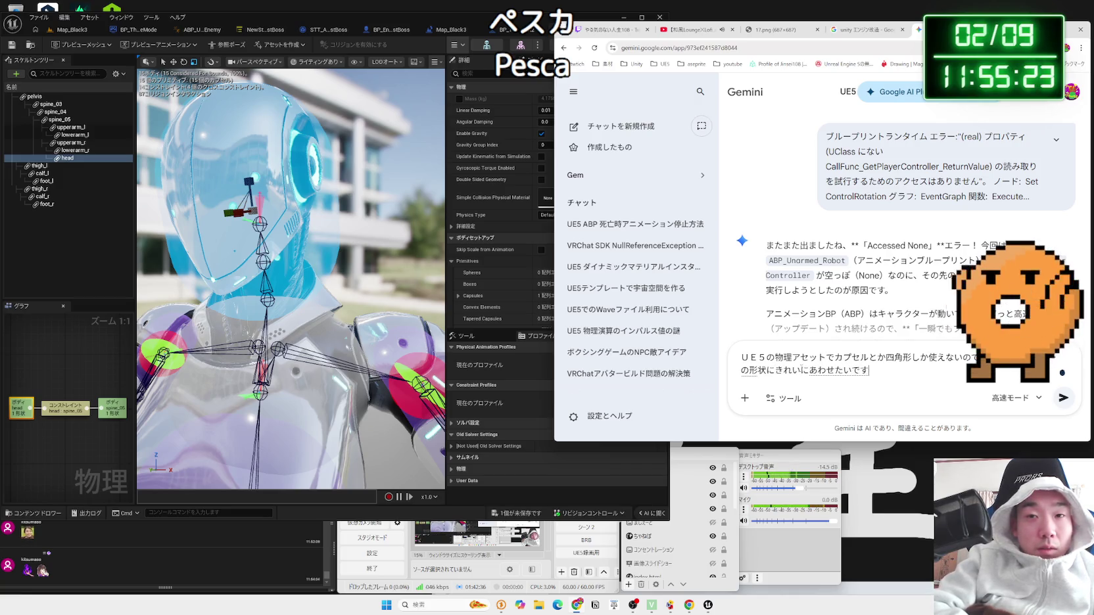
key(space)
key(Return)
key(Return)
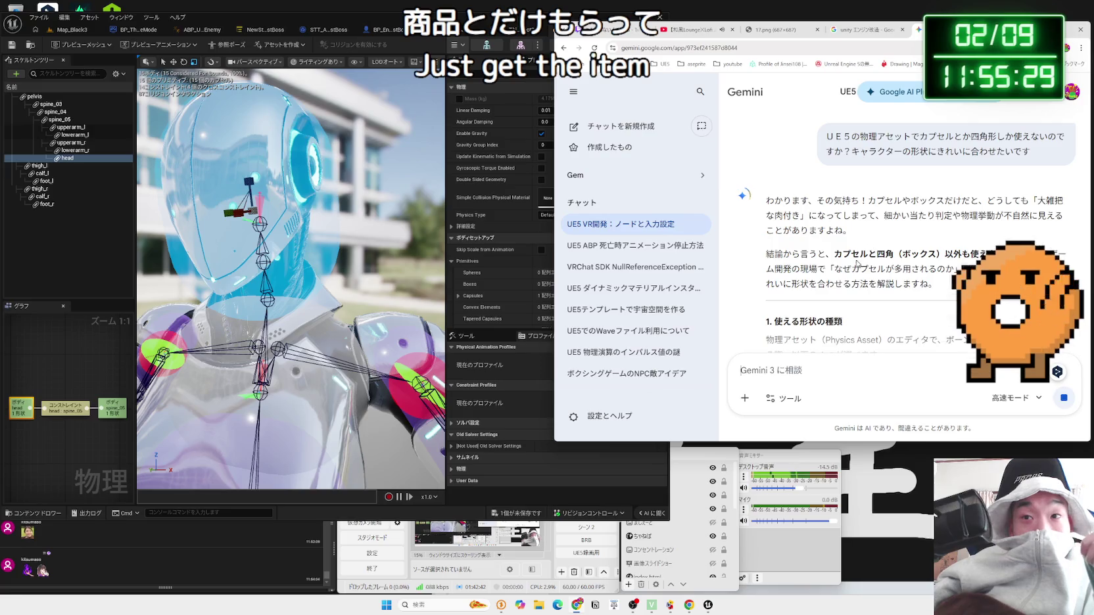
Step: Read Gemini's list of shape types and the three Saperated Convex steps
scroll(853, 243, down, 3)
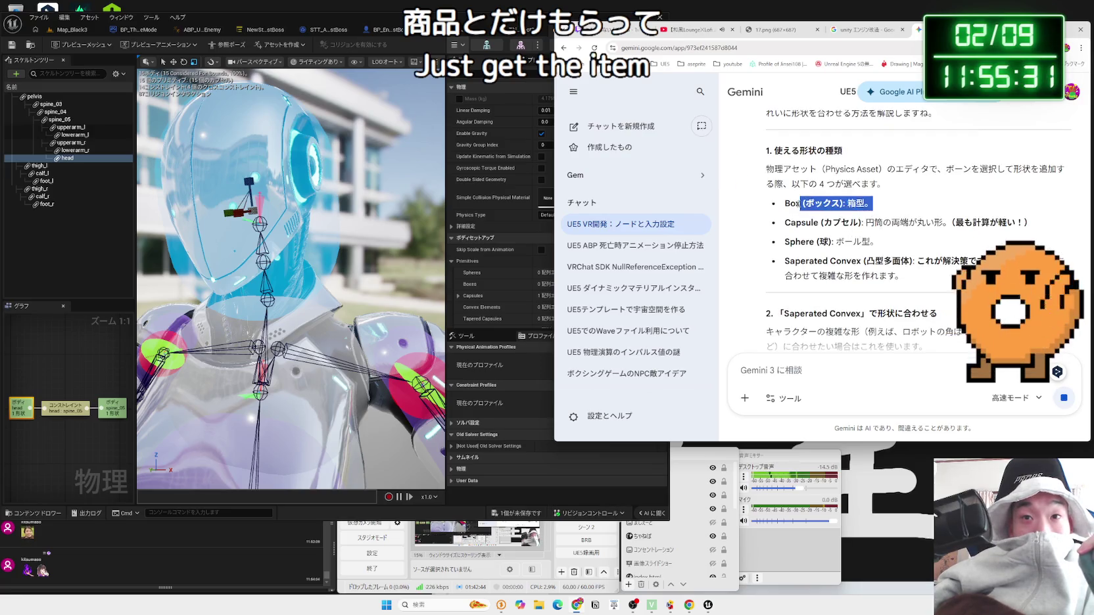
drag(805, 208, 904, 263)
click(904, 263)
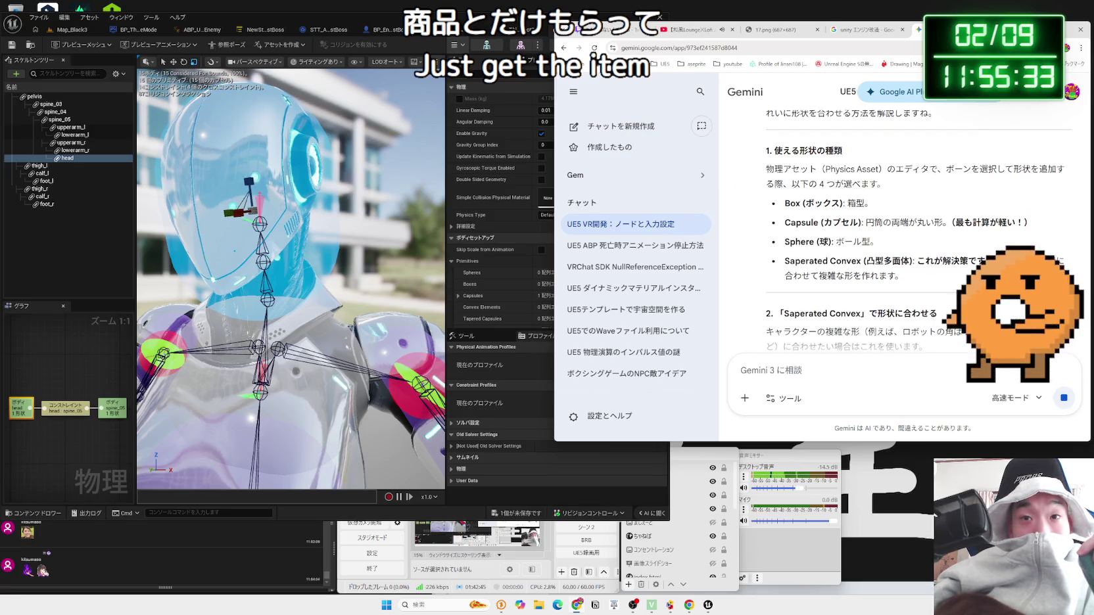
click(789, 209)
drag(787, 209, 921, 263)
click(920, 263)
scroll(936, 267, down, 2)
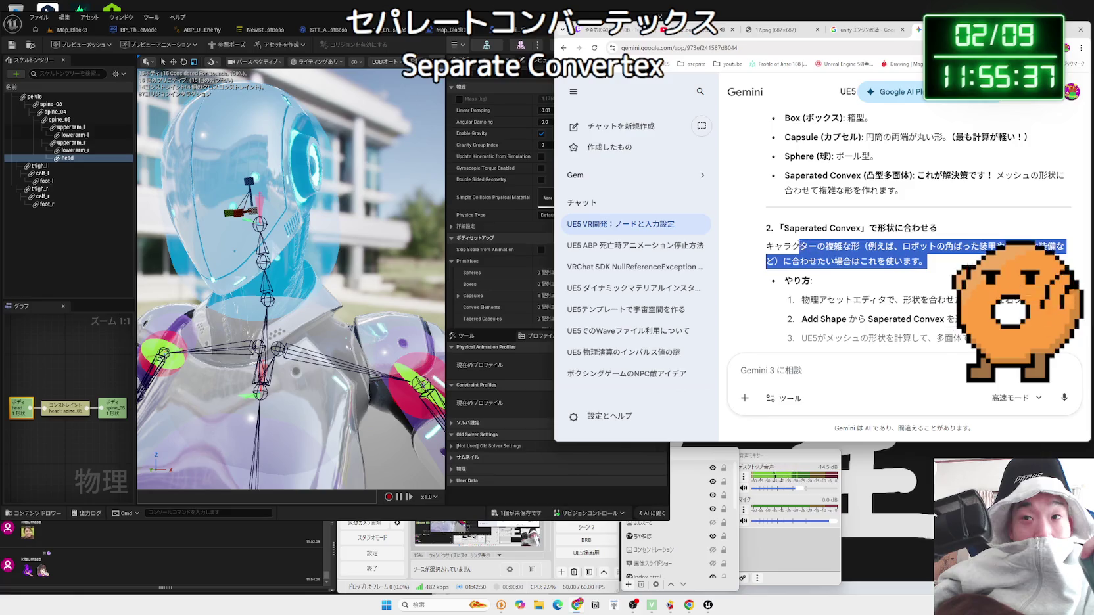
click(942, 262)
scroll(947, 259, down, 2)
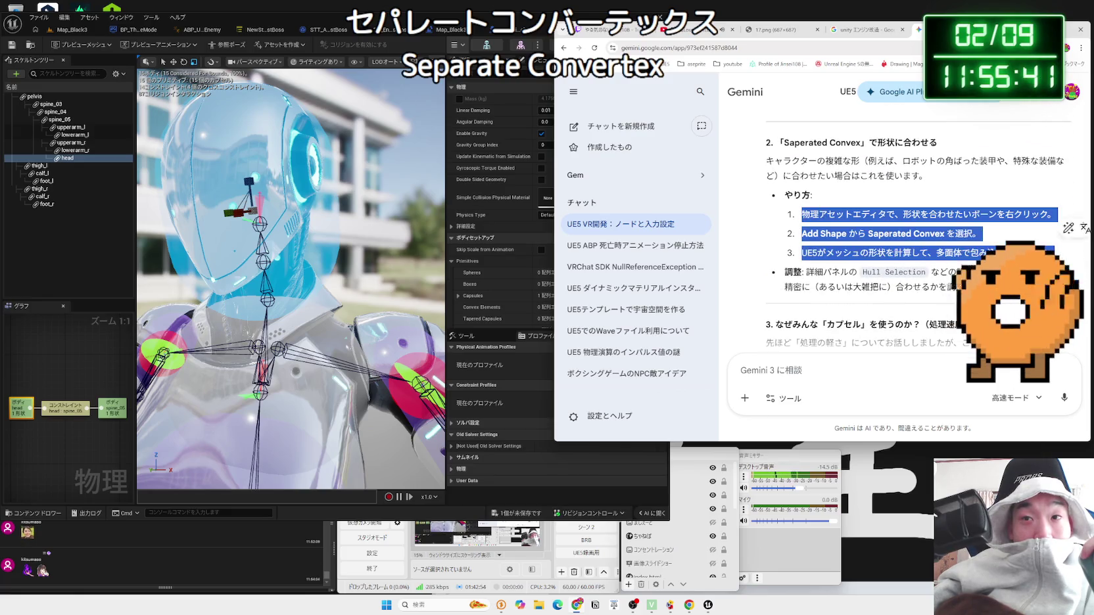
click(814, 220)
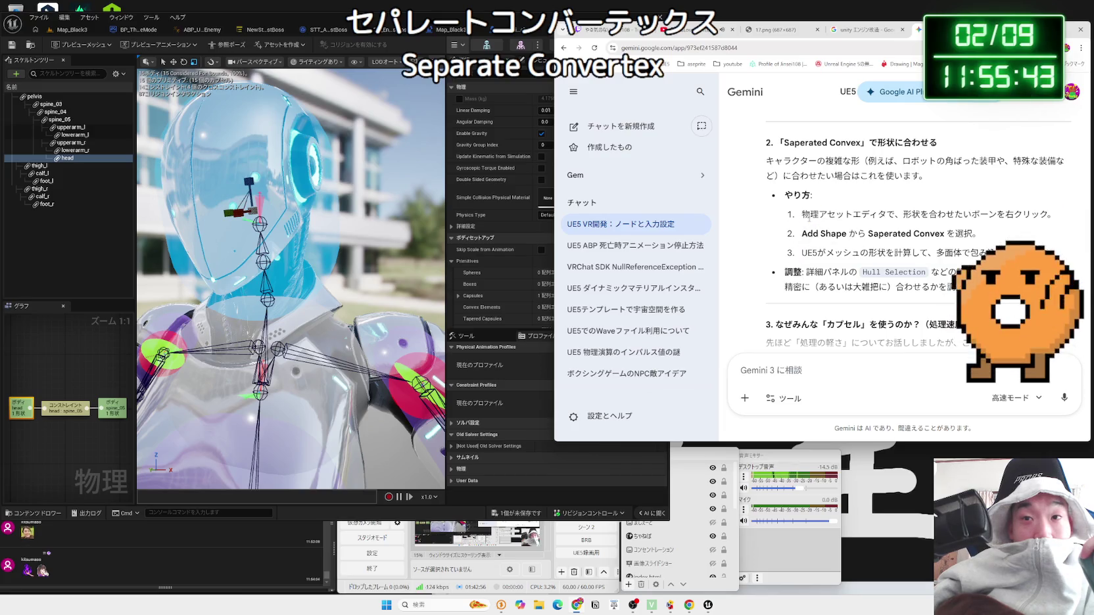
drag(809, 218, 961, 253)
click(902, 234)
Step: Read Gemini's section on why capsules are the cheapest shape to process
scroll(901, 234, down, 3)
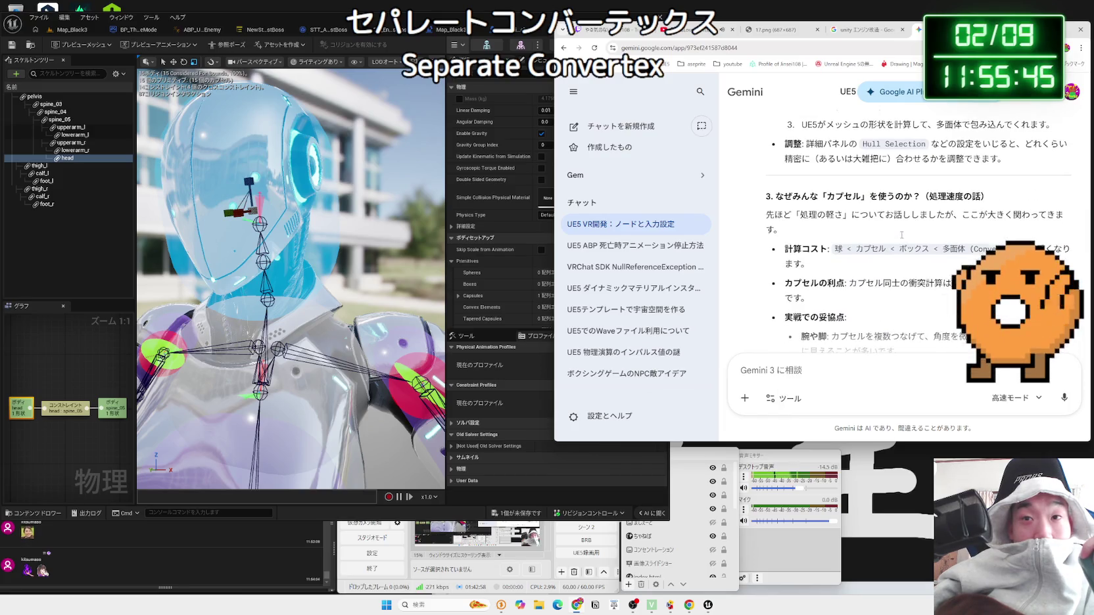
click(881, 211)
mouse_move(776, 230)
mouse_down()
mouse_move(815, 198)
mouse_move(800, 197)
mouse_up()
click(840, 205)
scroll(839, 206, up, 4)
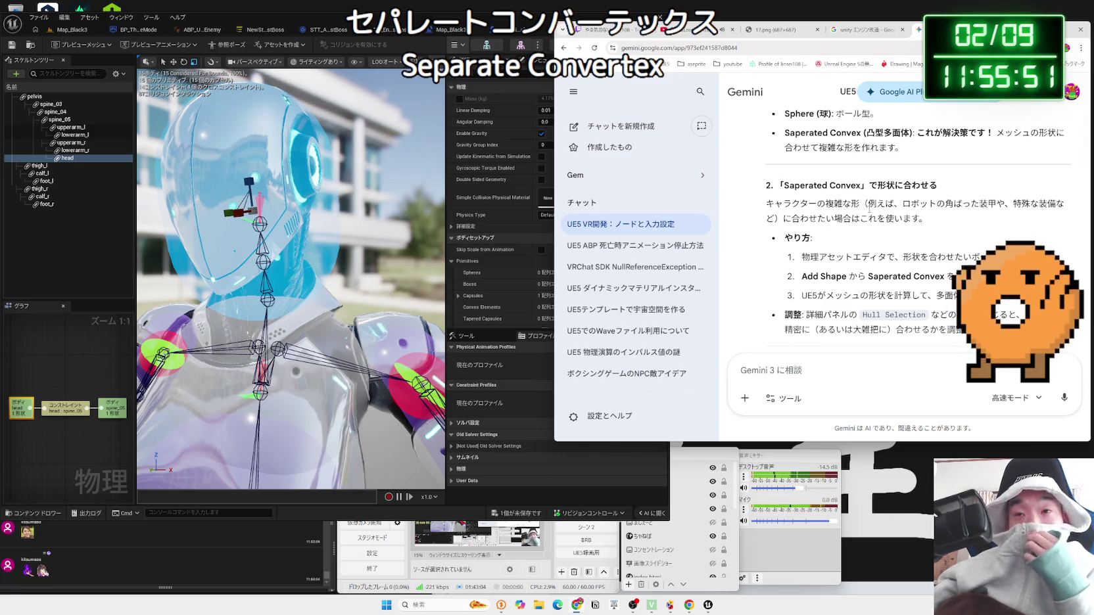
scroll(896, 216, down, 1)
scroll(897, 216, down, 3)
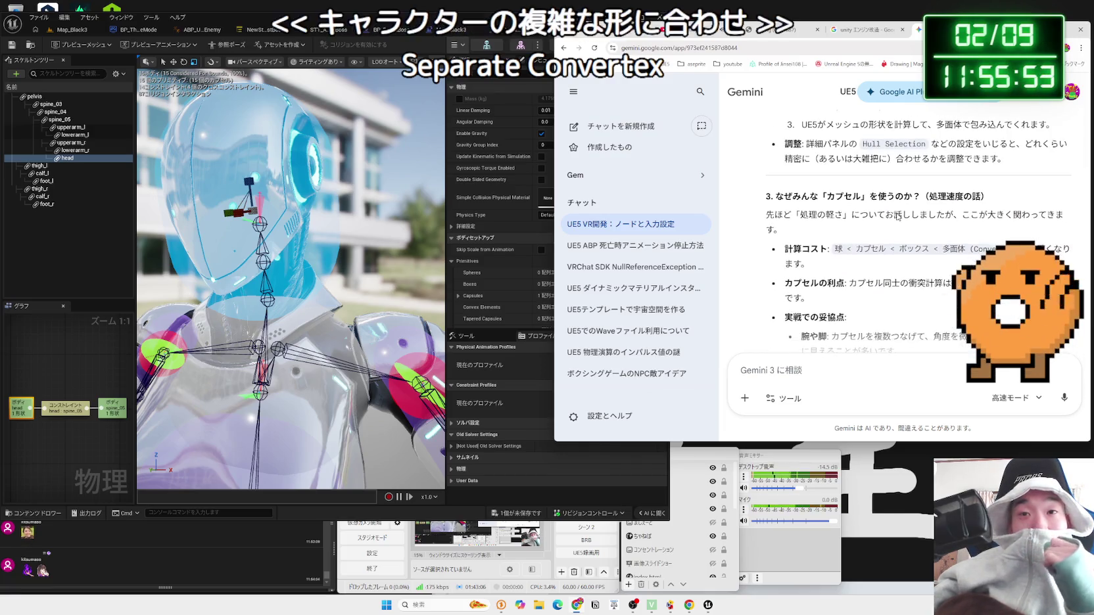
drag(792, 197, 981, 197)
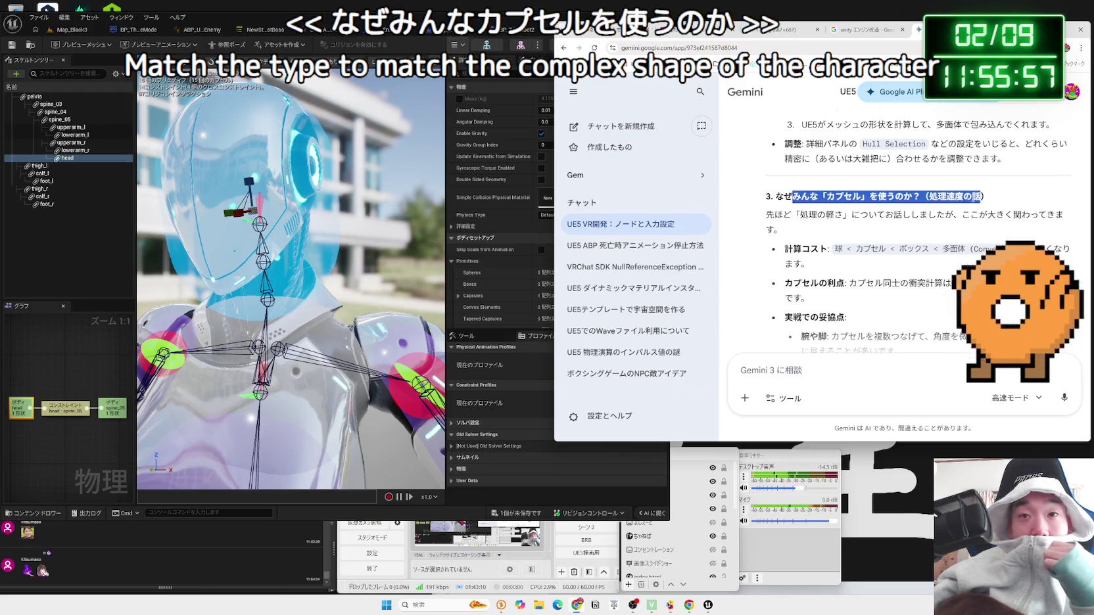
mouse_move(792, 197)
mouse_down()
mouse_move(921, 214)
mouse_move(887, 214)
mouse_up()
click(961, 268)
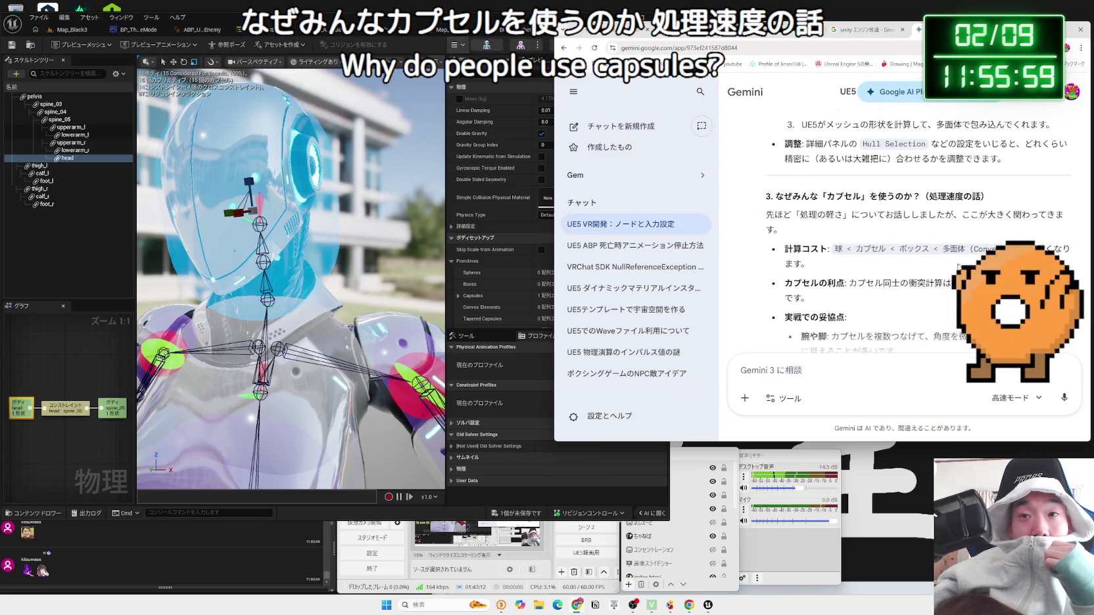
scroll(961, 269, down, 3)
scroll(961, 269, down, 3)
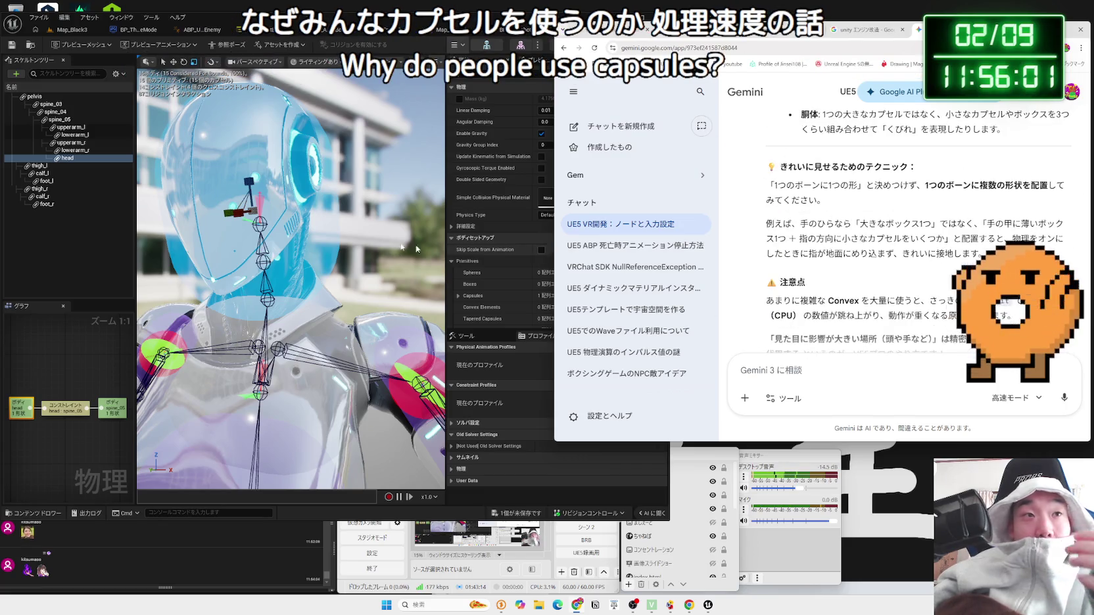
click(637, 45)
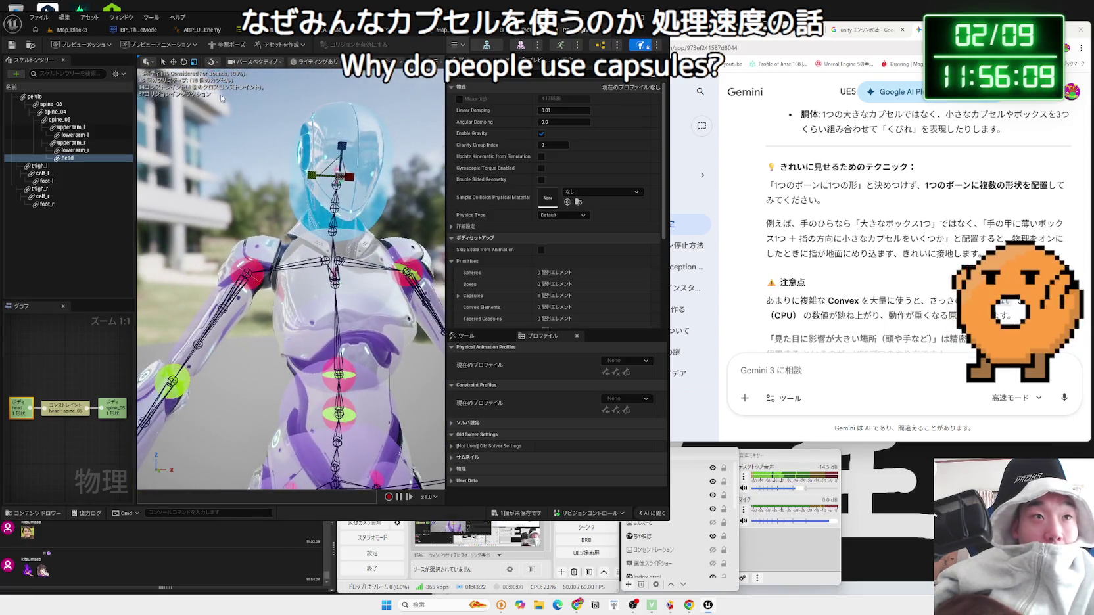
Step: Run a standalone game preview of Map_Black3 to test the boss, then close it
click(89, 35)
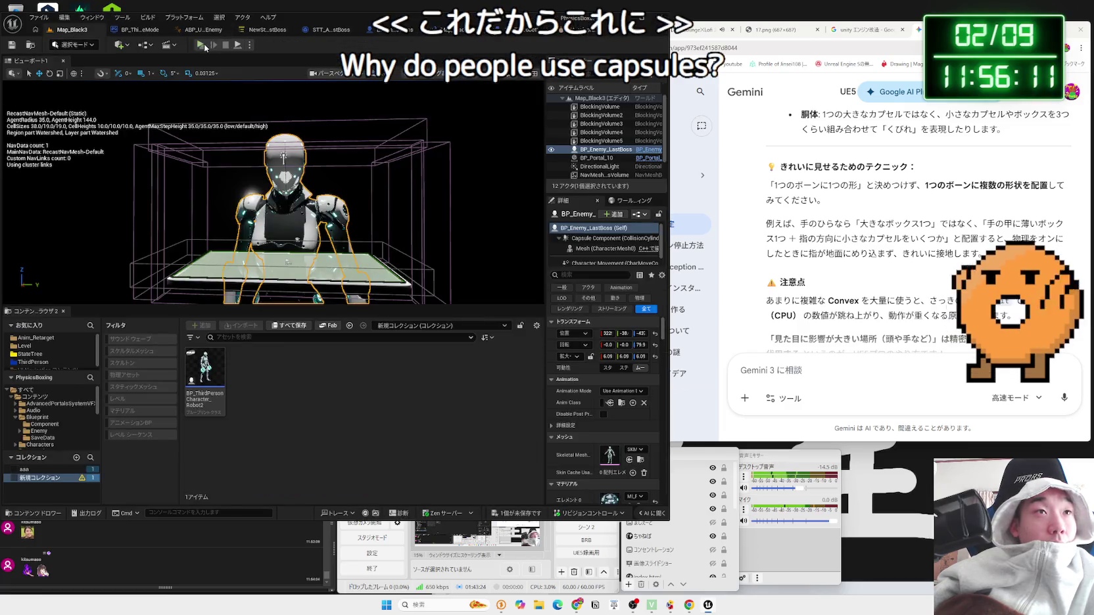
click(203, 43)
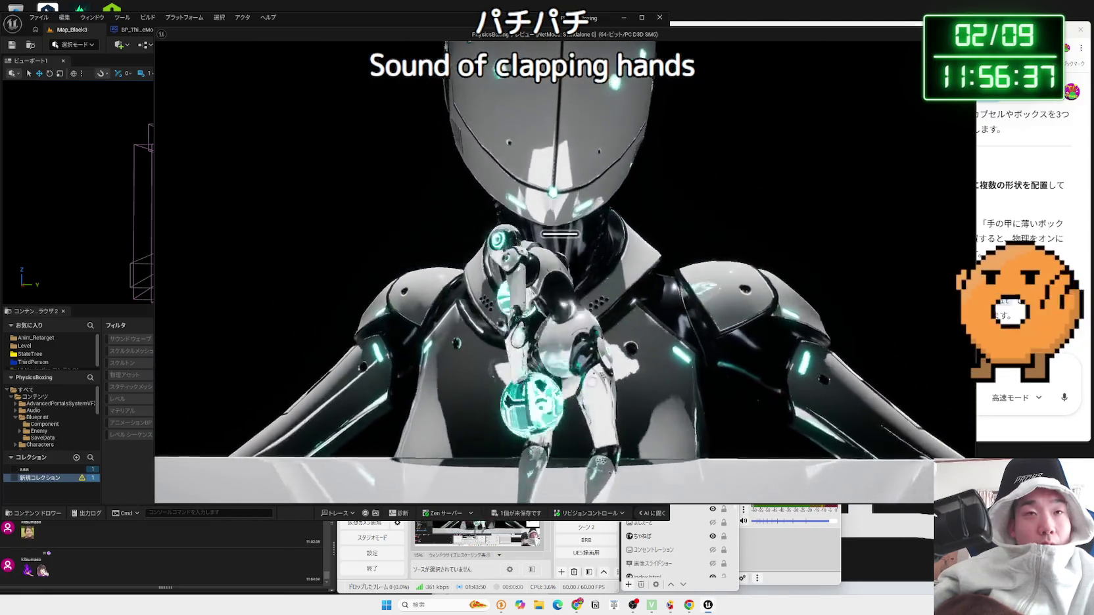
key(Escape)
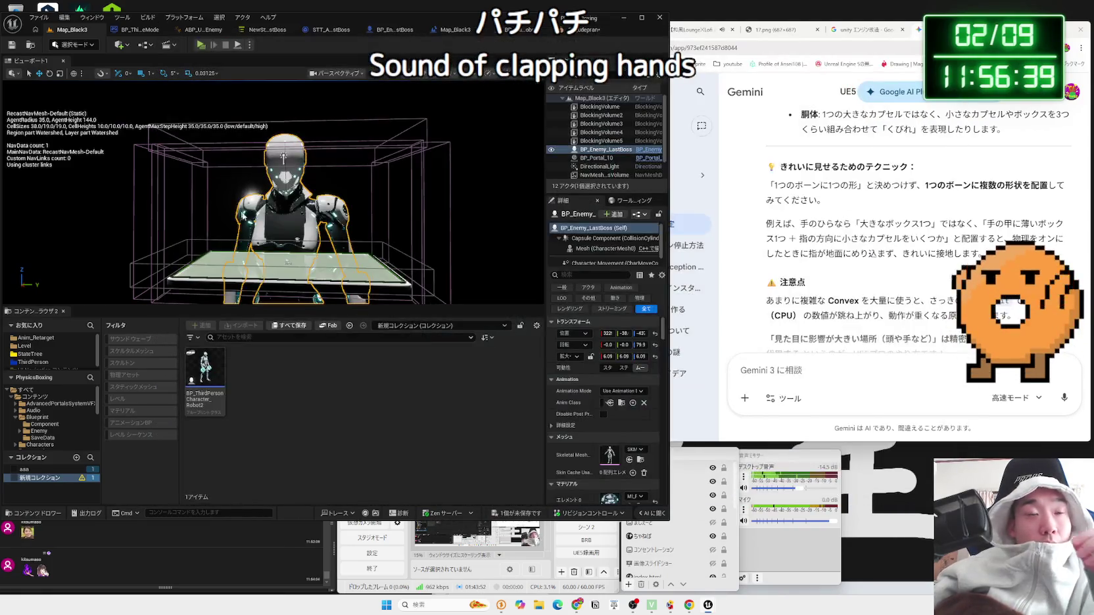
Step: Save the modified PA_udepran physics asset and open the BP_Enemy_LastBoss Blueprint
key(ctrl+shift+s)
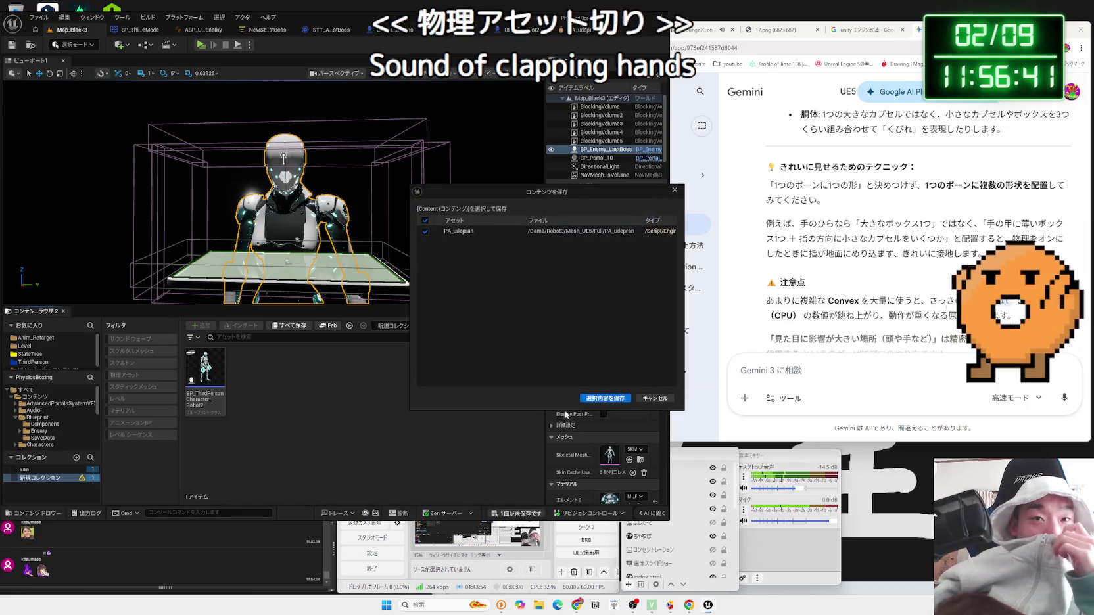
key(Return)
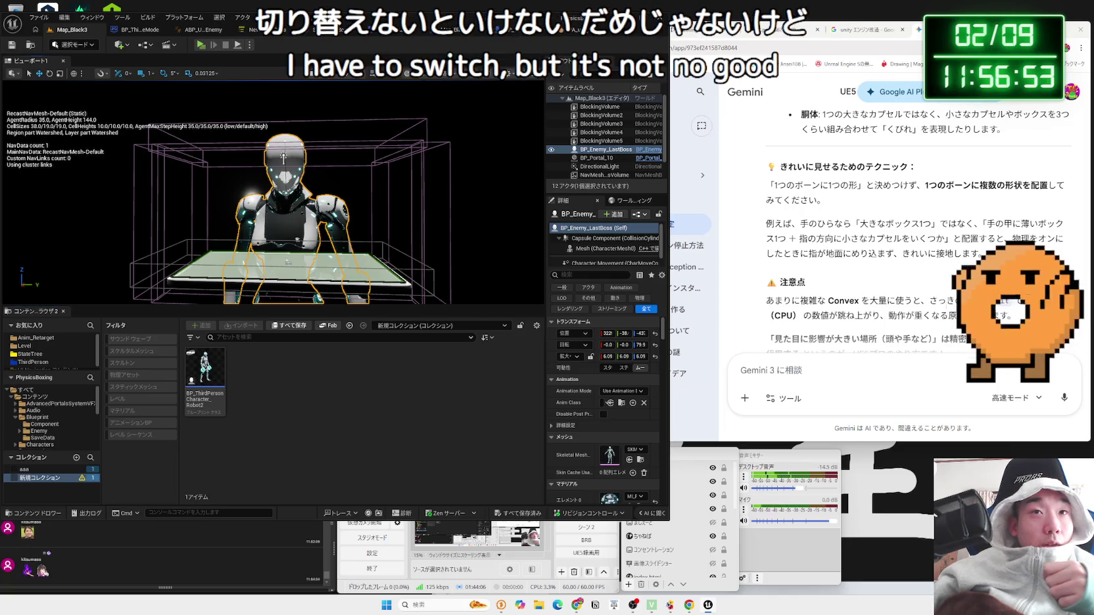
click(649, 149)
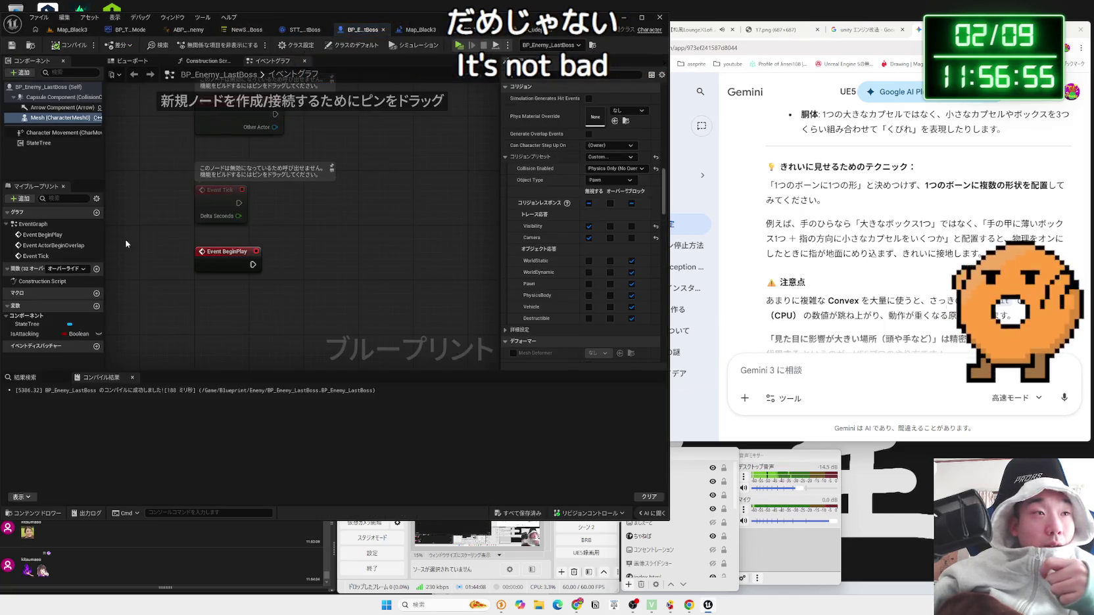
Step: Filter the boss mesh Details by 'physics' to check Physics Asset Override, then return to the physics asset
scroll(557, 118, down, 8)
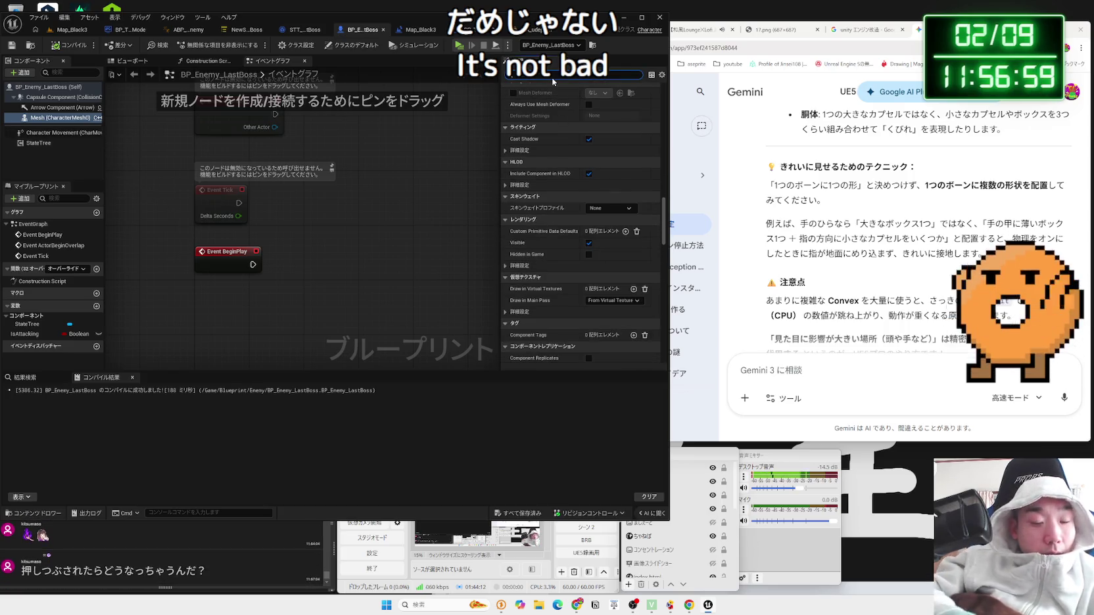
text(physics)
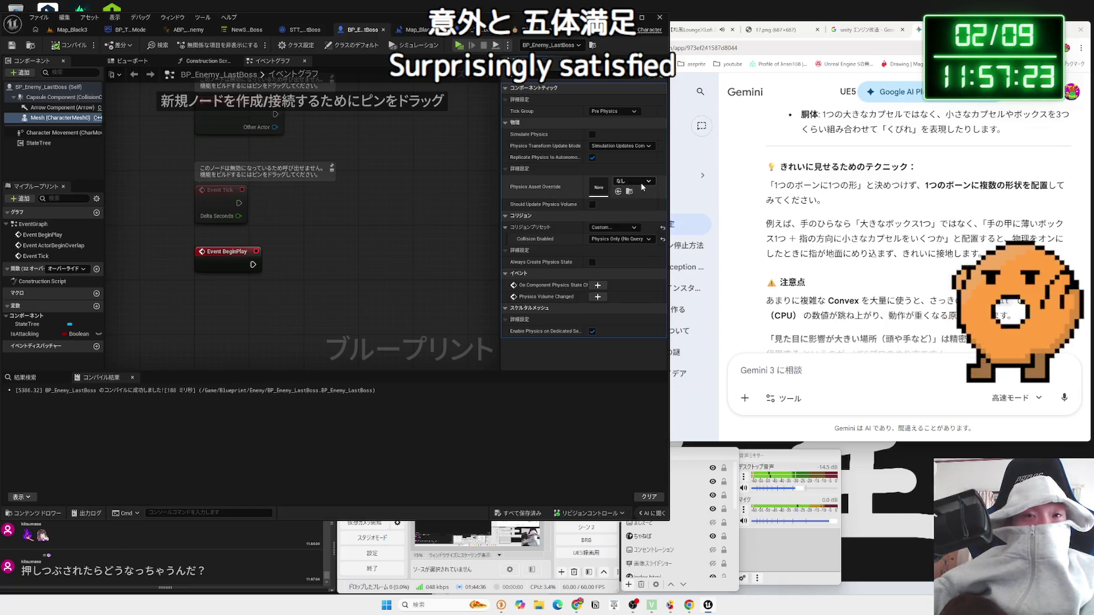
click(532, 35)
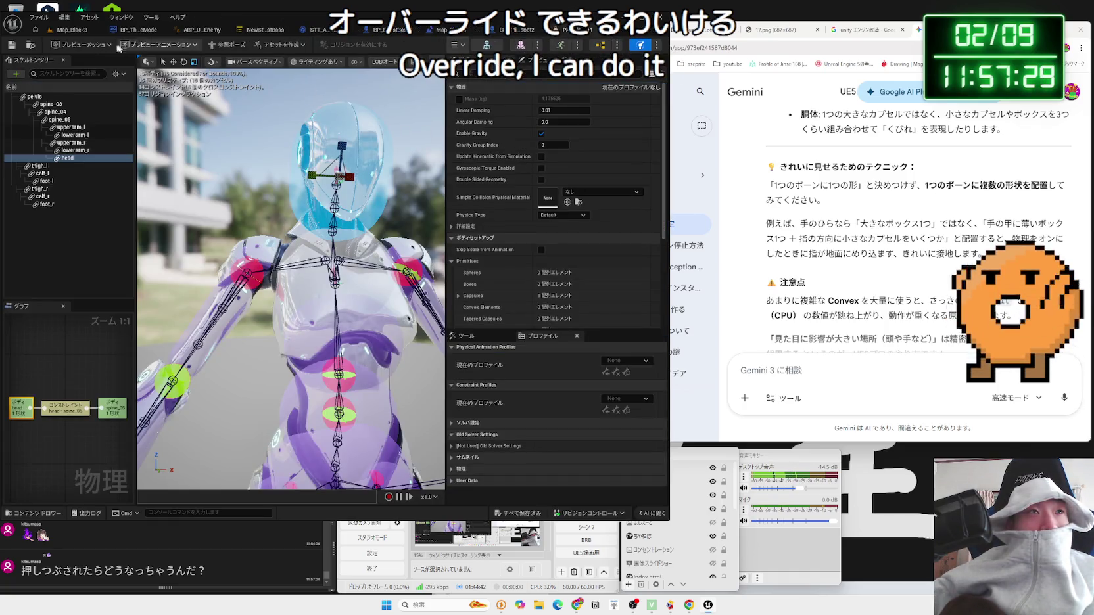
Step: On Map_Black3, browse the Content Browser folders (Enemy, Mixamo, StateTree, EQS, ChibiRobo) looking for the robot assets
click(69, 30)
click(36, 431)
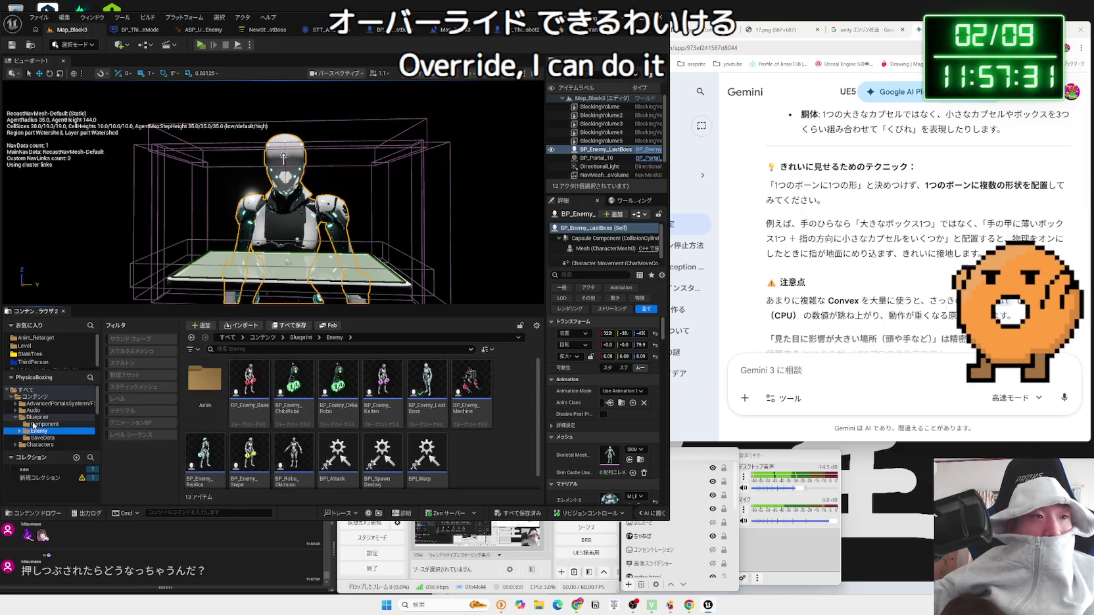
scroll(39, 421, down, 2)
click(45, 438)
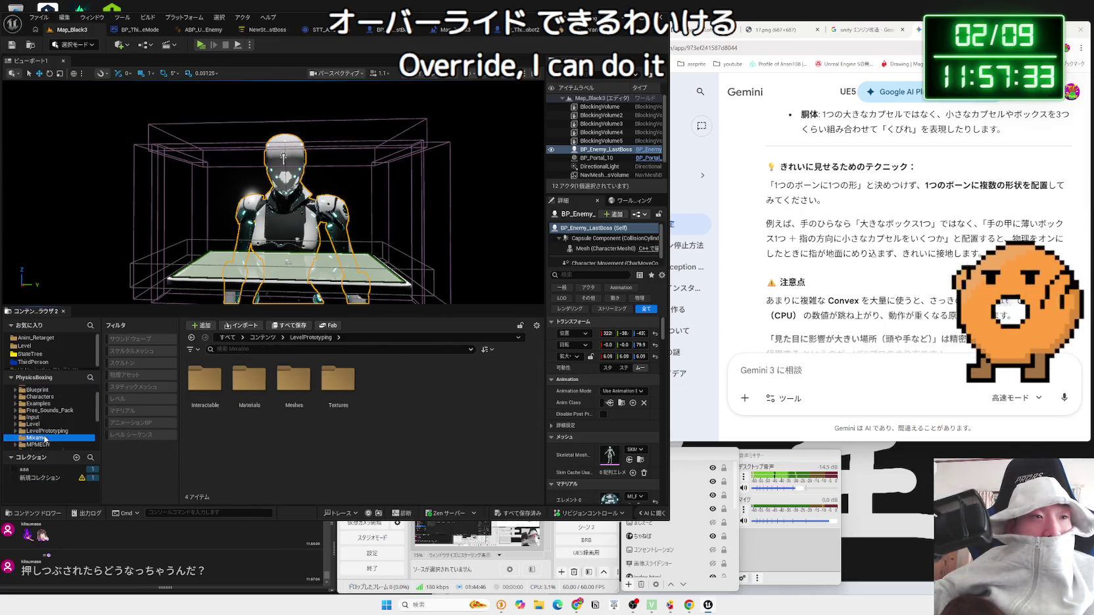
click(45, 444)
scroll(43, 438, down, 2)
click(41, 439)
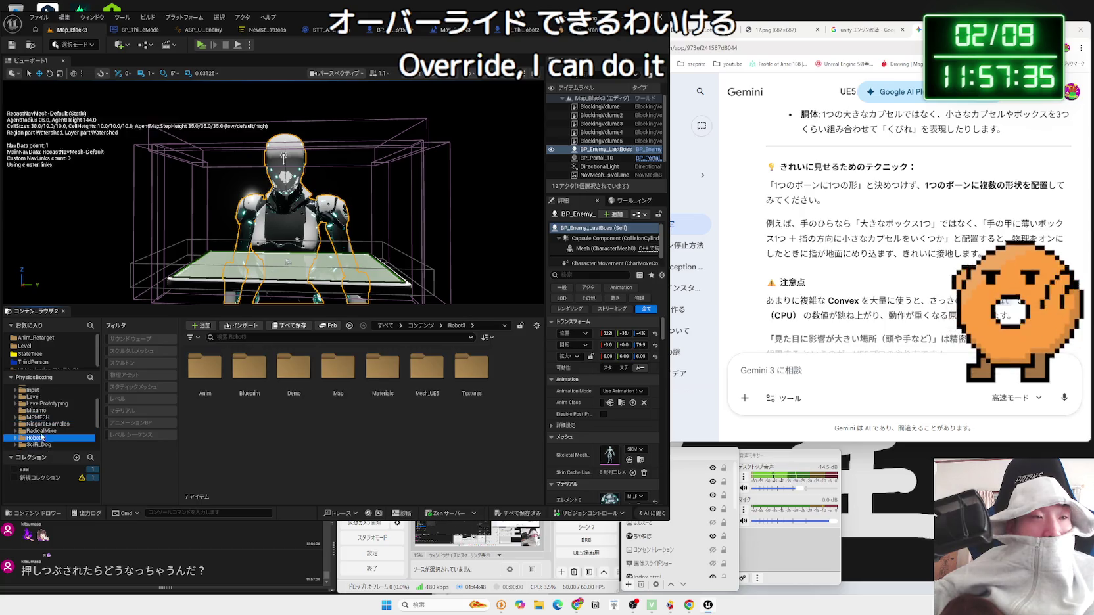
scroll(41, 439, down, 1)
click(40, 438)
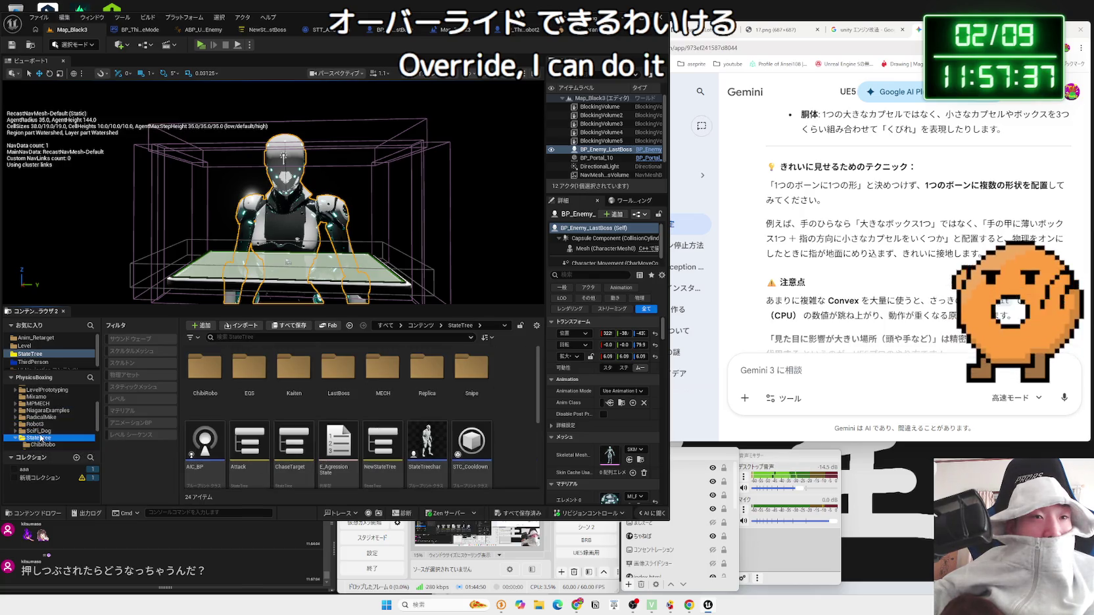
click(37, 438)
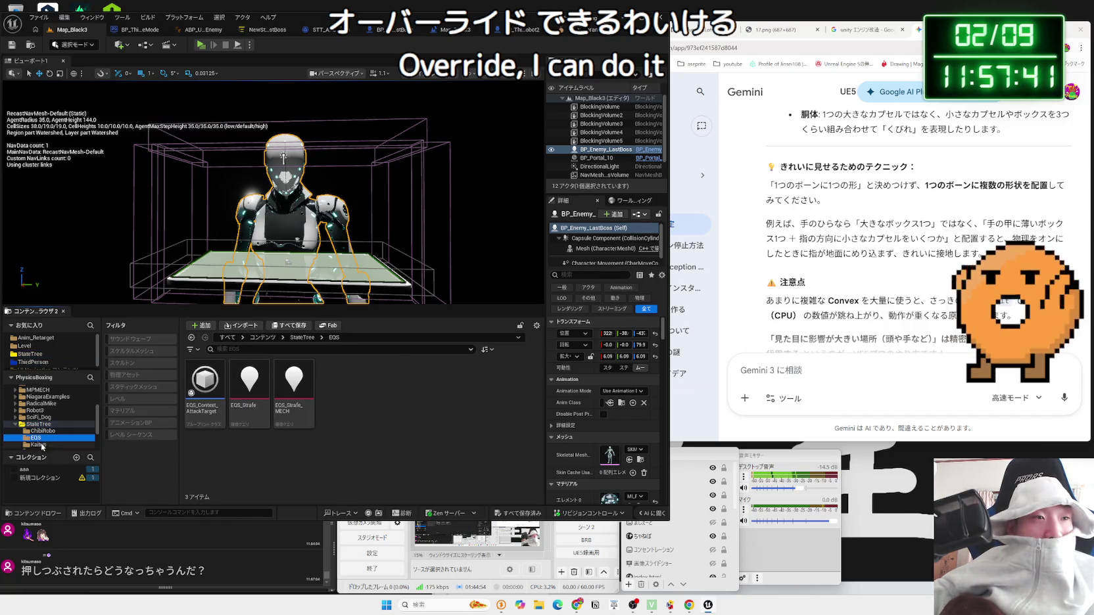
click(45, 431)
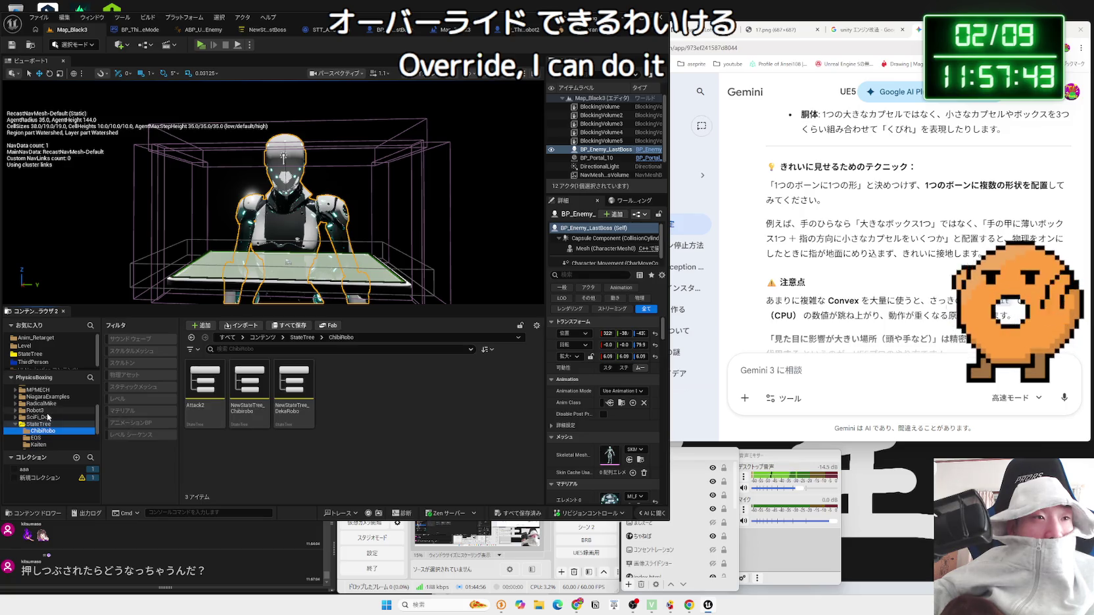
click(39, 409)
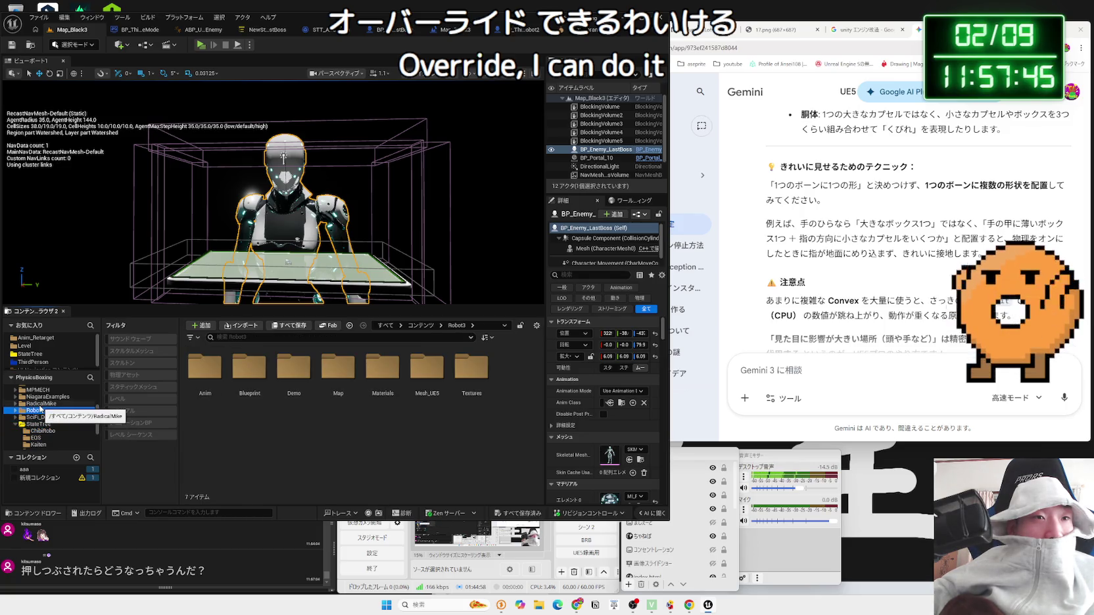
click(254, 378)
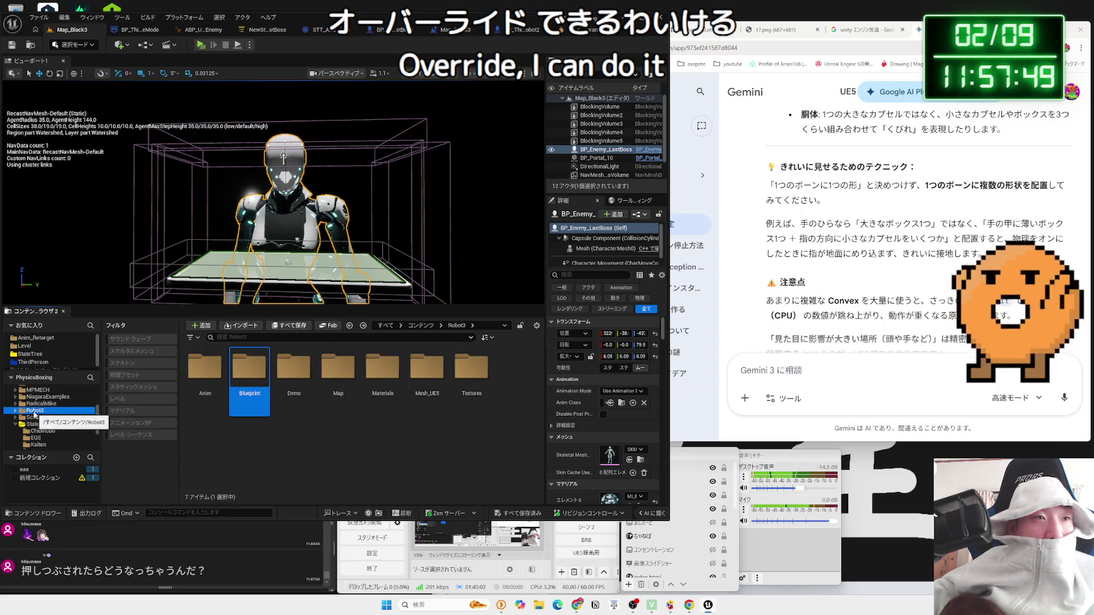
scroll(36, 418, down, 2)
click(44, 425)
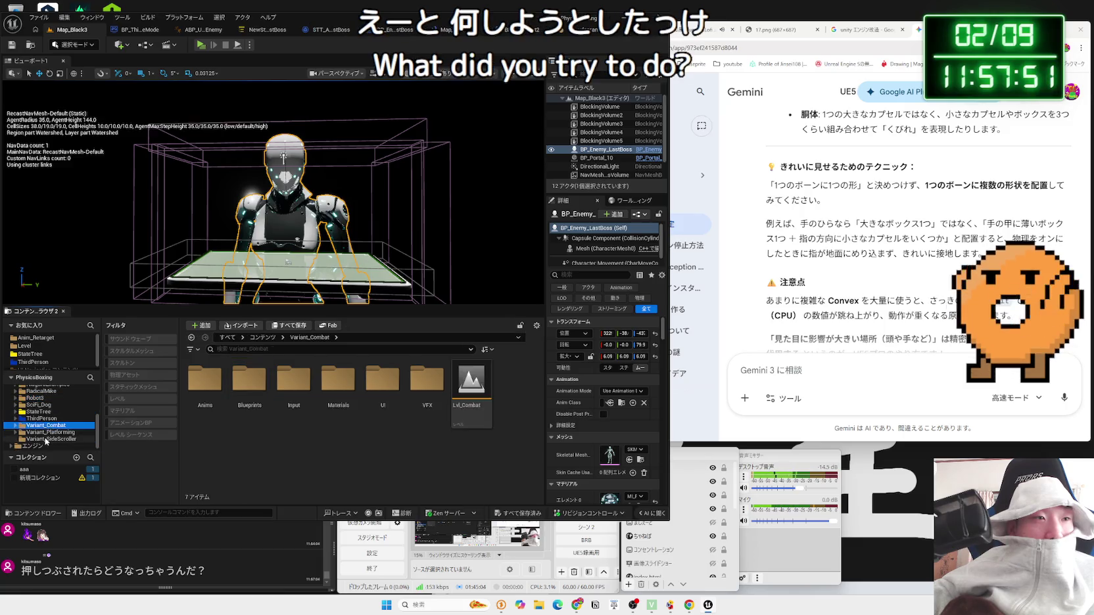
click(42, 412)
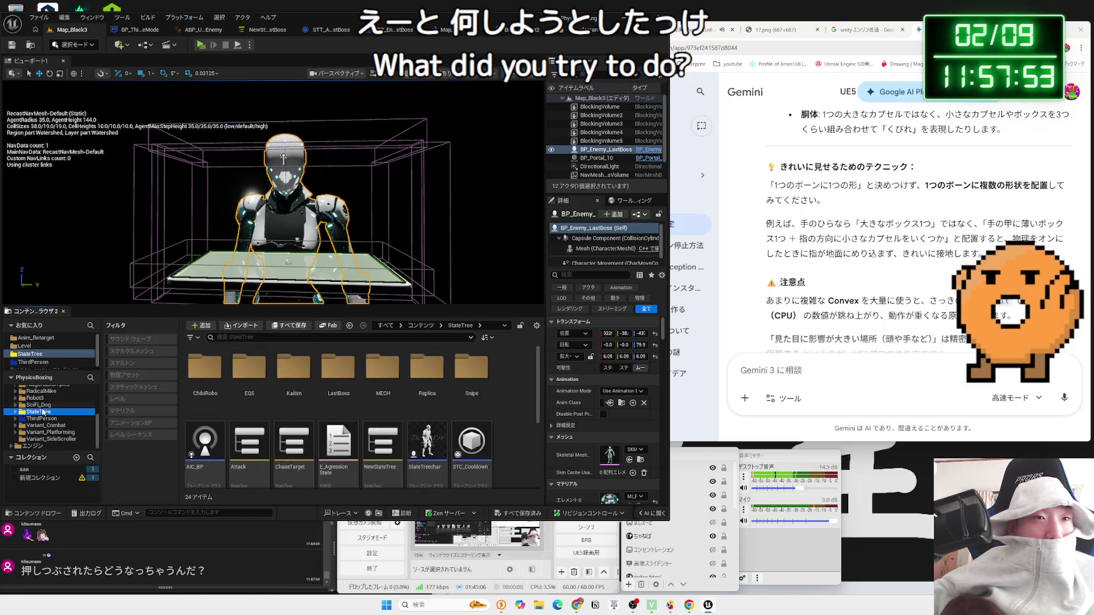
scroll(44, 405, up, 2)
click(45, 398)
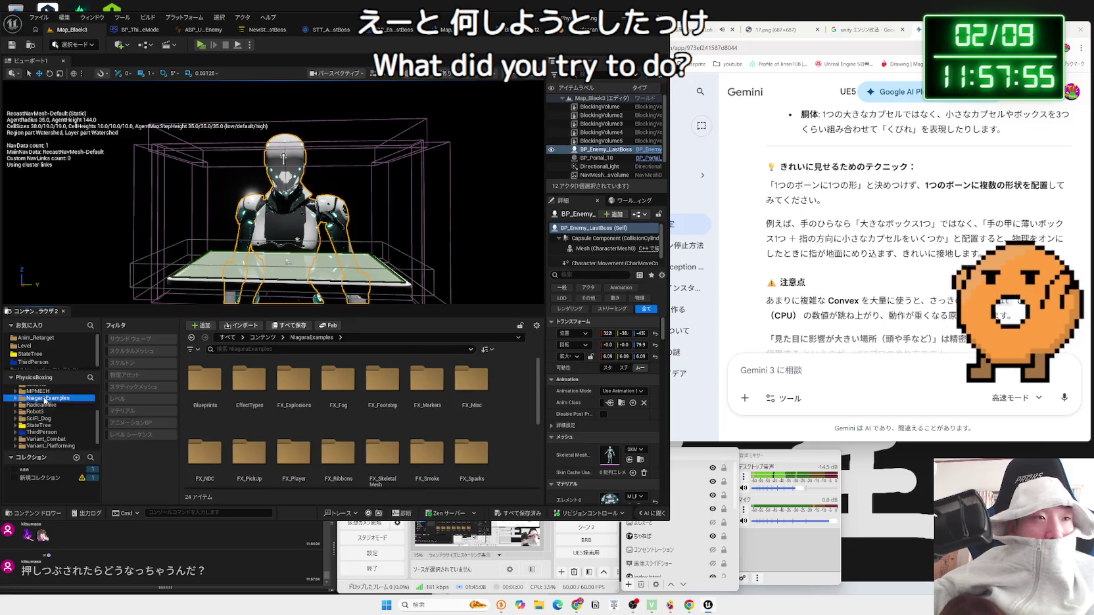
scroll(45, 398, up, 2)
click(45, 399)
scroll(44, 399, up, 2)
click(45, 398)
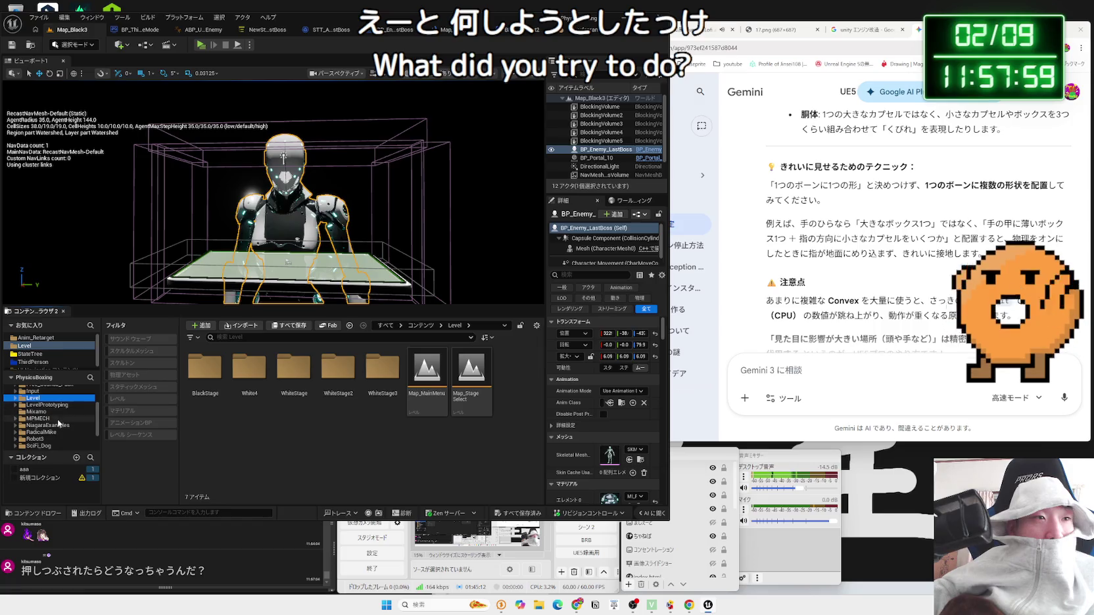
Step: Go into Robot3 > Mesh_UE5 > Full and open the PA_udepran physics asset
click(44, 439)
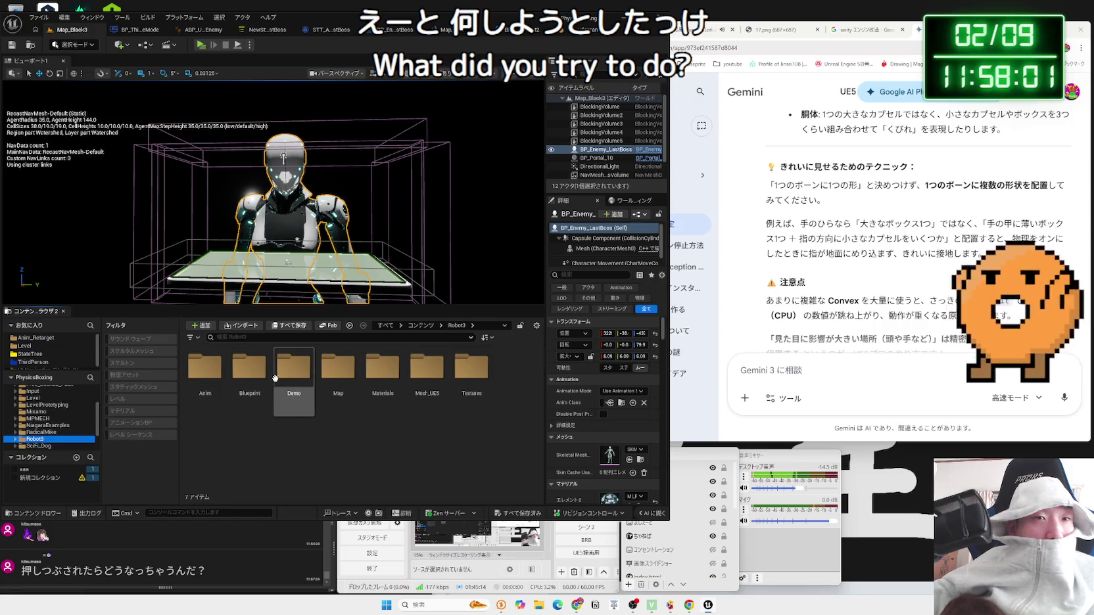
click(425, 376)
double_click(425, 368)
double_click(205, 368)
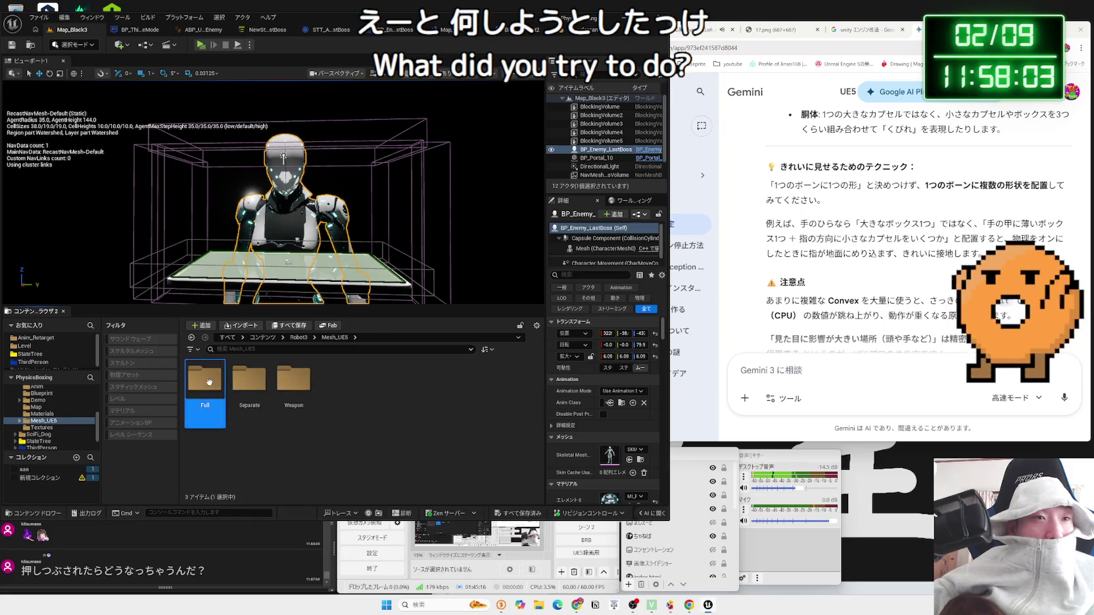
click(337, 428)
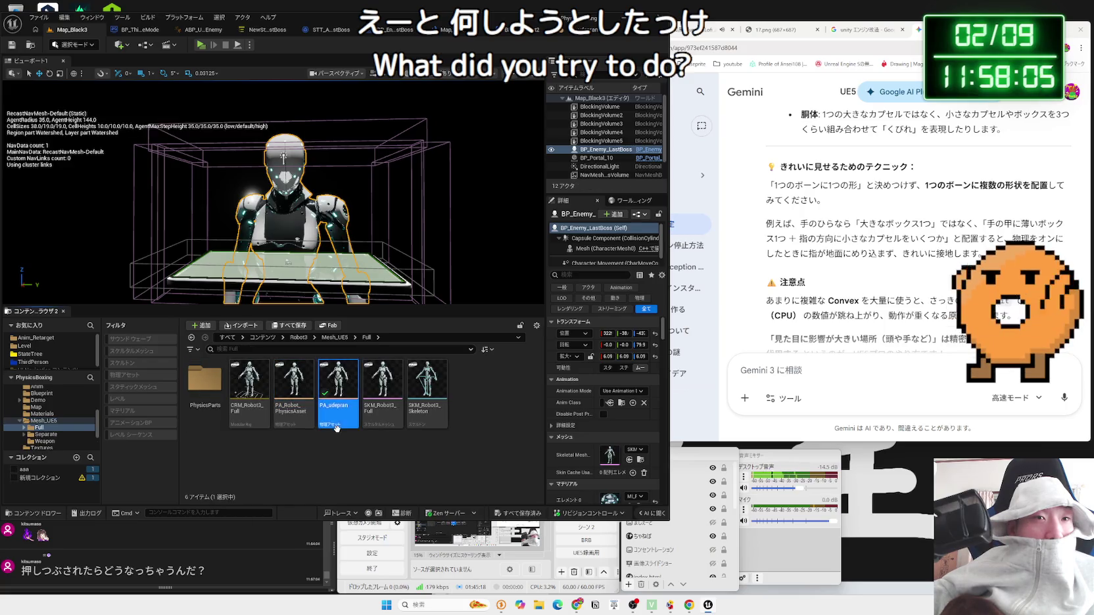
double_click(294, 410)
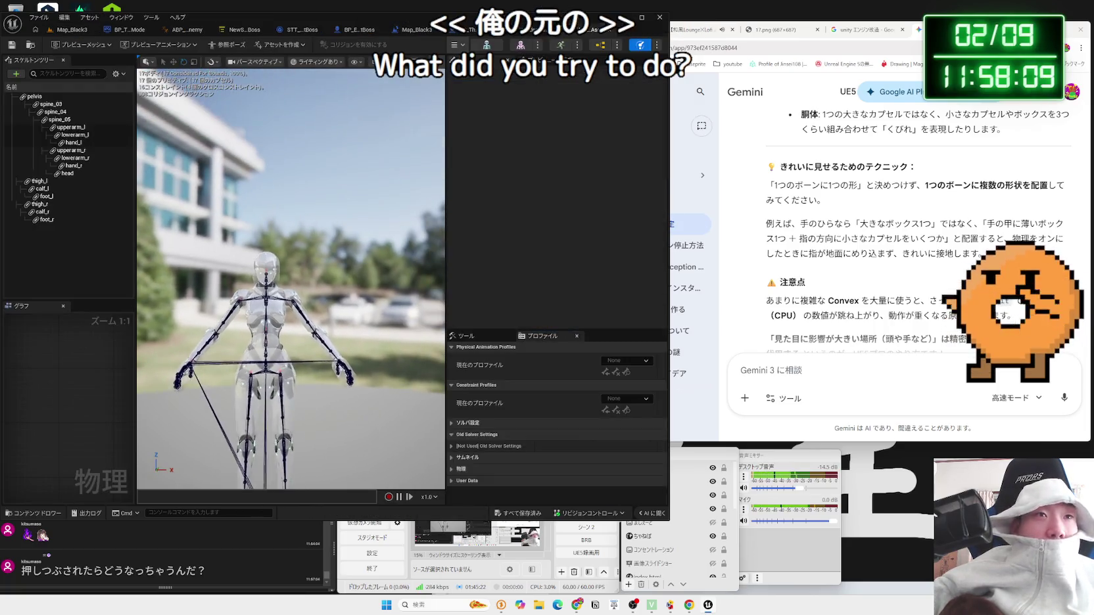
Step: Inspect and frame the robot's physics bodies, then close the editor and return to Map_Black3
mouse_move(326, 282)
mouse_down()
mouse_move(276, 256)
mouse_move(299, 240)
mouse_move(299, 273)
mouse_move(335, 257)
mouse_up()
key(f)
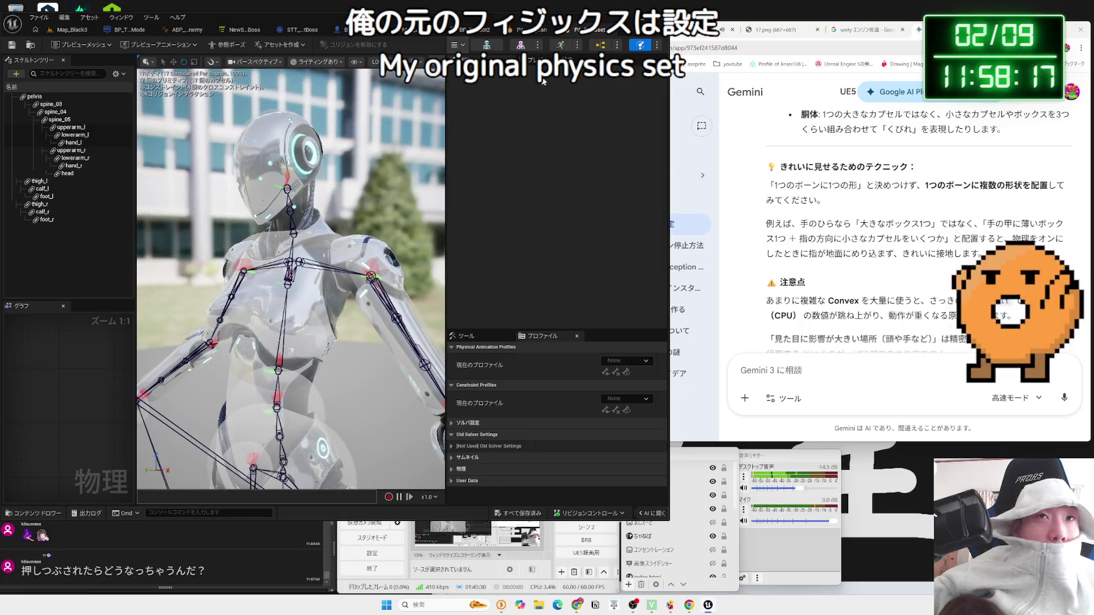
click(609, 32)
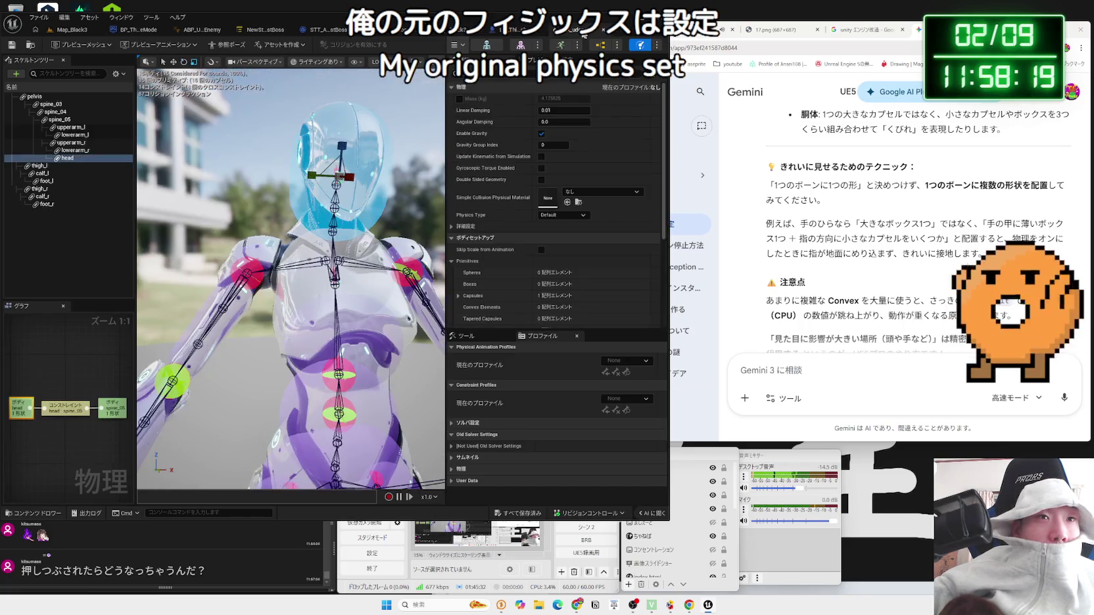
drag(289, 276, 302, 299)
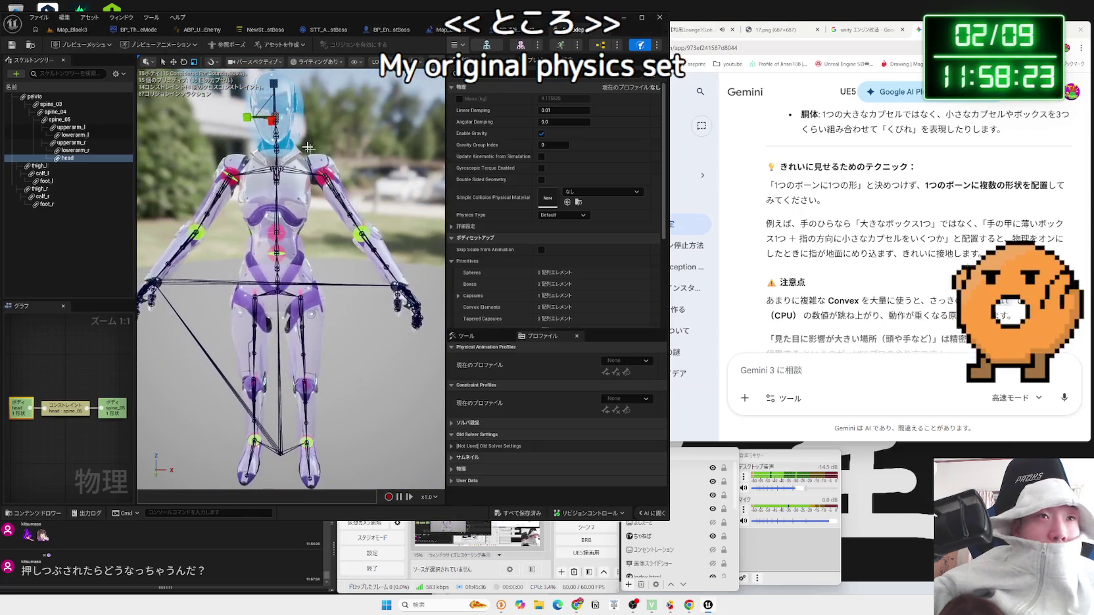
click(72, 30)
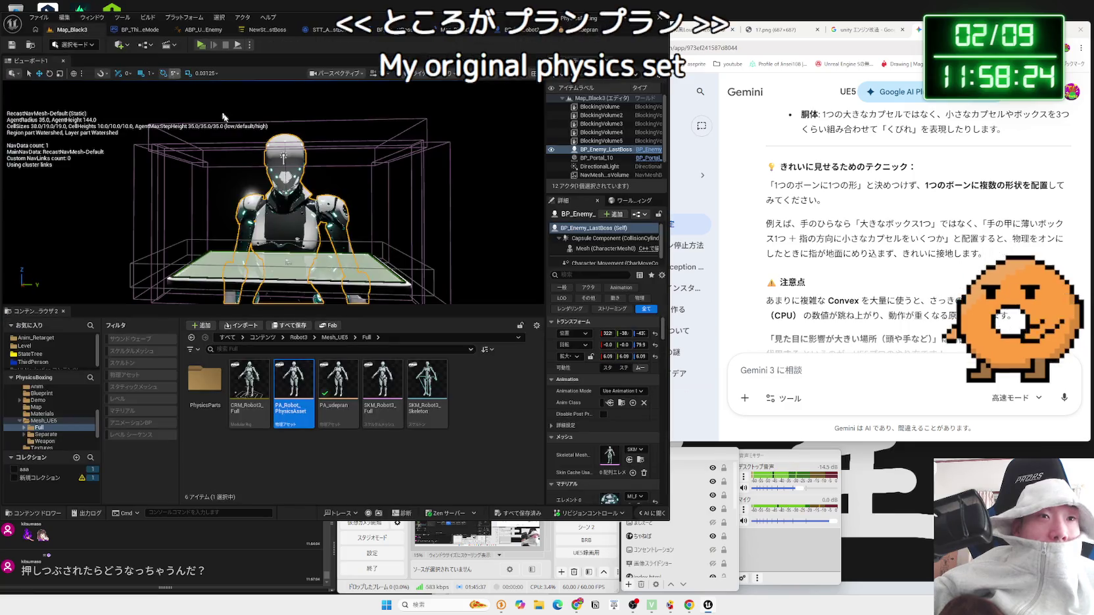
Step: Duplicate PA_udepran as PA_robot_LastBoss in the Full folder and select the copy
right_click(342, 413)
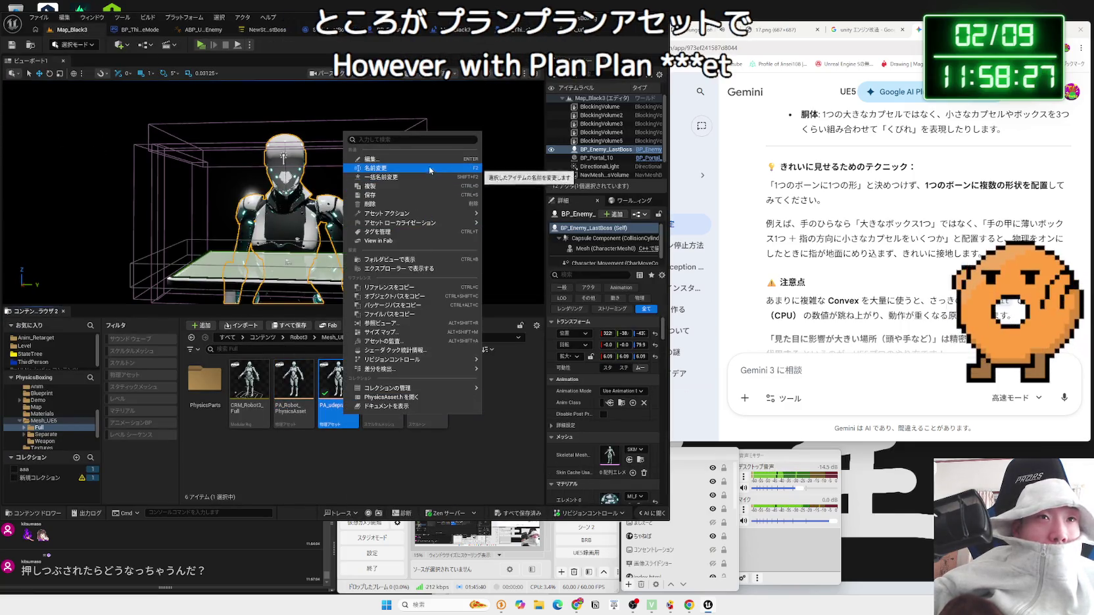
click(421, 187)
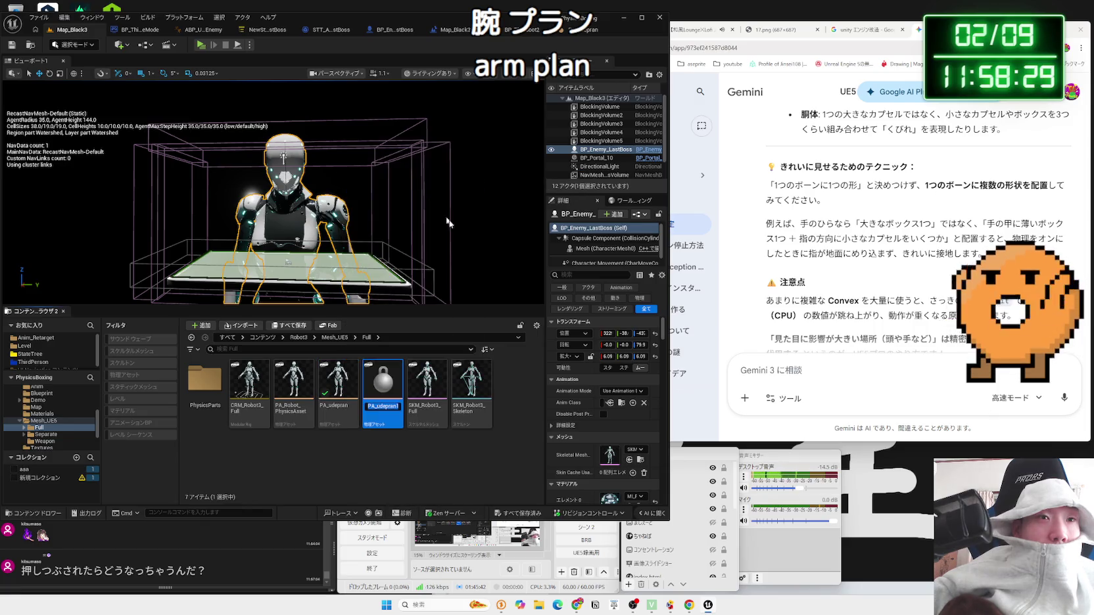
text(PA_)
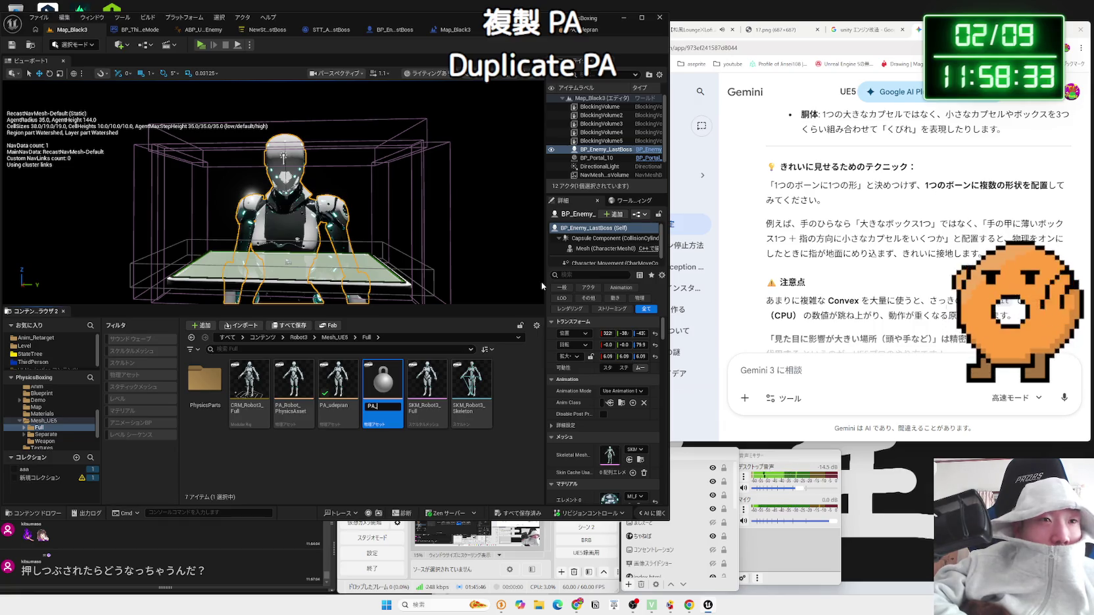
text(_Ra)
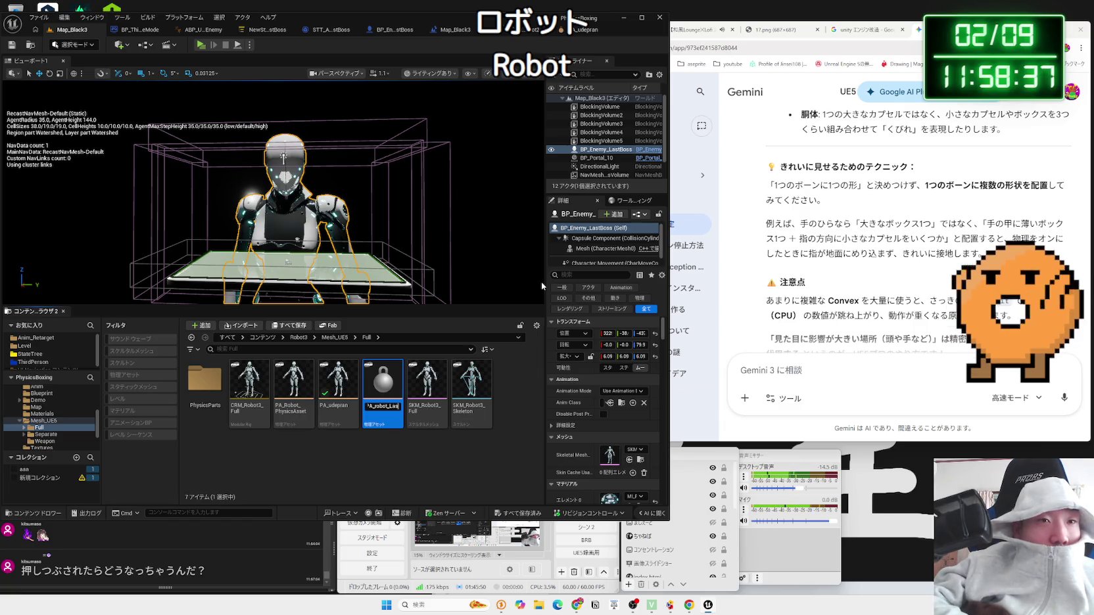
text( Boss)
key(Return)
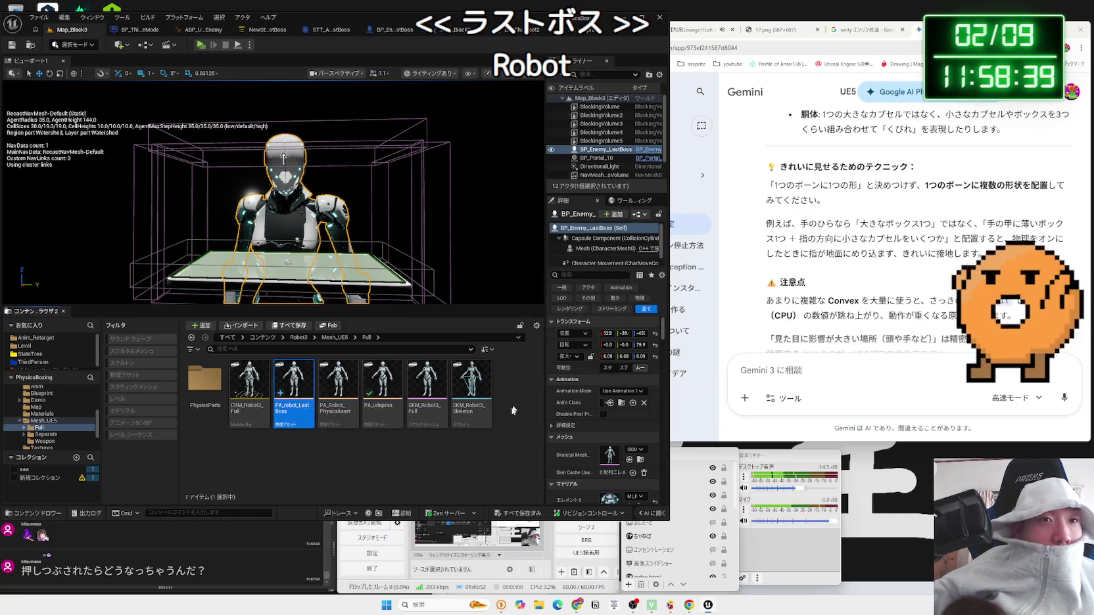
click(299, 396)
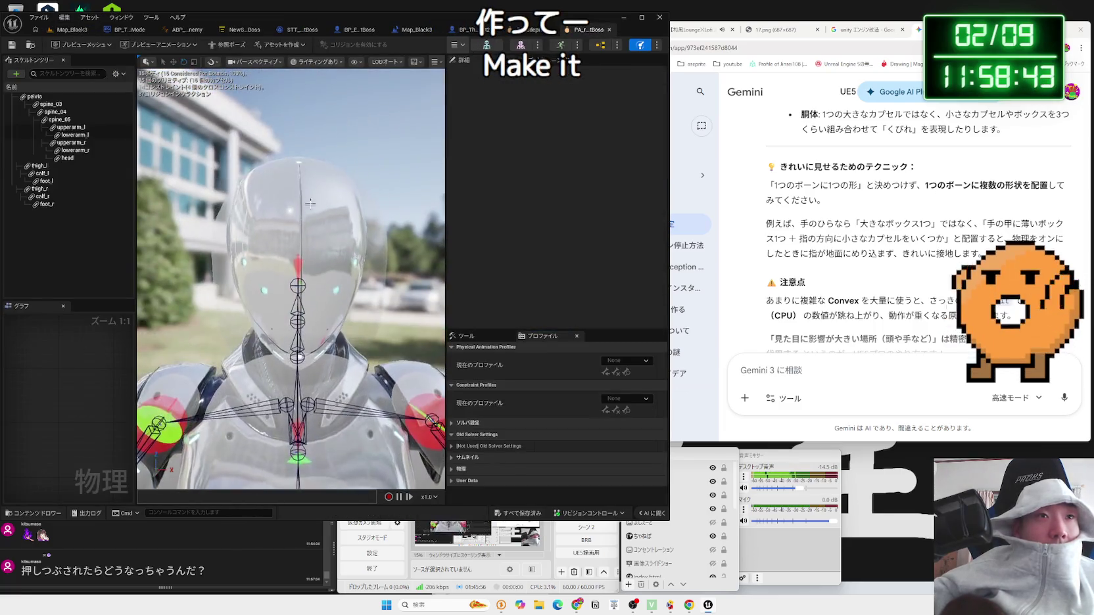
Step: Add a tapered capsule primitive to the robot's head body in PA_robot_LastBoss
click(311, 197)
right_click(361, 256)
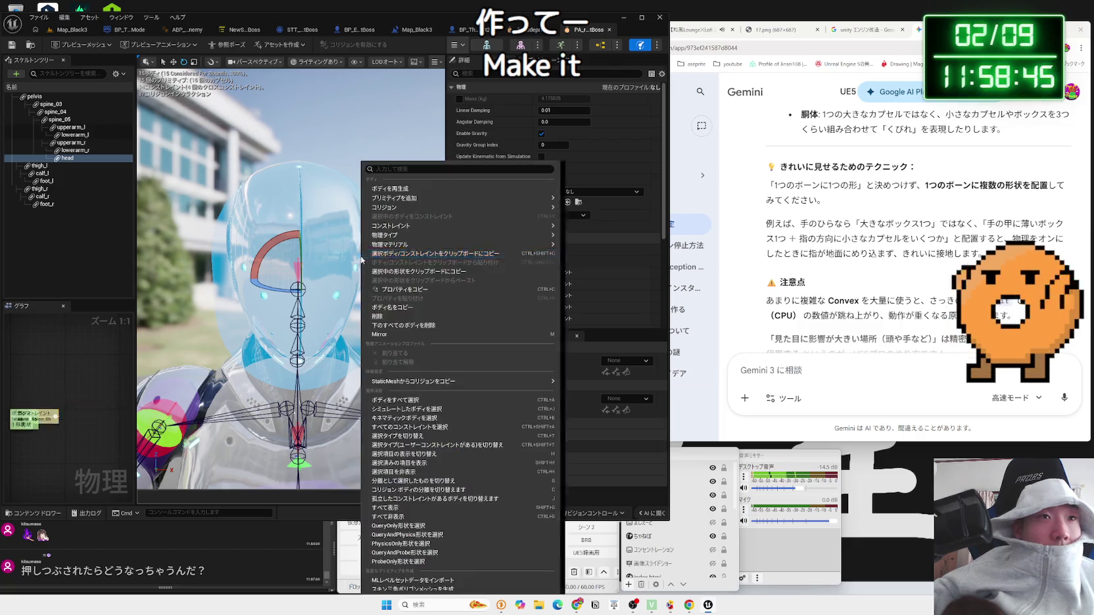
mouse_move(391, 242)
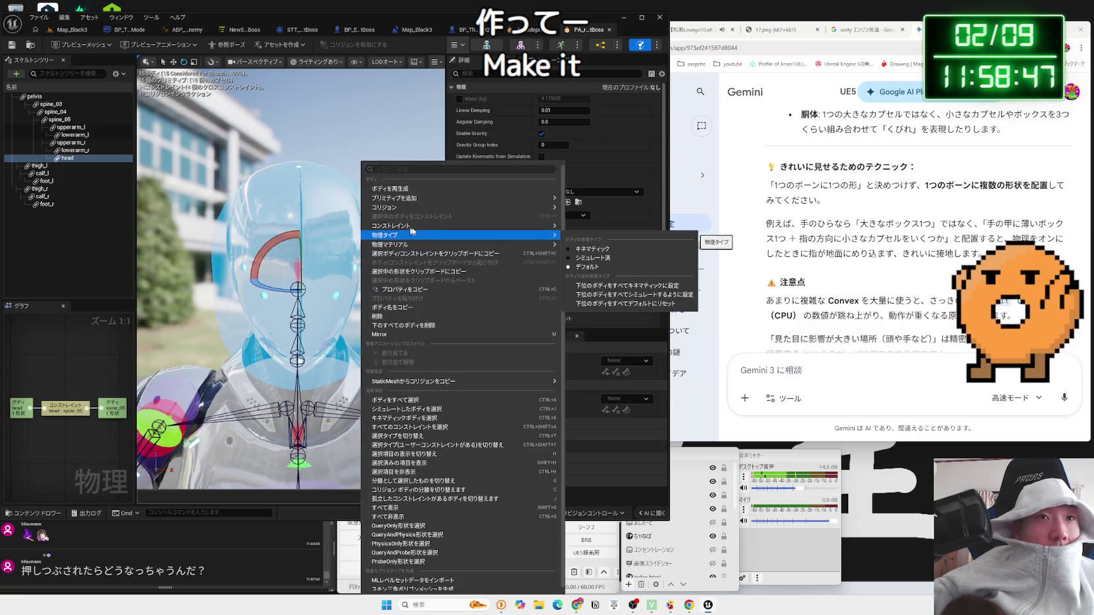
mouse_move(426, 211)
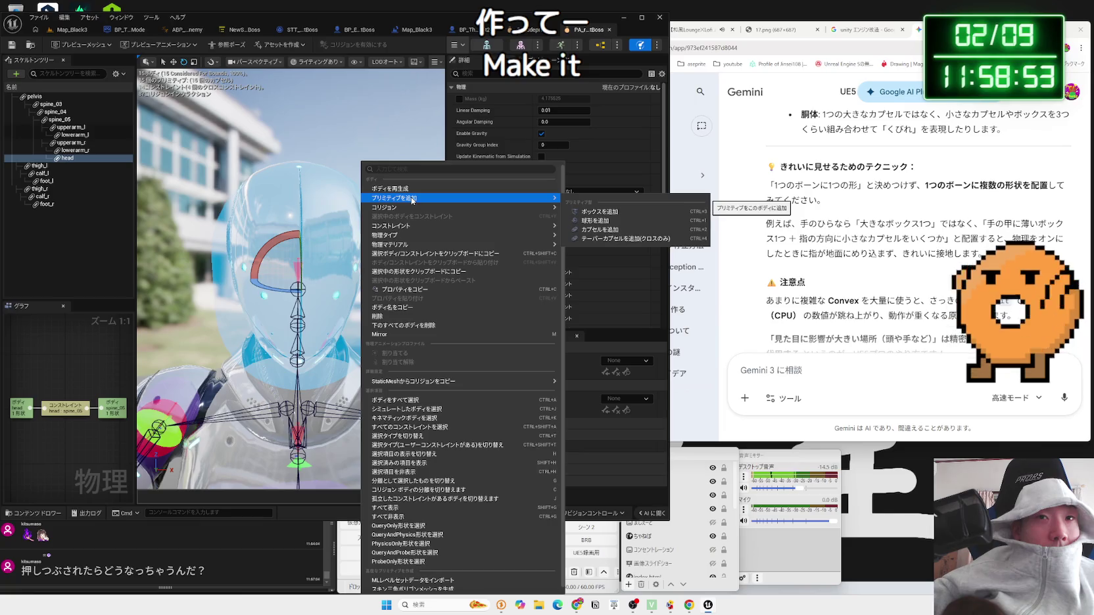
click(621, 242)
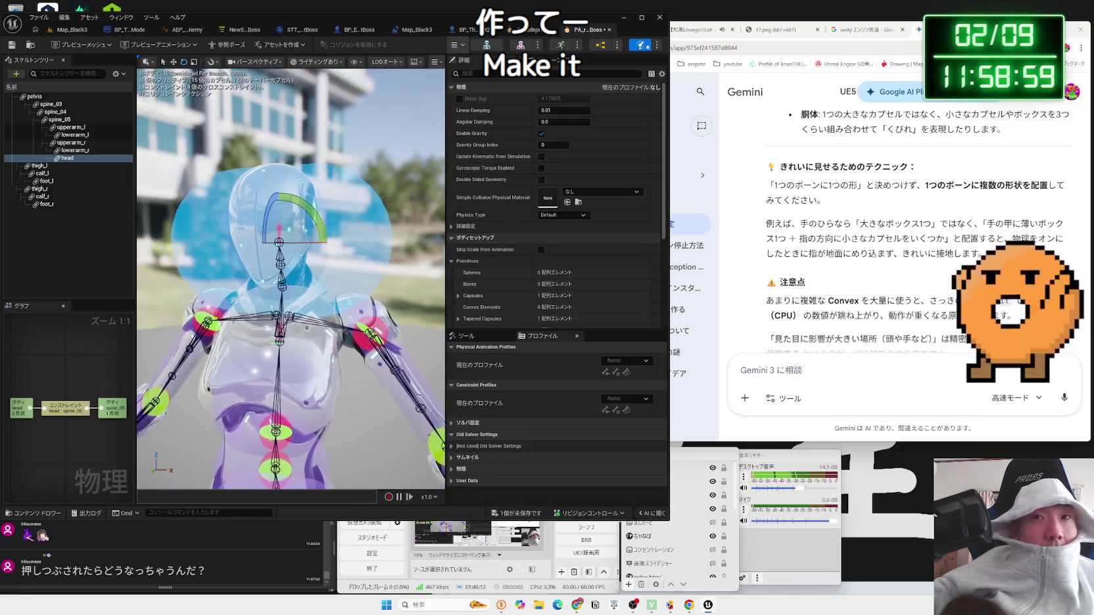
Step: Reselect the head body, switch to the rotate gizmo and orbit around the head
scroll(821, 267, up, 5)
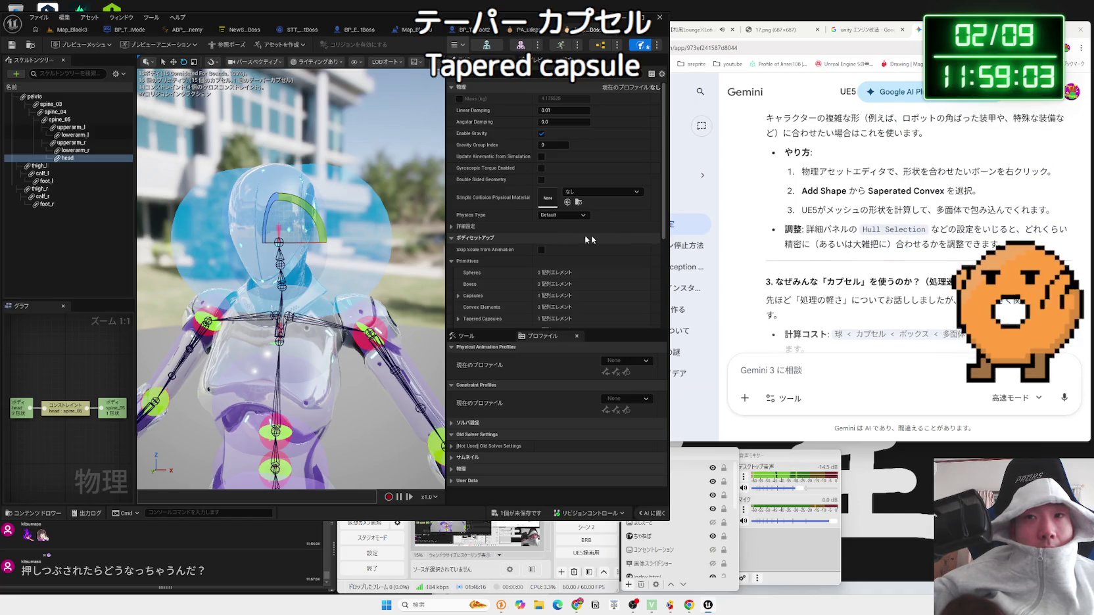
click(408, 198)
key(e)
key(ctrl+grave)
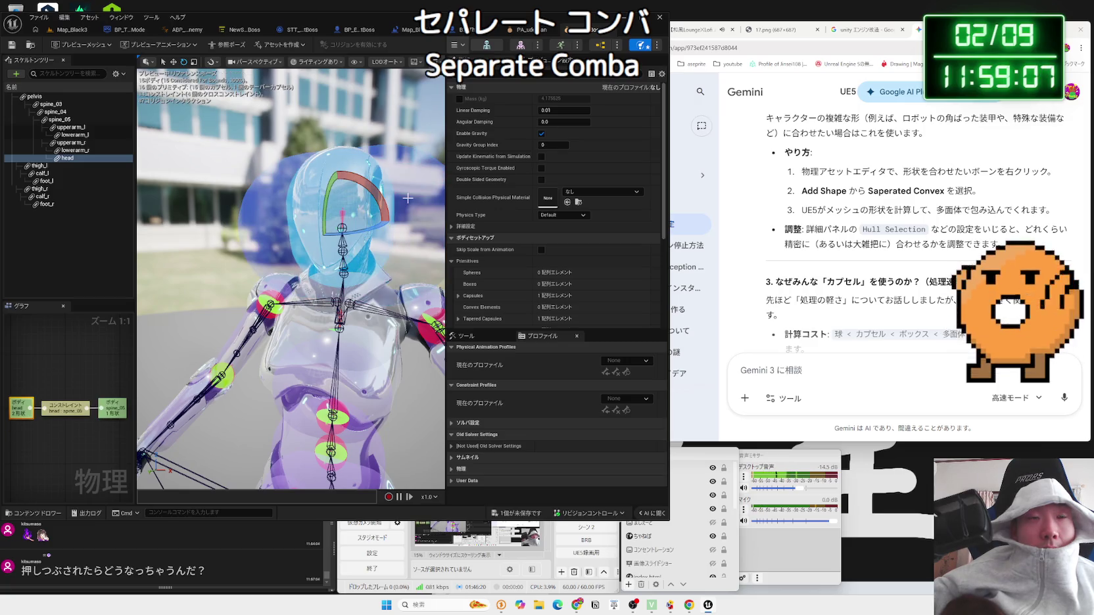
drag(342, 204, 380, 203)
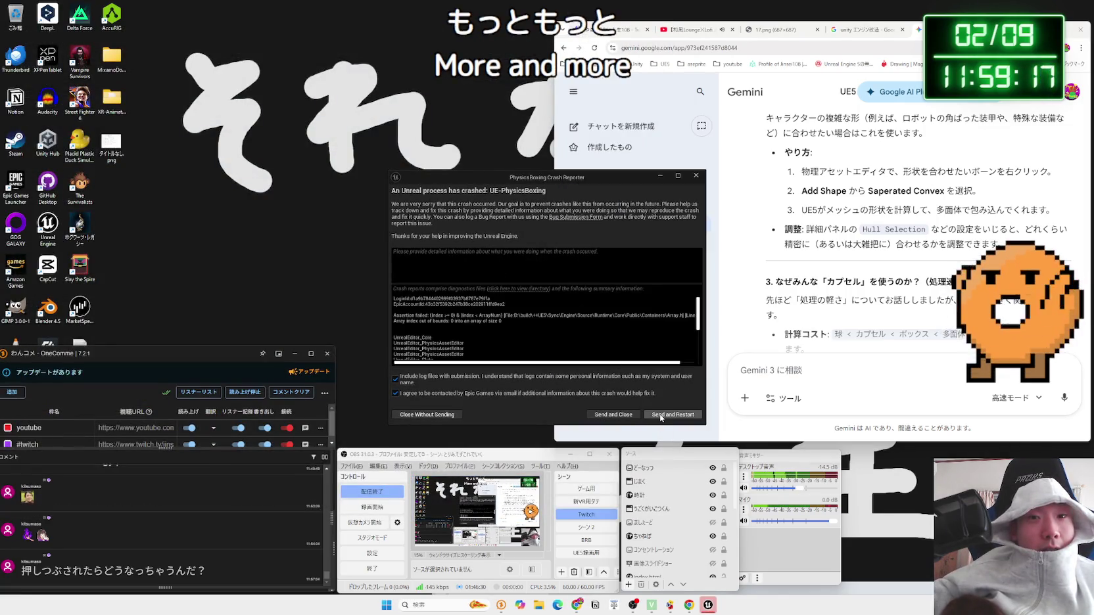
Step: Send the crash report with restart, then Google 'Saperated Convex UE5 physics asset'
click(661, 417)
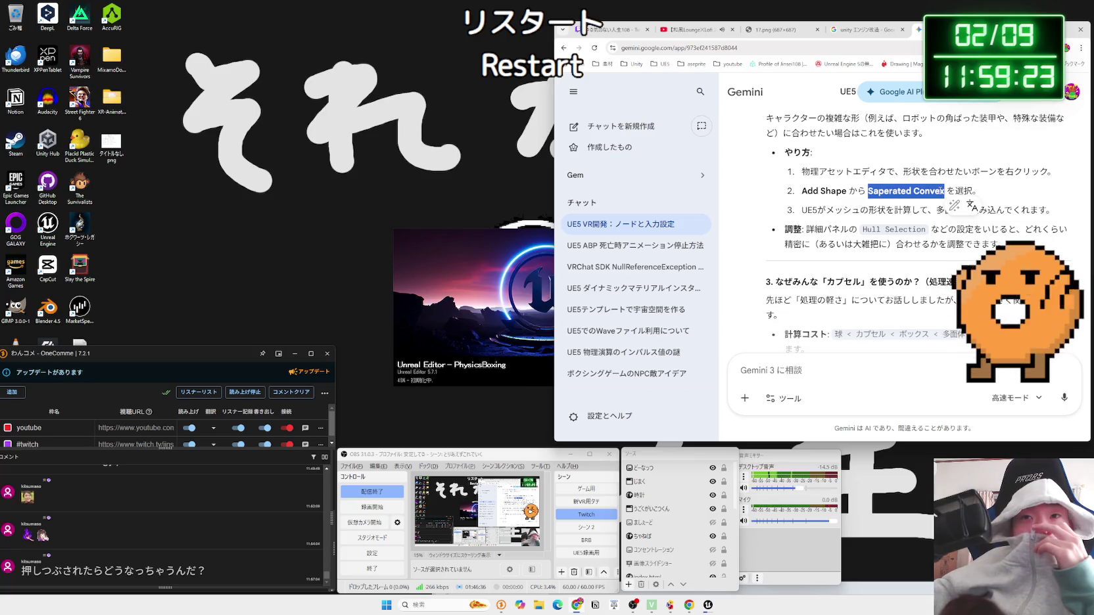
click(961, 225)
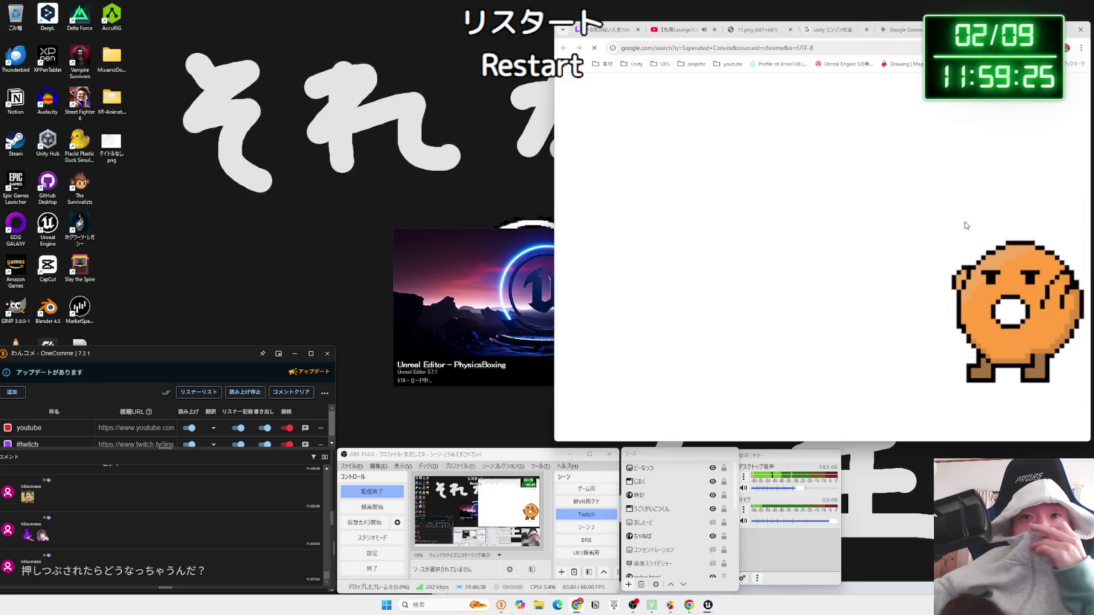
click(746, 98)
text(UE5)
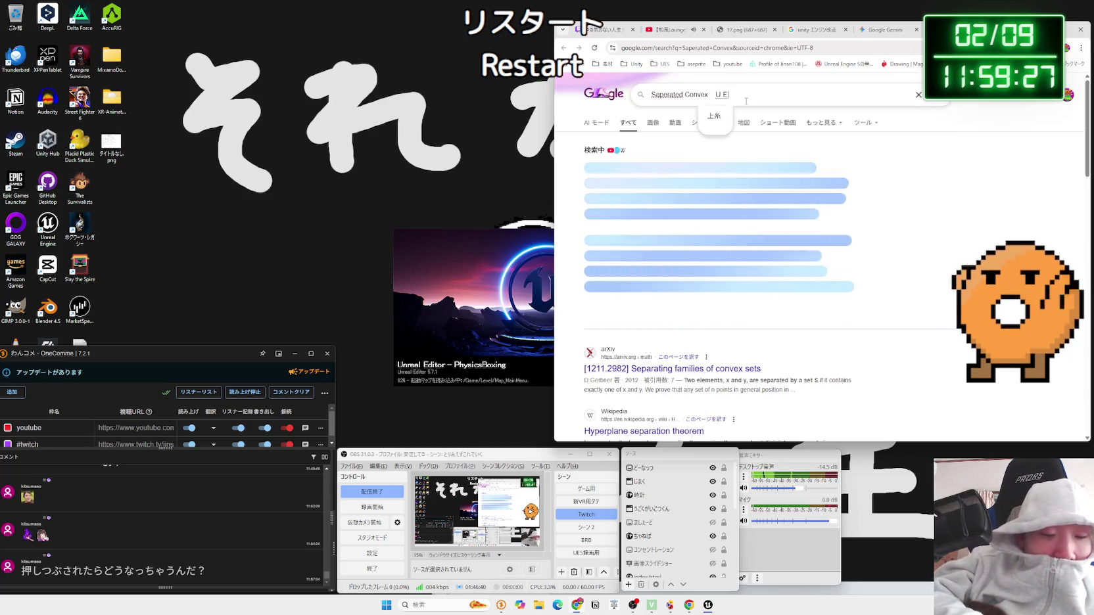
key(Zenkaku_Hankaku)
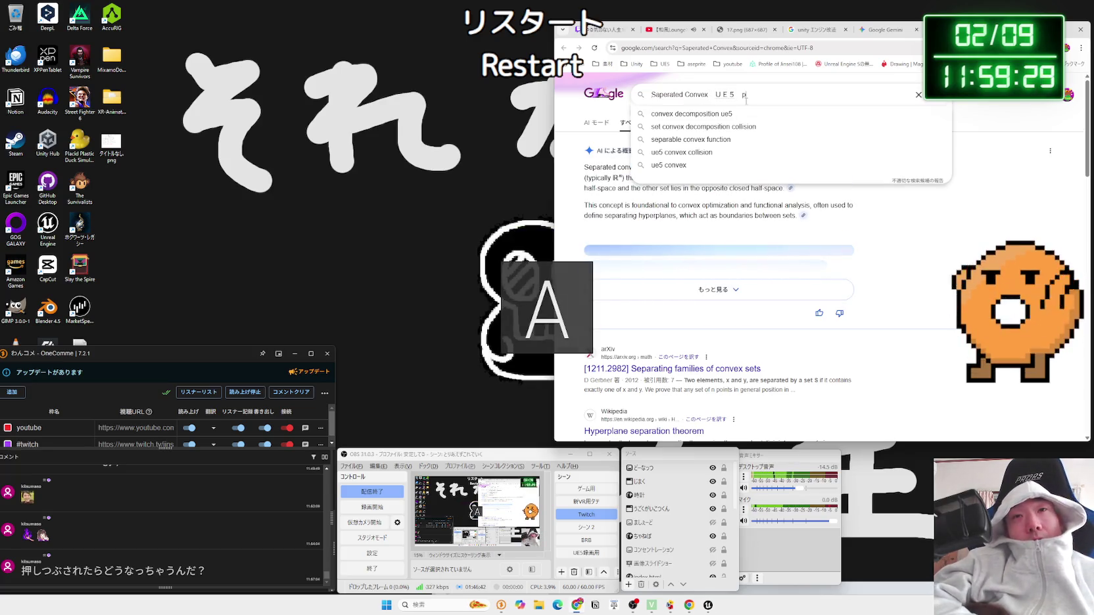
text(physics a)
text(sset)
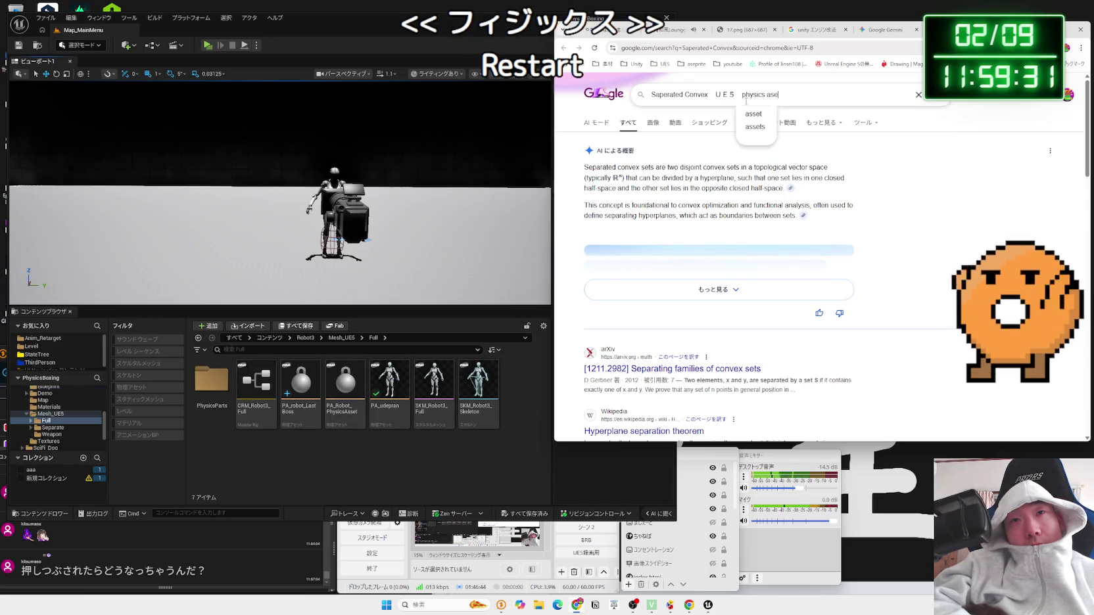
Step: Run the Separated Convex UE5 physics asset search and reopen PA_robot_LastBoss beside the results
key(Return)
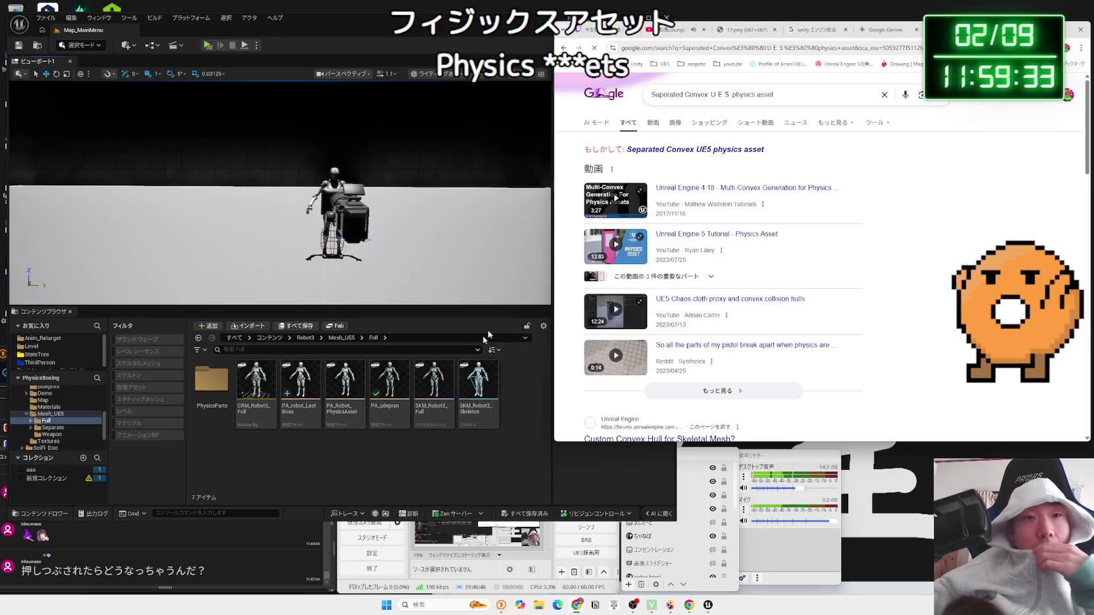
click(390, 394)
click(358, 412)
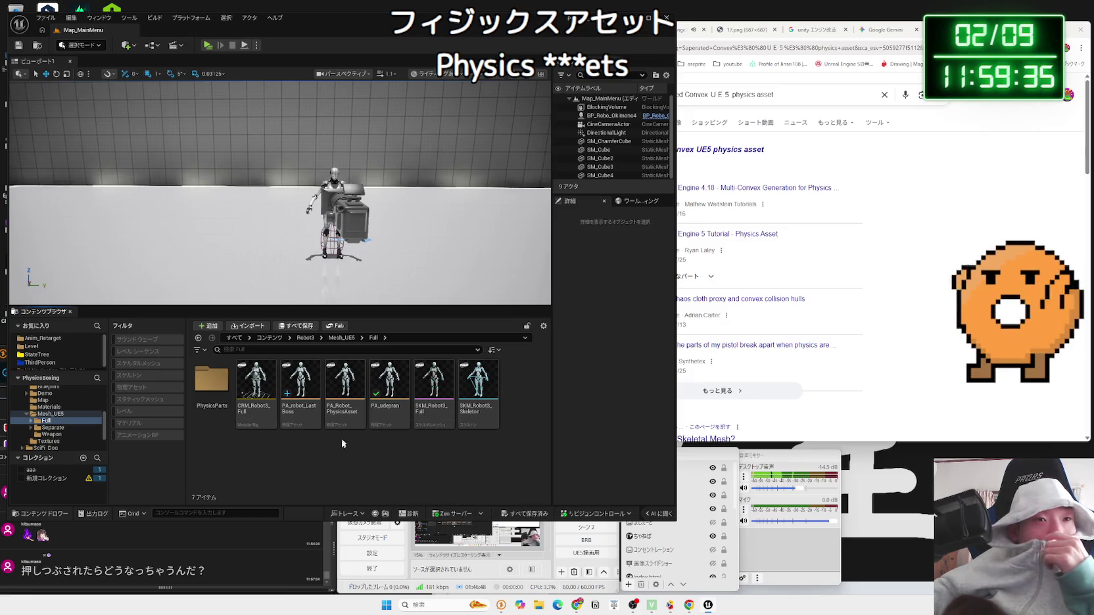
click(308, 421)
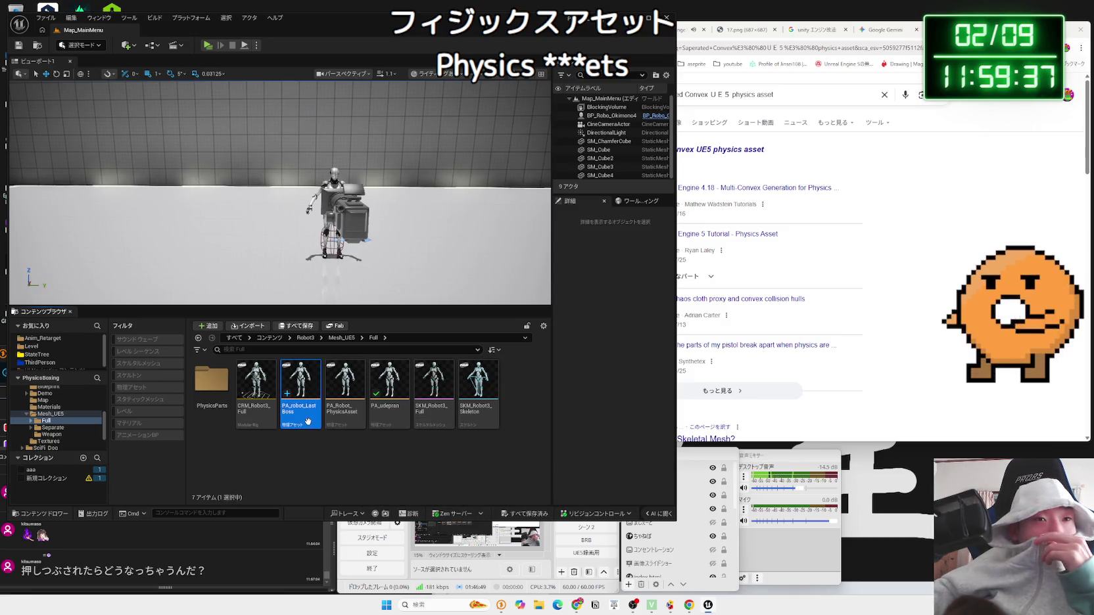
double_click(308, 421)
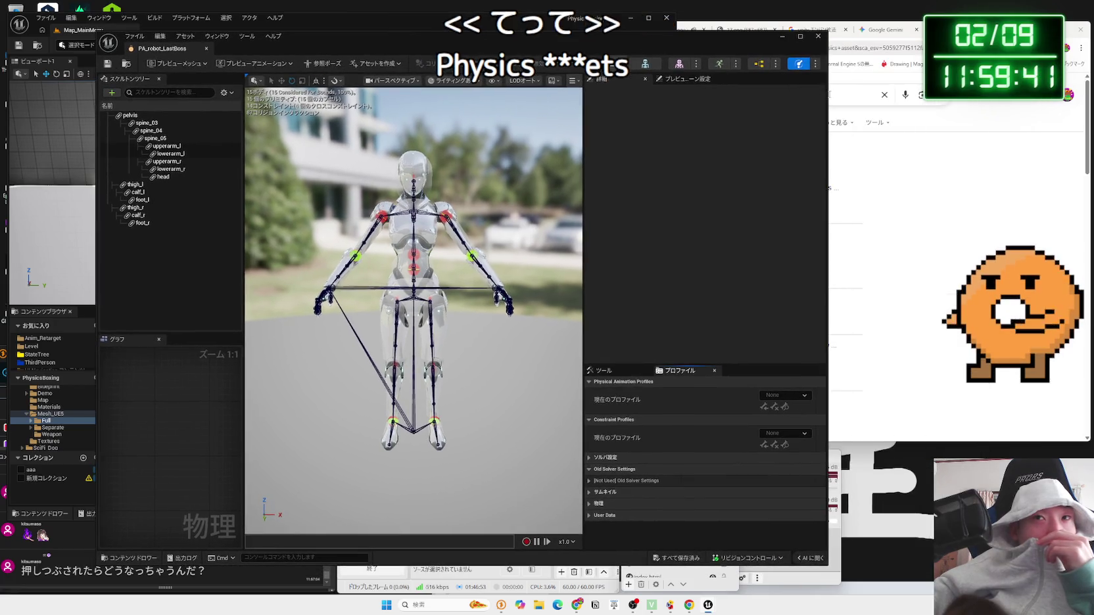
mouse_move(826, 98)
mouse_down()
mouse_move(684, 98)
mouse_move(733, 97)
mouse_up()
click(769, 189)
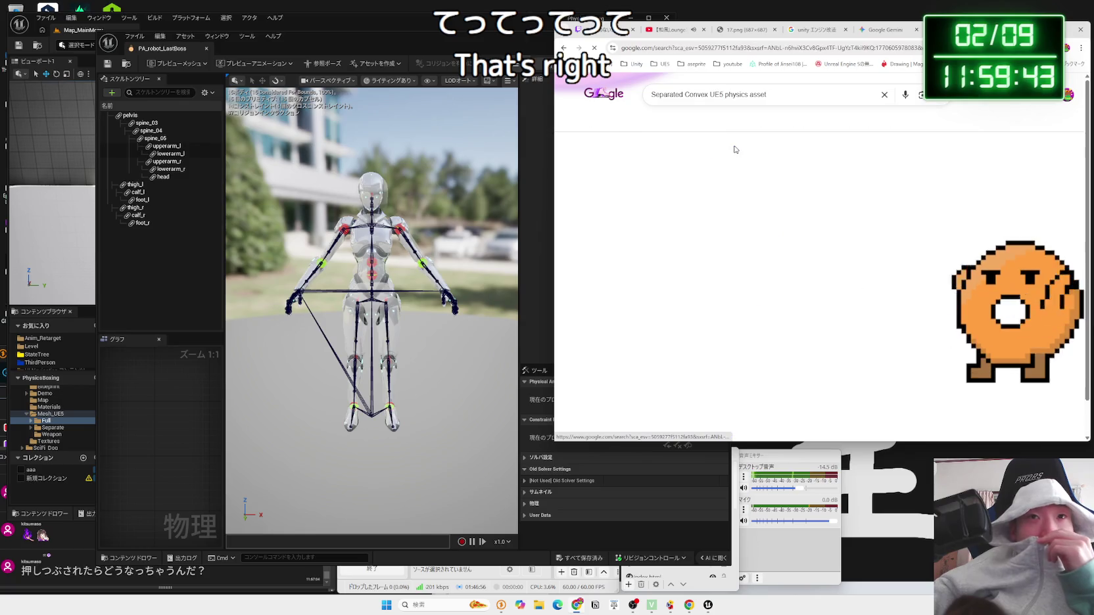
Step: Close the STT_AnimChange_LastBoss blueprint and move the state tree window aside
scroll(777, 200, down, 3)
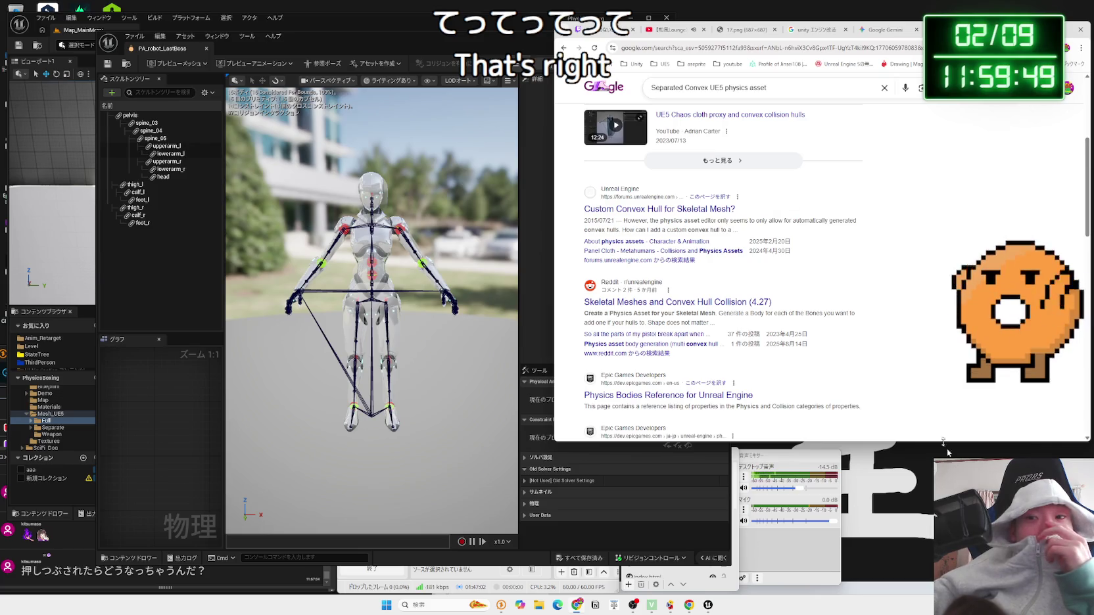
click(517, 65)
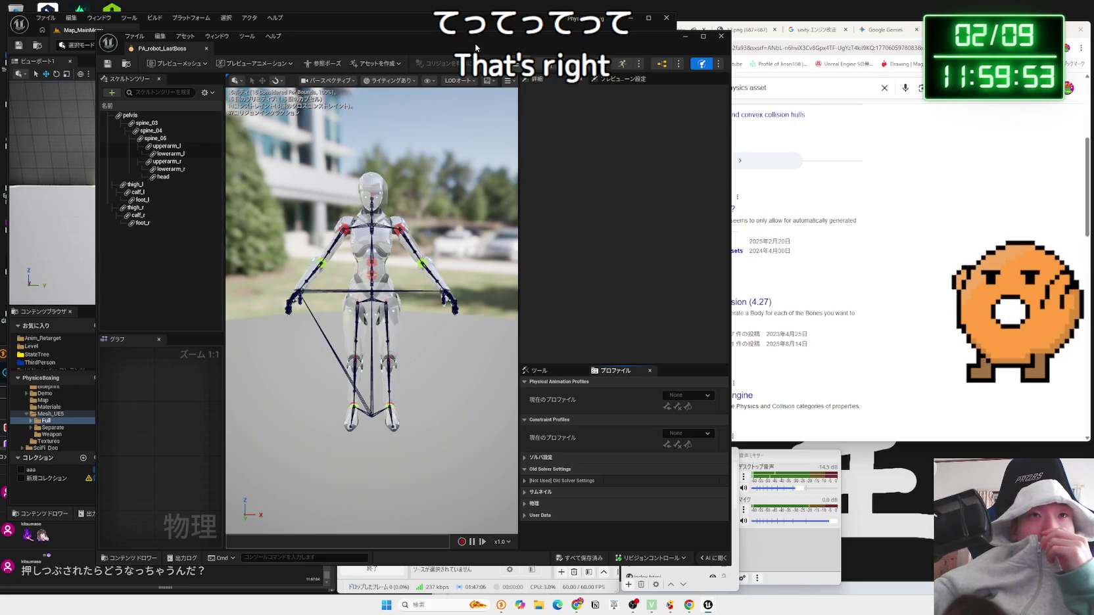
key(alt+Tab)
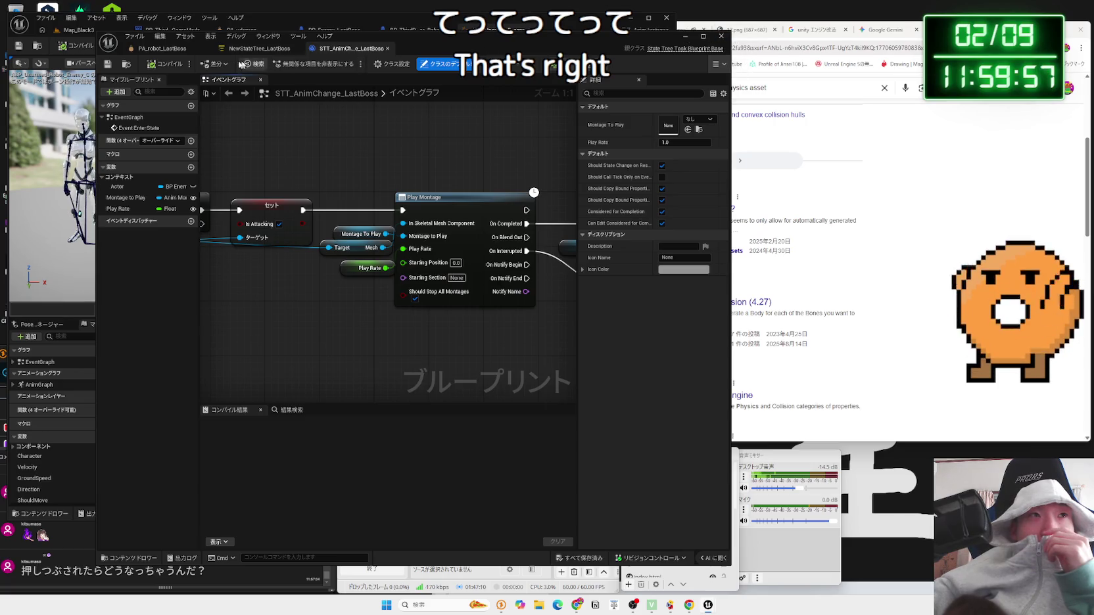
click(387, 49)
mouse_move(286, 54)
mouse_down()
mouse_move(428, 60)
mouse_move(508, 39)
mouse_up()
click(508, 38)
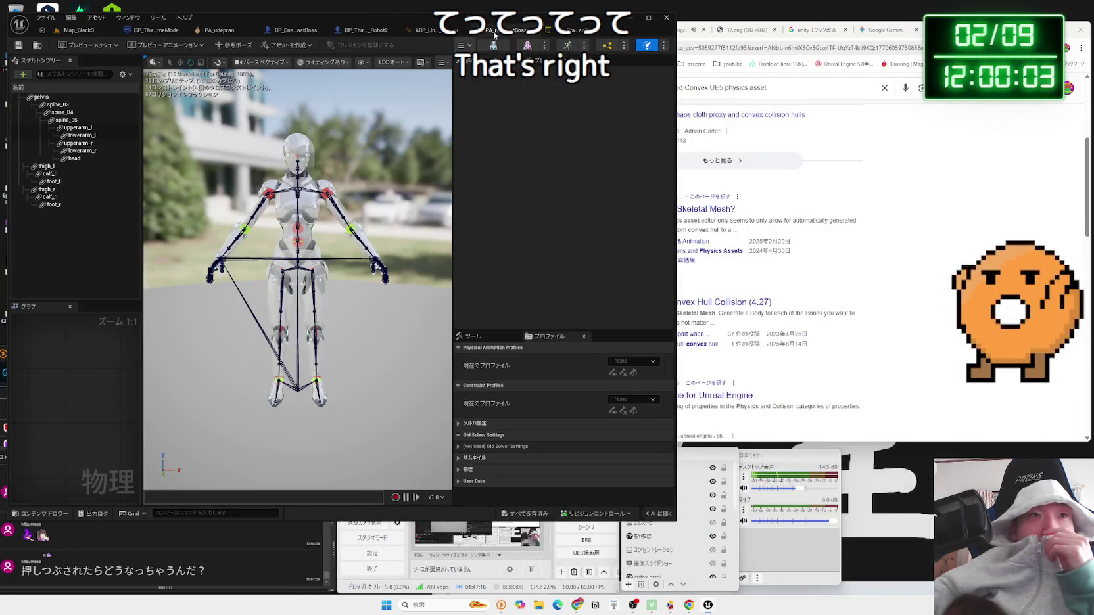
Step: Read the 'Custom Convex Hull for Skeletal Mesh?' thread, then start a new-tab search for DDR4
click(795, 229)
scroll(795, 230, up, 3)
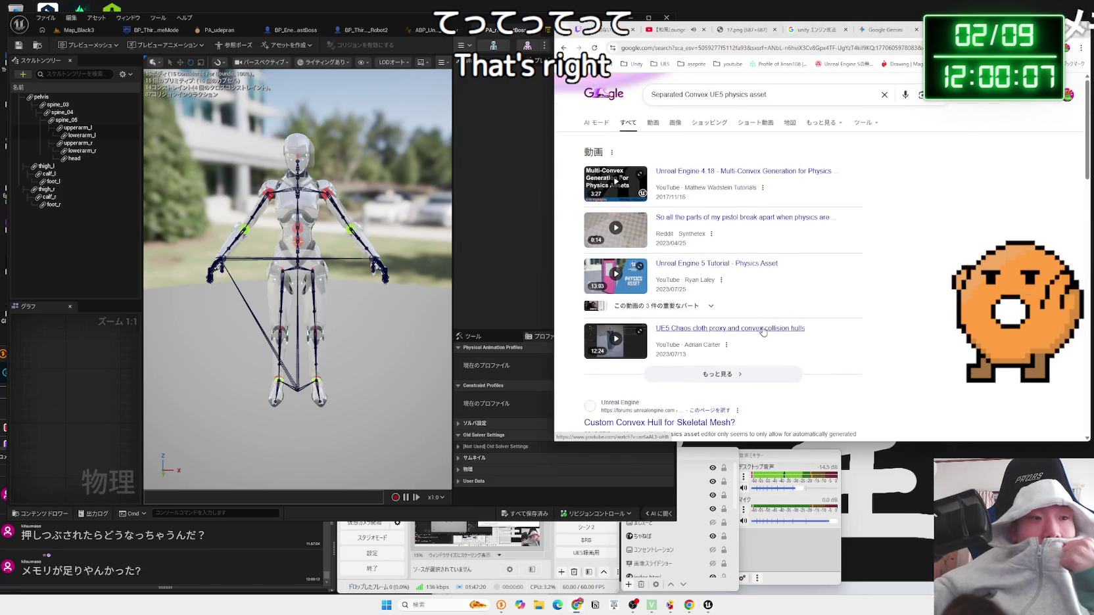
scroll(762, 332, down, 3)
click(700, 256)
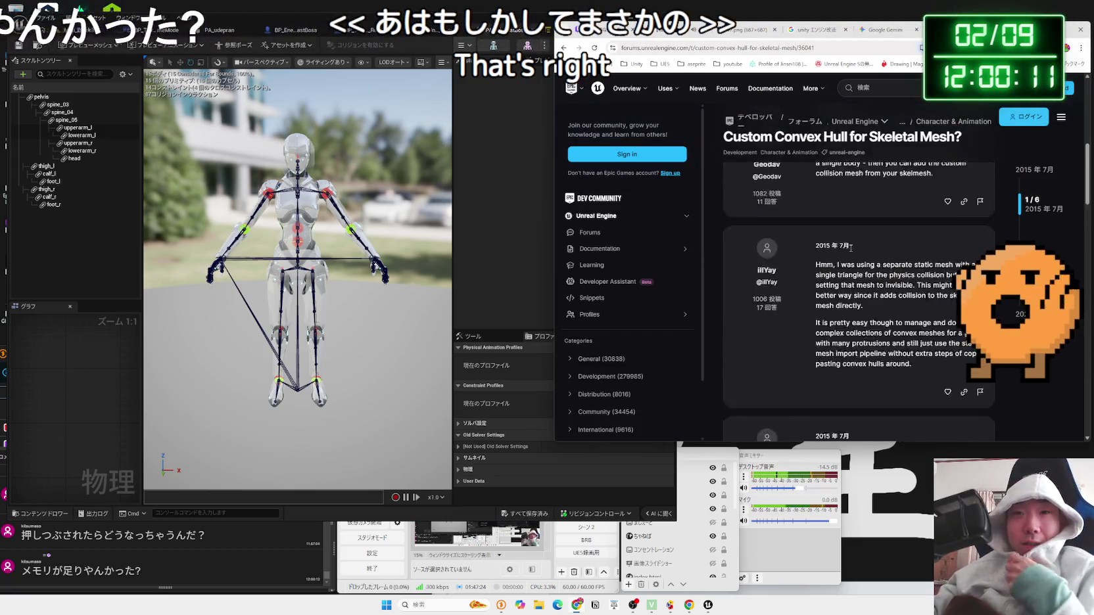
scroll(851, 247, down, 5)
key(alt+Left)
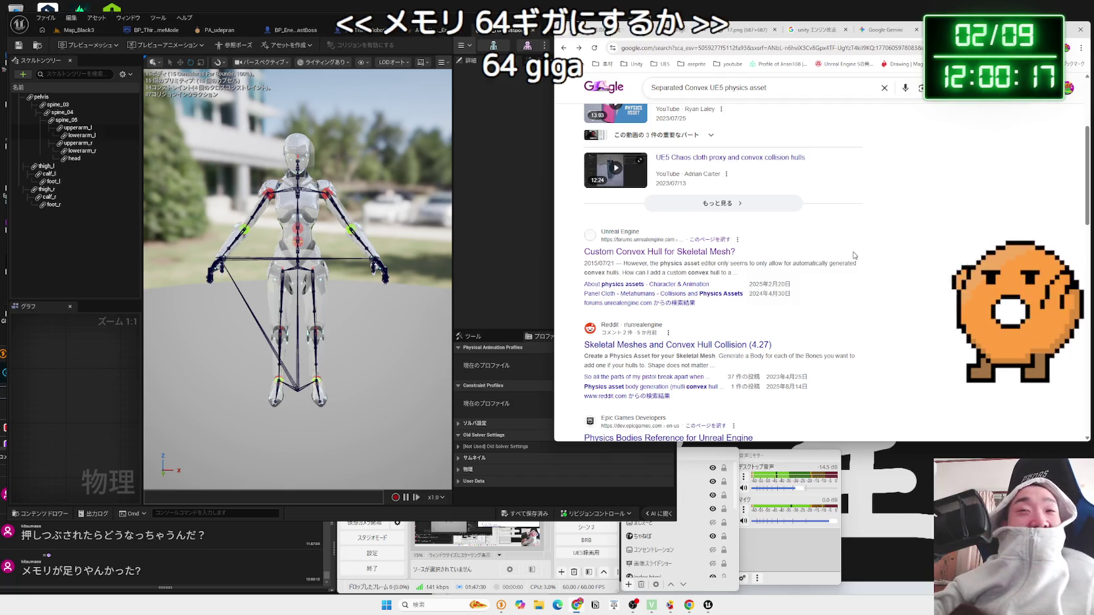
key(ctrl+t)
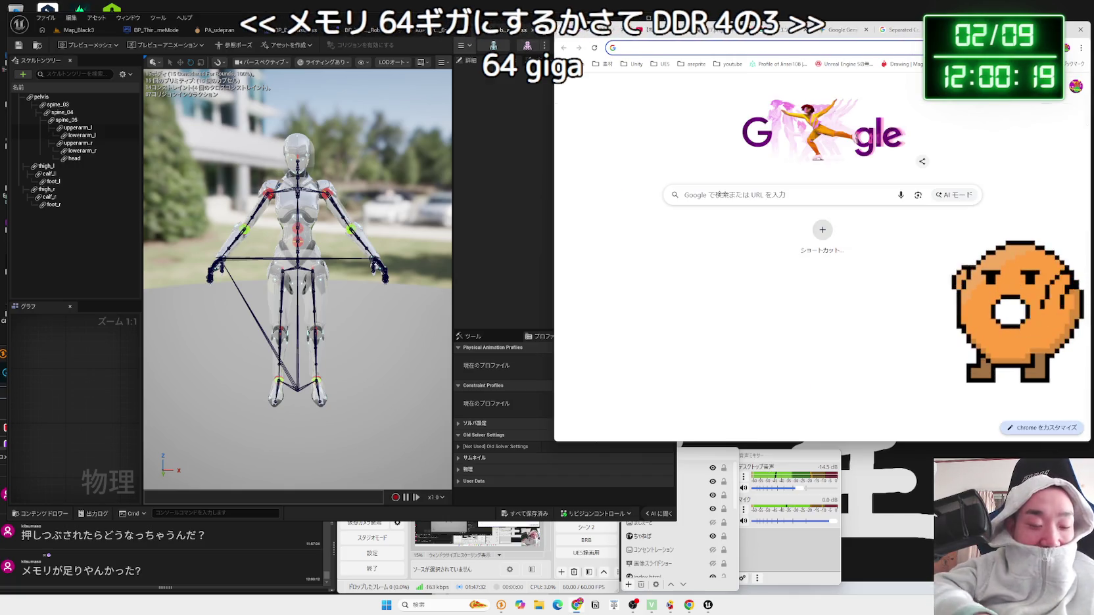
text(DDR4)
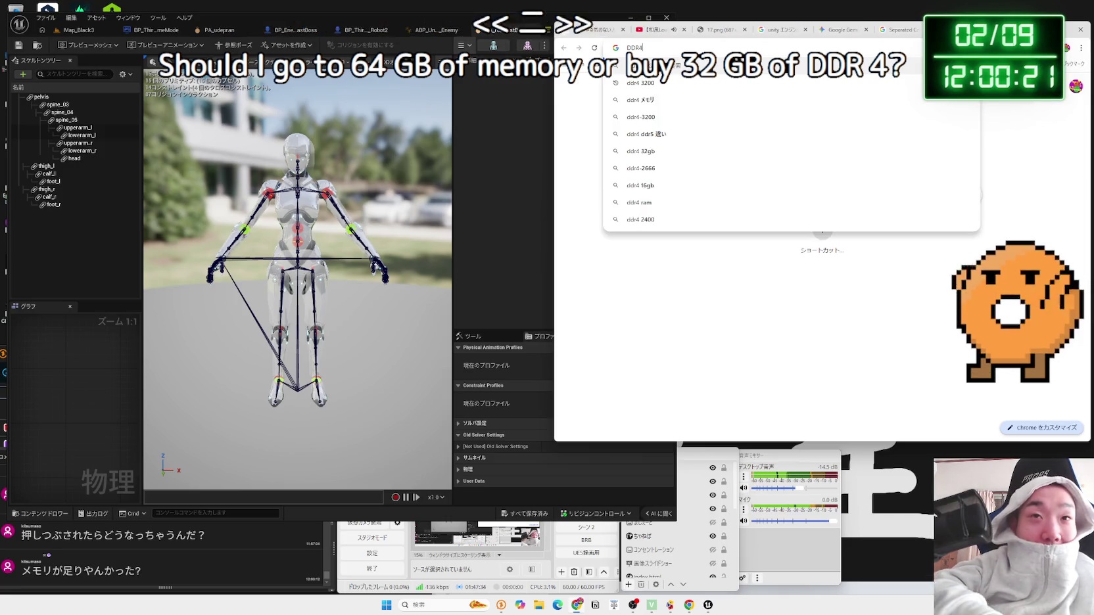
Step: Search for 'ddr4 16gb 2枚' and open the Amazon.co.jp memory results
text( 16)
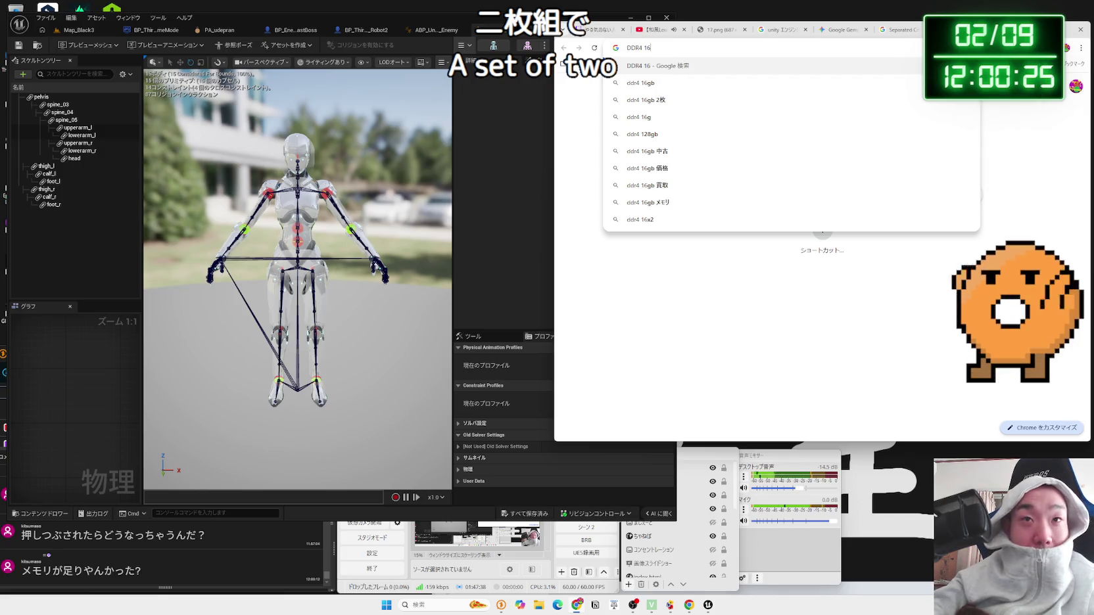
click(721, 100)
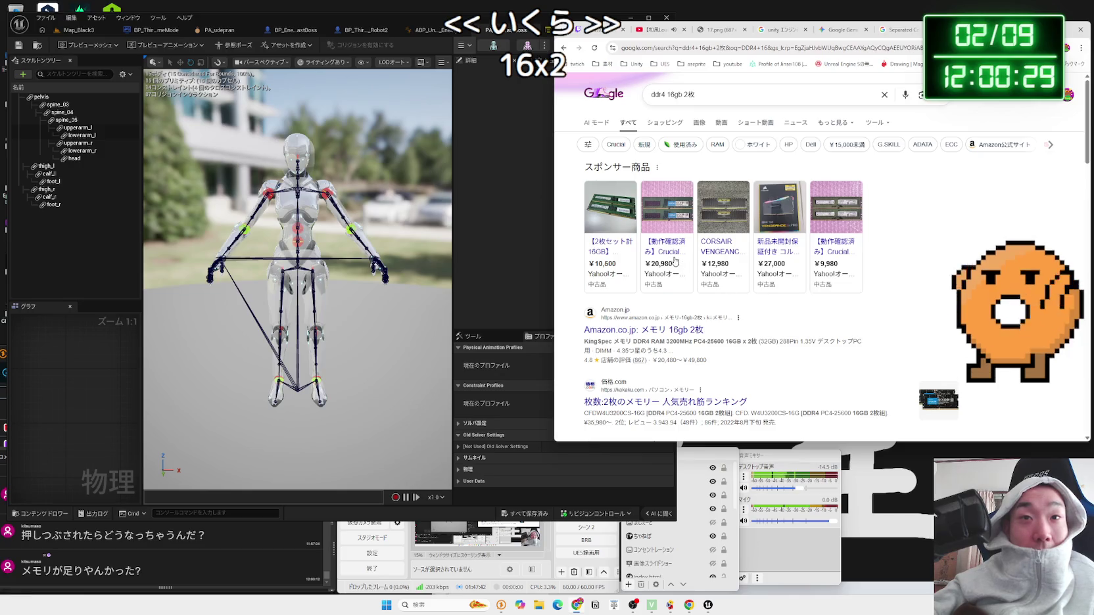
mouse_move(675, 261)
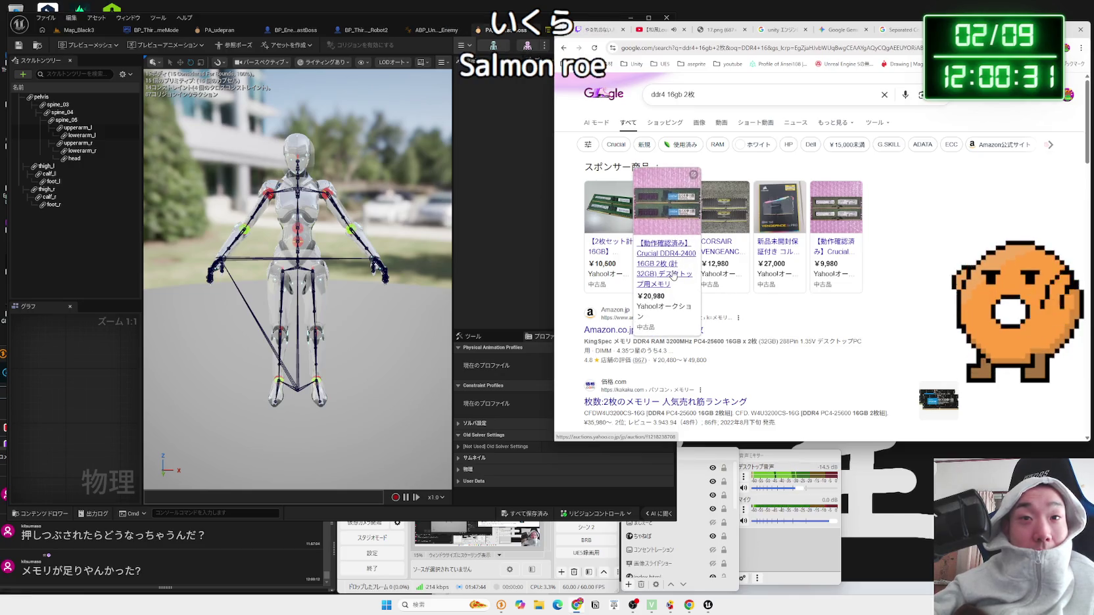
mouse_move(742, 261)
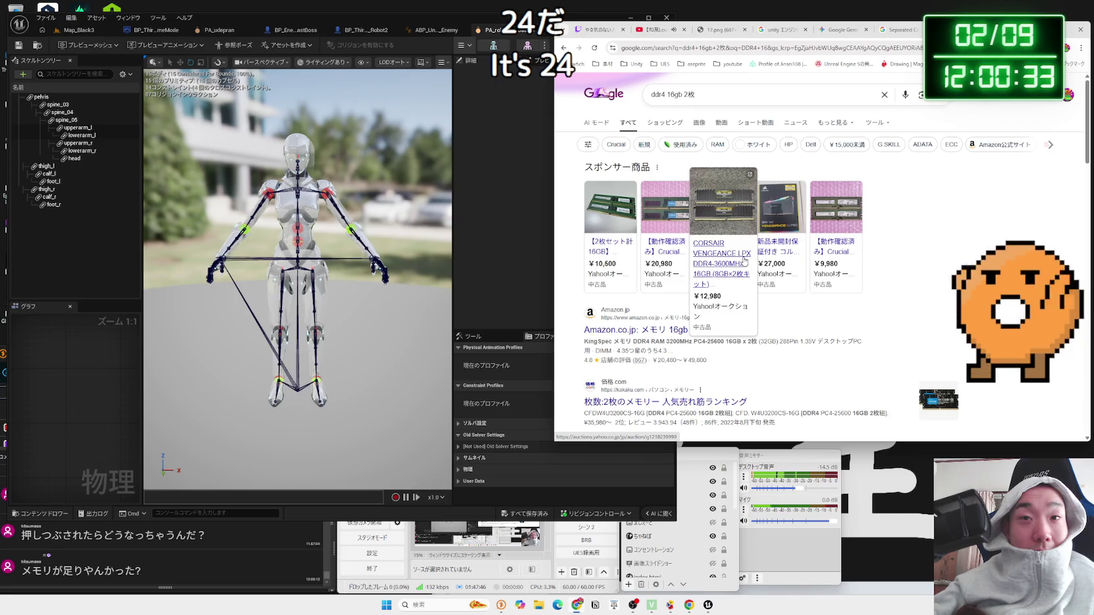
scroll(696, 263, down, 1)
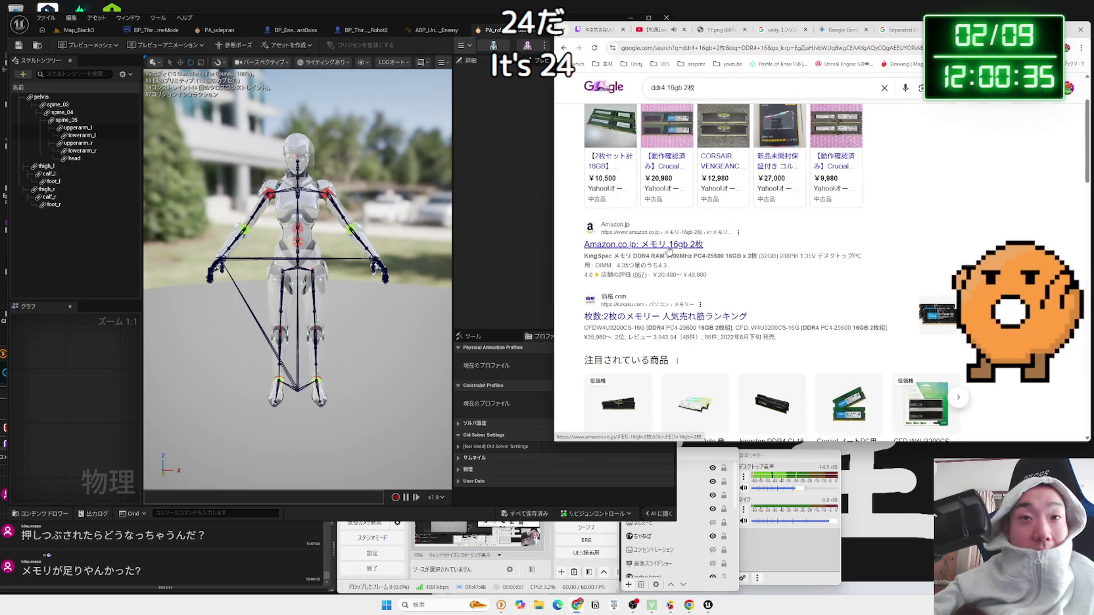
click(665, 251)
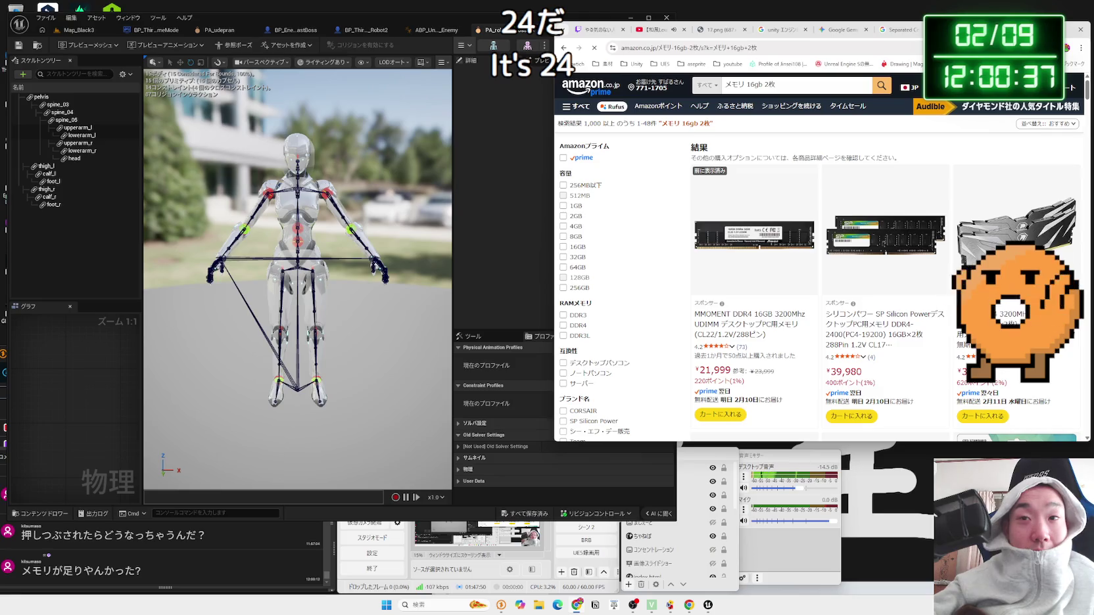
Step: Open the DATO 16GB DDR4 3200MHz listing (¥18,880) from the Amazon results in its own tab
drag(913, 28, 825, 35)
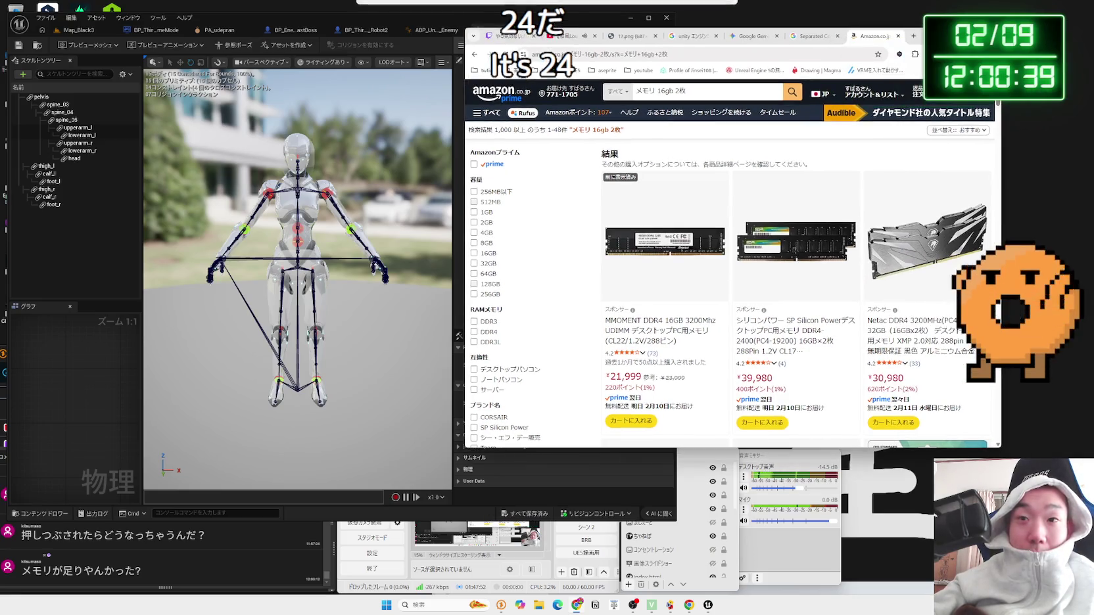
scroll(927, 242, down, 2)
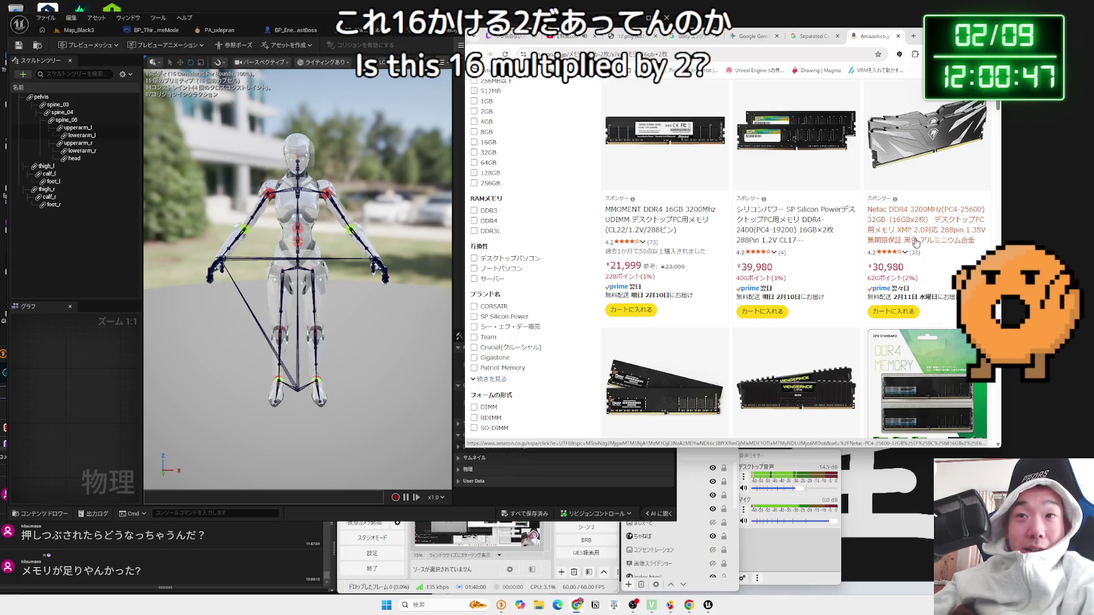
scroll(916, 241, down, 3)
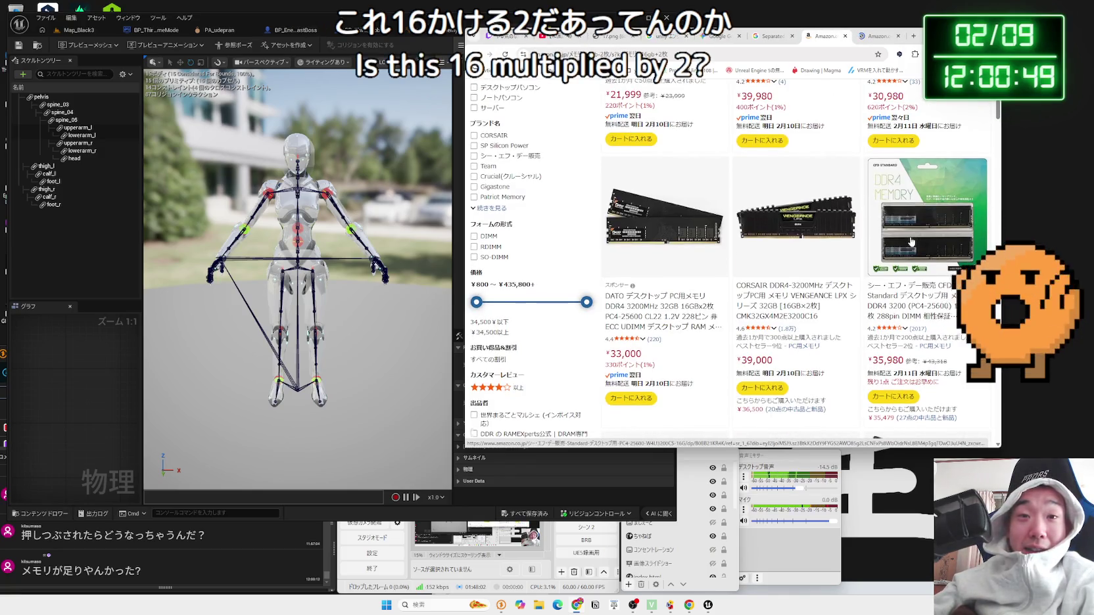
scroll(911, 242, down, 10)
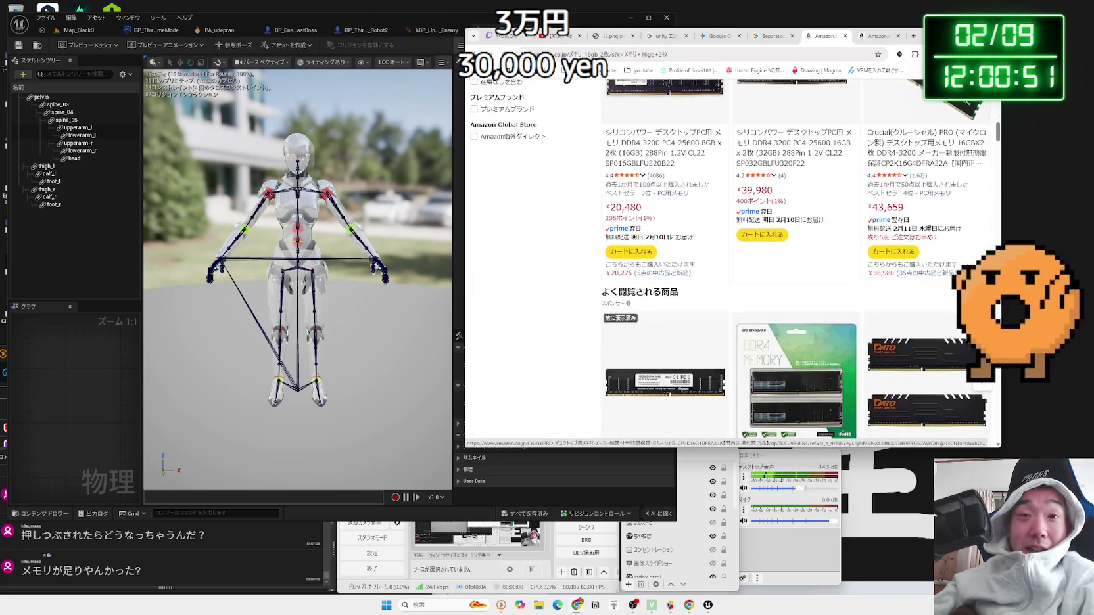
scroll(911, 242, down, 4)
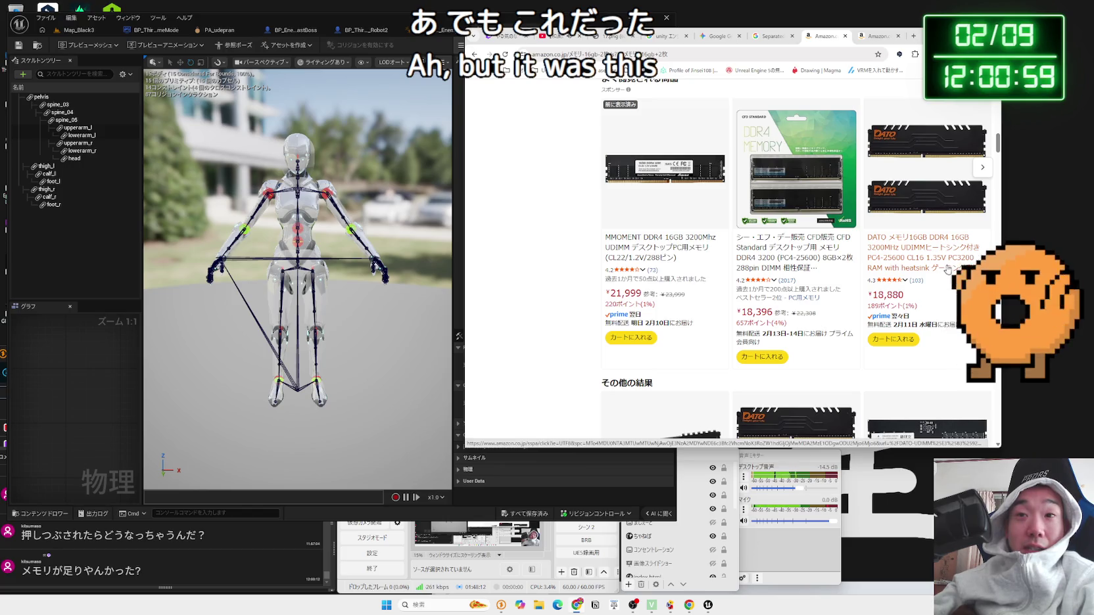
middle_click(947, 269)
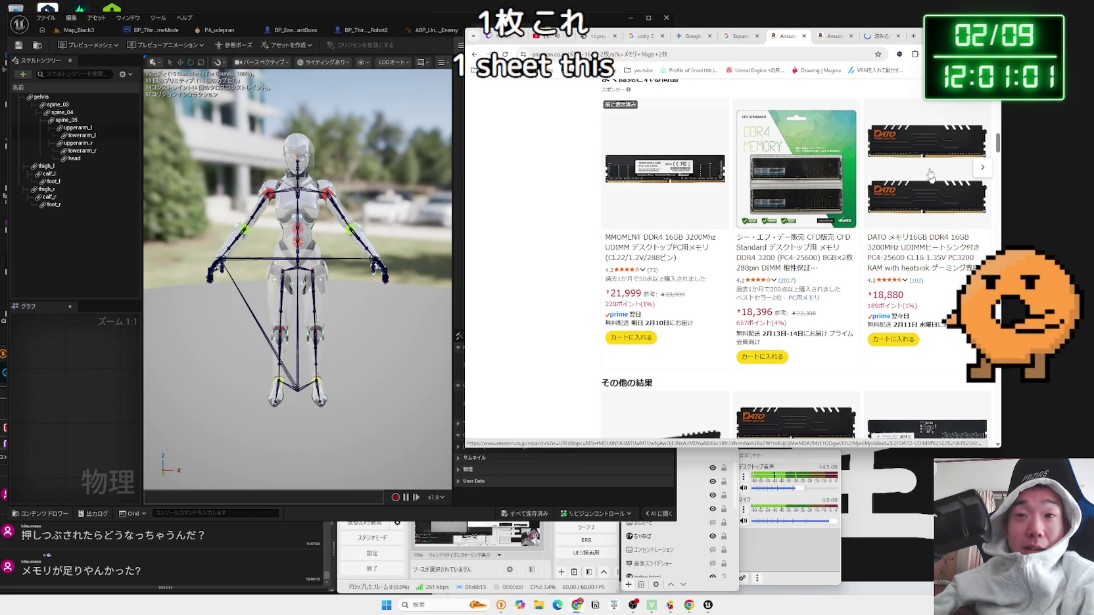
click(865, 38)
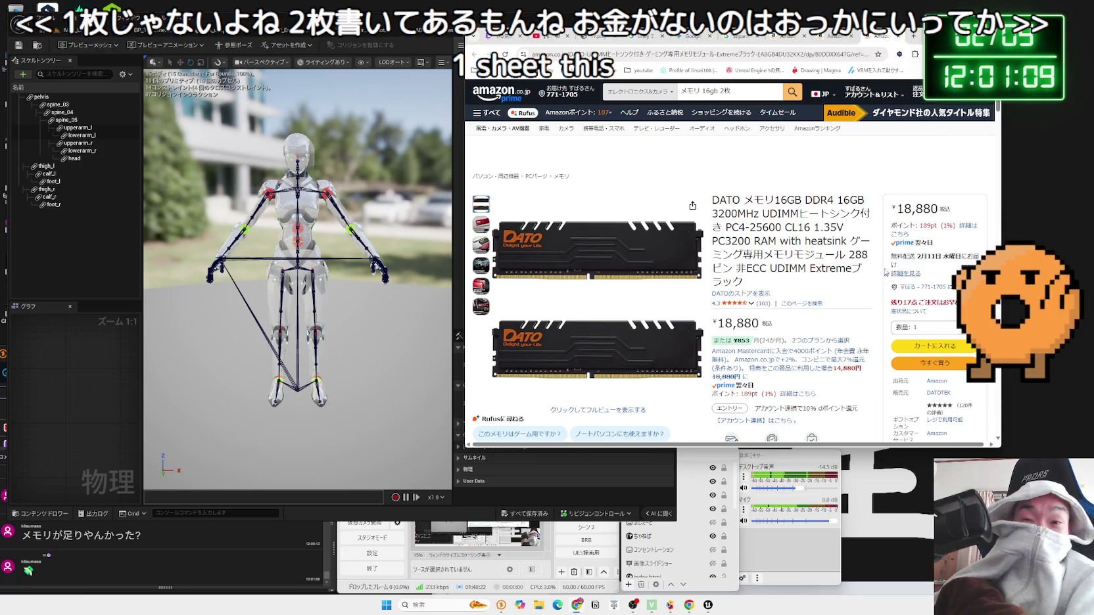
Step: Read through the memory reviews and close the reviews tab
scroll(886, 276, down, 3)
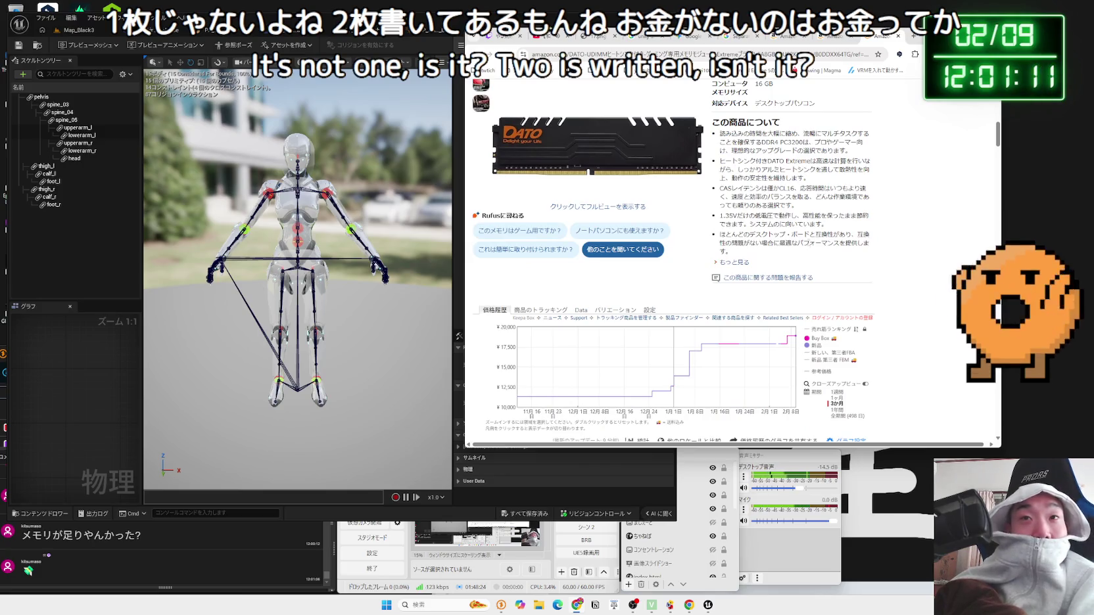
scroll(792, 241, down, 15)
scroll(792, 242, down, 20)
scroll(793, 245, down, 15)
scroll(793, 246, down, 3)
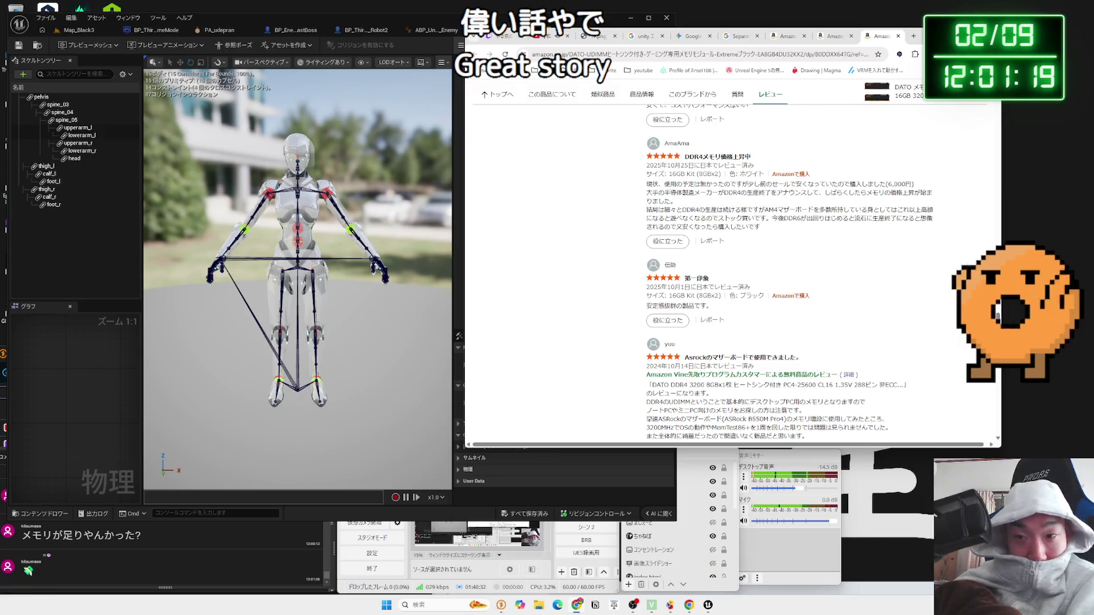
scroll(826, 236, down, 4)
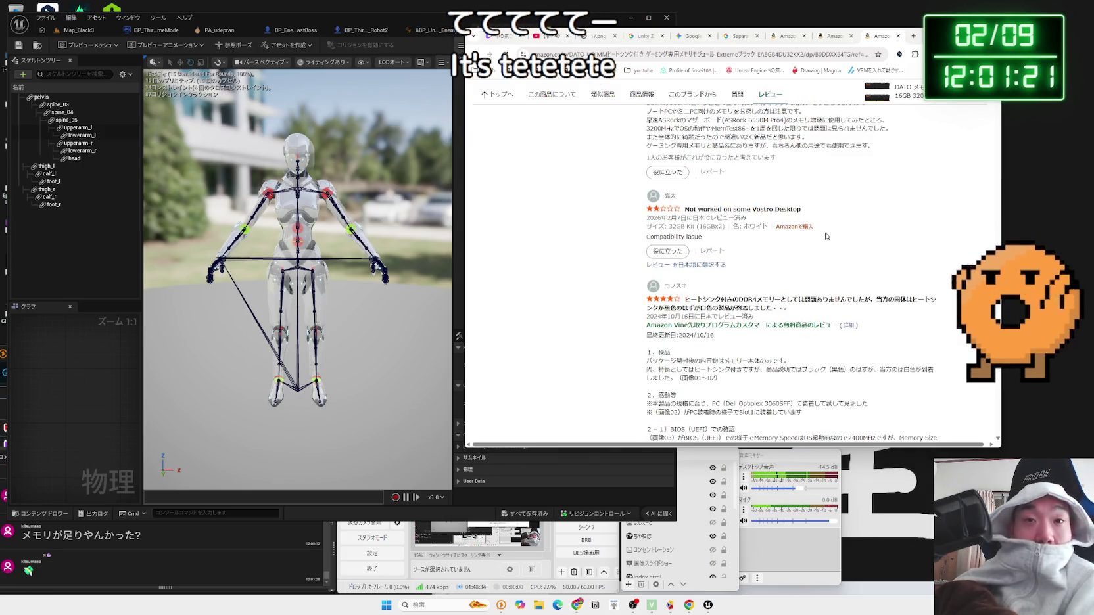
click(898, 37)
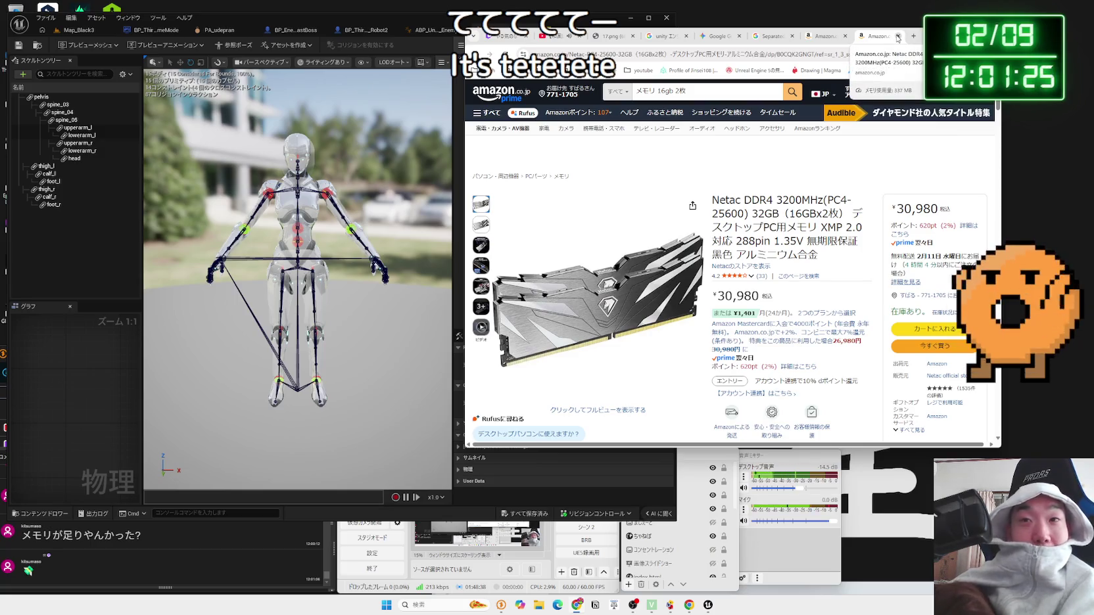
Step: Look over the Netac 16GB×2 listing (¥30,980), then close the remaining Amazon and Google tabs
scroll(779, 218, down, 3)
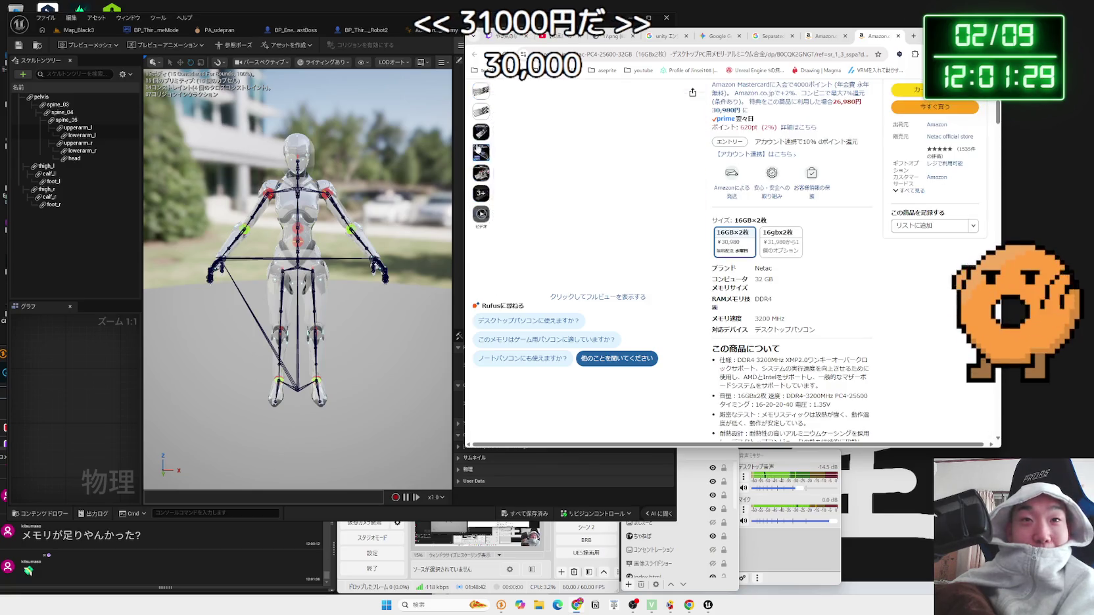
scroll(865, 203, down, 4)
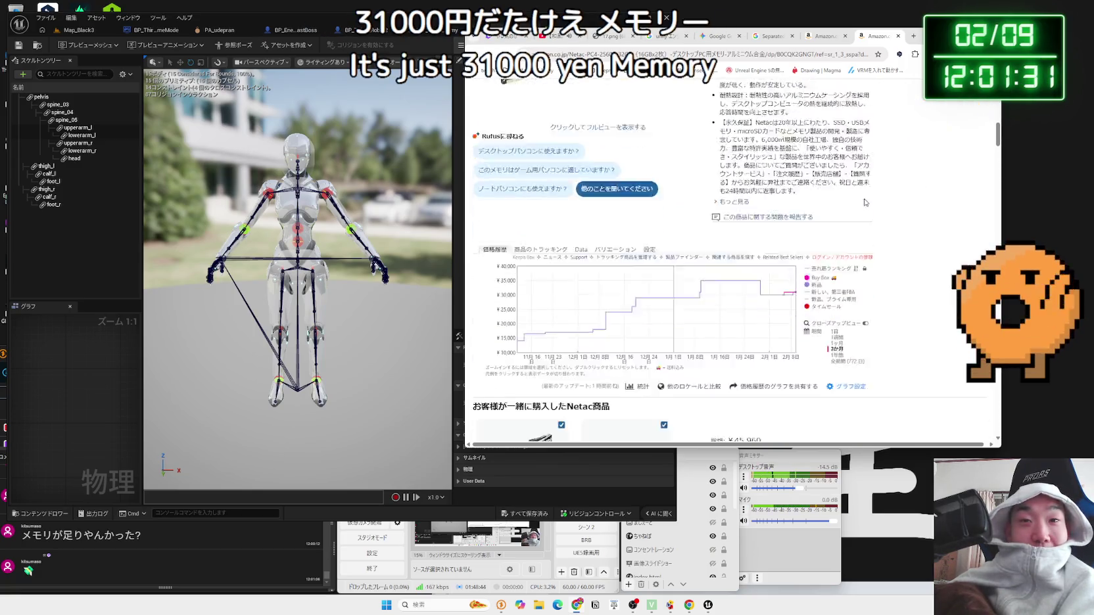
scroll(865, 204, down, 5)
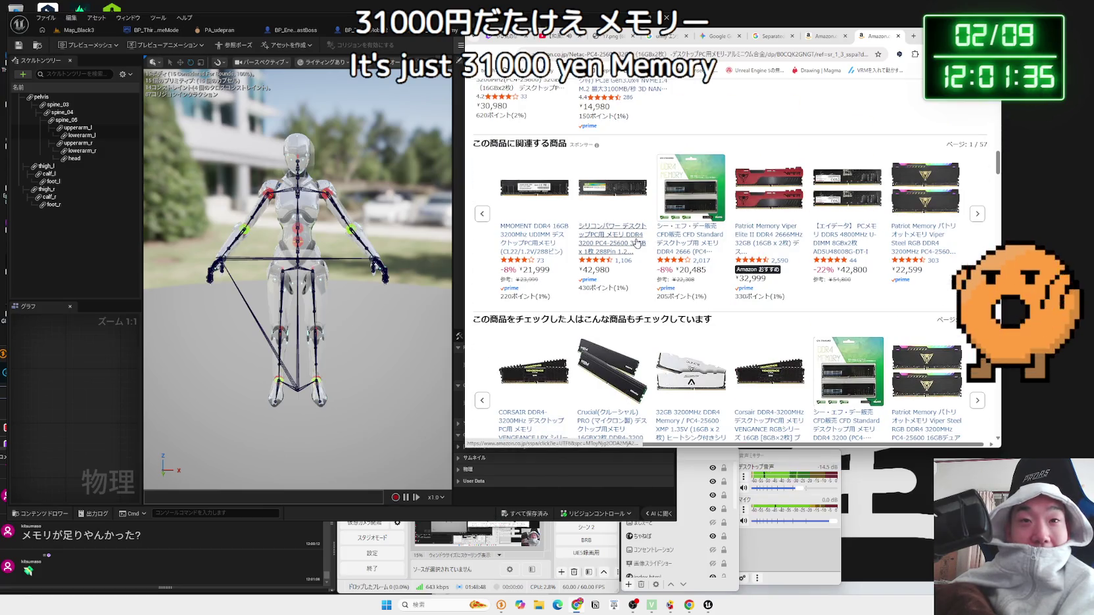
scroll(793, 202, down, 3)
scroll(792, 201, down, 12)
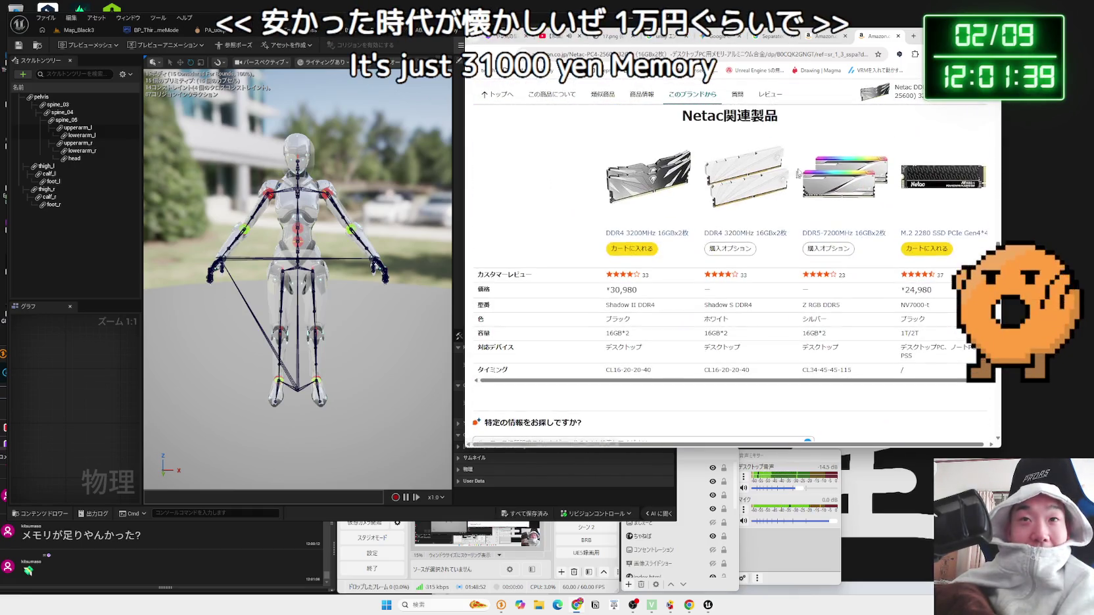
click(898, 37)
click(898, 36)
click(898, 37)
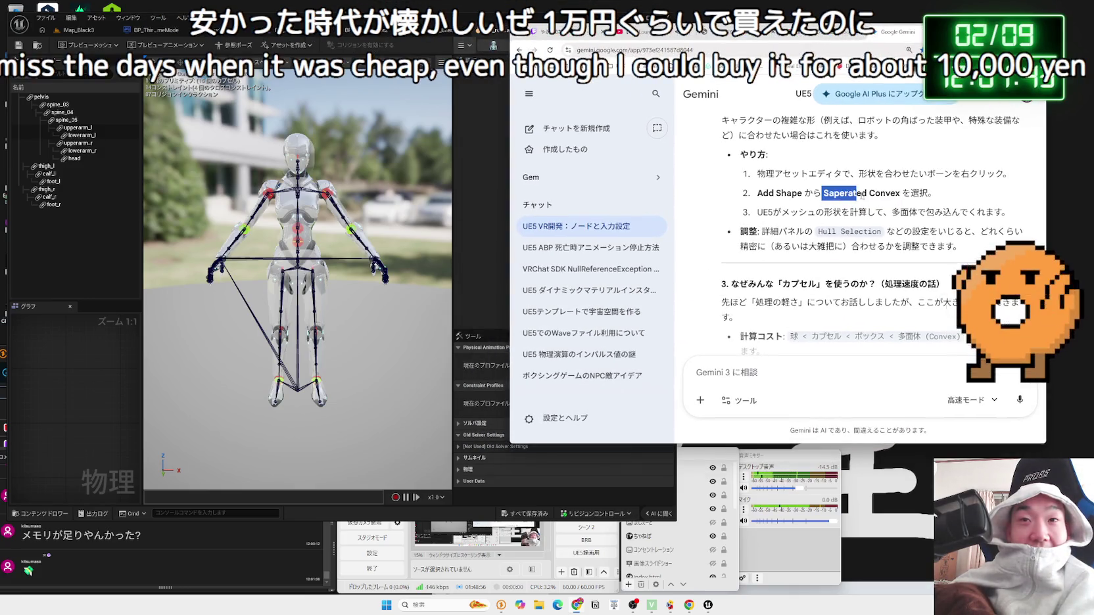
Step: Delete the capsule body on the robot's head in the physics asset editor
key(alt+Tab)
scroll(297, 279, up, 8)
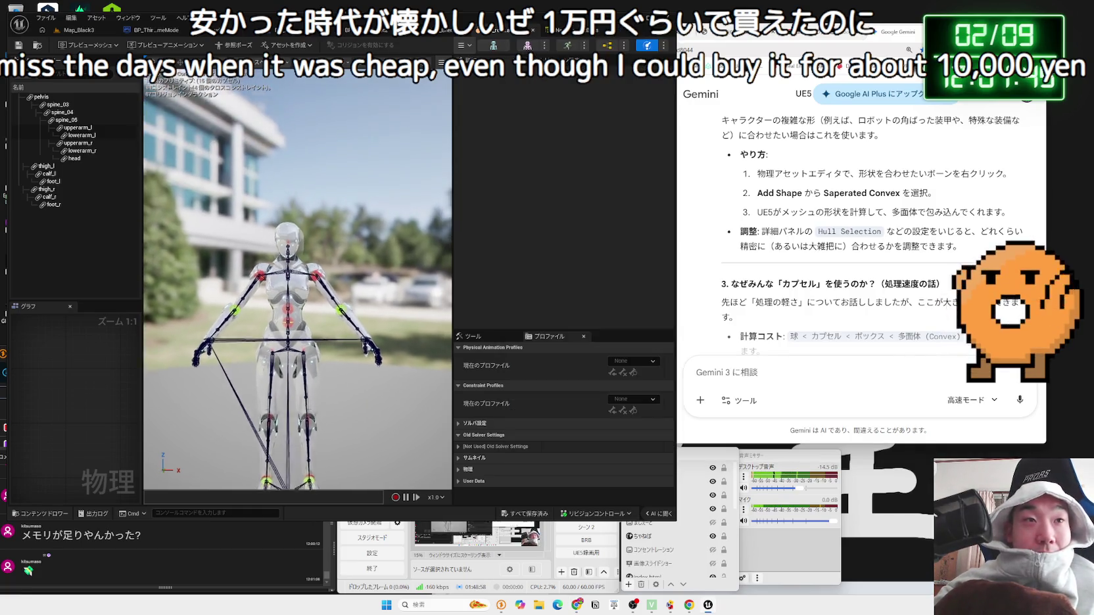
scroll(323, 247, down, 6)
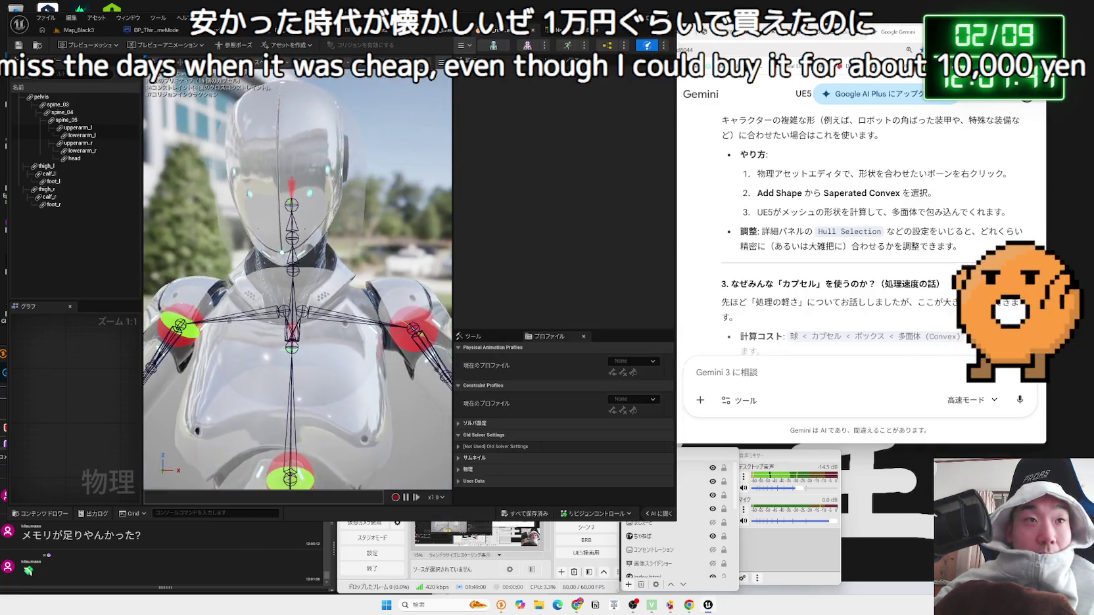
click(323, 248)
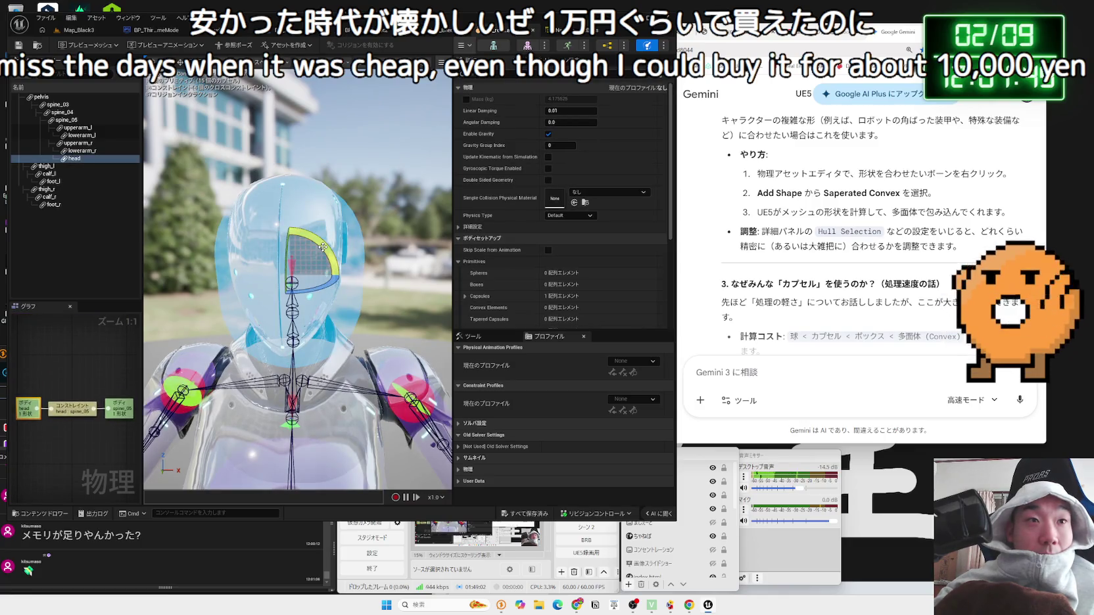
key(Delete)
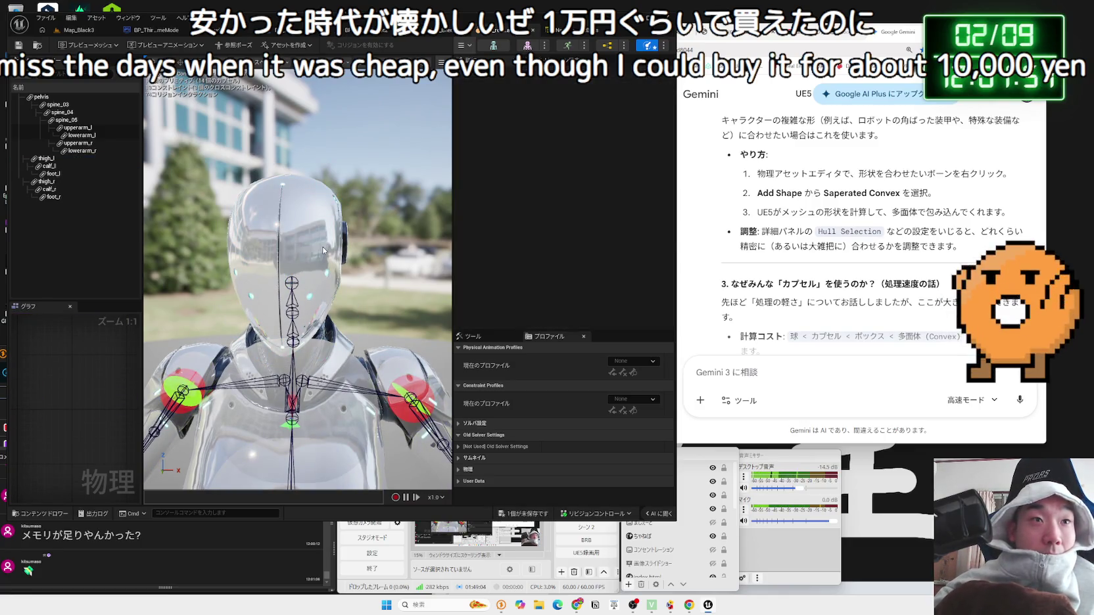
Step: Bring up the physics body selection commands in the viewport
right_click(289, 279)
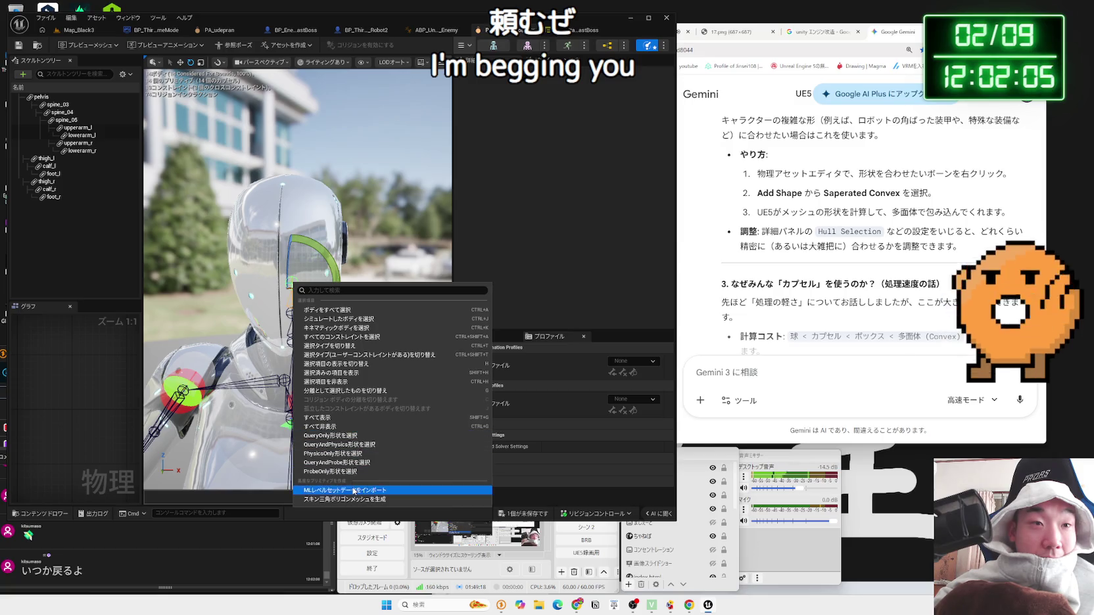
click(266, 271)
right_click(292, 283)
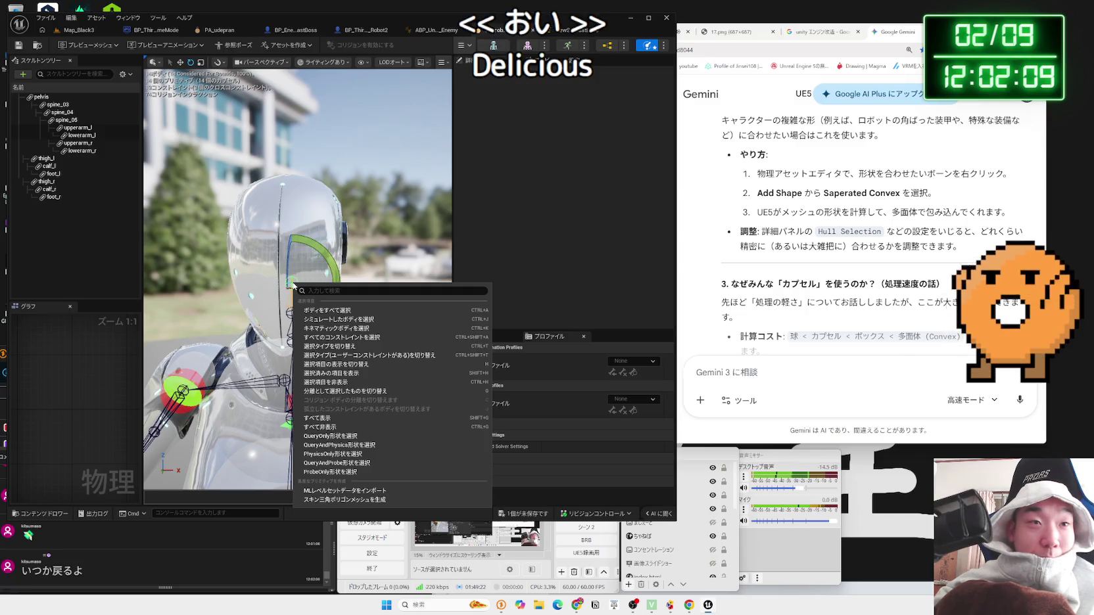
click(371, 339)
scroll(311, 288, up, 5)
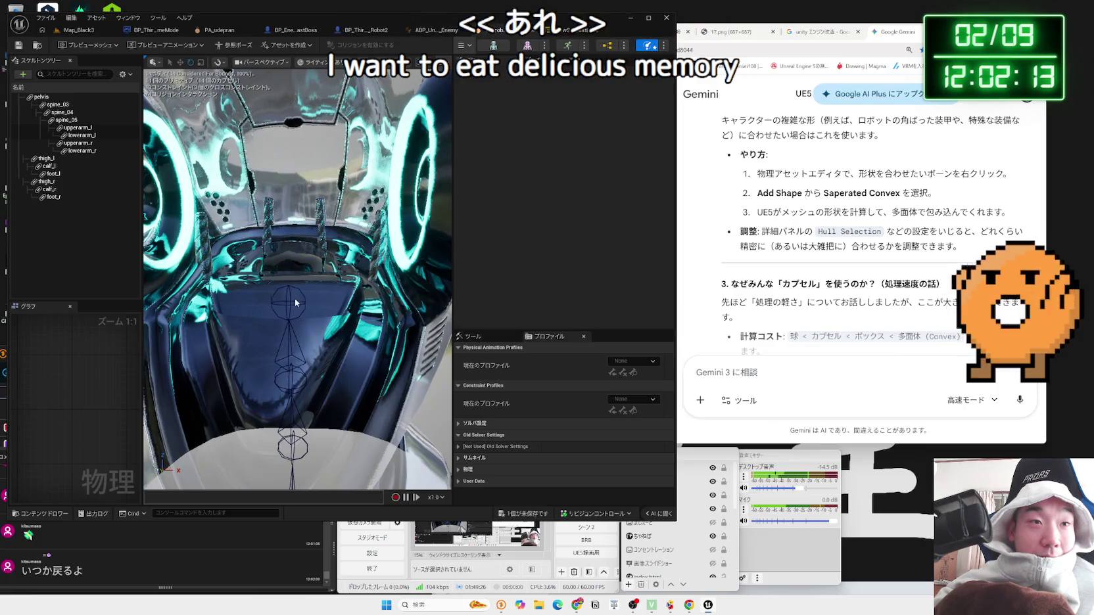
click(295, 301)
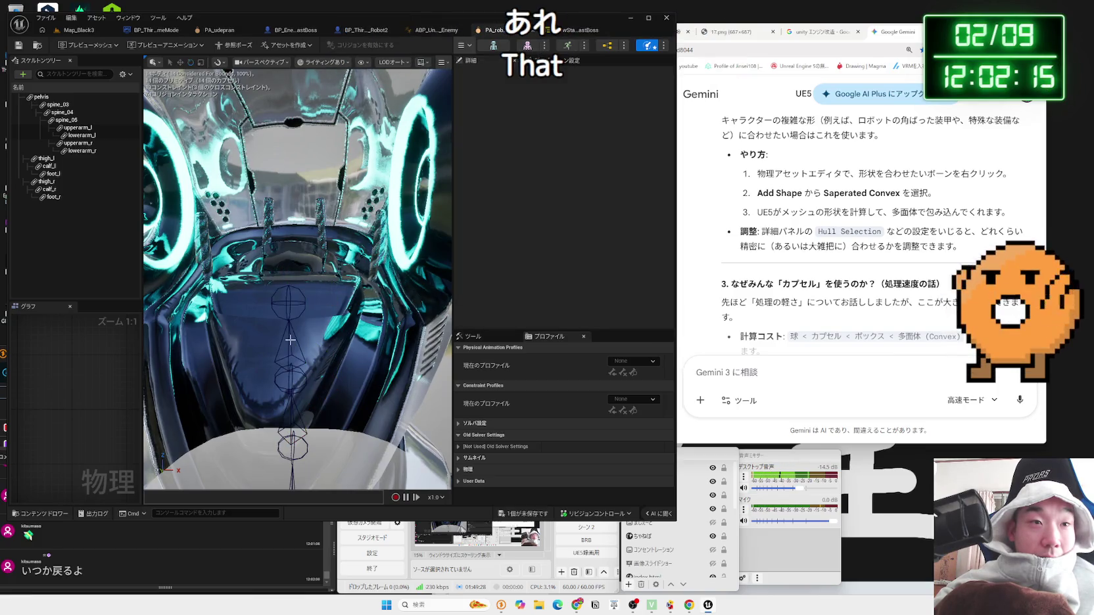
click(290, 380)
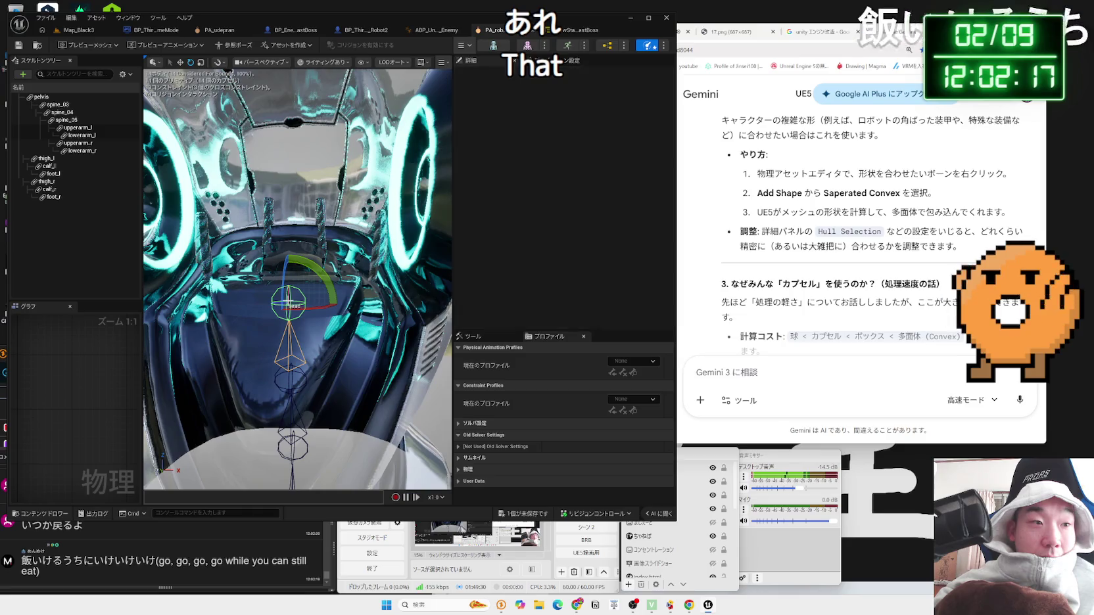
right_click(288, 303)
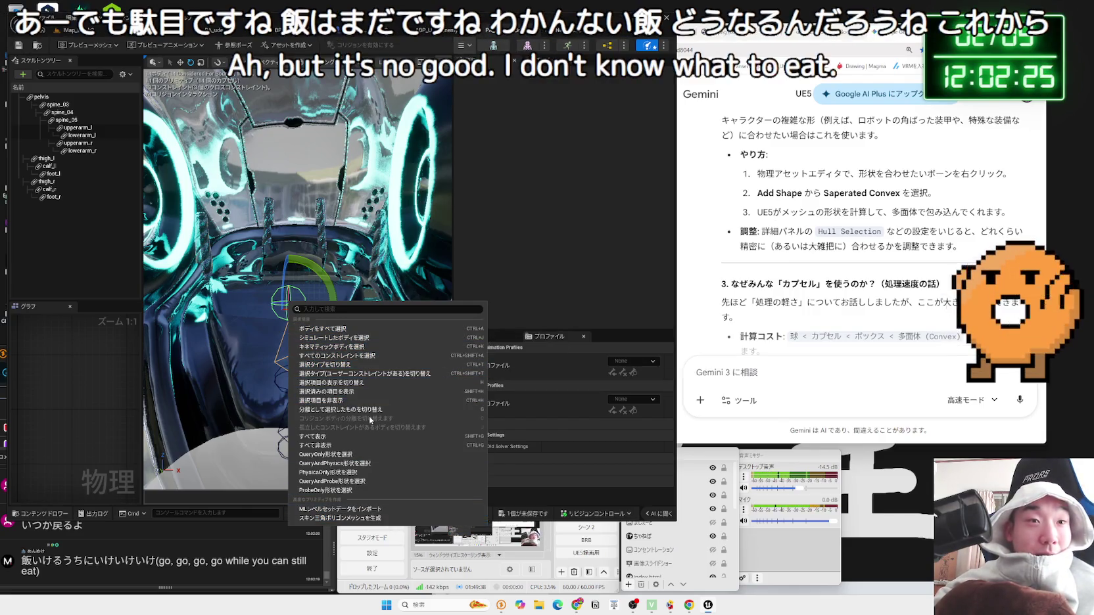
click(227, 325)
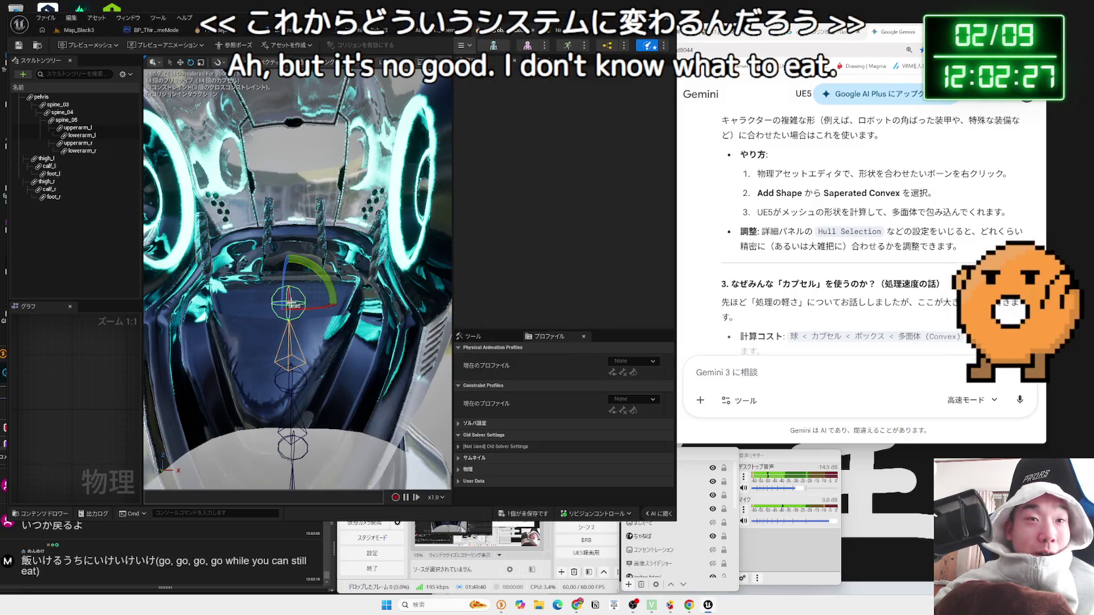
mouse_move(363, 325)
mouse_down()
mouse_move(352, 394)
mouse_move(339, 313)
mouse_move(310, 309)
mouse_up()
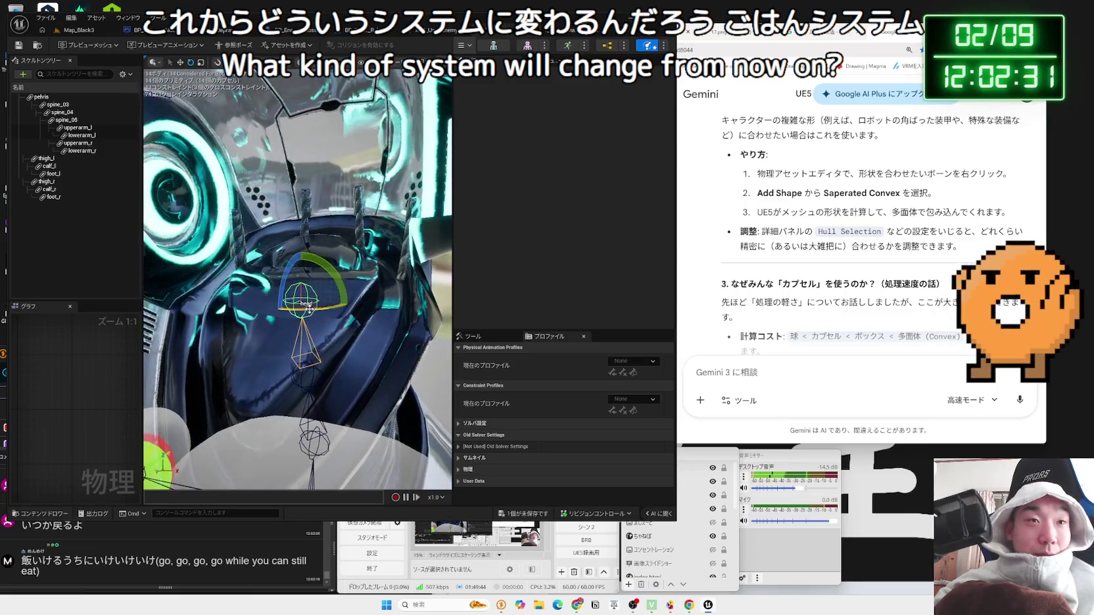
right_click(297, 297)
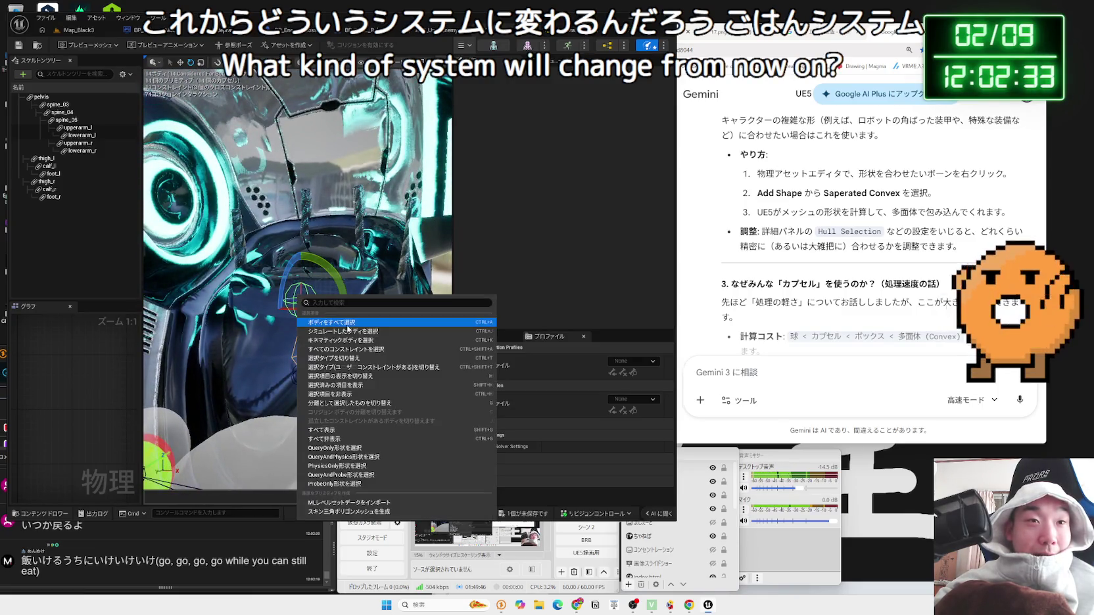
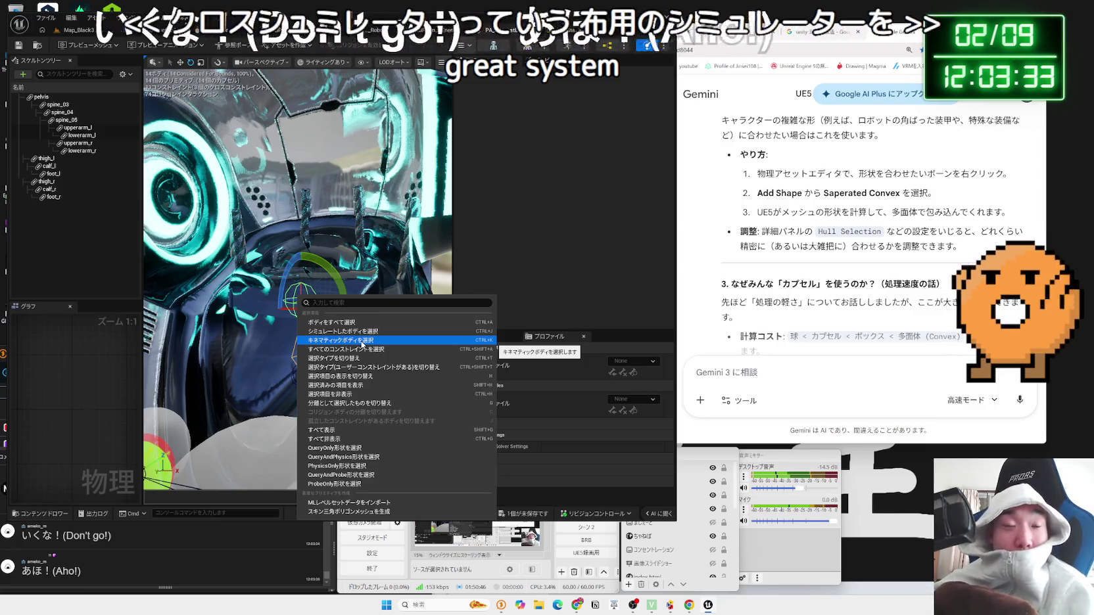
Step: Select all of the robot's physics bodies from the selection menu, then clear the selection
click(310, 228)
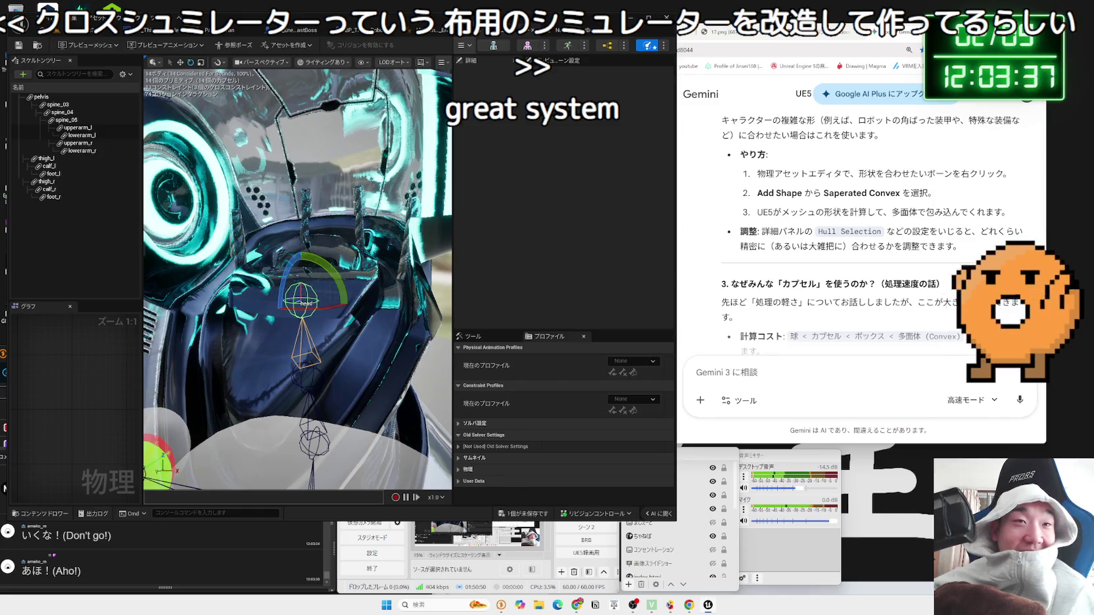
right_click(308, 290)
click(304, 287)
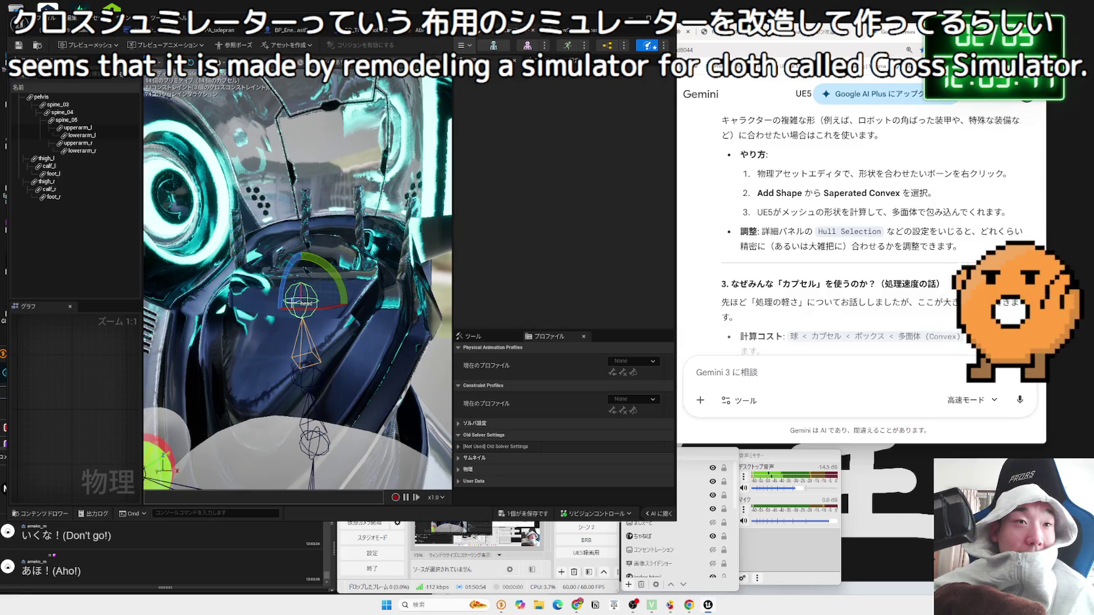
right_click(291, 303)
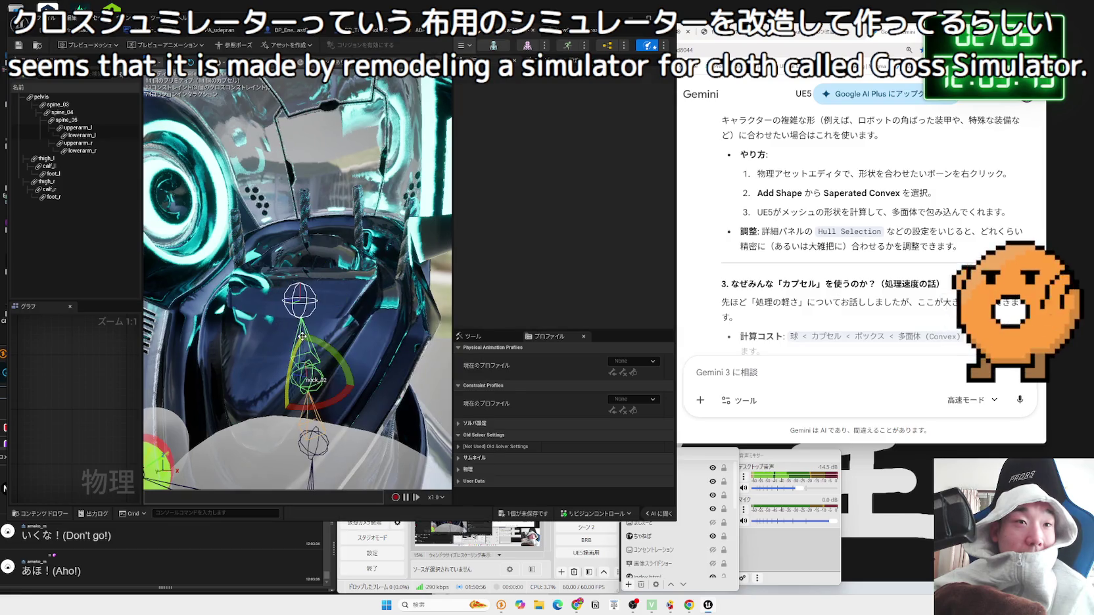
right_click(299, 336)
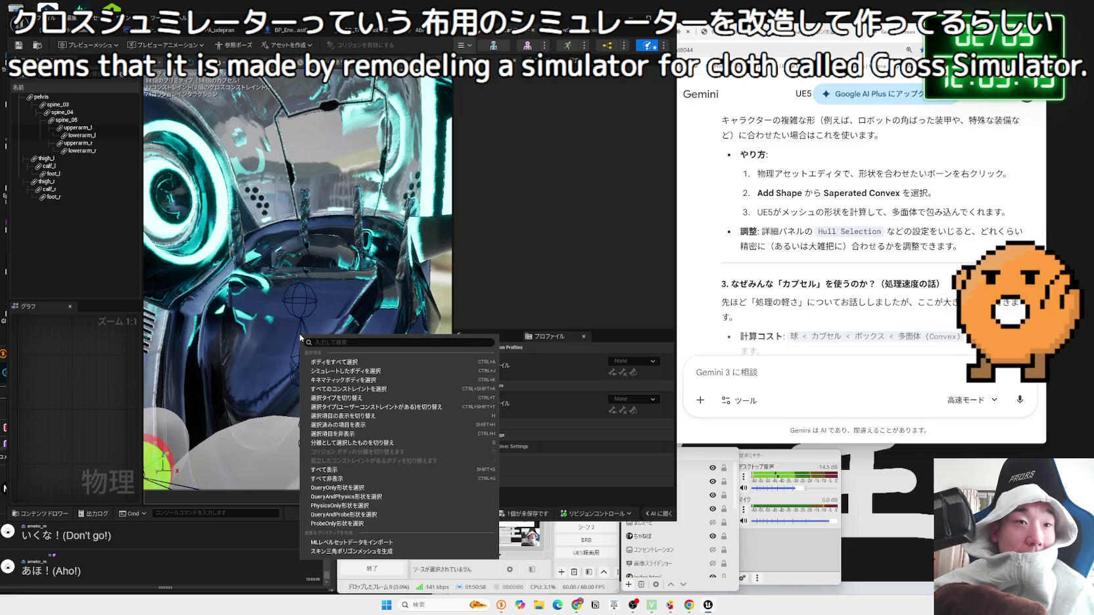
click(299, 337)
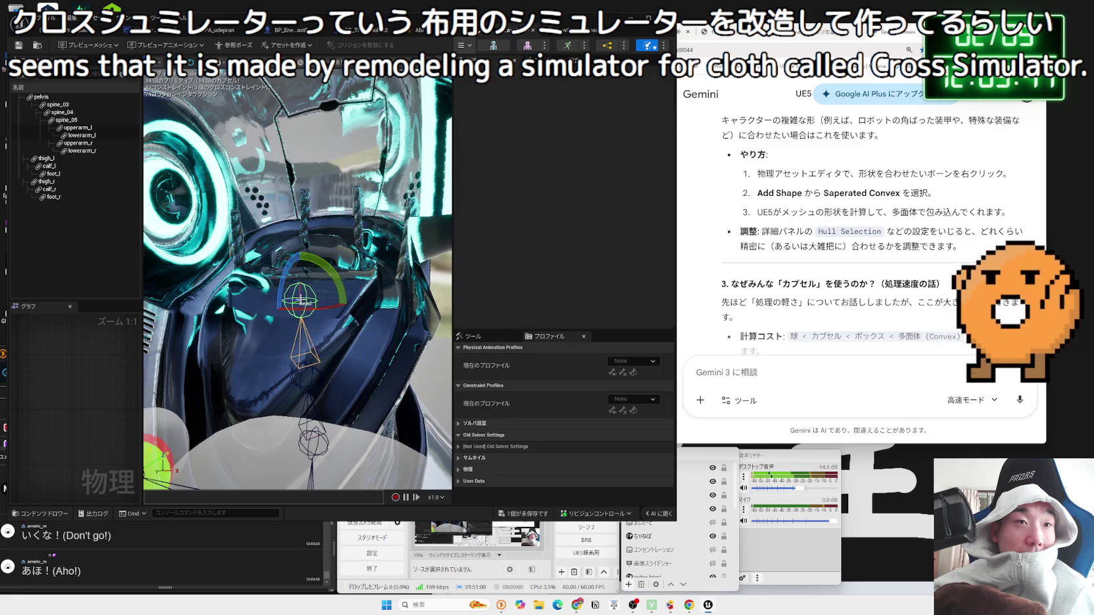
right_click(300, 303)
click(333, 327)
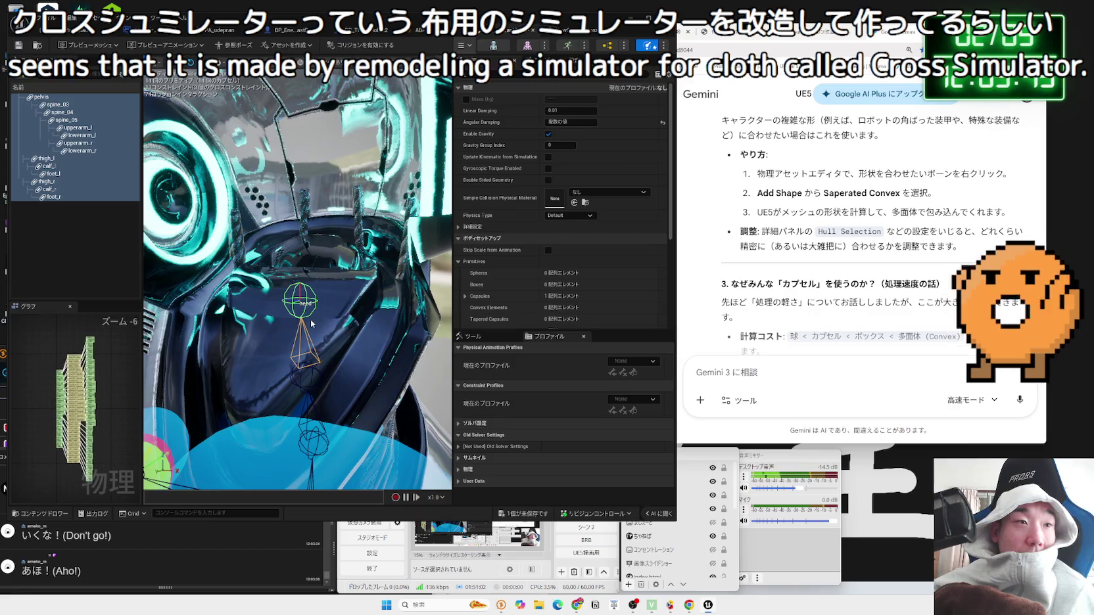
click(312, 323)
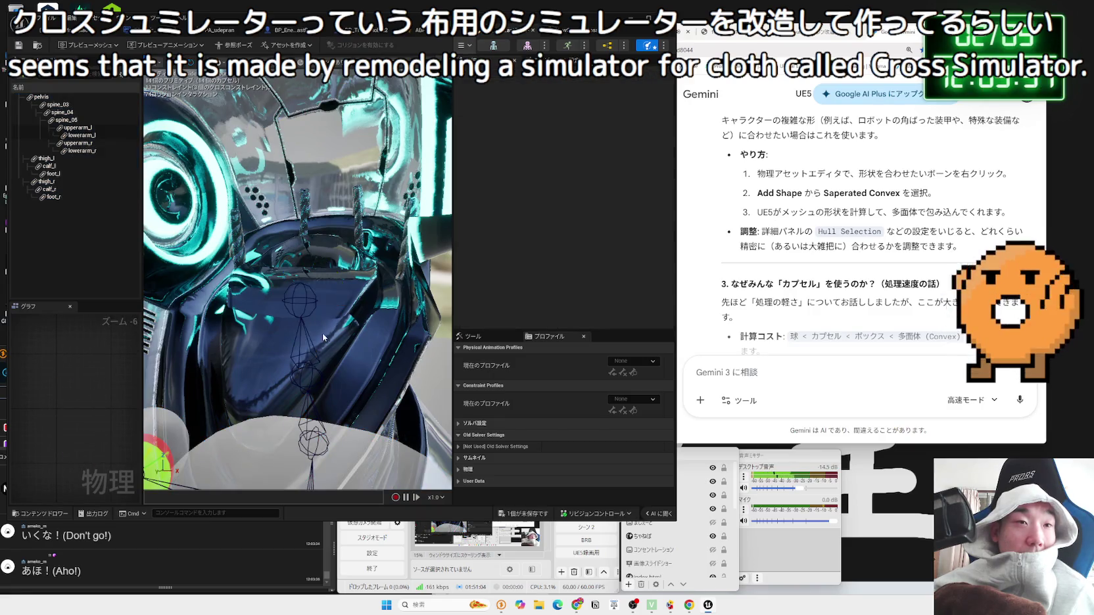
Step: Frame the whole robot, select the spine_05 body, and bring the OneComme viewer forward
key(f)
drag(321, 344, 309, 329)
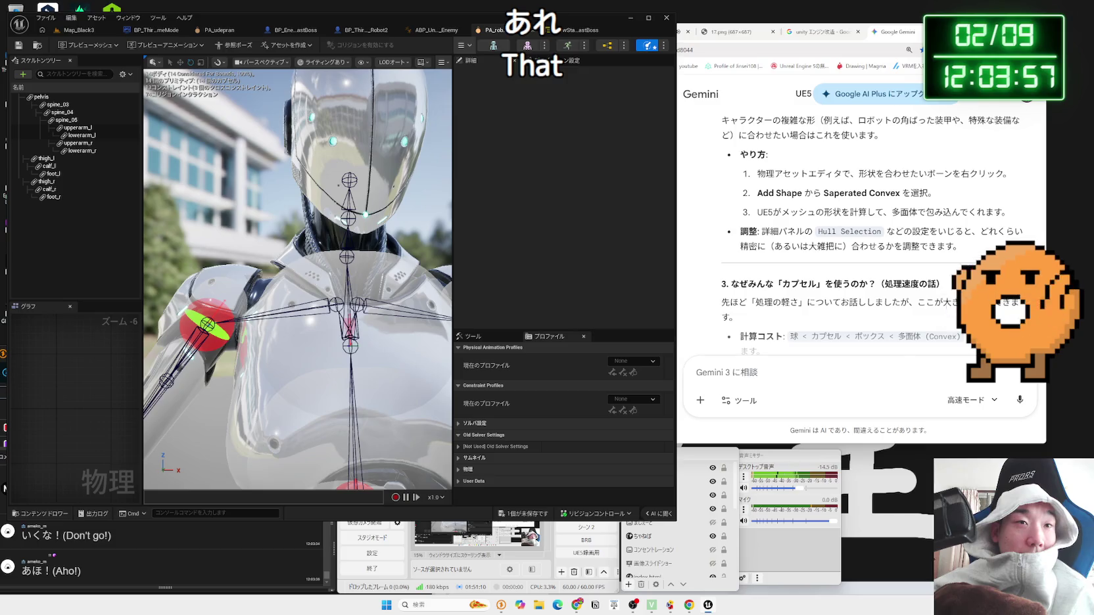
click(366, 304)
right_click(353, 281)
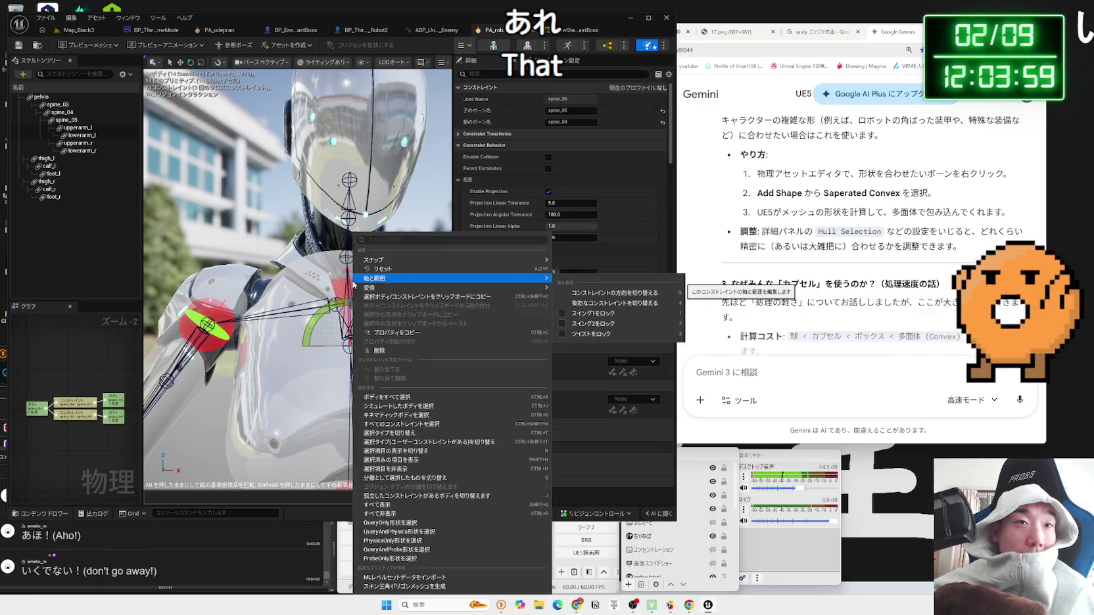
click(320, 294)
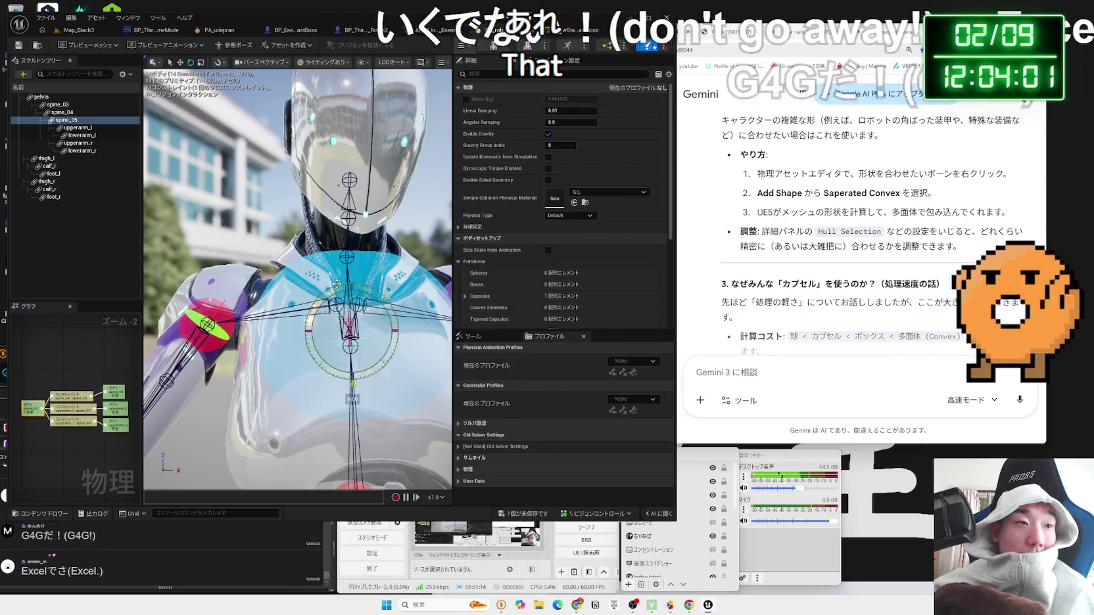
scroll(320, 294, up, 5)
click(174, 571)
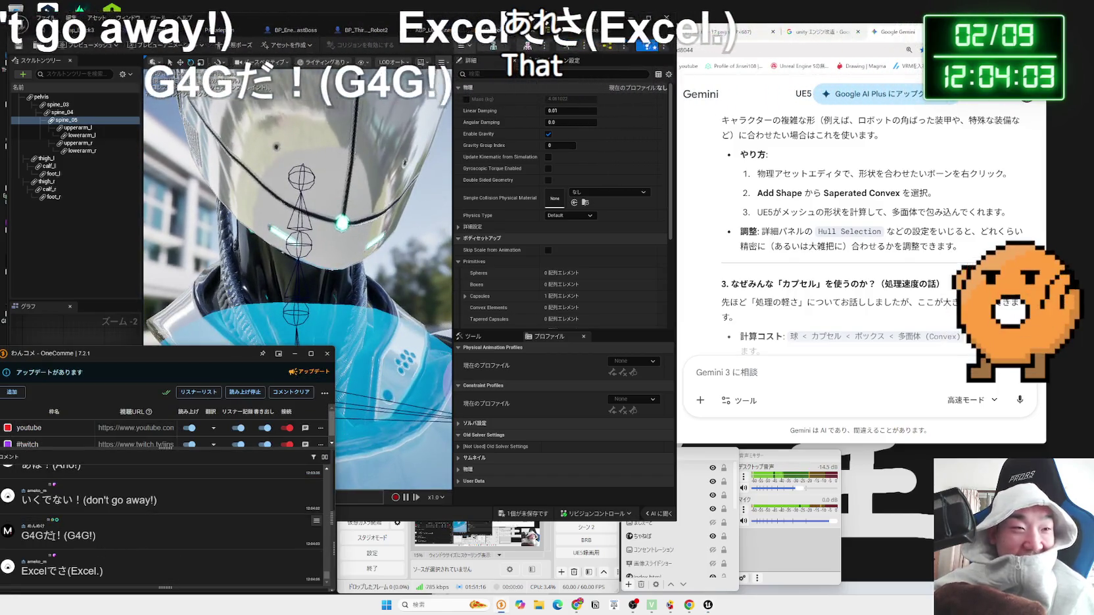
Step: Google the chat term G4G, then follow the related search 'G4g game'
double_click(31, 536)
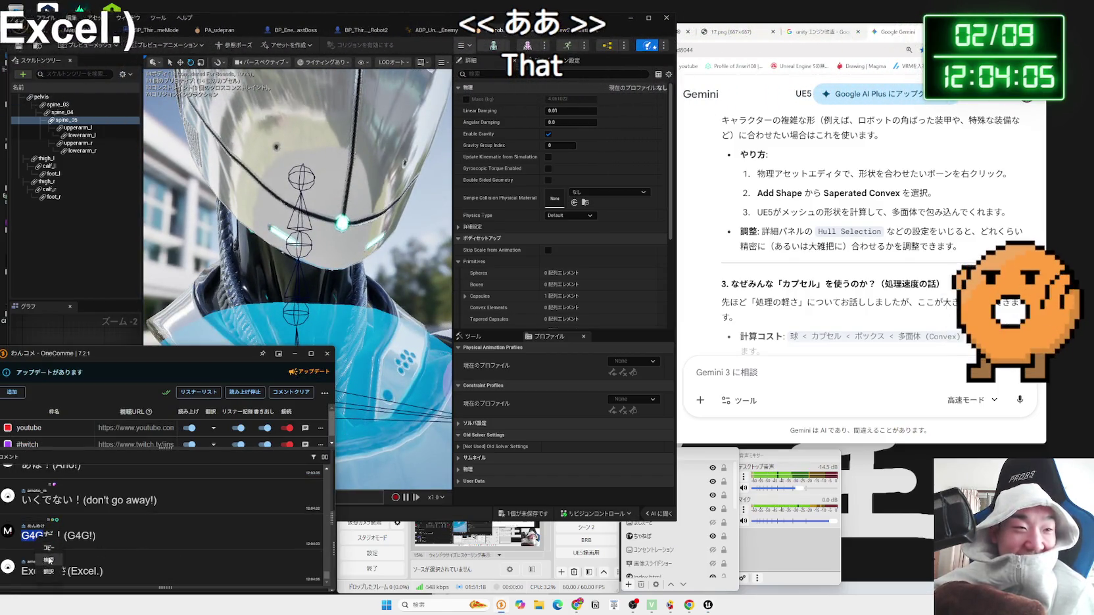
drag(32, 535, 911, 31)
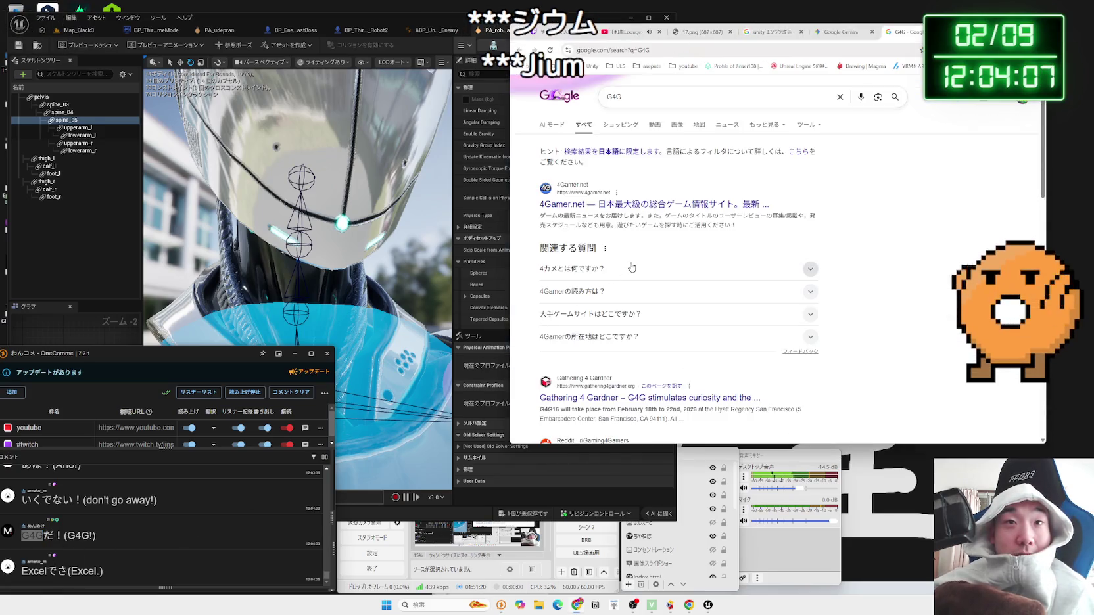
scroll(633, 266, down, 3)
scroll(691, 255, down, 10)
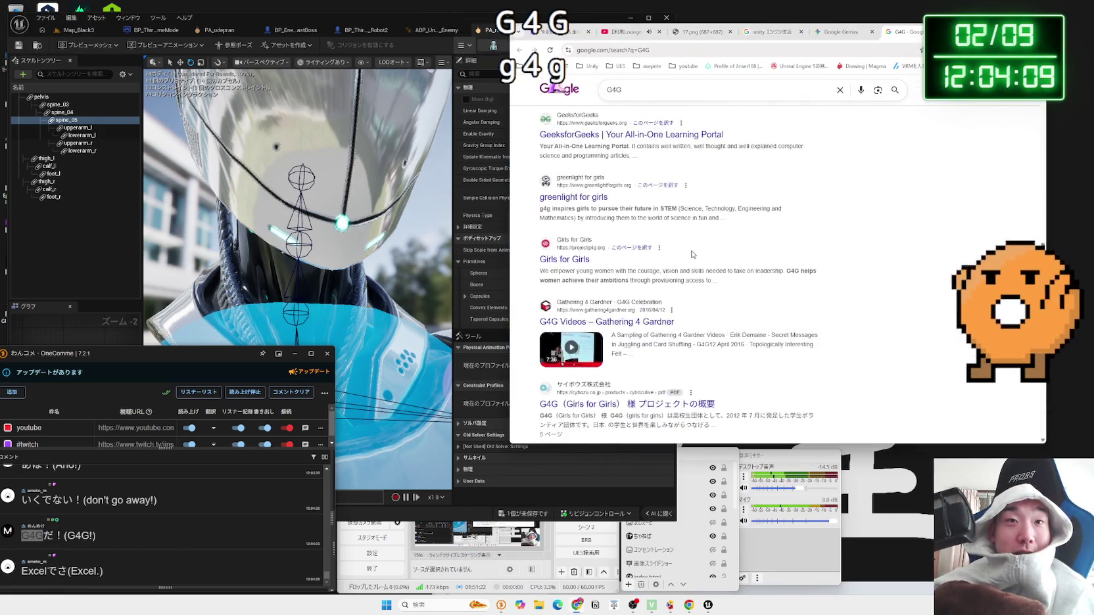
click(649, 269)
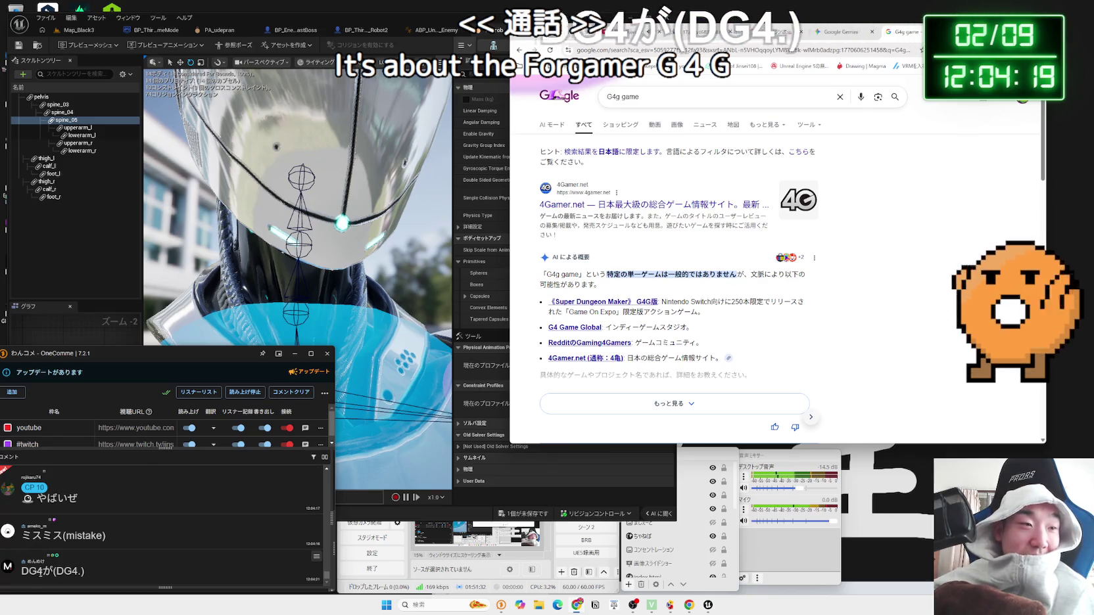
Step: Search Google for DG4 from the latest comment, then open that commenter's profile details
double_click(31, 570)
right_click(31, 571)
click(113, 545)
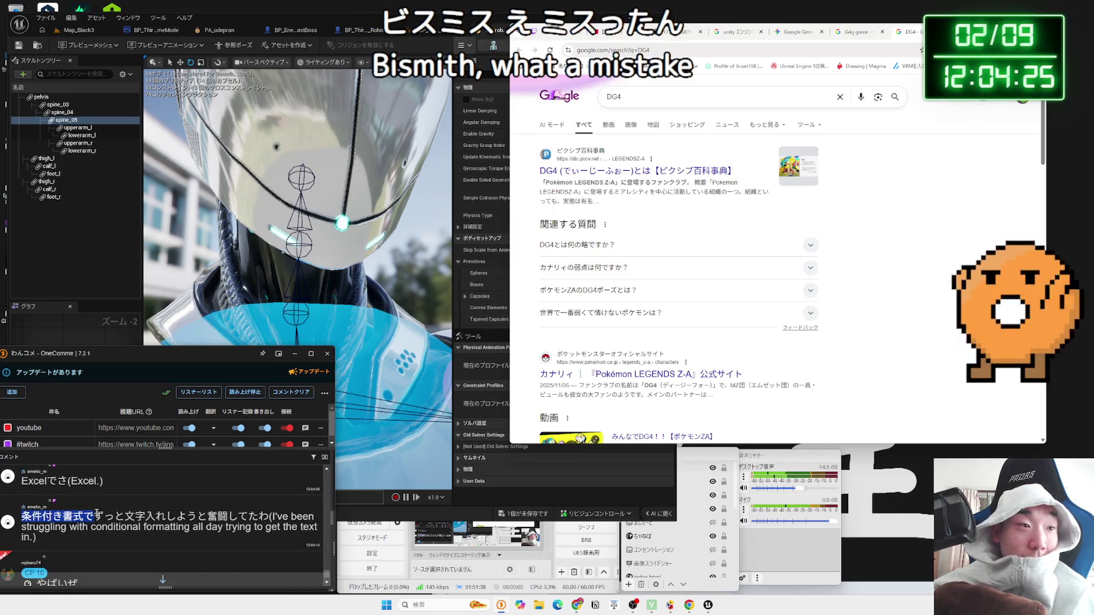
mouse_move(195, 514)
mouse_down()
mouse_move(232, 514)
mouse_move(94, 517)
mouse_up()
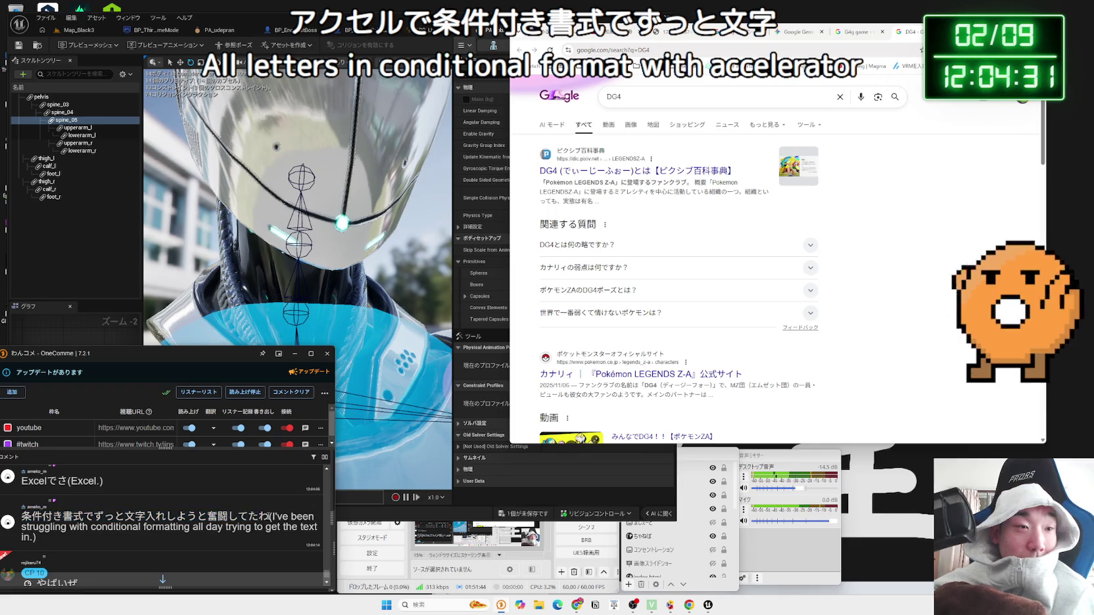
click(269, 517)
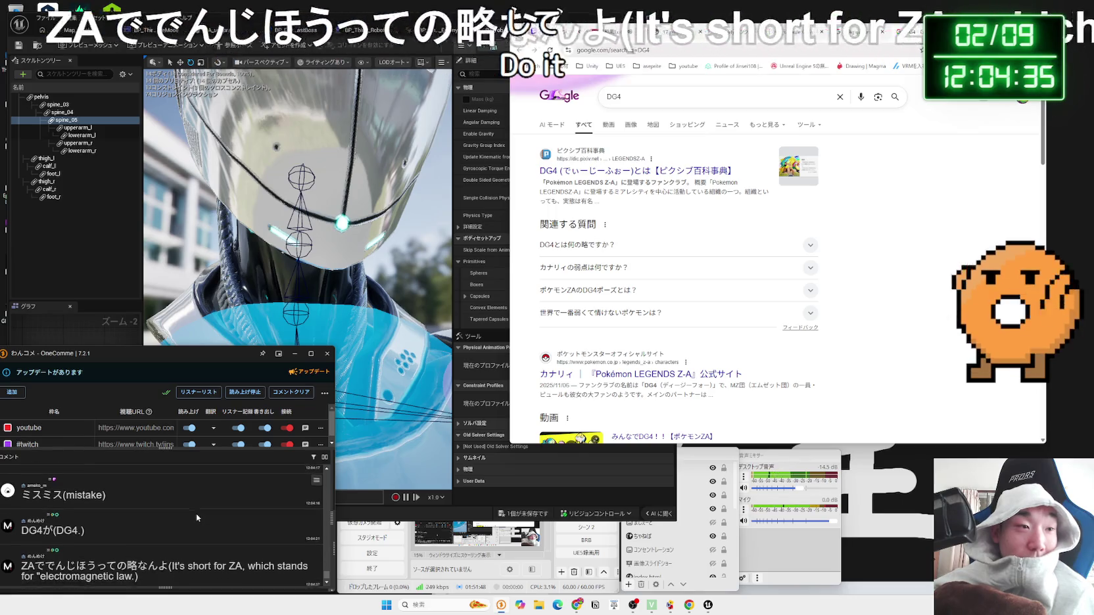
drag(21, 560, 98, 559)
click(99, 559)
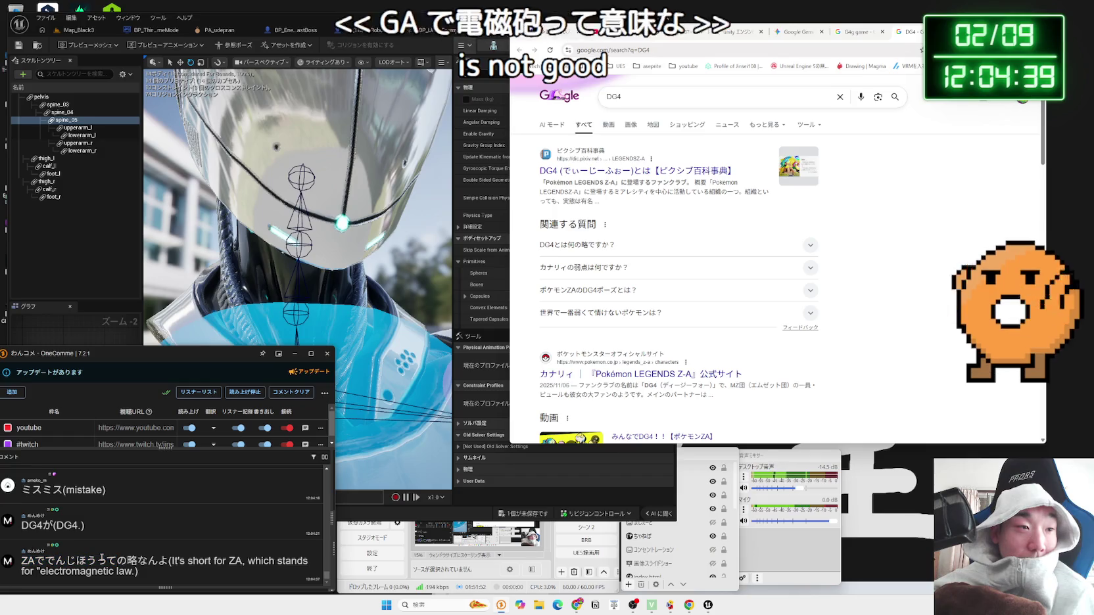
double_click(30, 561)
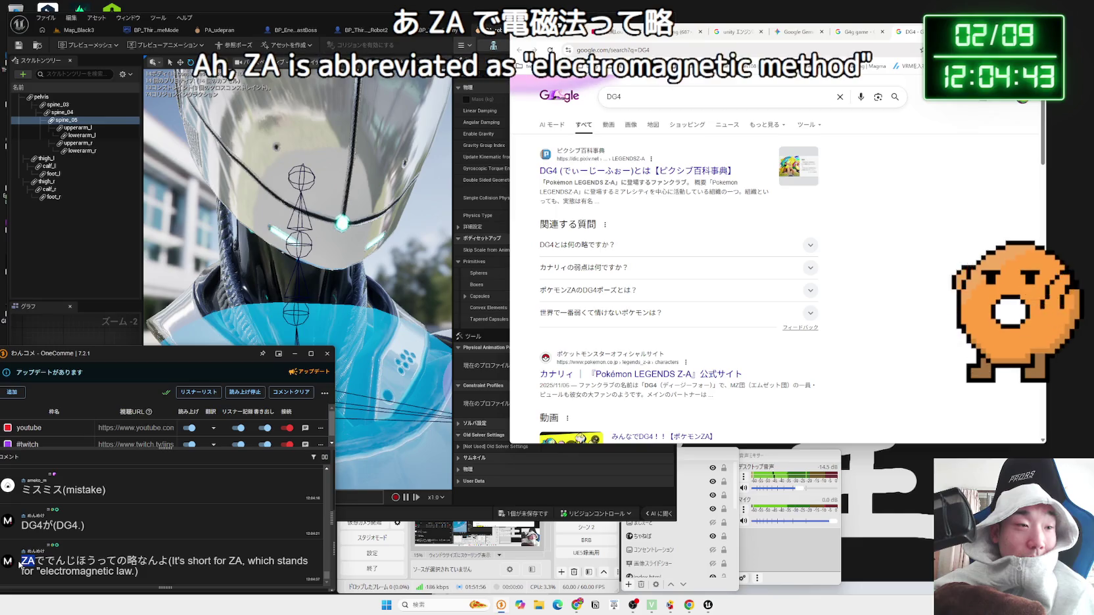
click(52, 567)
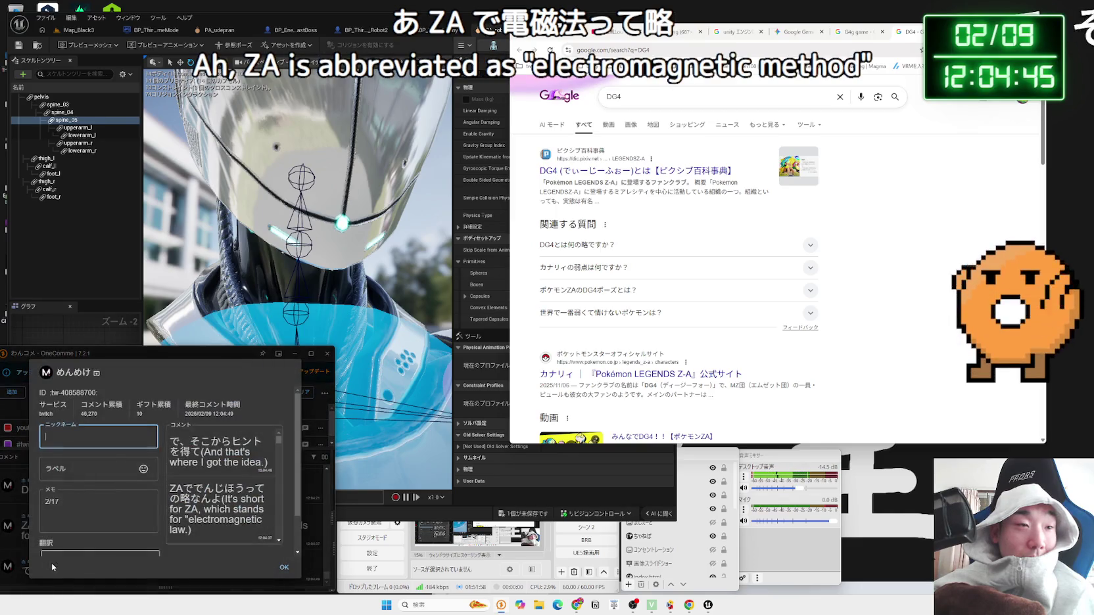
Step: Close the commenter details and scroll back through the chat to reselect G4G
click(283, 568)
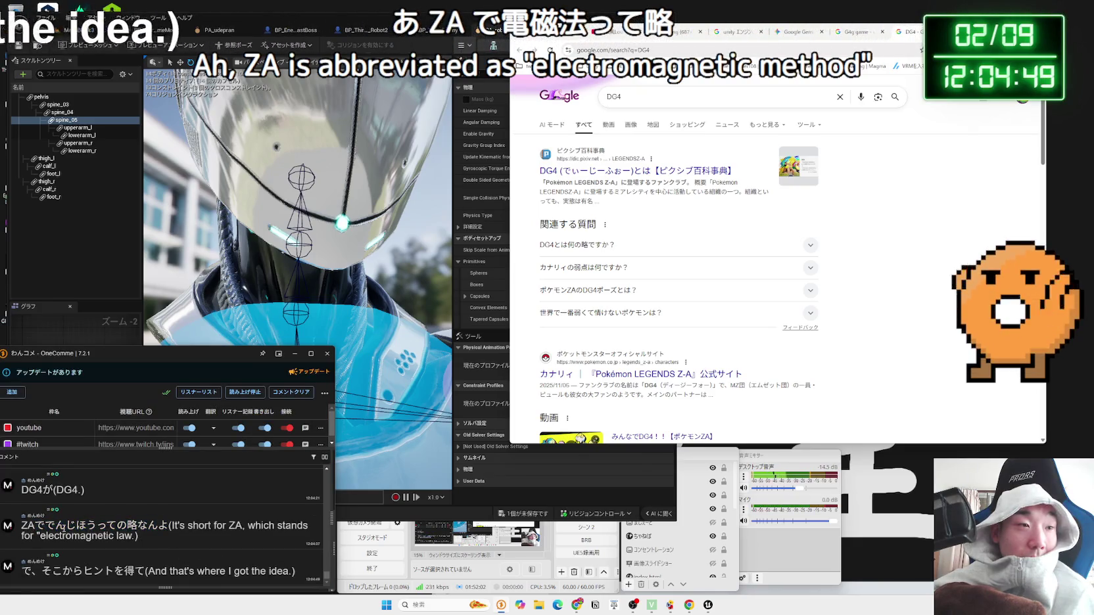
scroll(109, 532, up, 3)
scroll(112, 532, up, 5)
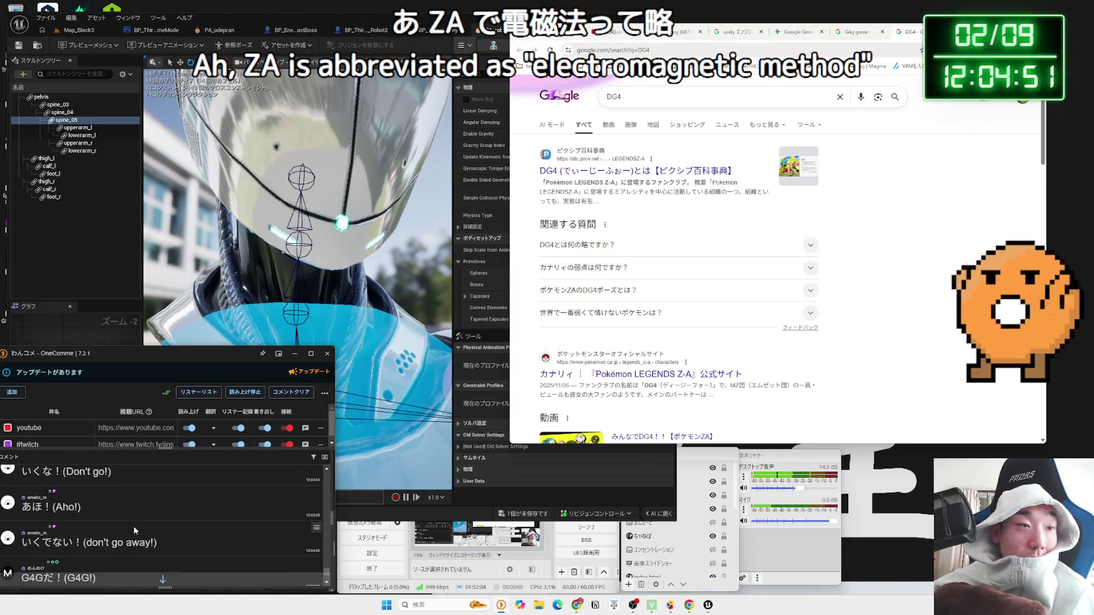
scroll(135, 530, up, 3)
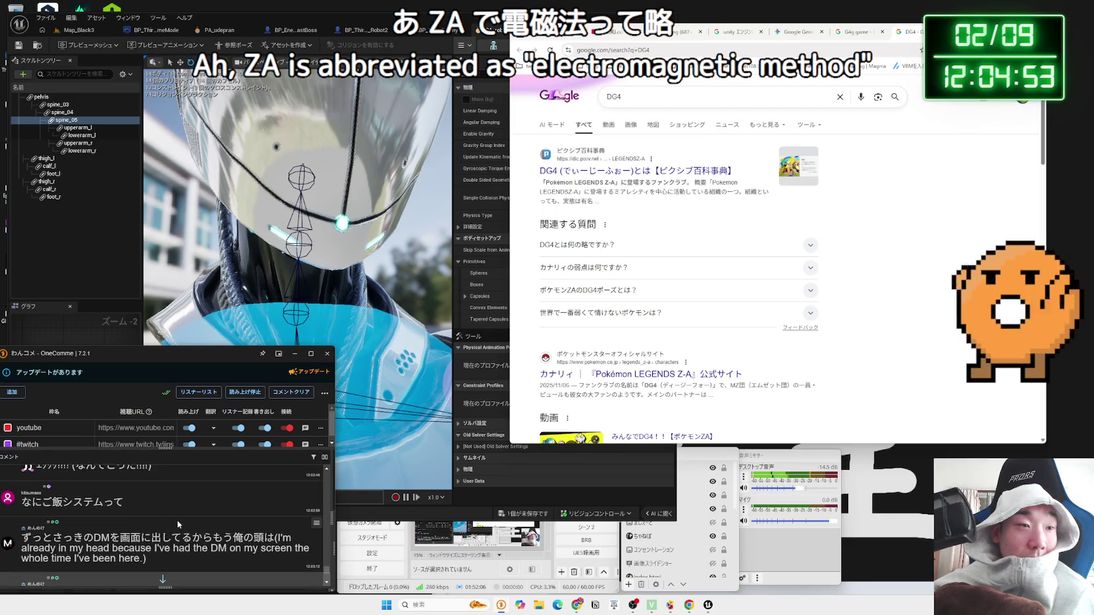
scroll(176, 519, down, 5)
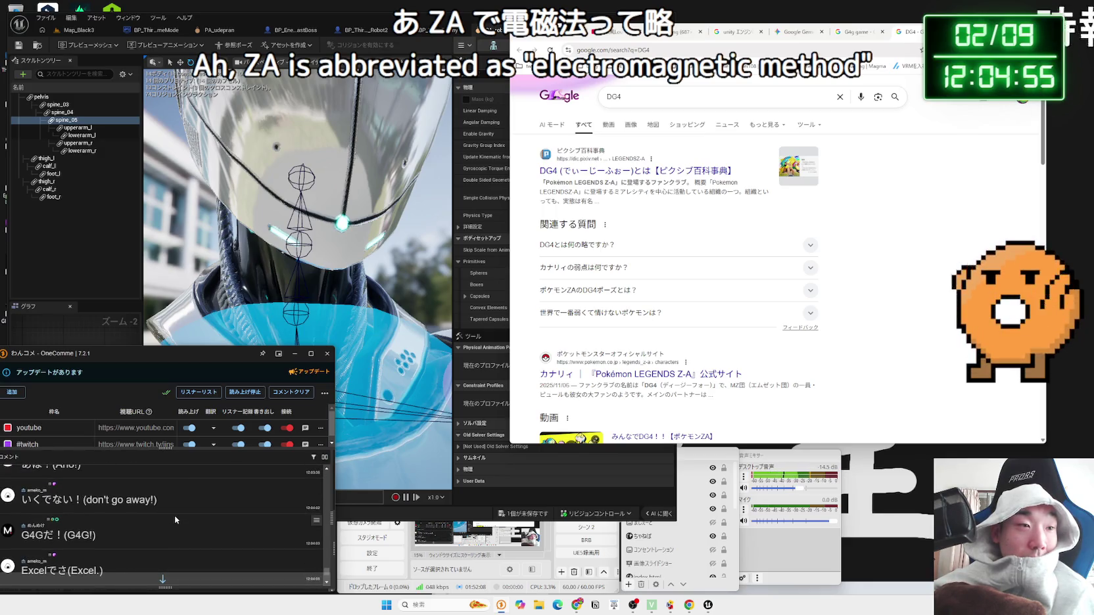
scroll(174, 516, down, 5)
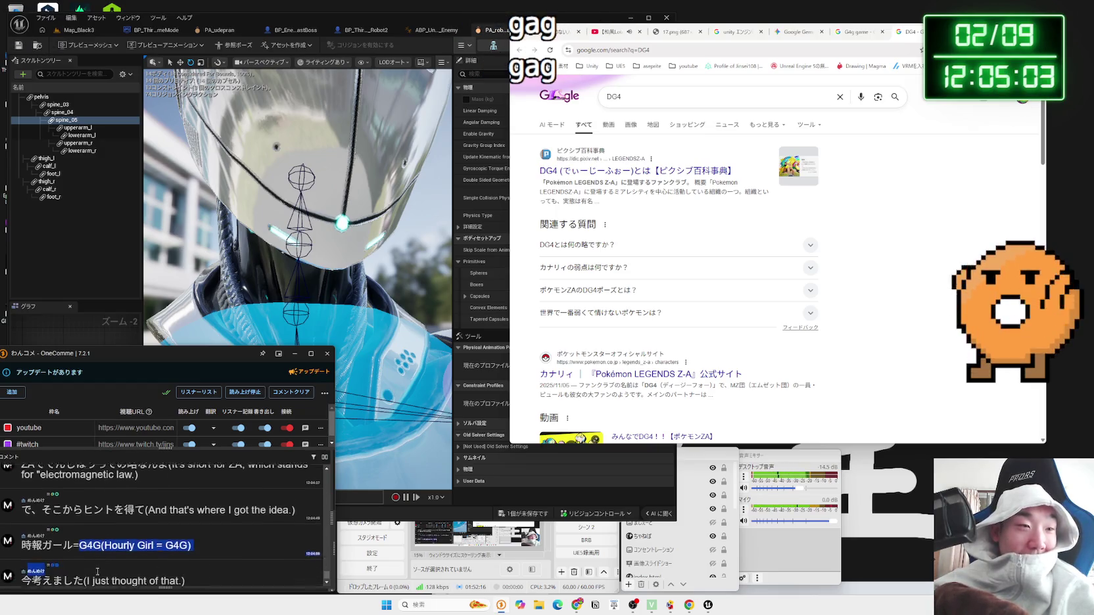
drag(84, 535, 79, 535)
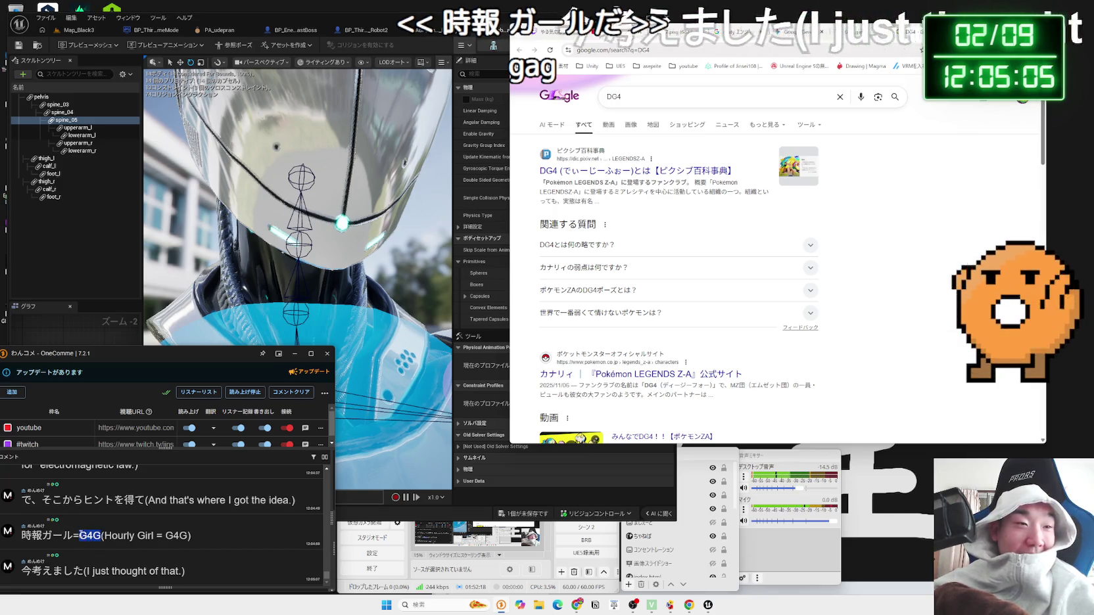
click(99, 536)
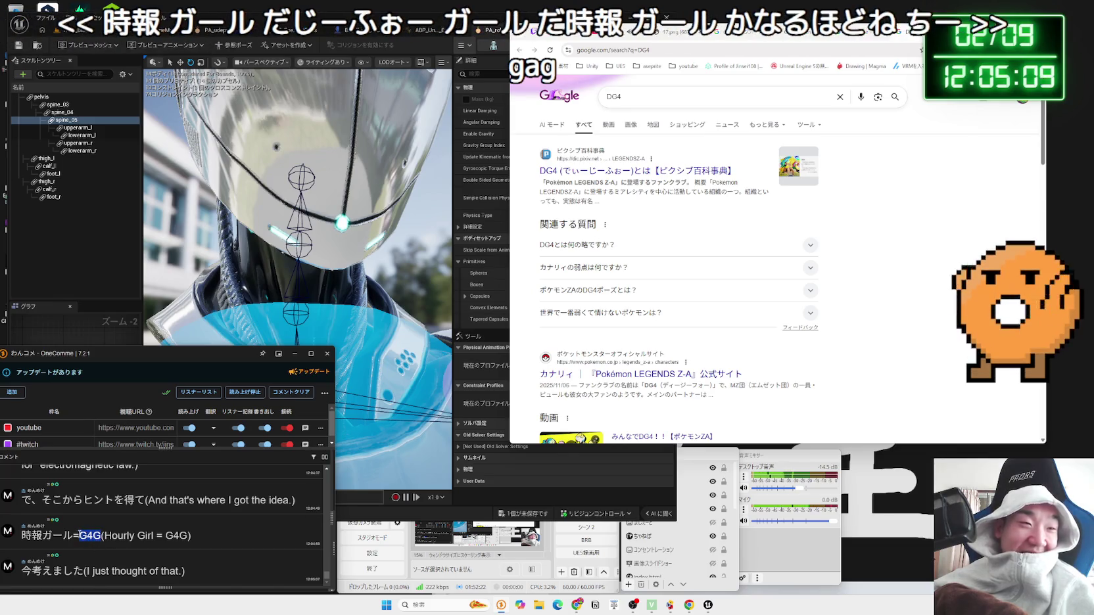
scroll(78, 536, up, 1)
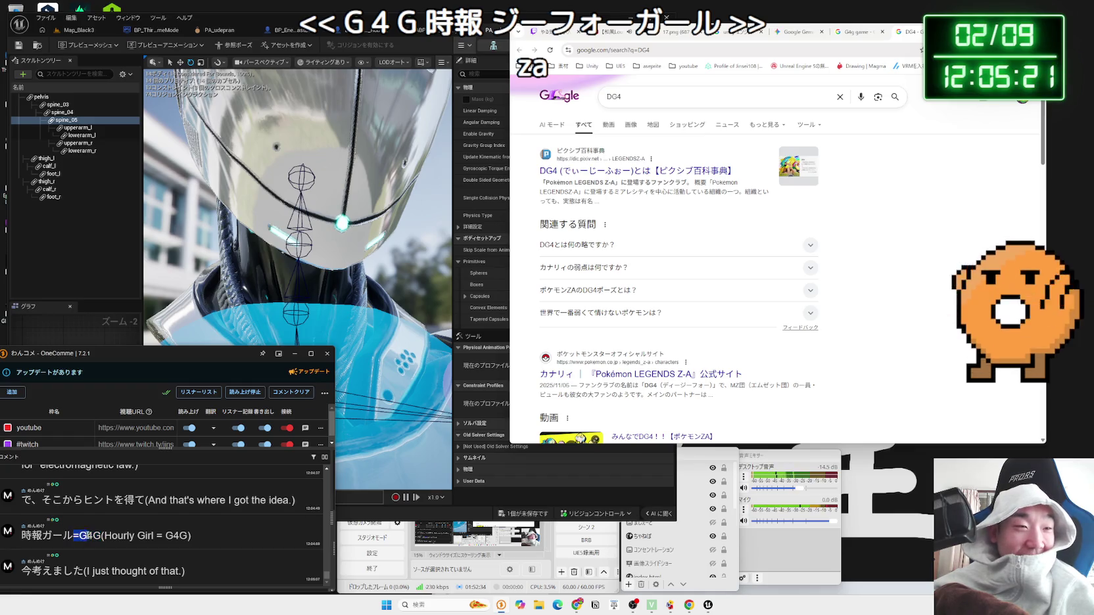
double_click(81, 536)
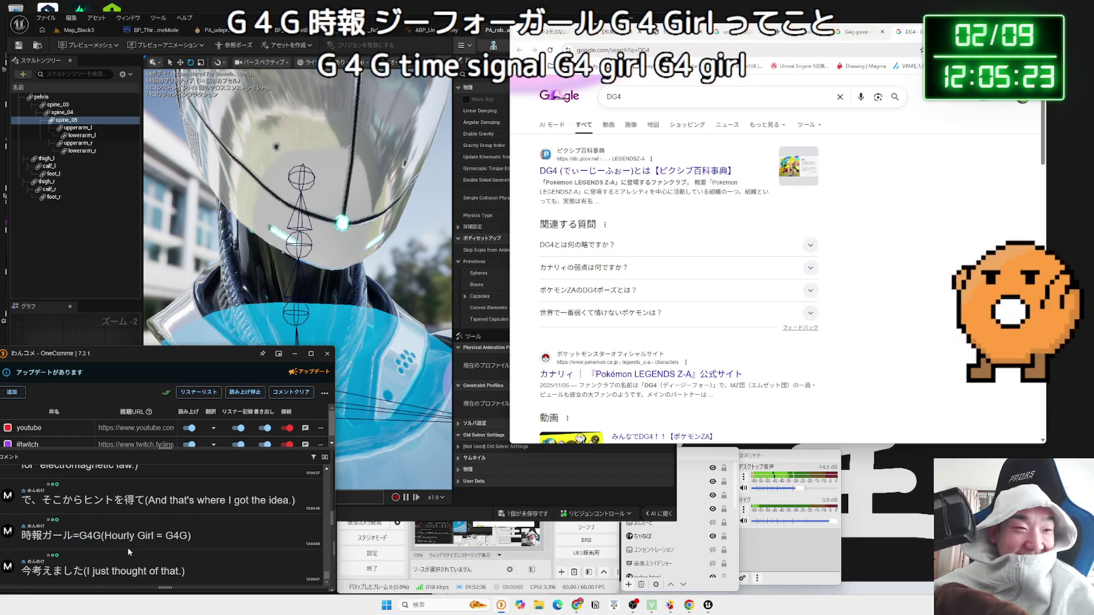
scroll(127, 547, up, 5)
Step: Select the viewer's conditional-formatting comment and search the web for 条件付き書式
mouse_move(22, 493)
mouse_down()
mouse_move(261, 493)
mouse_move(53, 493)
mouse_move(84, 493)
mouse_up()
scroll(122, 506, down, 5)
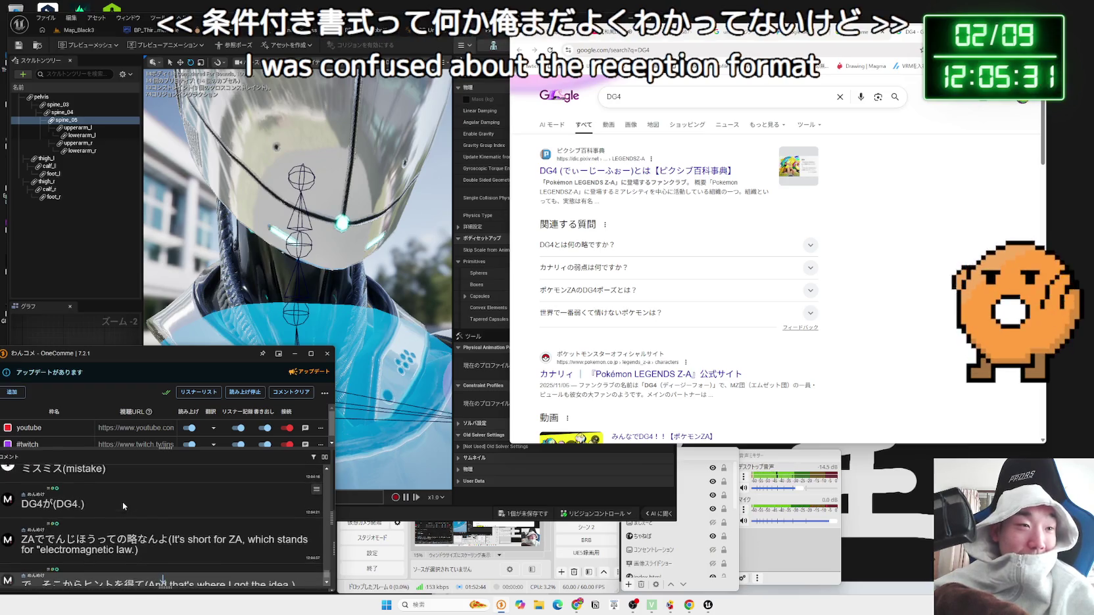
scroll(122, 501, up, 5)
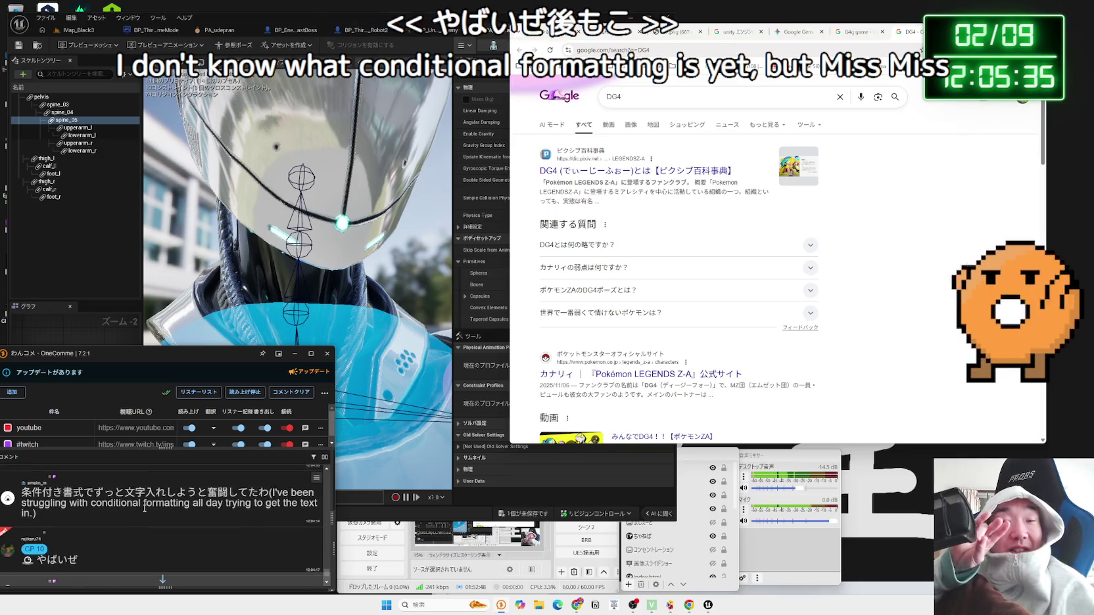
scroll(131, 503, down, 5)
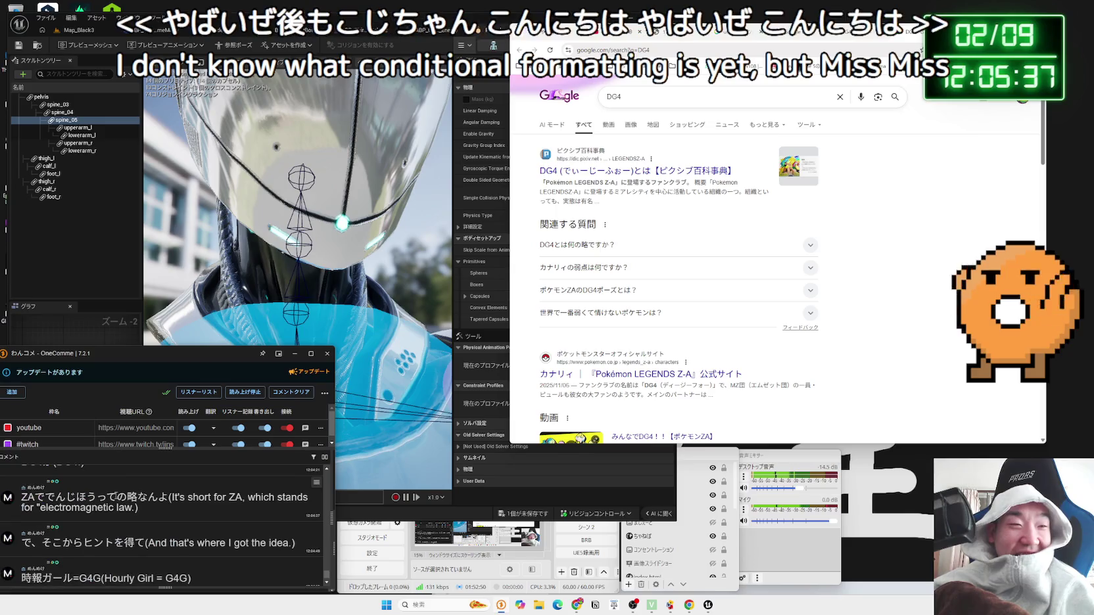
scroll(79, 503, up, 5)
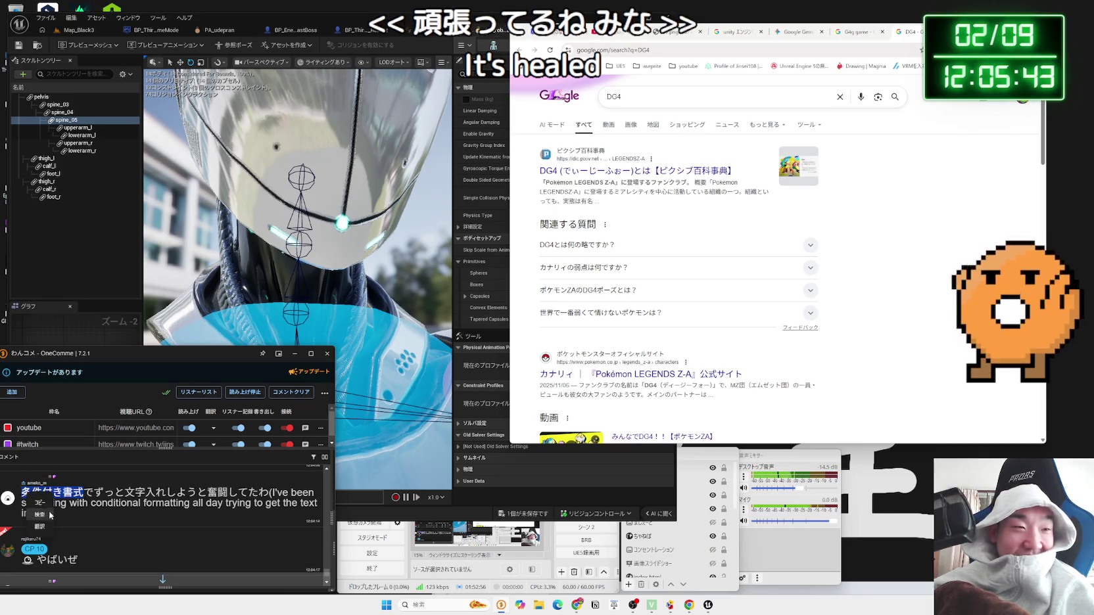
drag(39, 493, 632, 212)
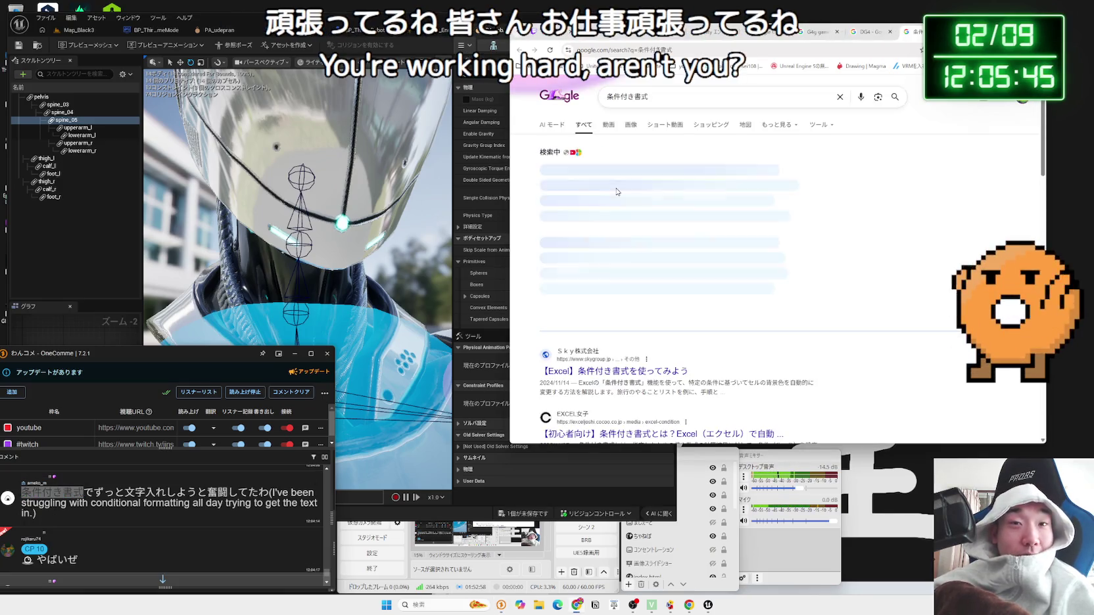
click(629, 125)
click(584, 204)
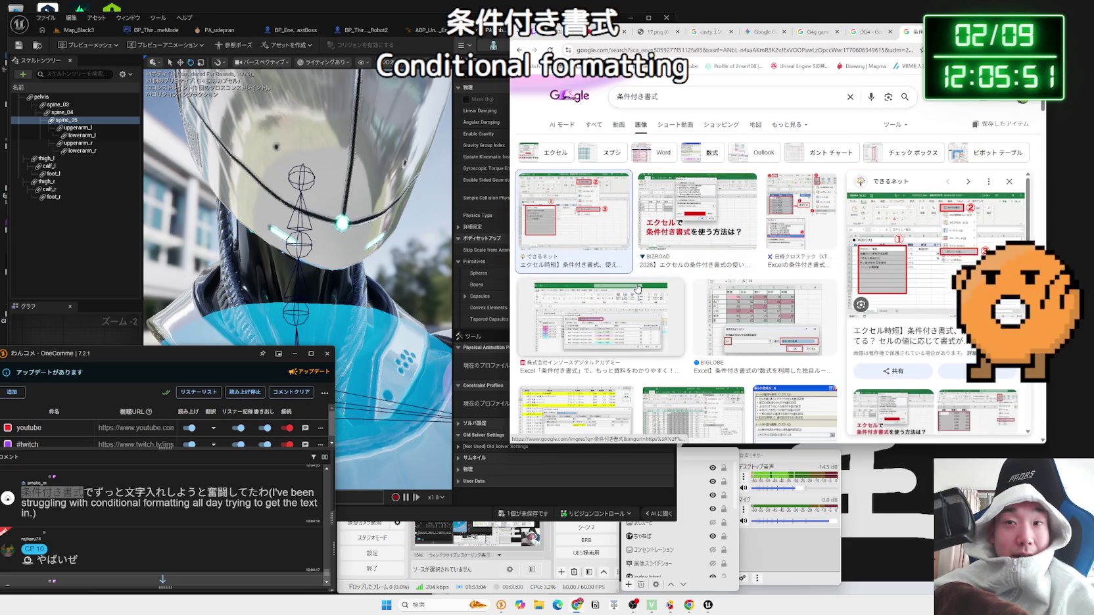
click(907, 250)
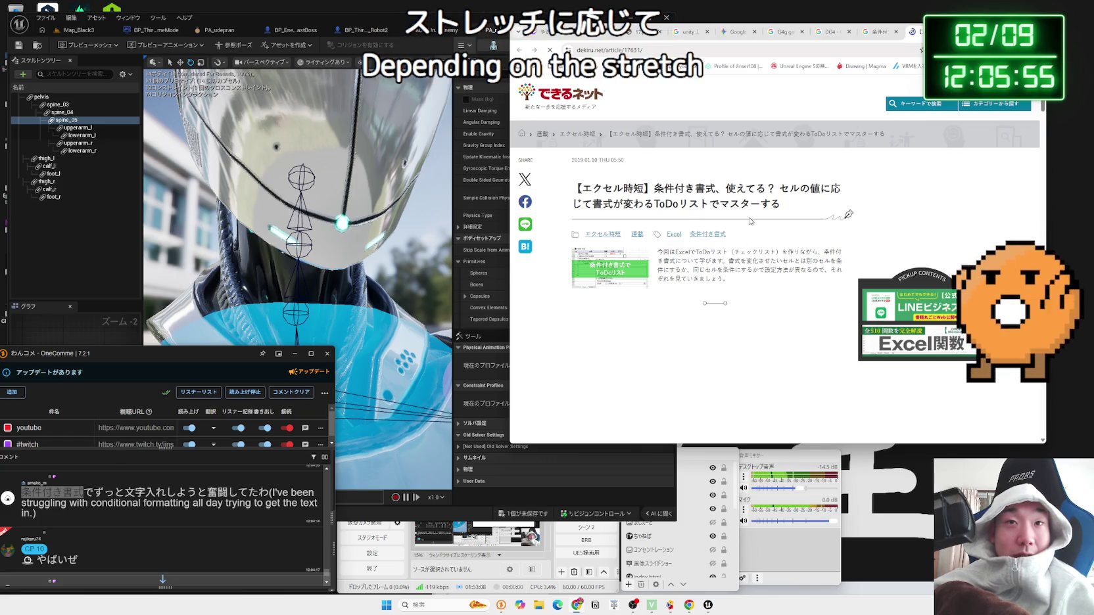
scroll(751, 221, down, 5)
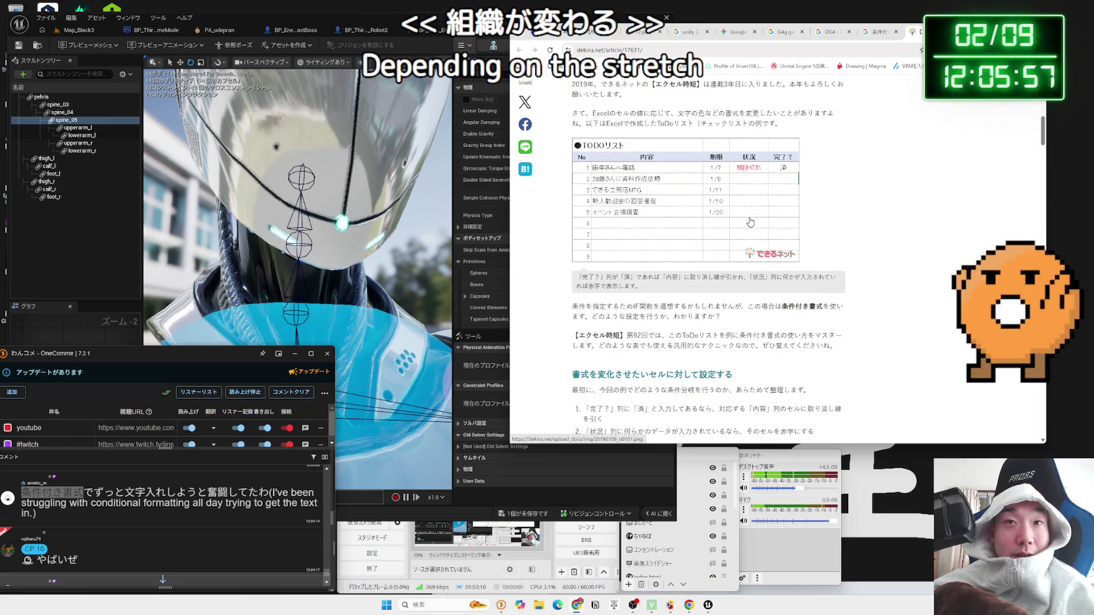
scroll(750, 222, down, 4)
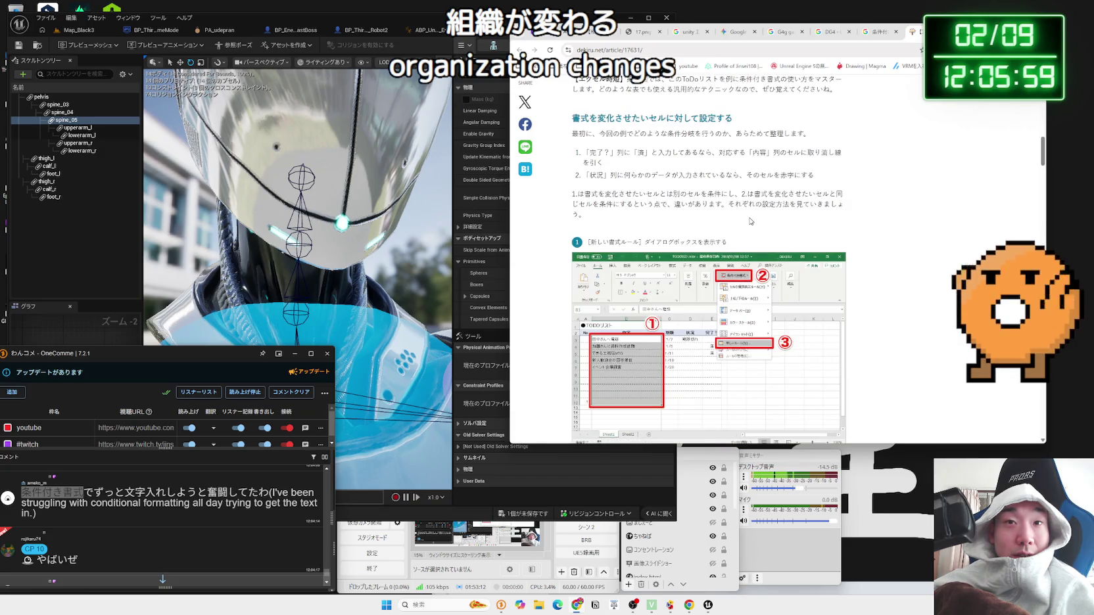
scroll(750, 220, down, 4)
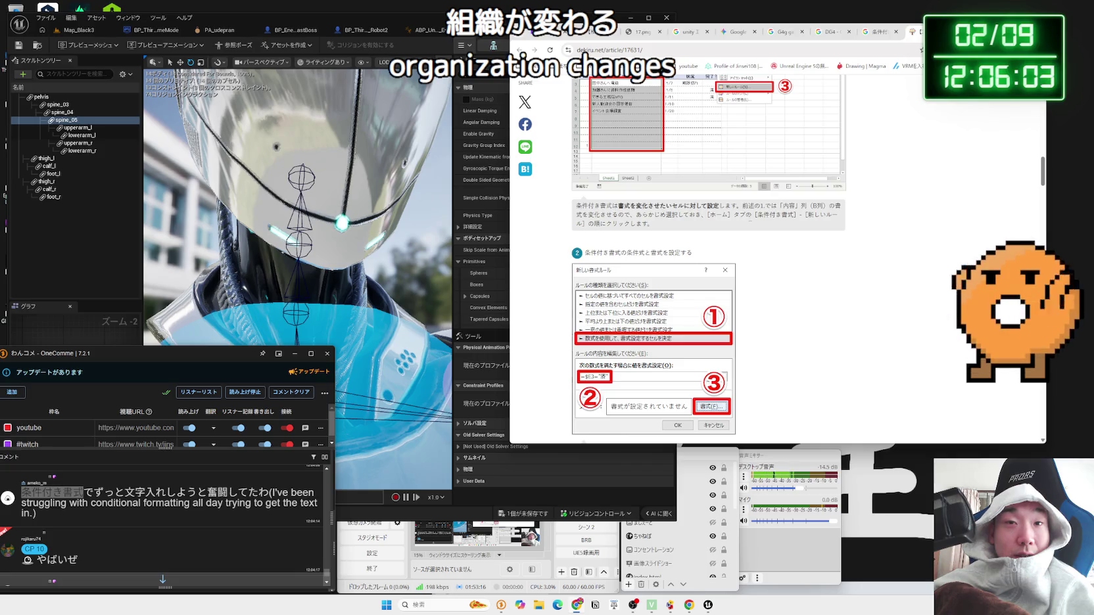
scroll(750, 222, down, 5)
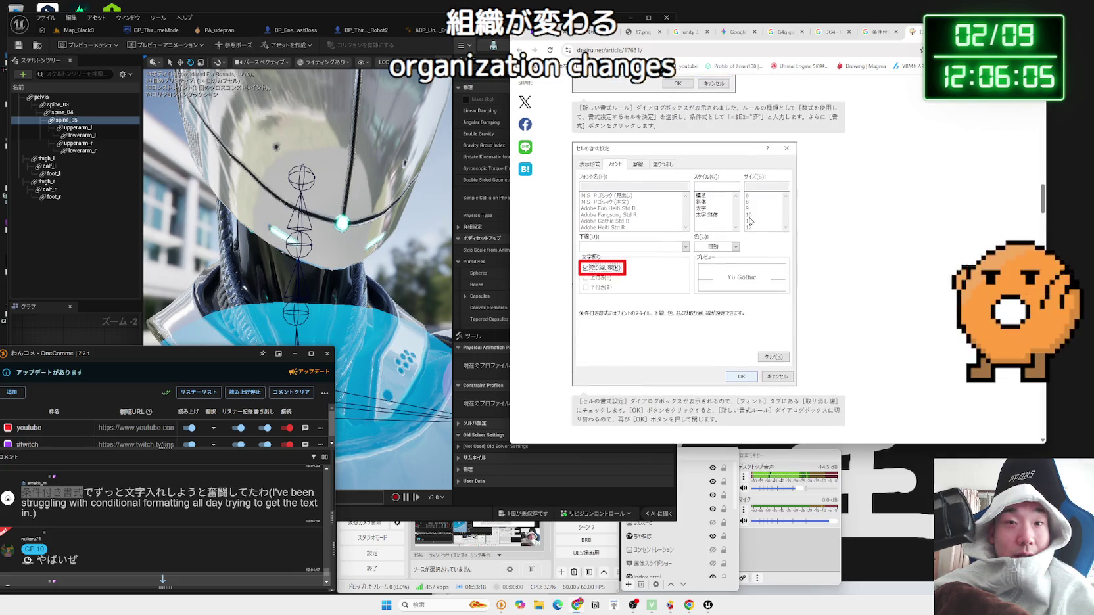
scroll(750, 222, down, 5)
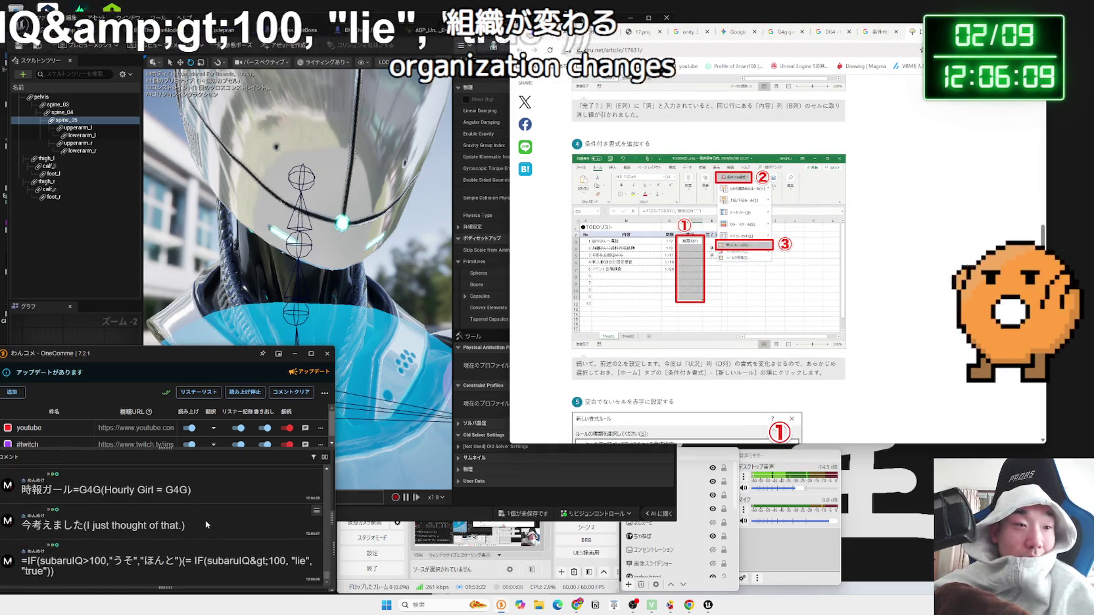
mouse_move(40, 561)
mouse_down()
mouse_move(176, 561)
mouse_move(27, 561)
mouse_up()
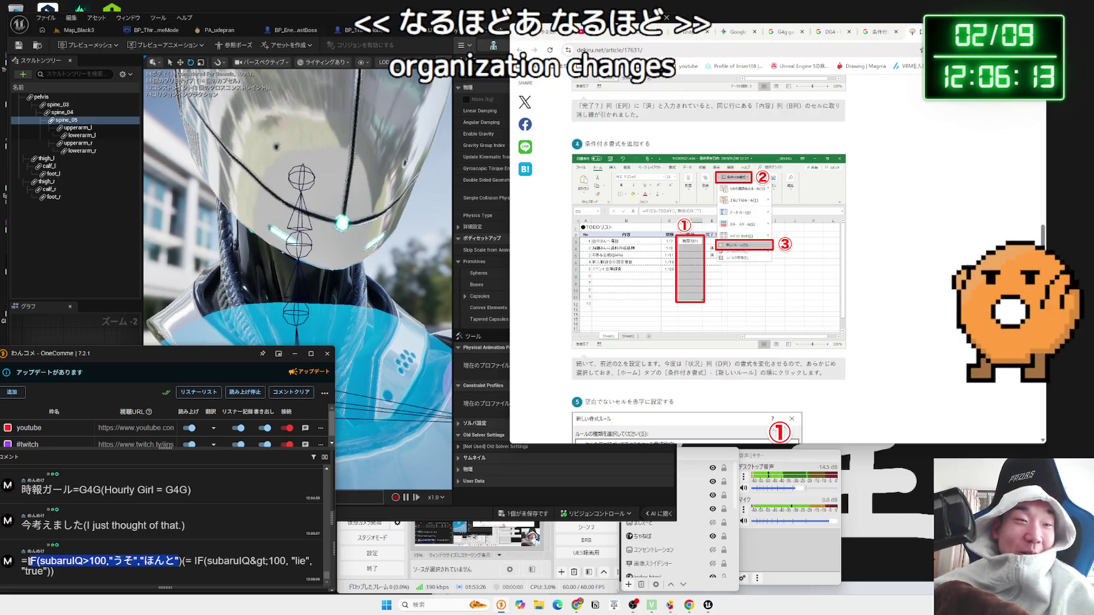
drag(126, 561, 176, 561)
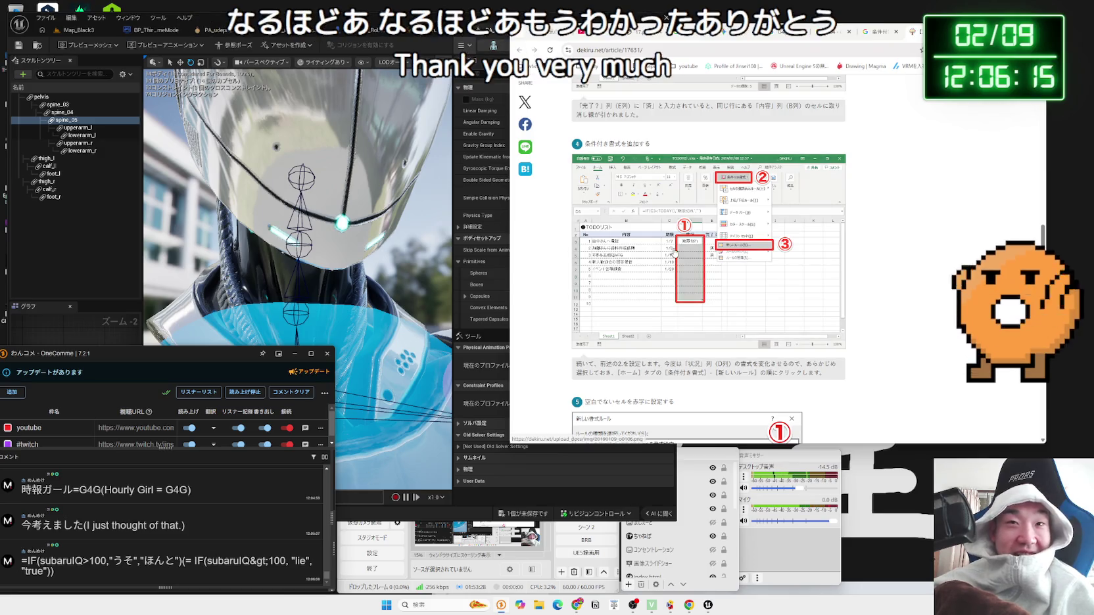
key(ctrl+w)
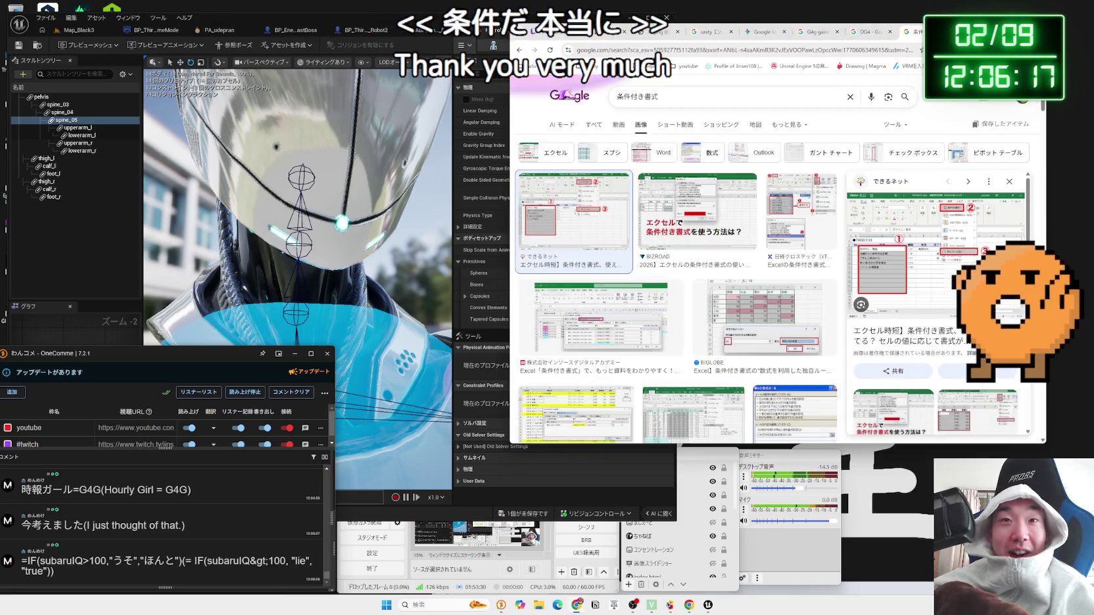
key(ctrl+w)
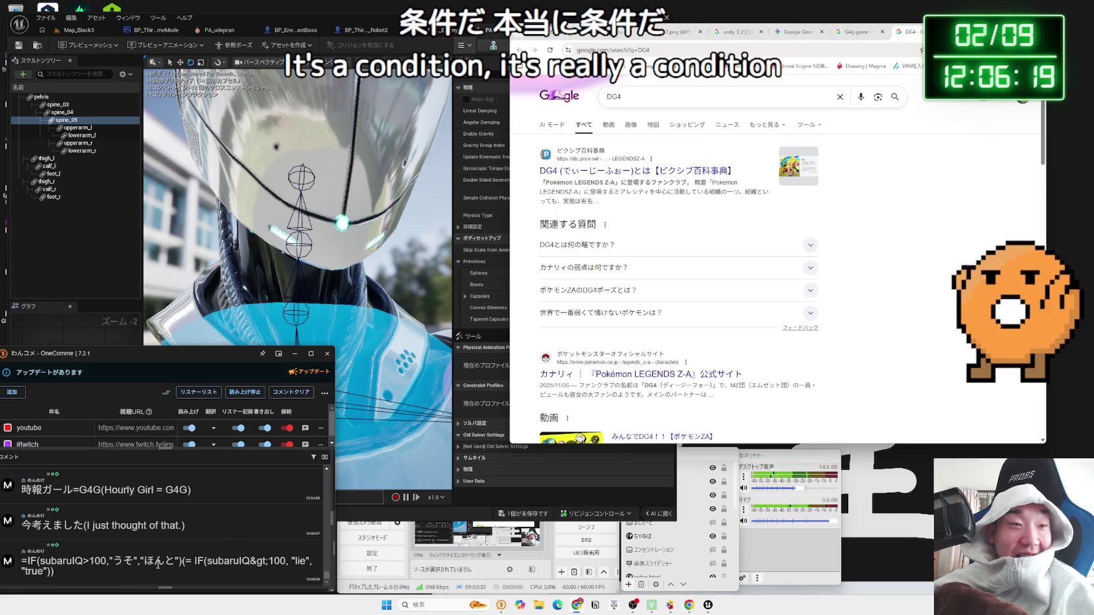
drag(164, 560, 71, 562)
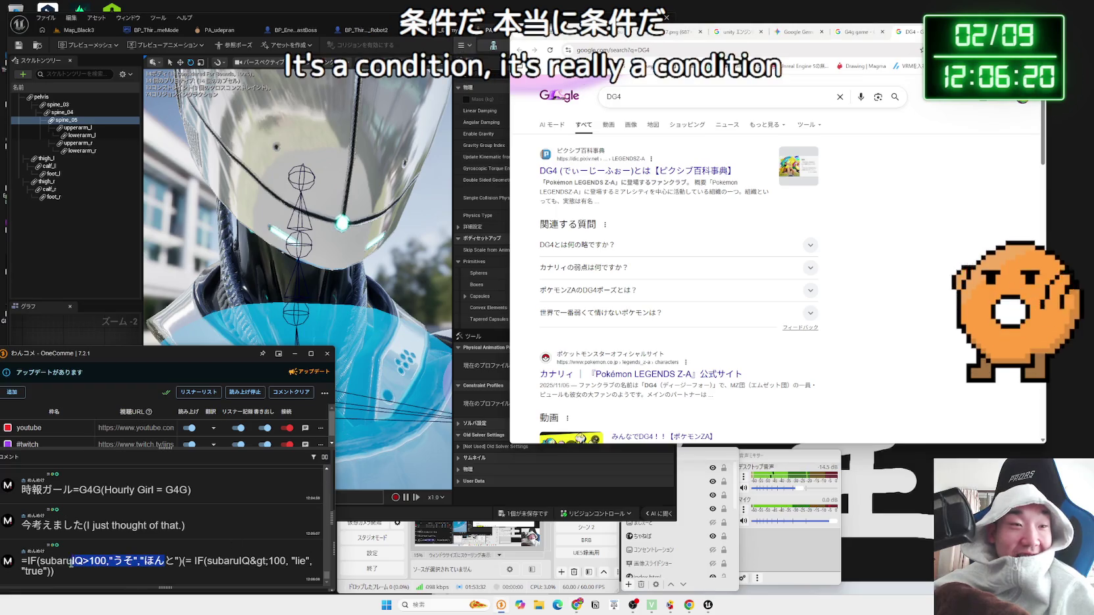
click(177, 560)
drag(38, 562, 27, 561)
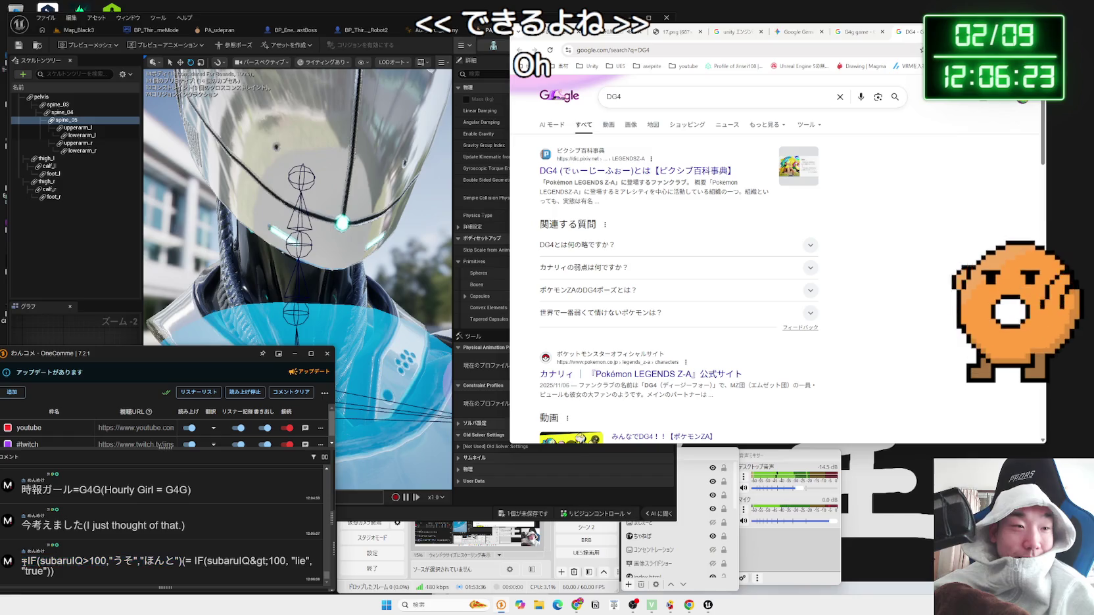
click(176, 560)
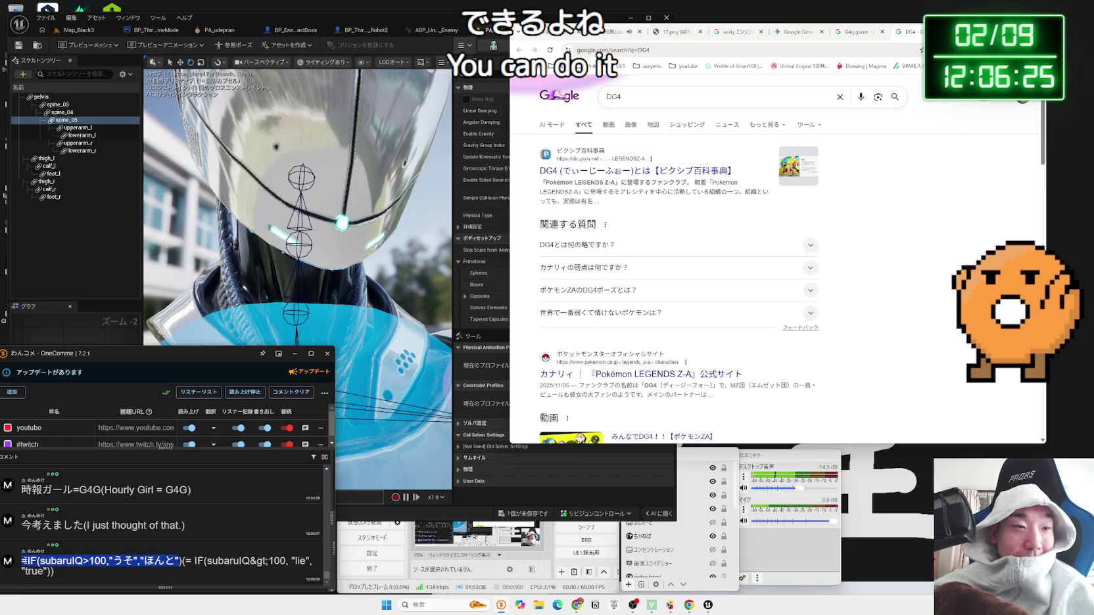
click(180, 560)
drag(195, 561, 24, 561)
click(24, 561)
click(181, 560)
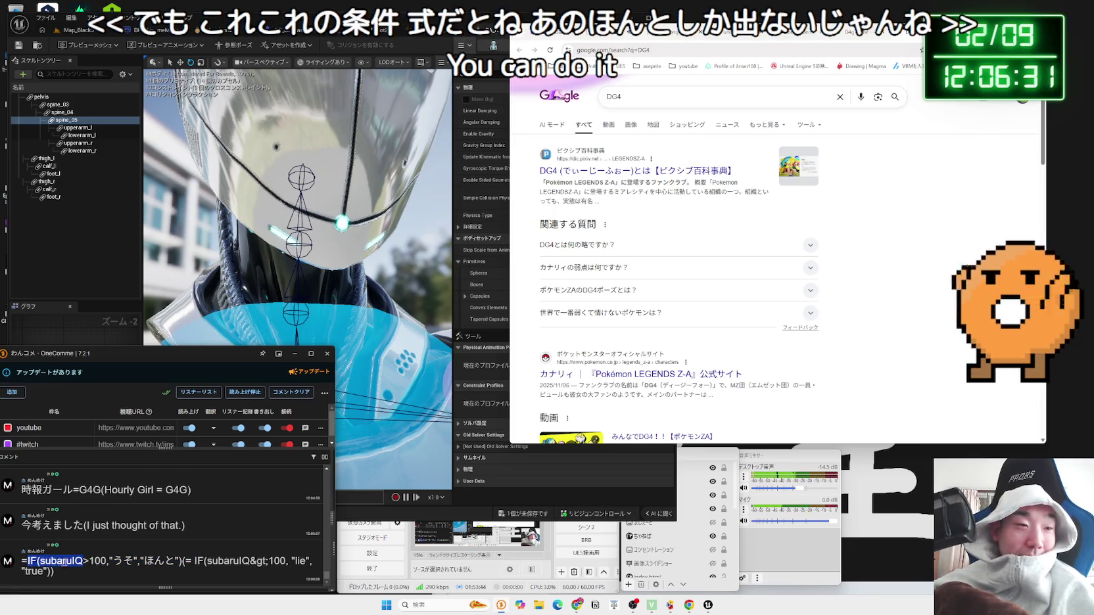
mouse_move(179, 560)
mouse_down()
mouse_move(23, 561)
mouse_move(180, 560)
mouse_move(55, 571)
mouse_up()
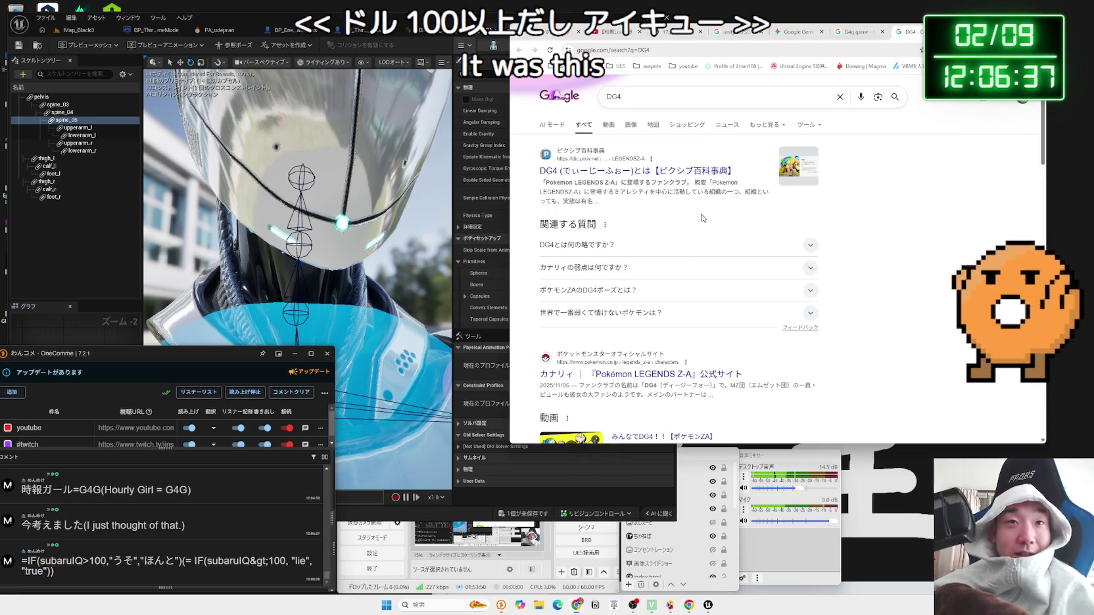
scroll(701, 221, down, 5)
scroll(700, 220, up, 5)
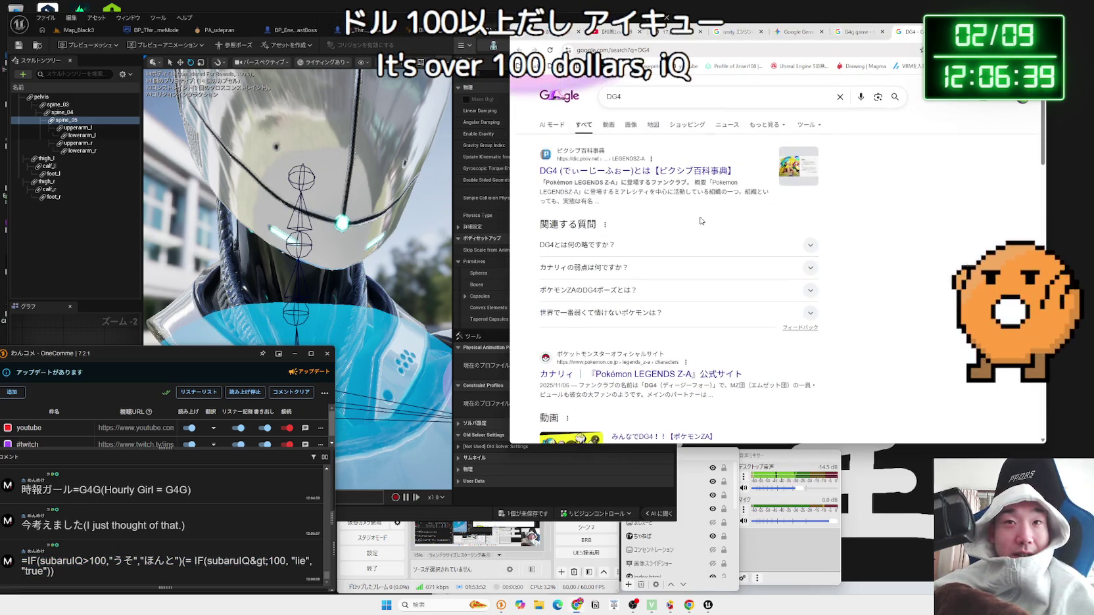
click(674, 174)
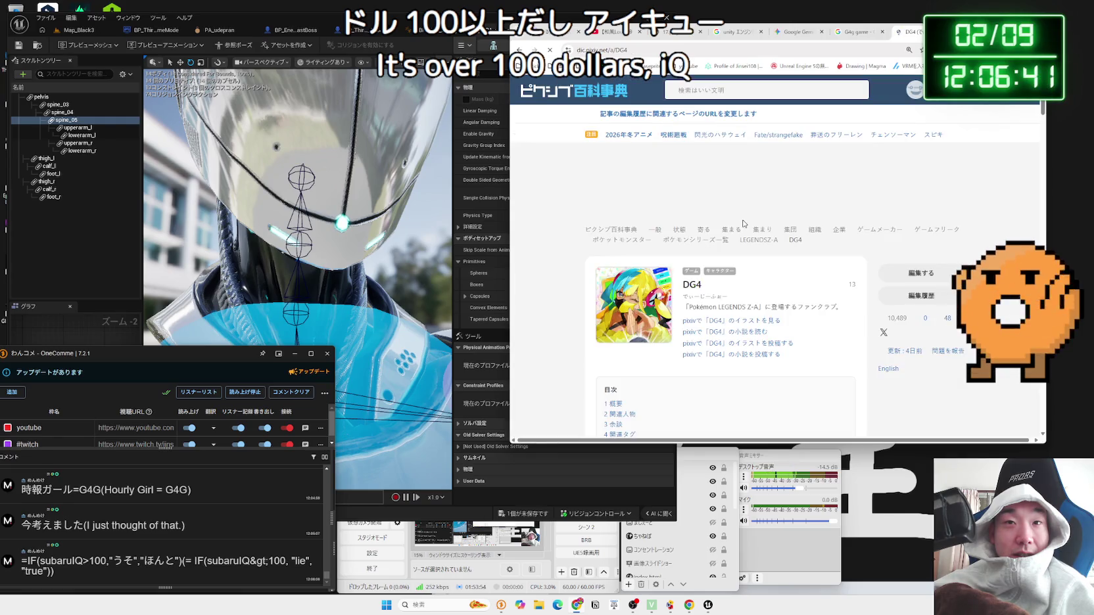
scroll(743, 224, down, 4)
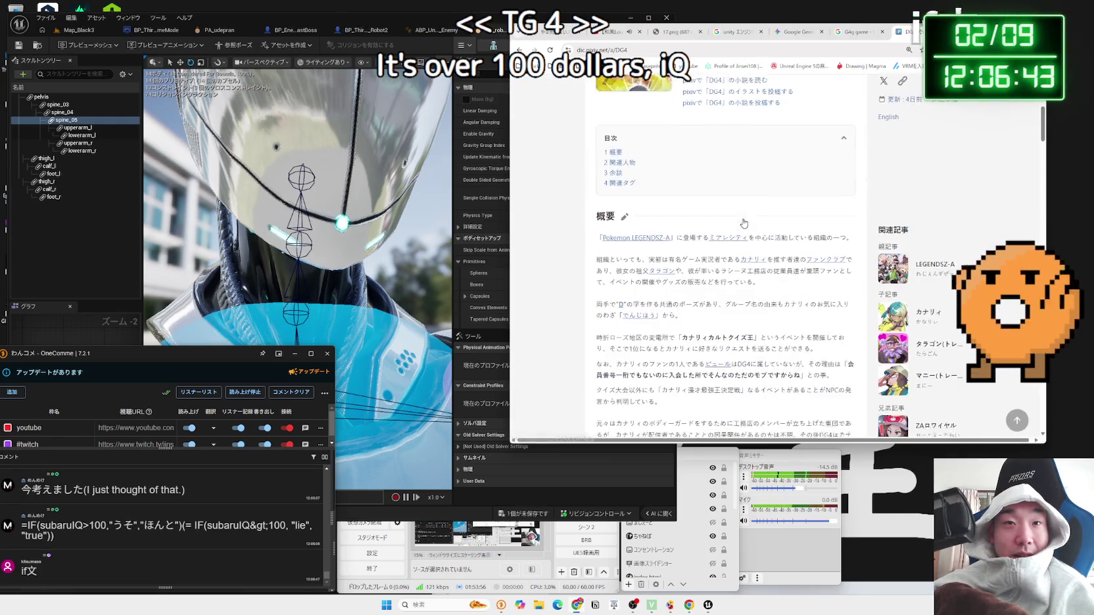
scroll(651, 259, up, 3)
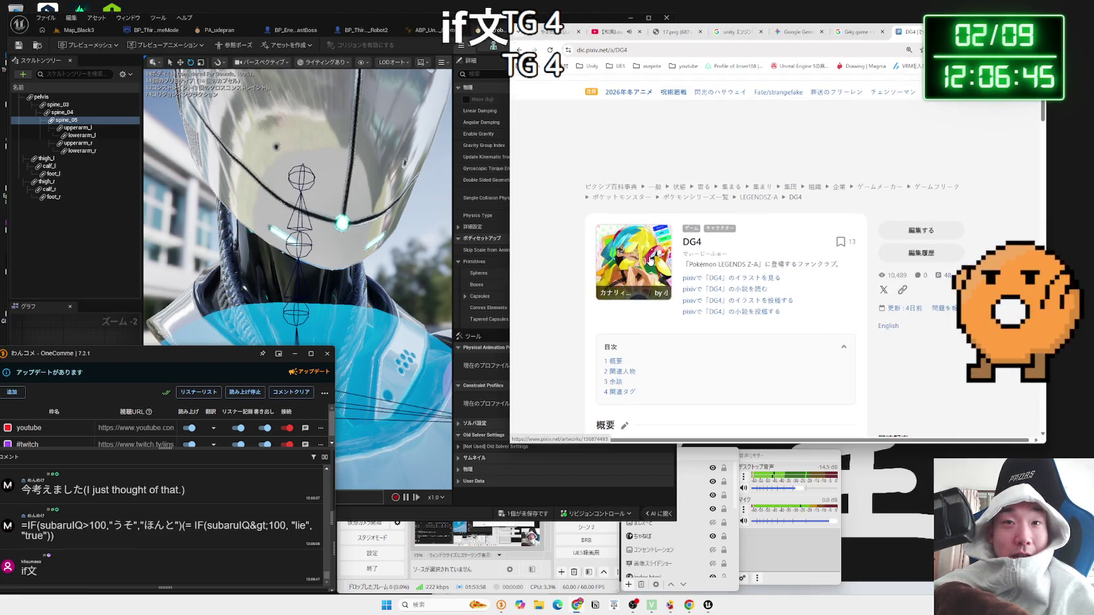
scroll(686, 234, down, 10)
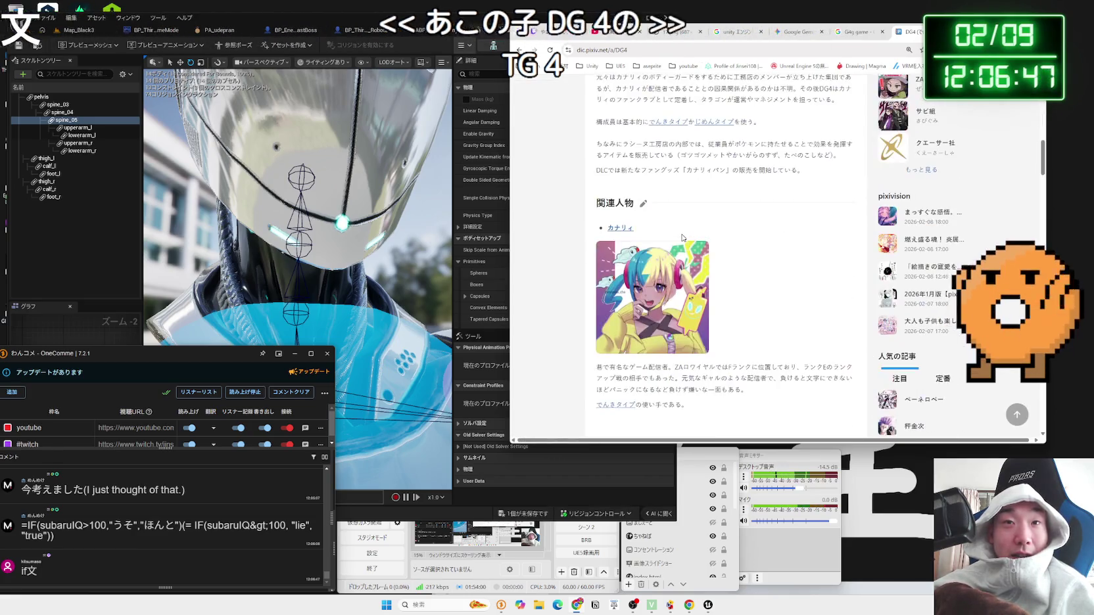
scroll(684, 238, down, 1)
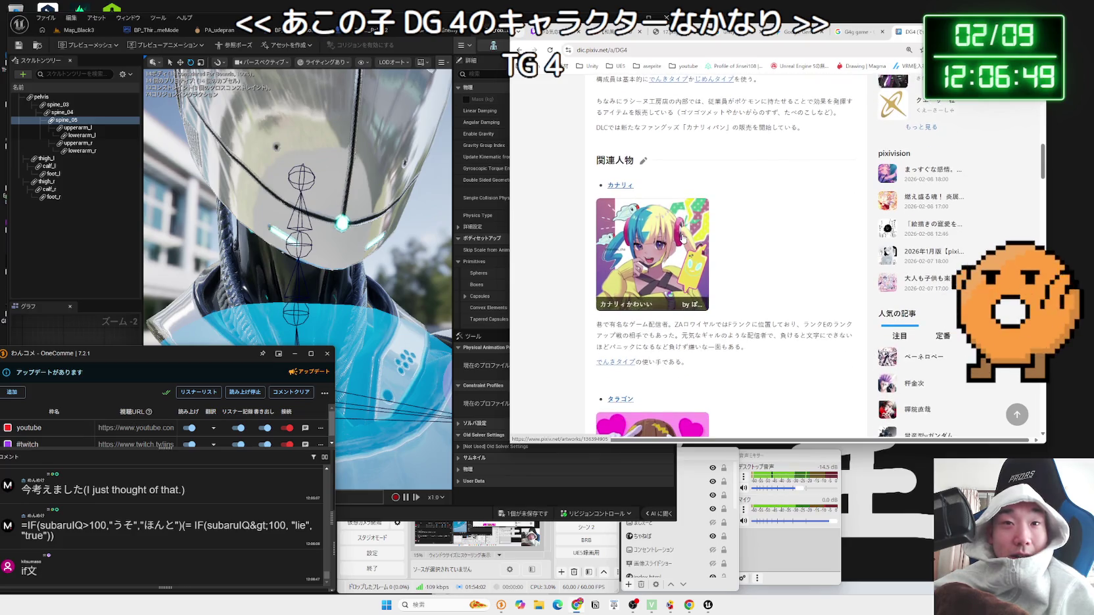
scroll(682, 240, down, 3)
scroll(682, 238, up, 12)
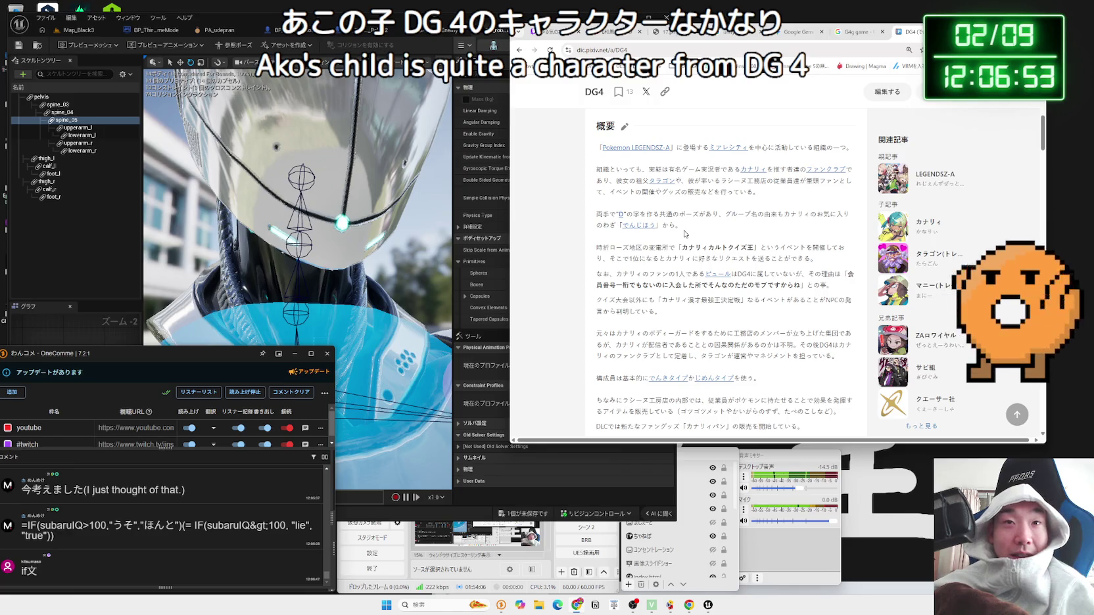
scroll(685, 233, up, 5)
double_click(711, 247)
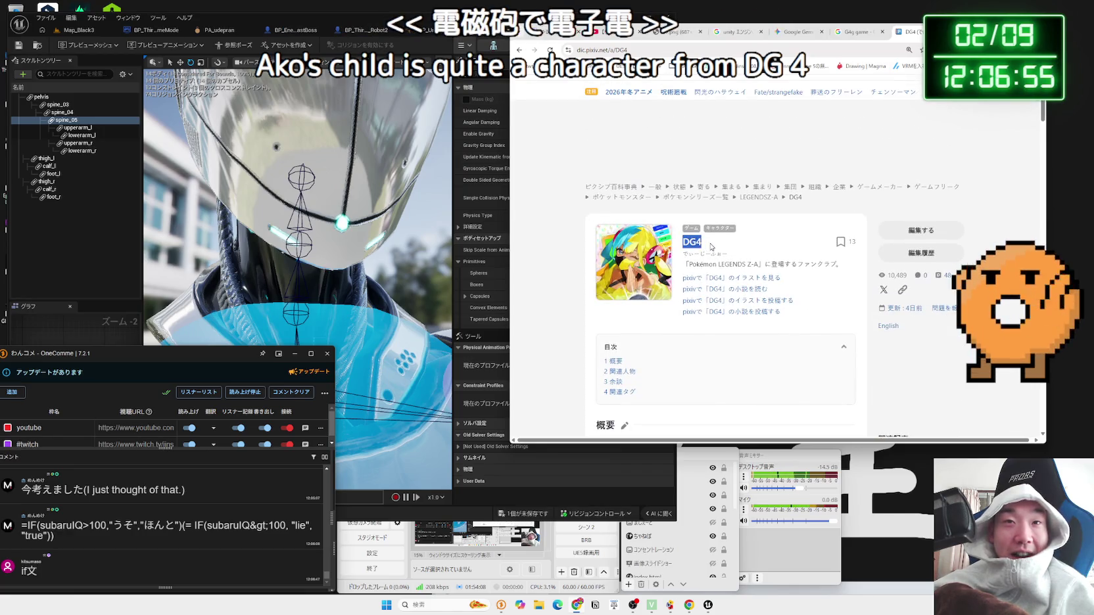
scroll(710, 245, down, 5)
key(alt+Left)
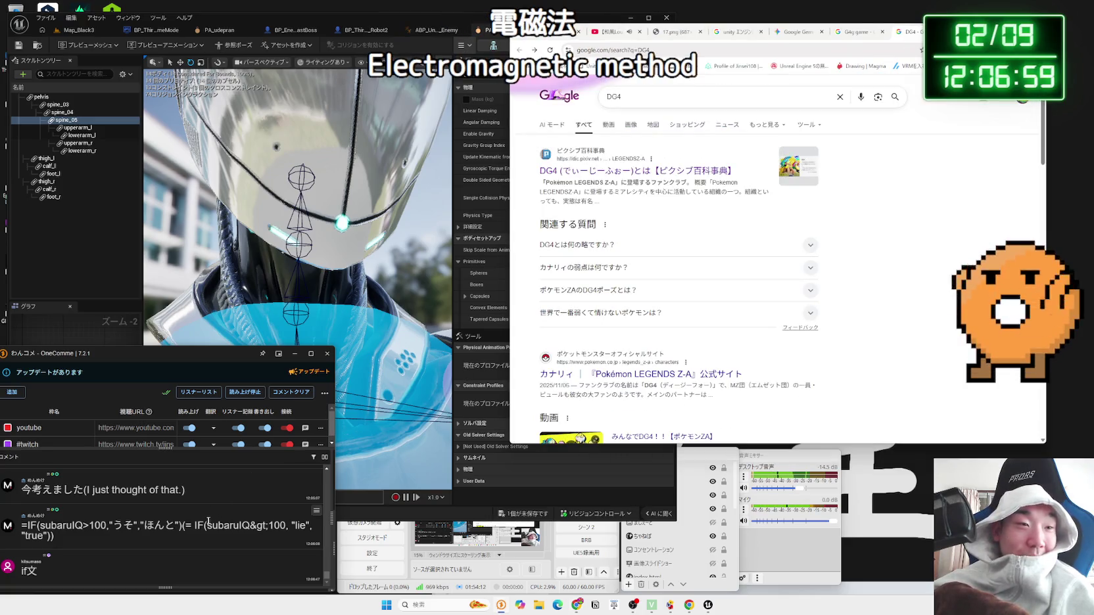
Step: Select and clear the word IF in the formula comment while scrolling the chat
double_click(32, 526)
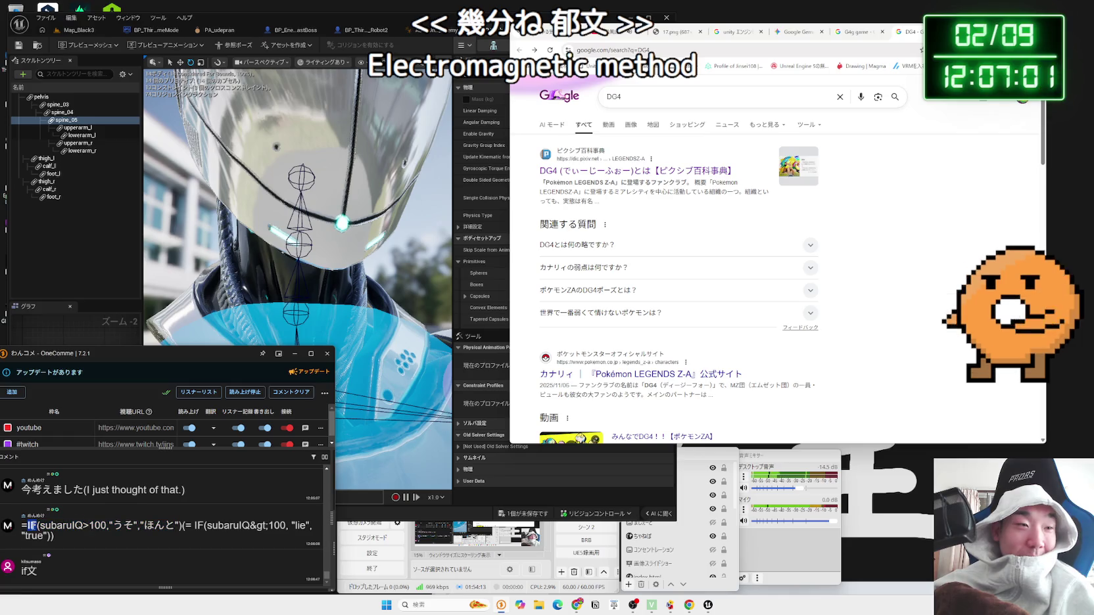
click(192, 526)
scroll(660, 269, down, 3)
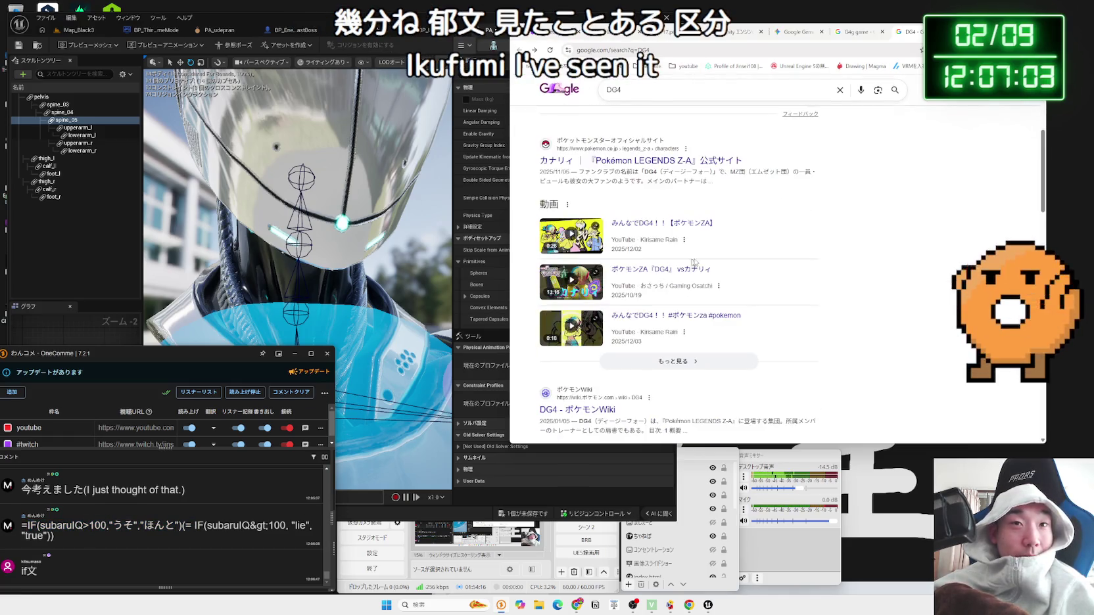
scroll(737, 254, up, 3)
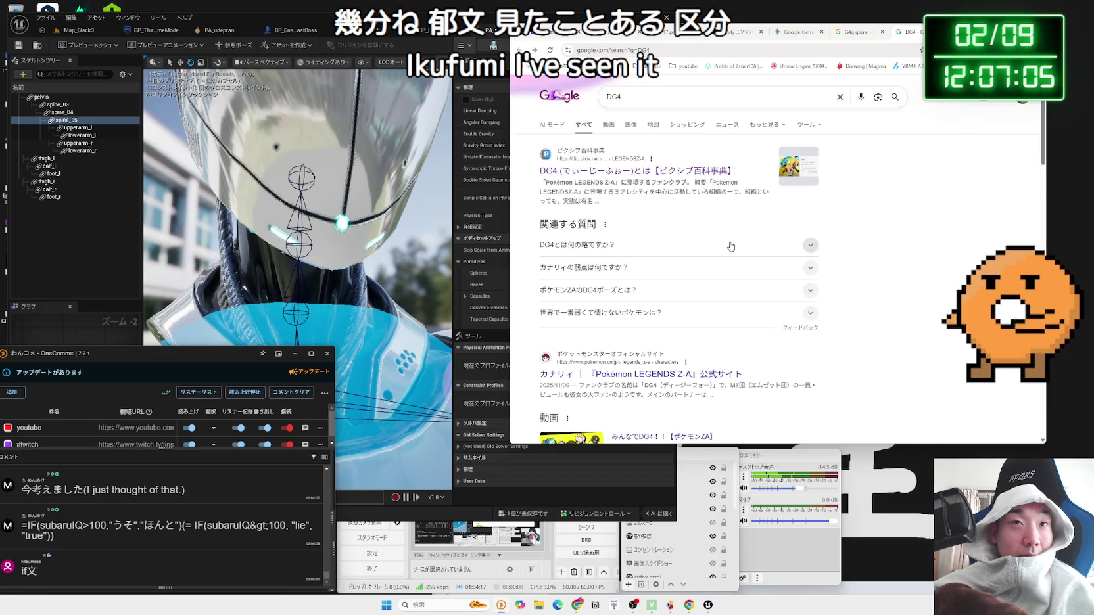
Step: Replace DG4 in the Google search box with カナリィ カイリキー and run the search
click(659, 104)
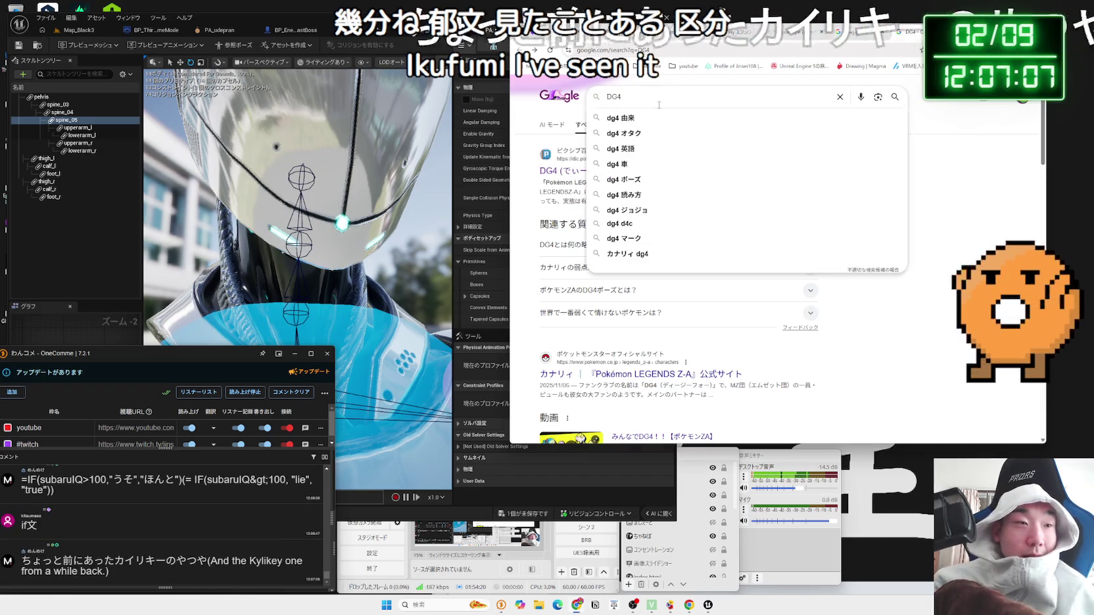
key(BackSpace)
key(BackSpace)
key(BackSpace)
text(kan)
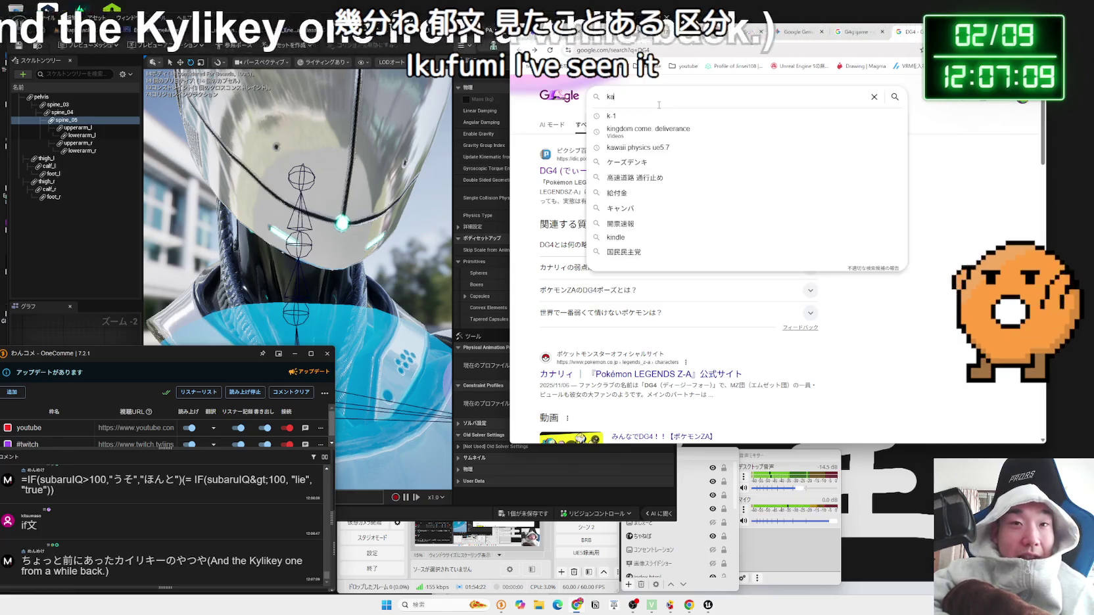
key(BackSpace)
key(BackSpace)
key(BackSpace)
key(Zenkaku_Hankaku)
text(かな)
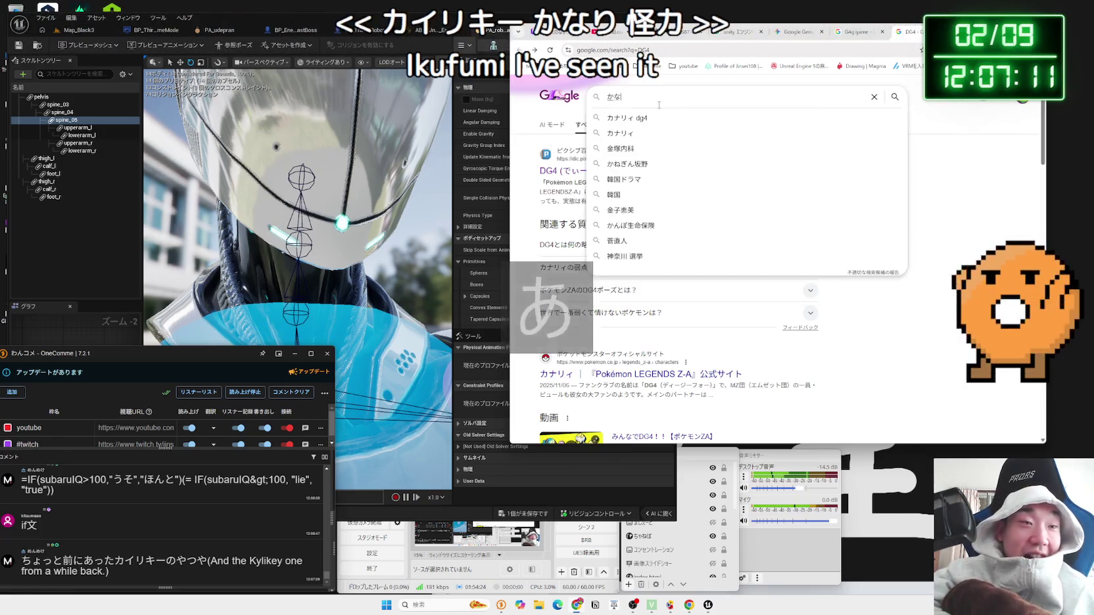
text(りい)
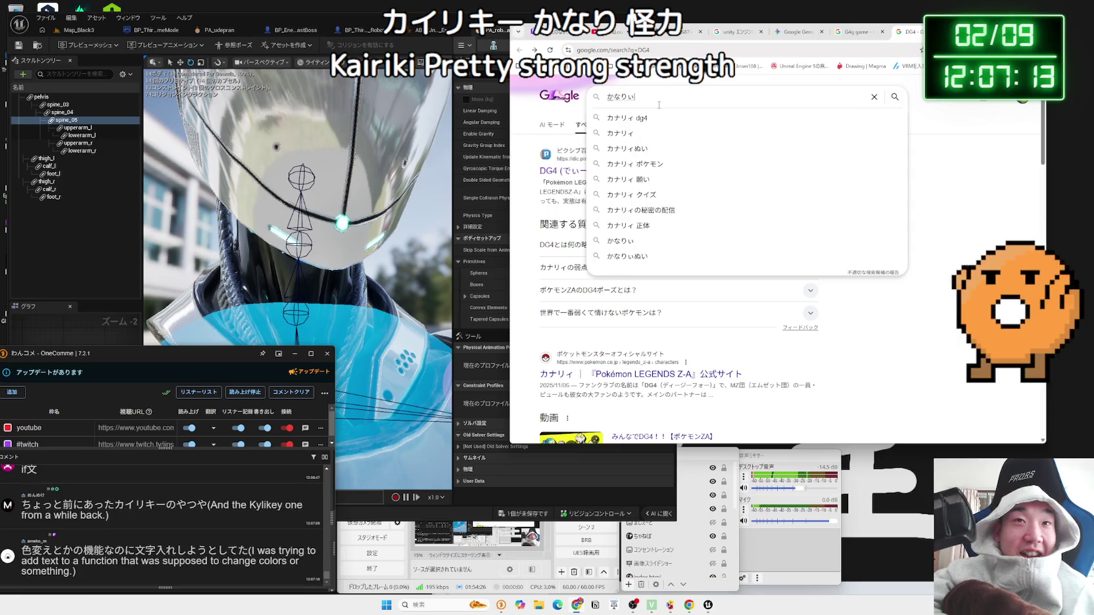
text(いり)
key(space)
key(Return)
key(Return)
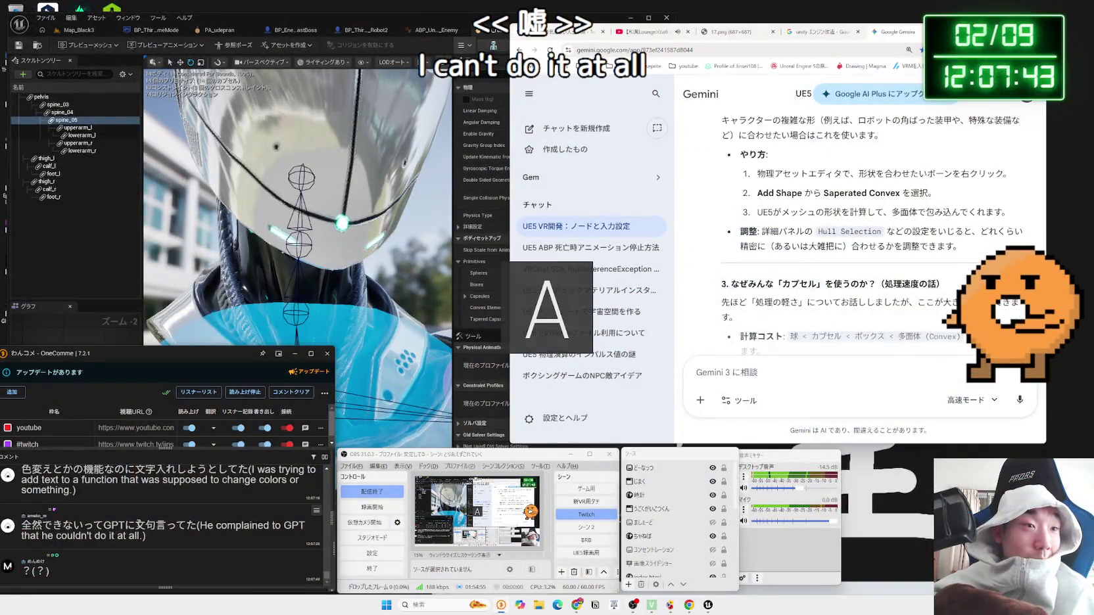
Step: Highlight parts of the colour-change chat comment while reading it
scroll(276, 510, up, 3)
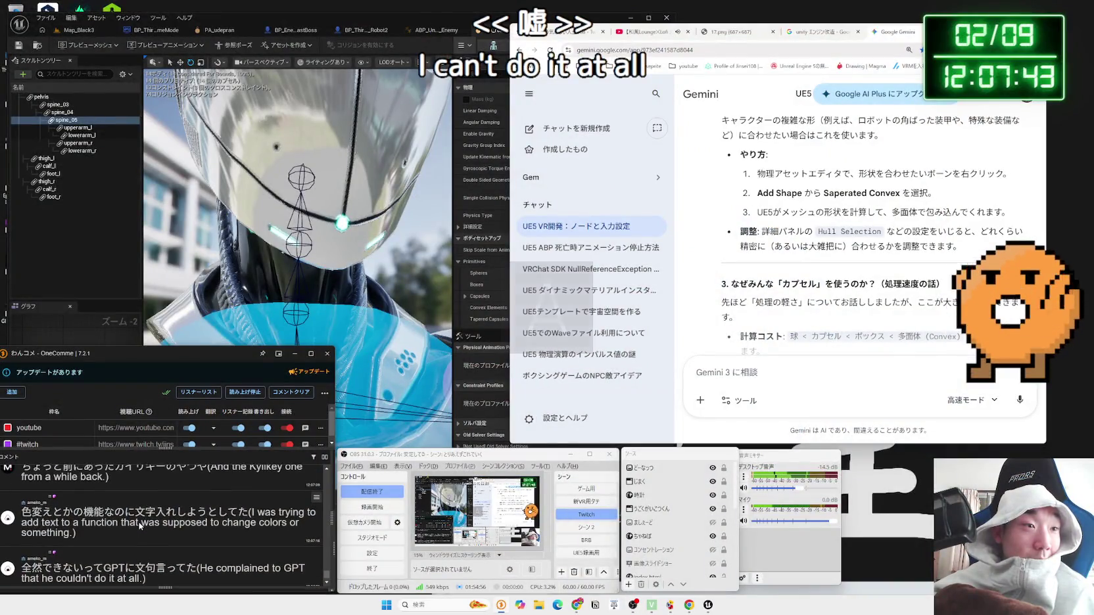
scroll(84, 518, down, 1)
drag(103, 512, 245, 511)
click(245, 511)
mouse_move(155, 511)
mouse_down()
mouse_move(30, 511)
mouse_move(303, 526)
mouse_move(196, 525)
mouse_up()
scroll(30, 520, down, 1)
click(27, 526)
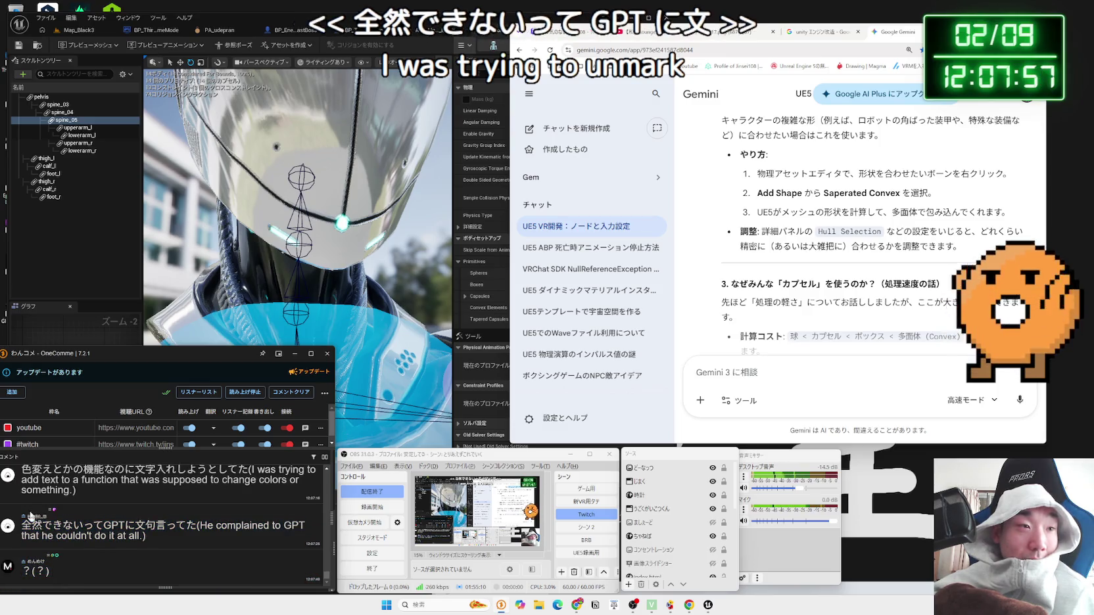
scroll(164, 519, up, 1)
drag(31, 512, 134, 511)
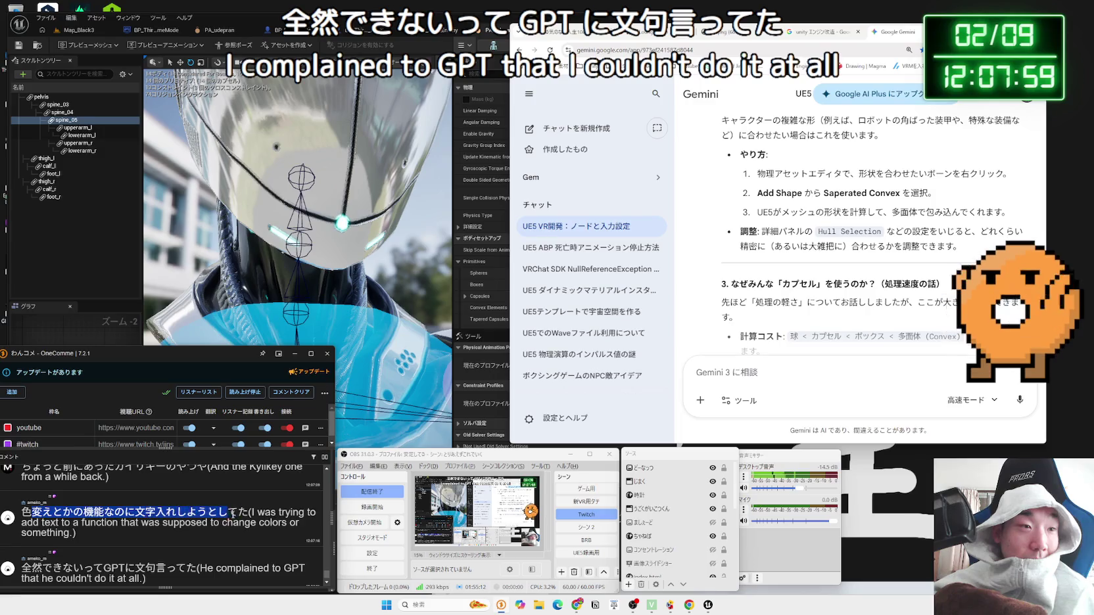
drag(231, 513, 231, 514)
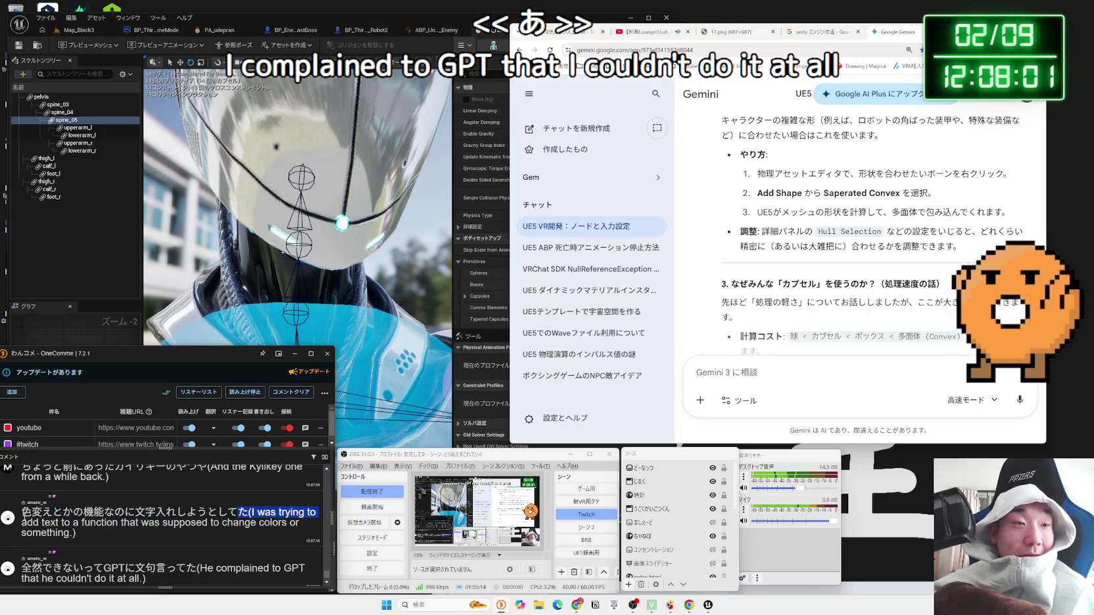
Step: Highlight the complaint and formatting-conditions comments, then bring the Unreal physics asset editor forward
drag(22, 469, 228, 519)
drag(166, 551, 237, 551)
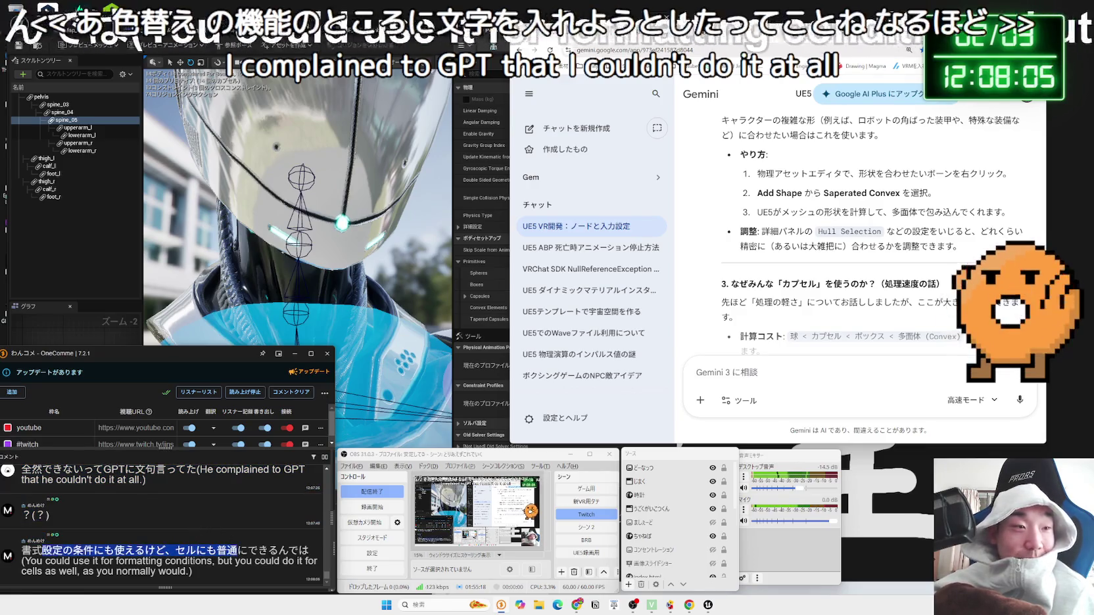
mouse_move(22, 550)
mouse_down()
mouse_move(309, 550)
mouse_move(103, 550)
mouse_up()
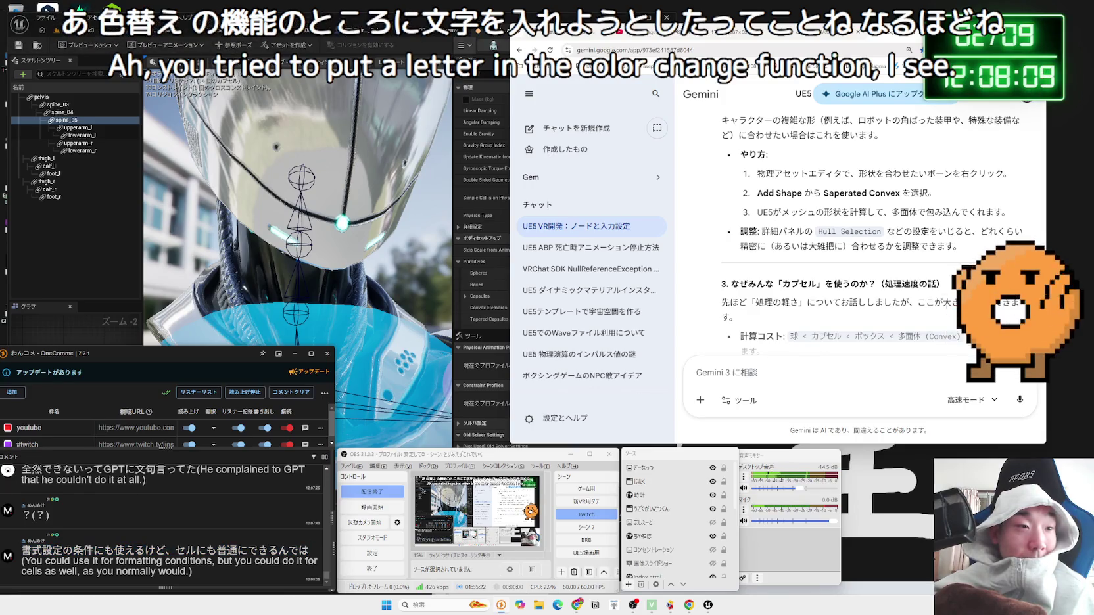
drag(309, 550, 145, 550)
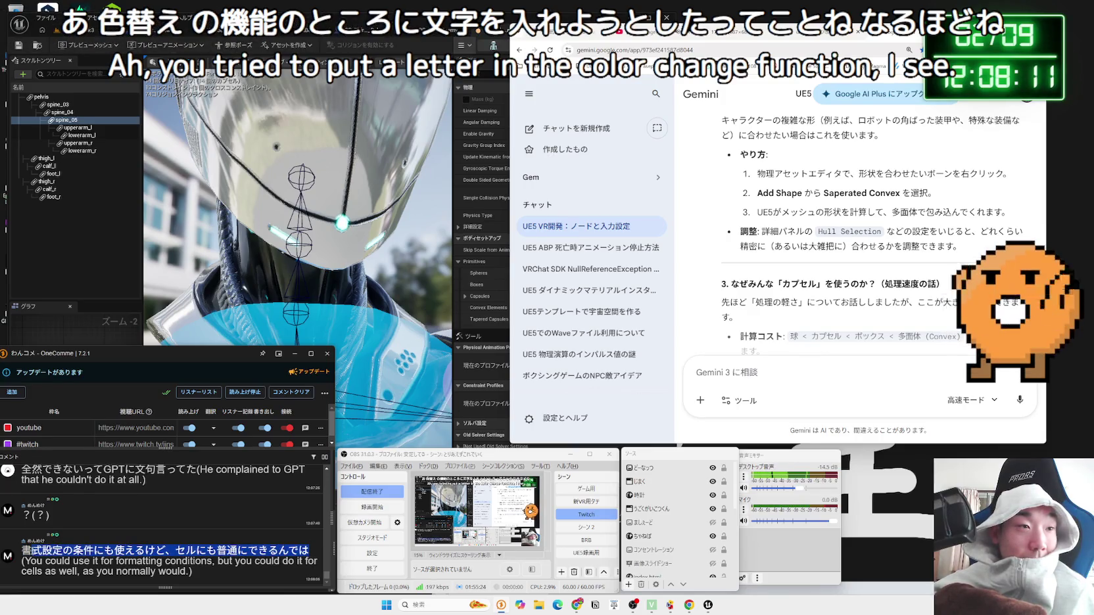
scroll(77, 538, up, 3)
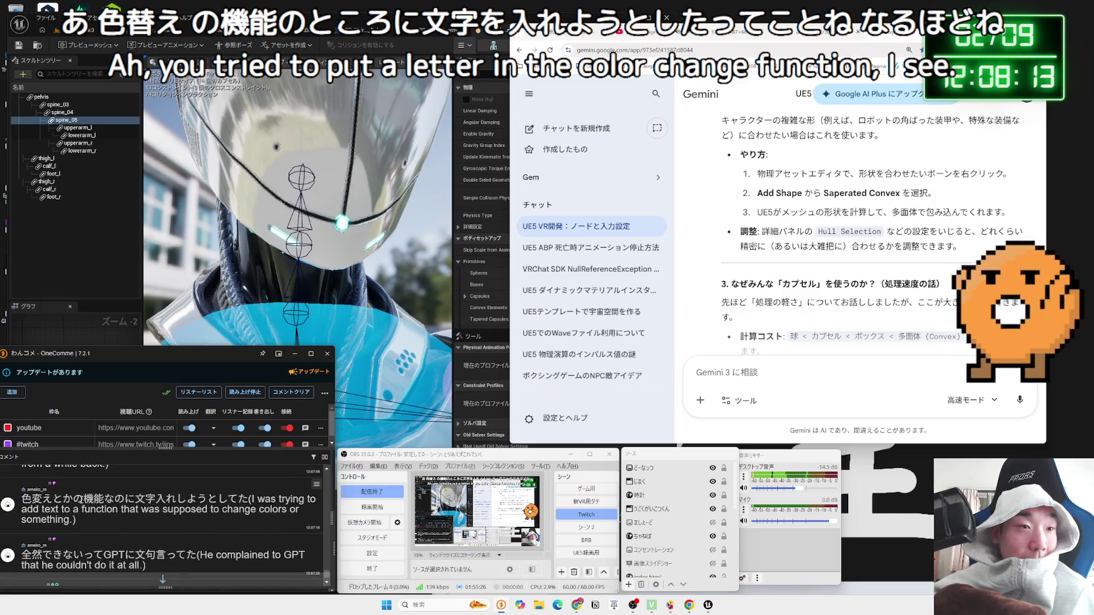
drag(258, 499, 176, 499)
drag(250, 499, 62, 500)
click(108, 510)
scroll(108, 506, down, 2)
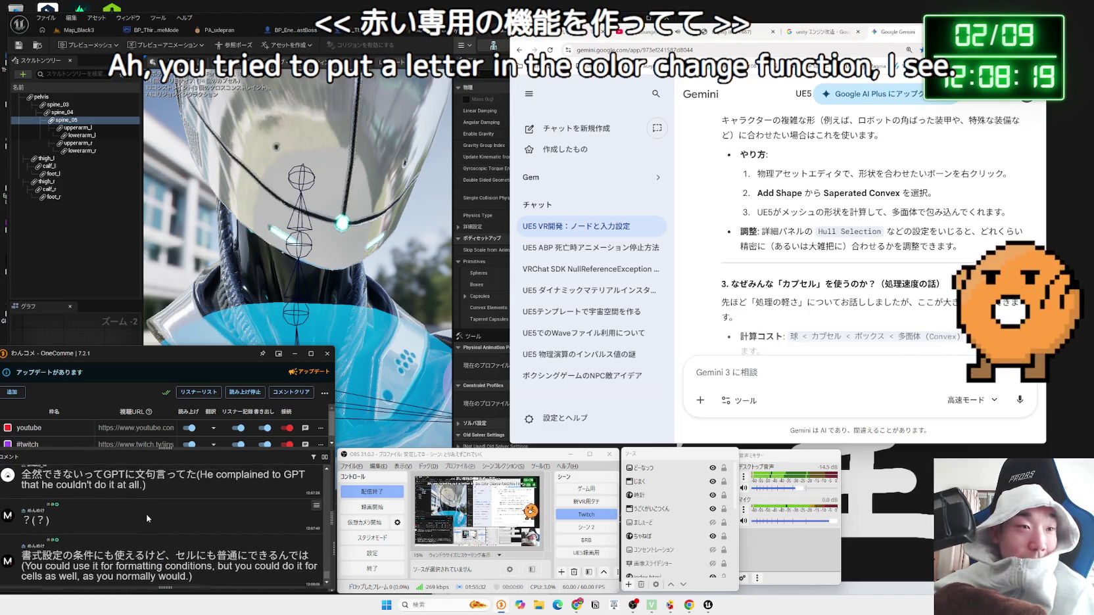
scroll(131, 513, up, 2)
click(708, 604)
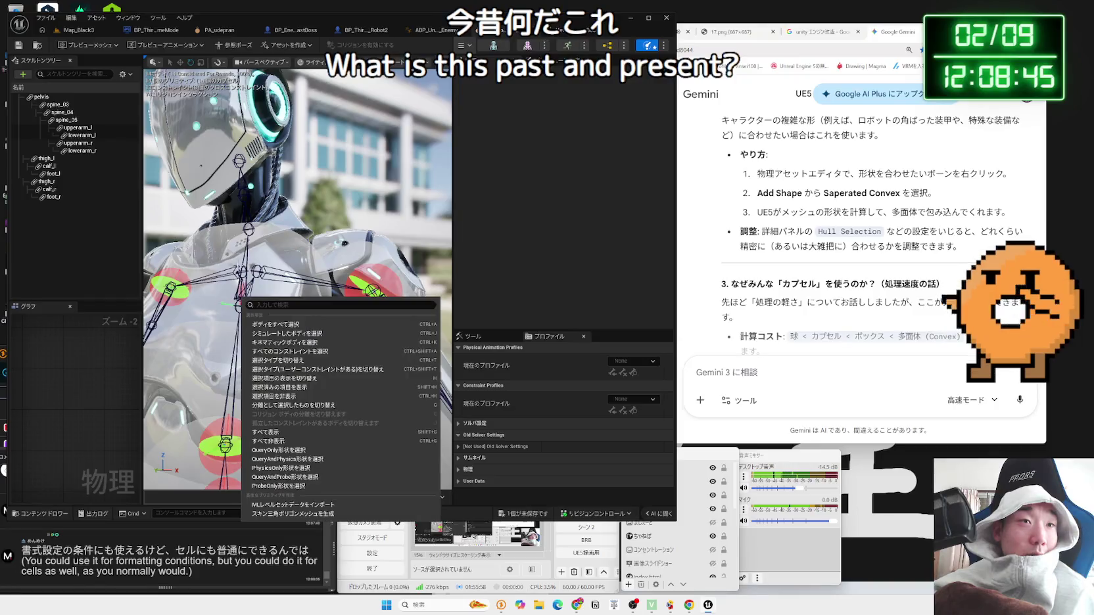
Step: Select the neck_02 body and view its actions, then dismiss them and deselect it
click(647, 45)
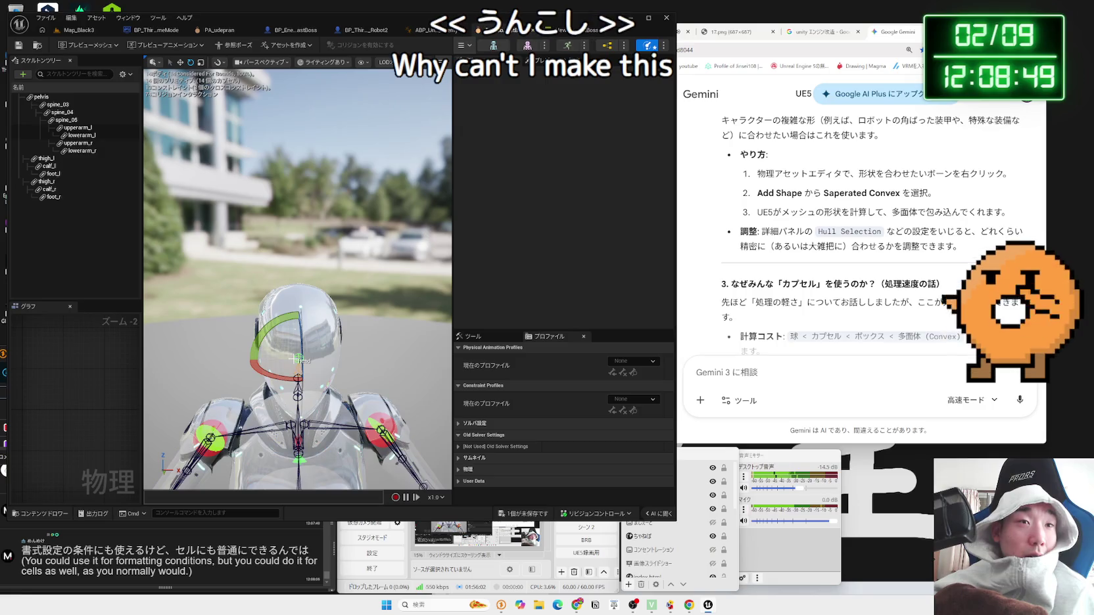
right_click(295, 362)
right_click(278, 437)
right_click(345, 331)
right_click(297, 376)
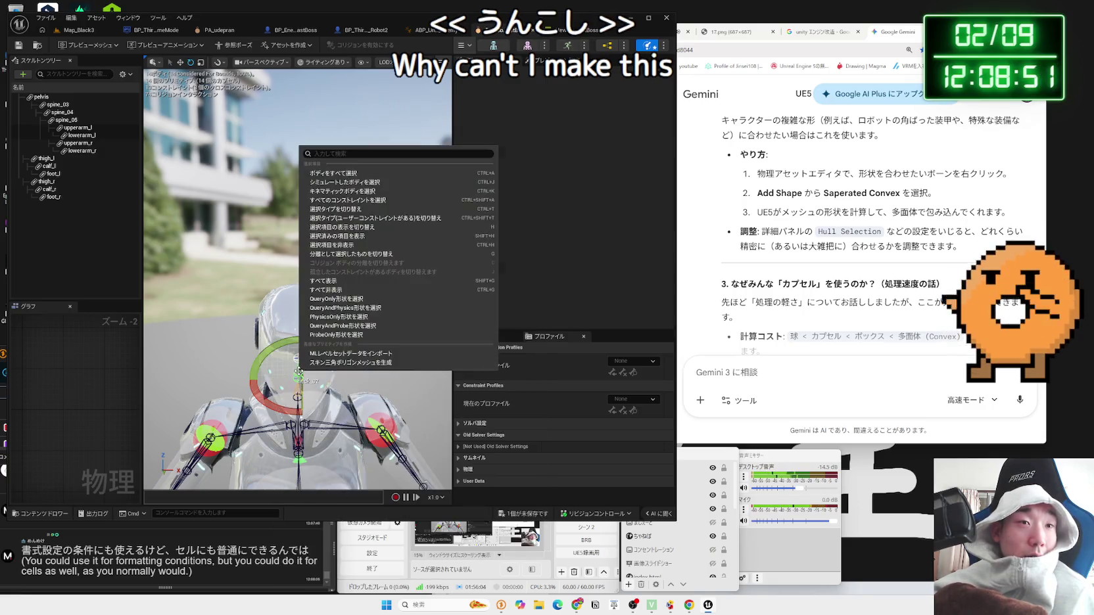
click(298, 380)
right_click(297, 380)
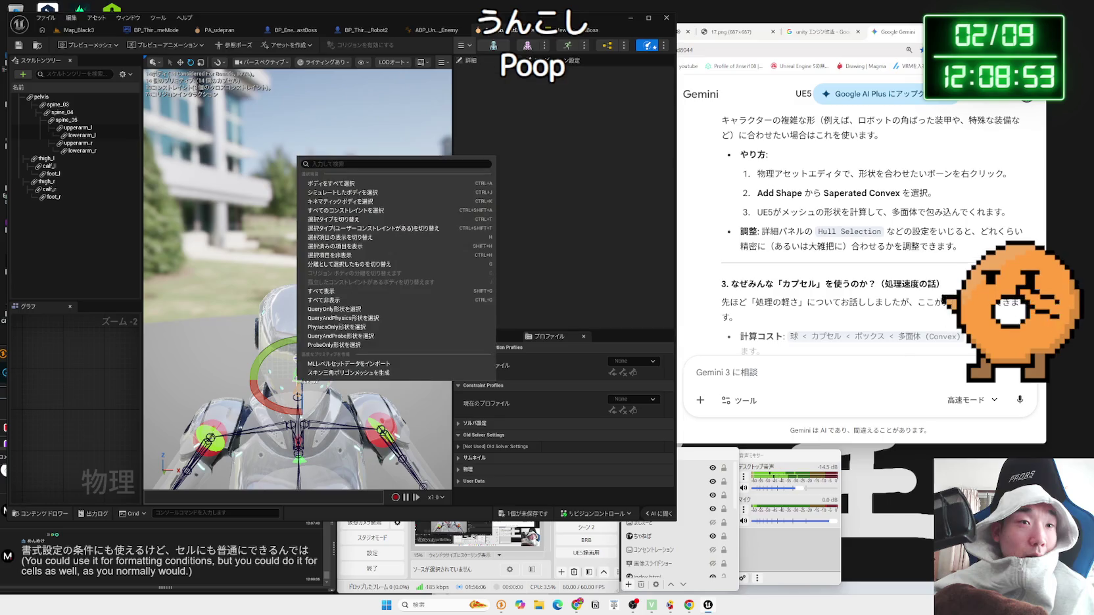
key(Escape)
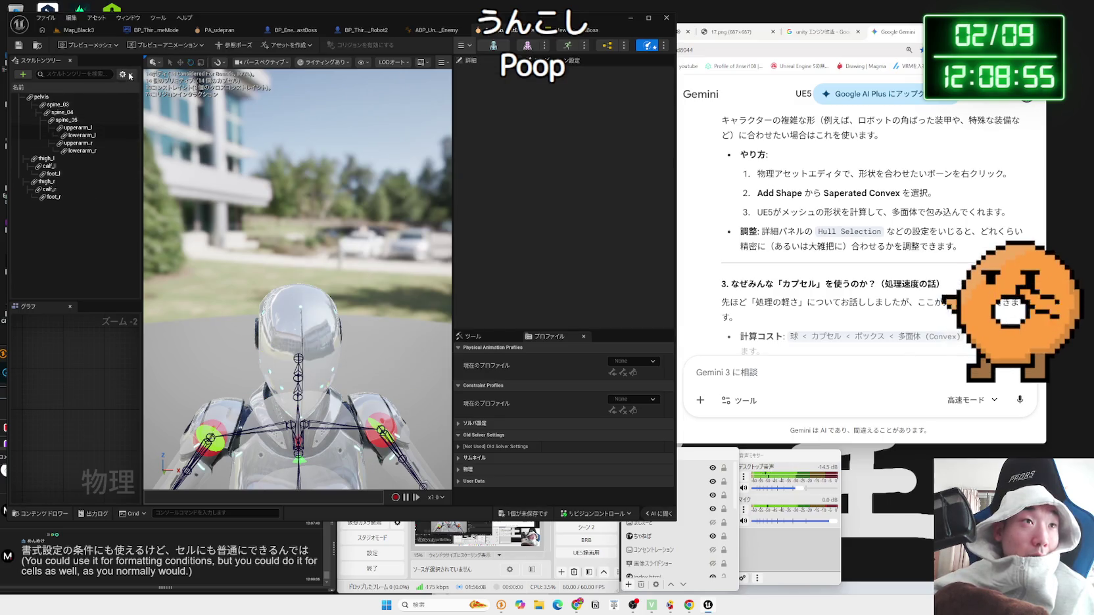
Step: Enable Show Mesh Bones in the skeleton tree's display options
click(130, 76)
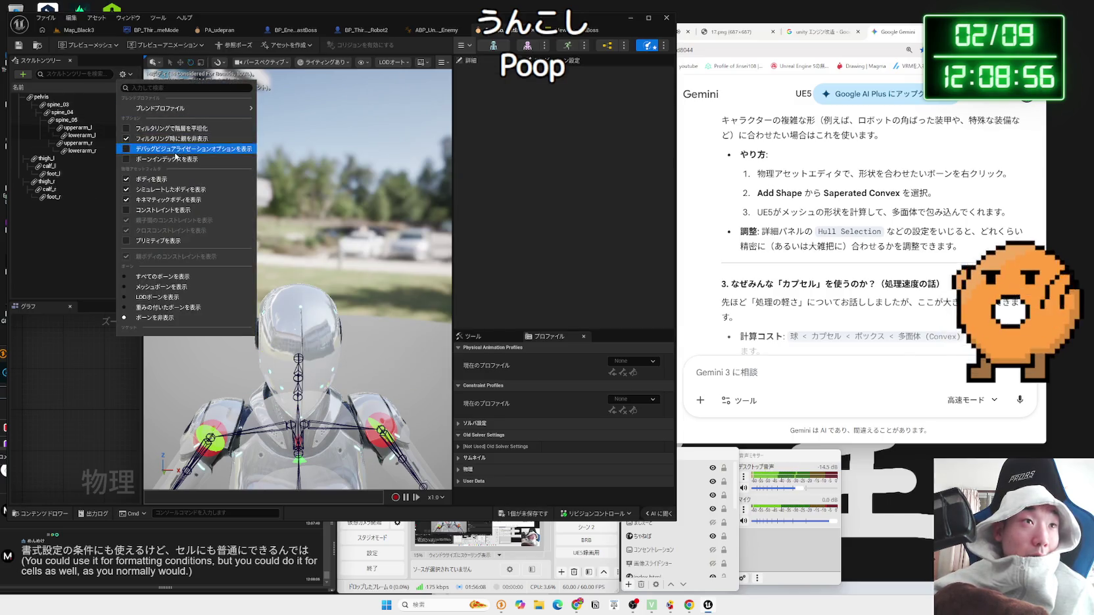
click(163, 288)
scroll(78, 217, down, 2)
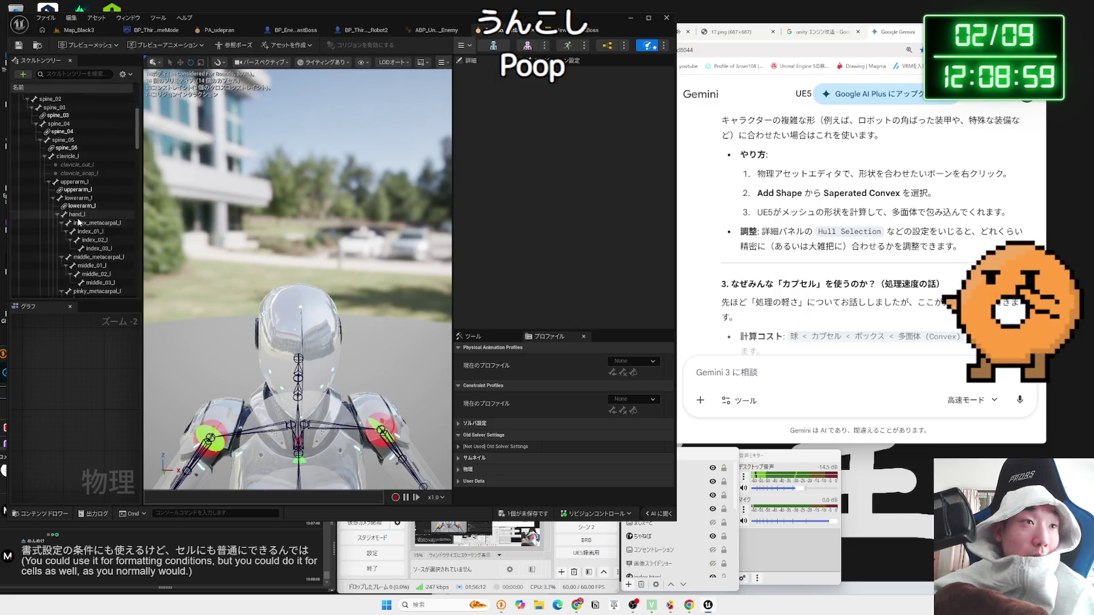
scroll(78, 222, down, 3)
Step: Filter the skeleton tree for 'head' and create a sphere body on the head bone
click(59, 77)
text(he)
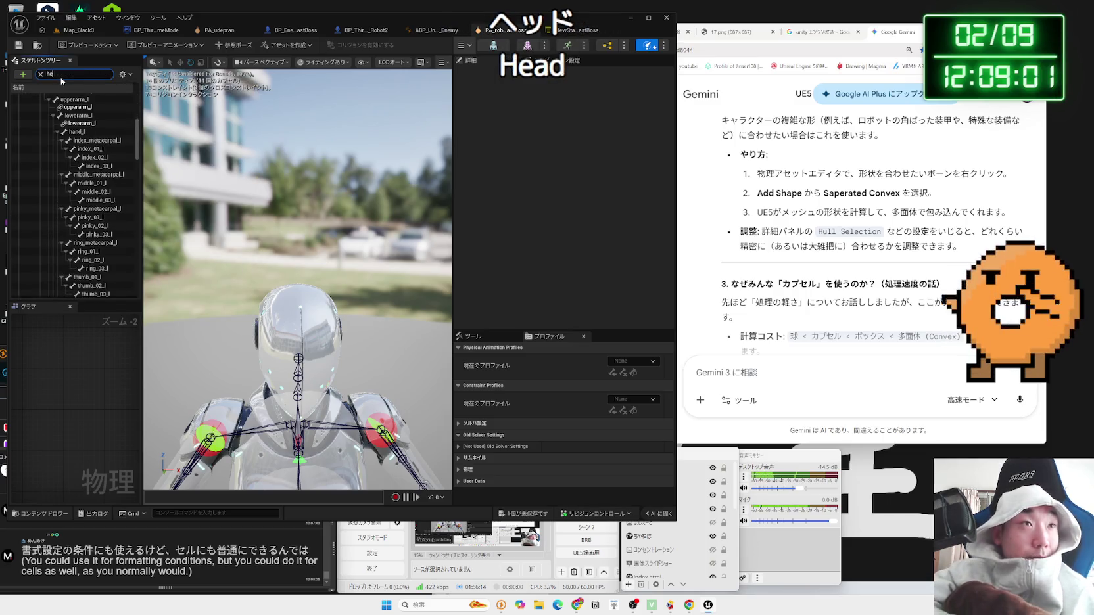
text(ad)
click(68, 96)
right_click(68, 97)
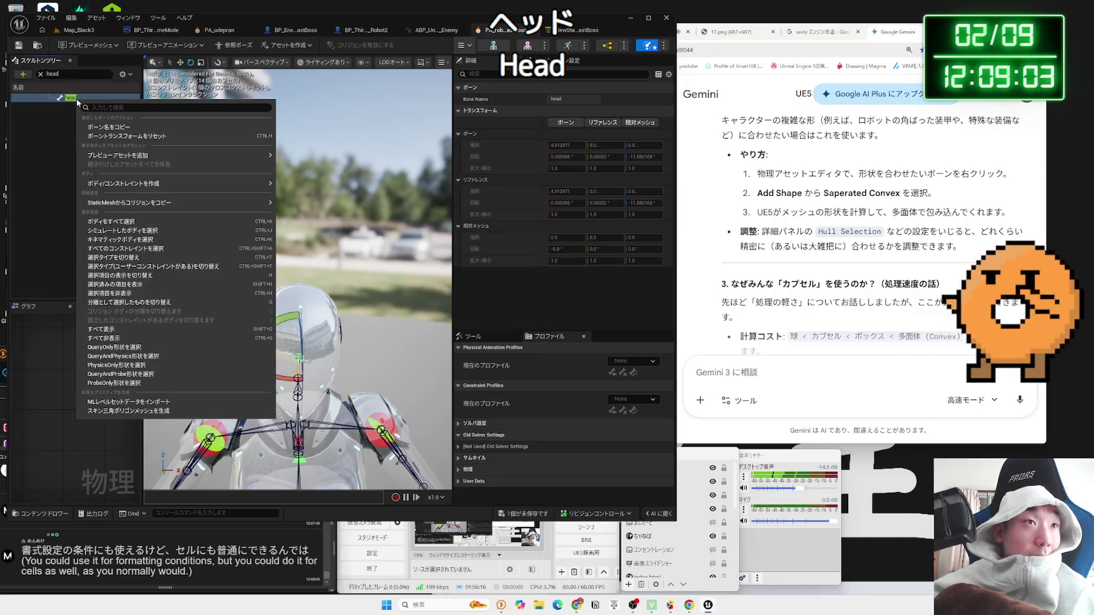
mouse_move(188, 186)
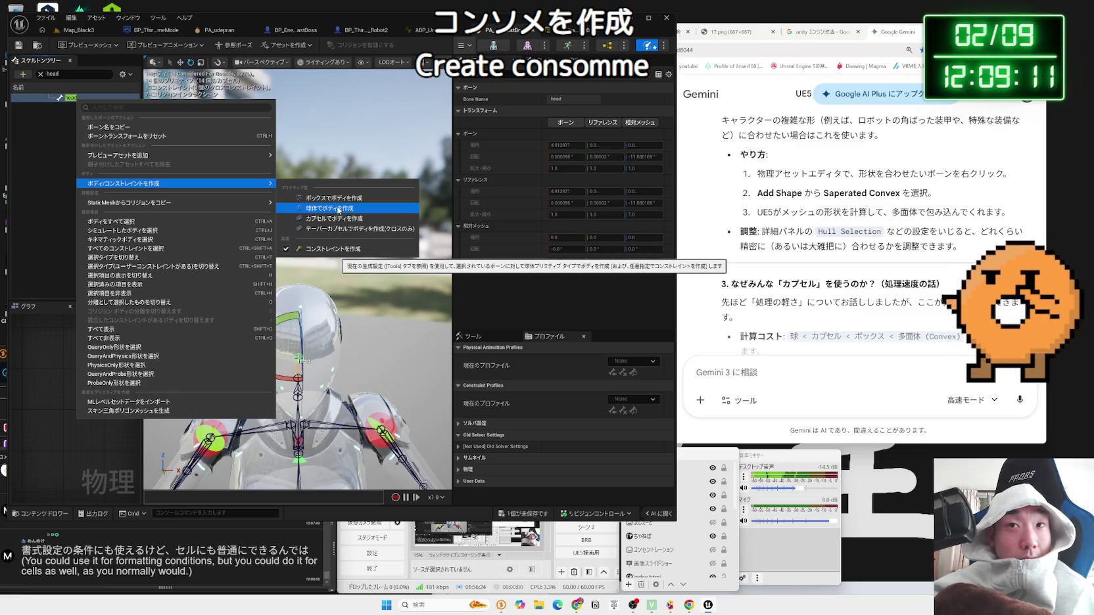
click(338, 209)
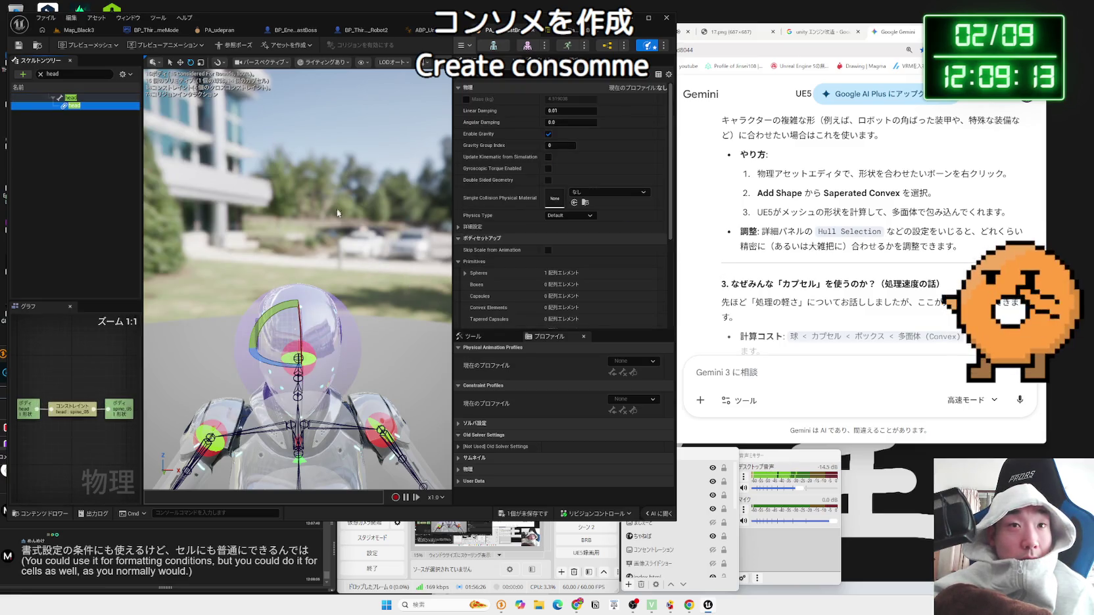
click(749, 203)
Step: Send Gemini the pasted step with a Japanese follow-up saying only a sphere (球体) was added
scroll(855, 257, down, 2)
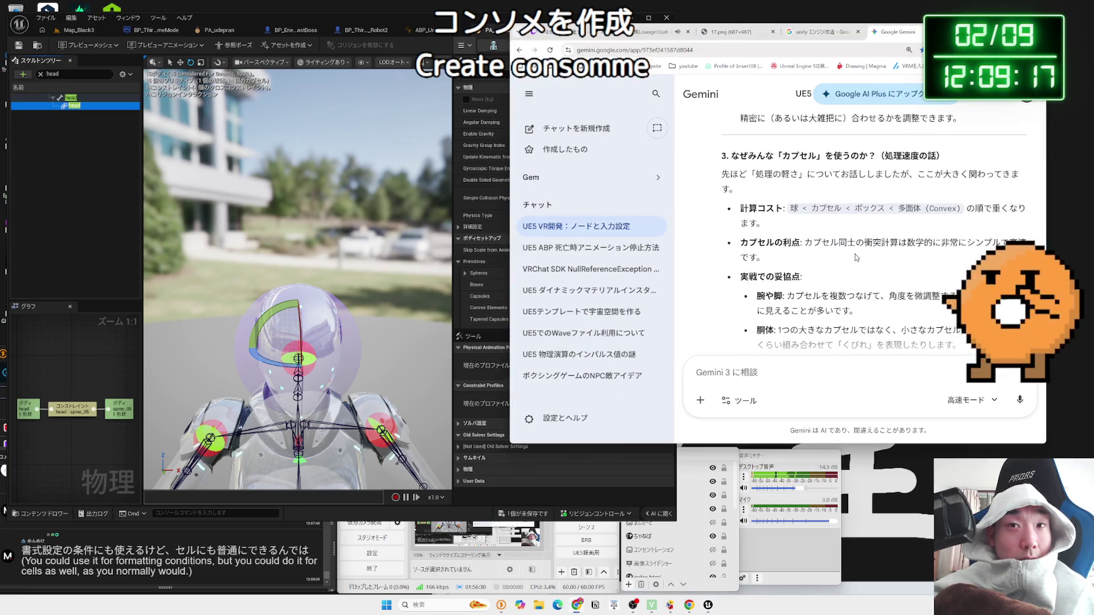
scroll(856, 257, up, 3)
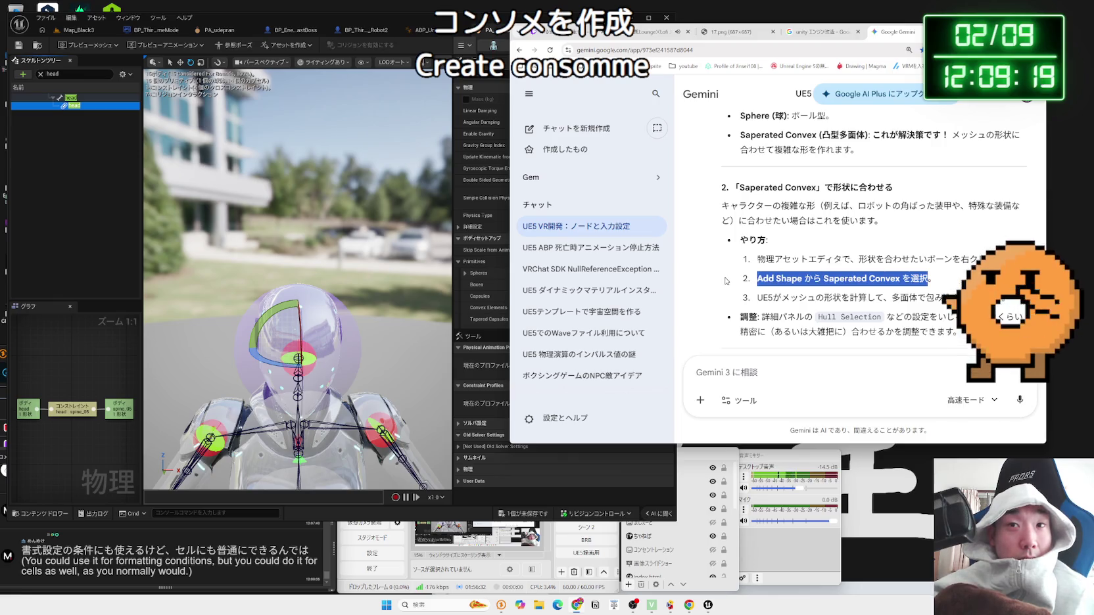
click(771, 373)
text(Add Shape から Saperated Convex を選択)
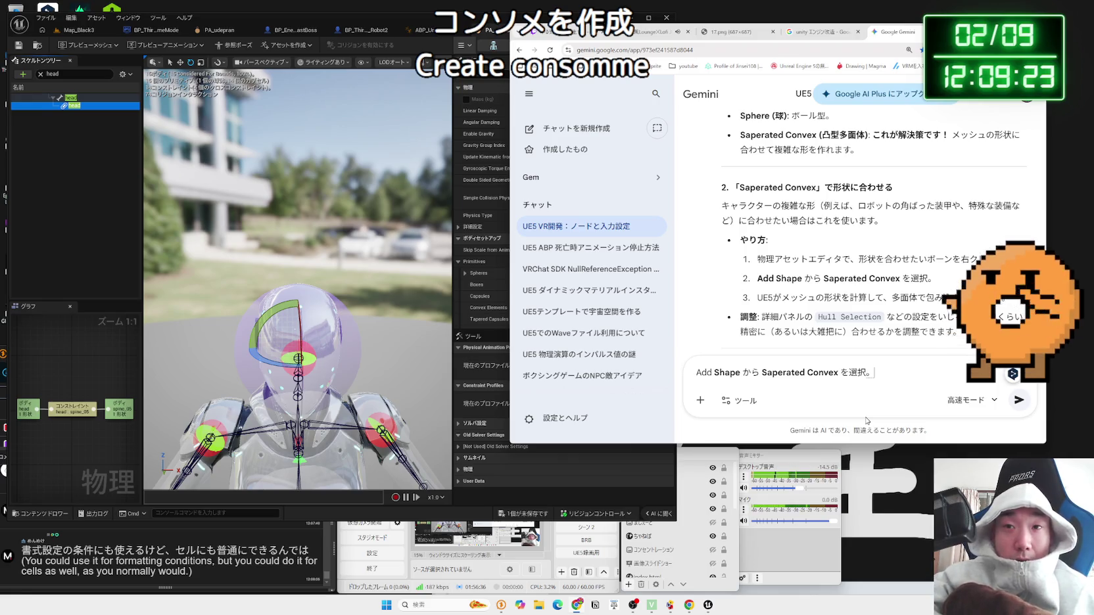
key(Zenkaku_Hankaku)
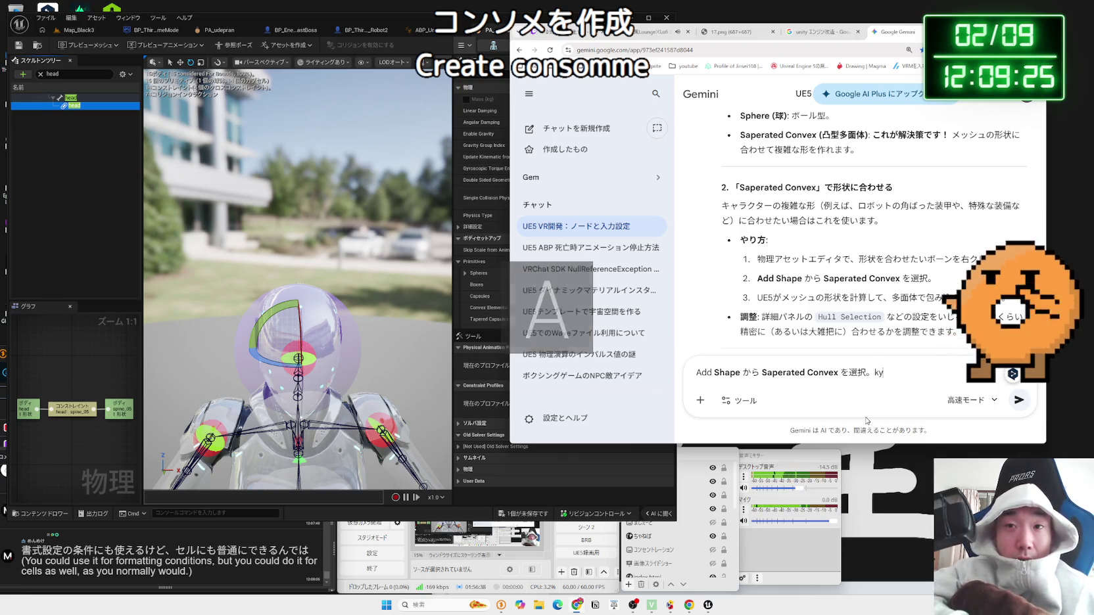
text(kyuutaiwo)
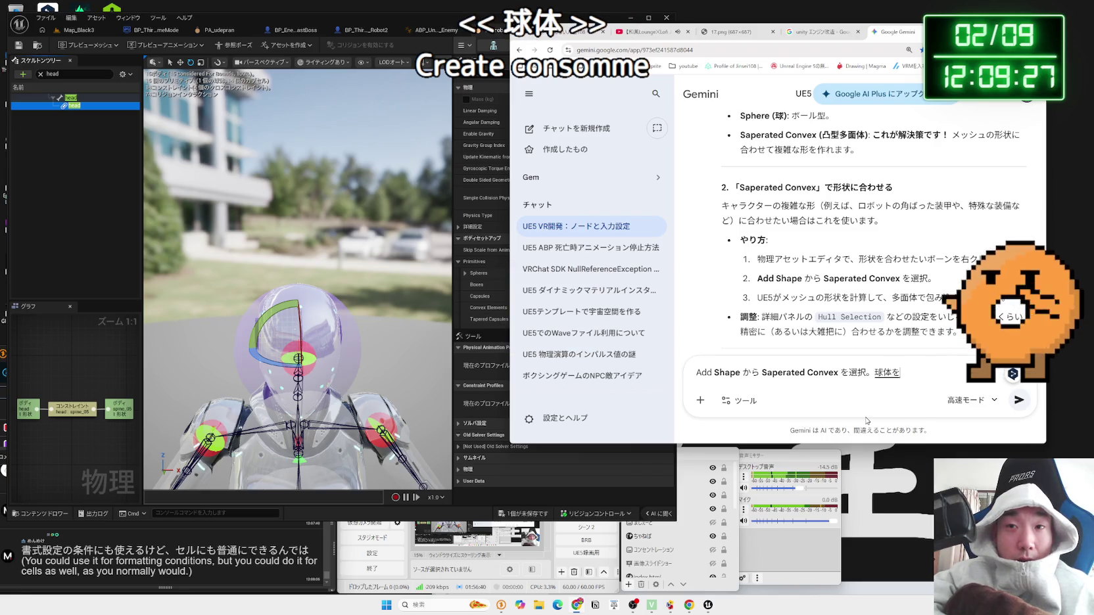
text(i)
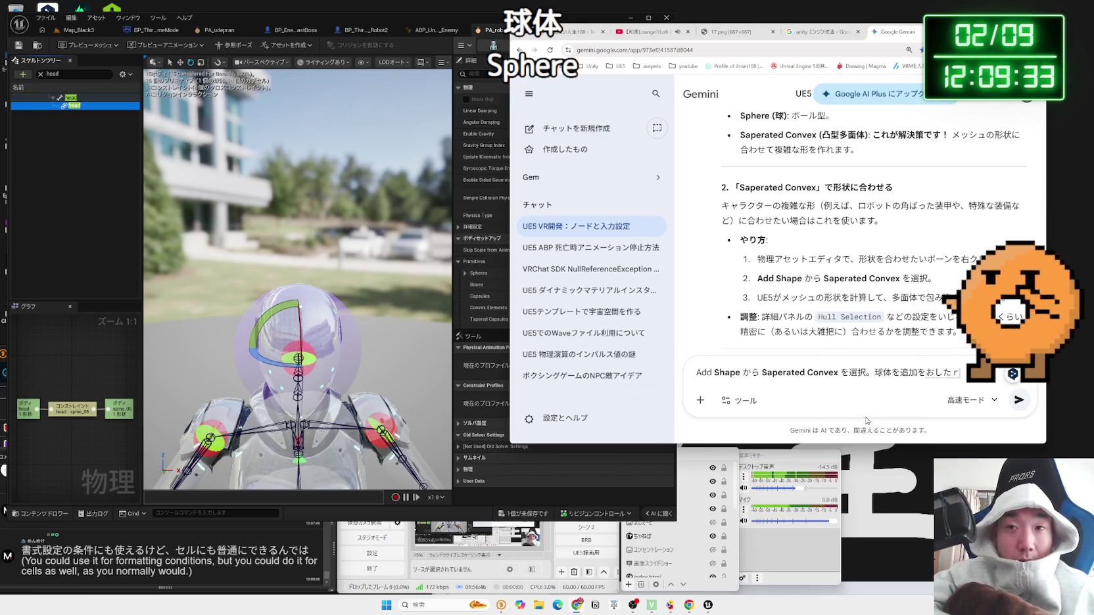
text(k)
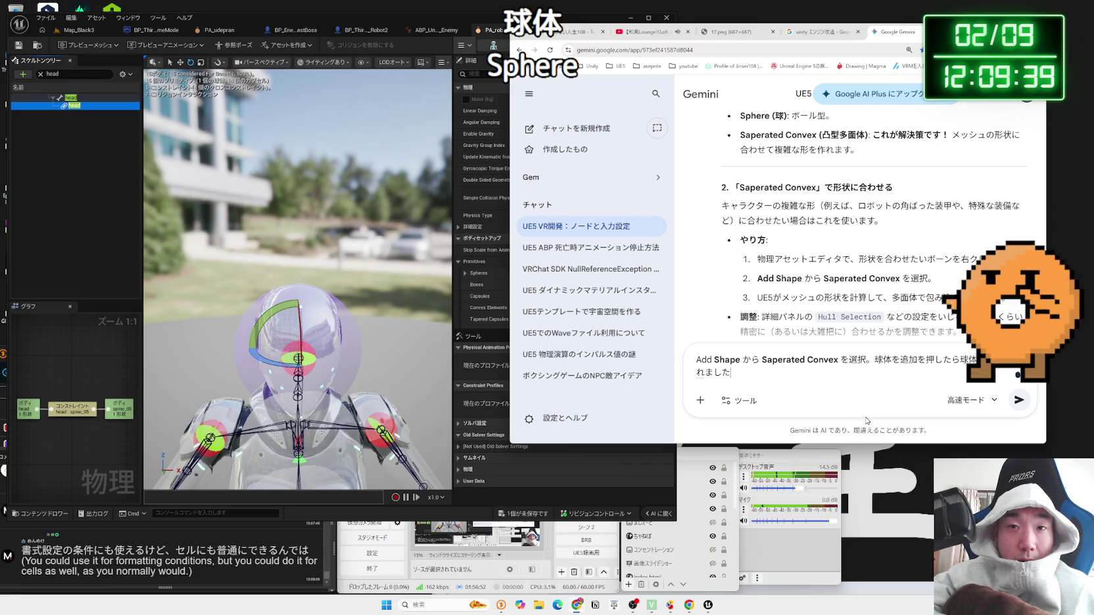
key(Return)
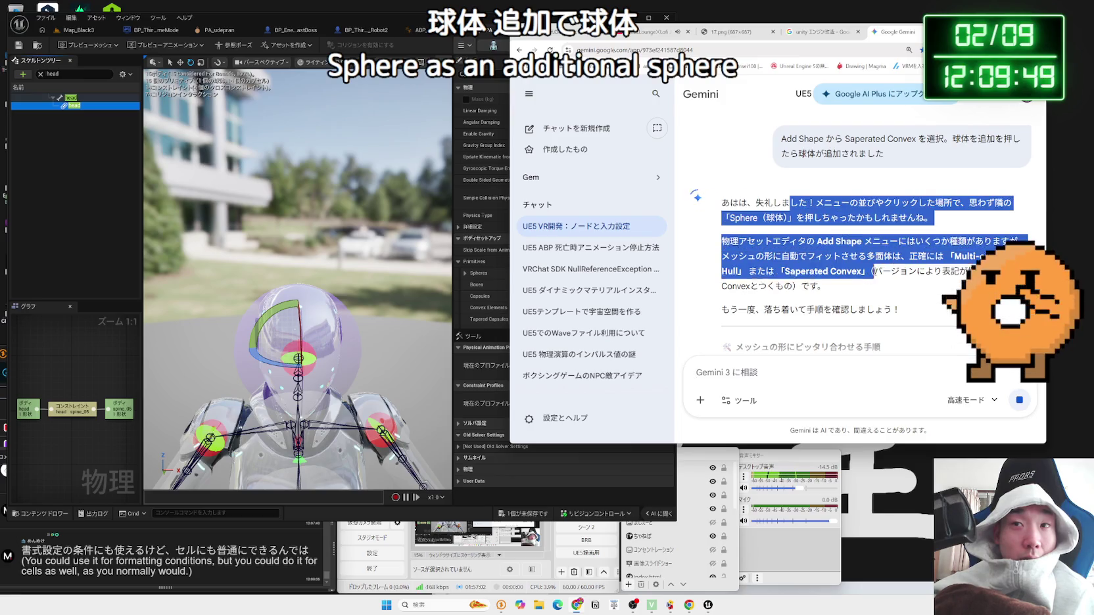
Step: Read through Gemini's reply, selecting its paragraphs and step 1's bone-selection instruction
drag(721, 202, 929, 290)
click(744, 222)
click(741, 240)
drag(721, 240, 930, 289)
click(741, 240)
scroll(741, 241, down, 2)
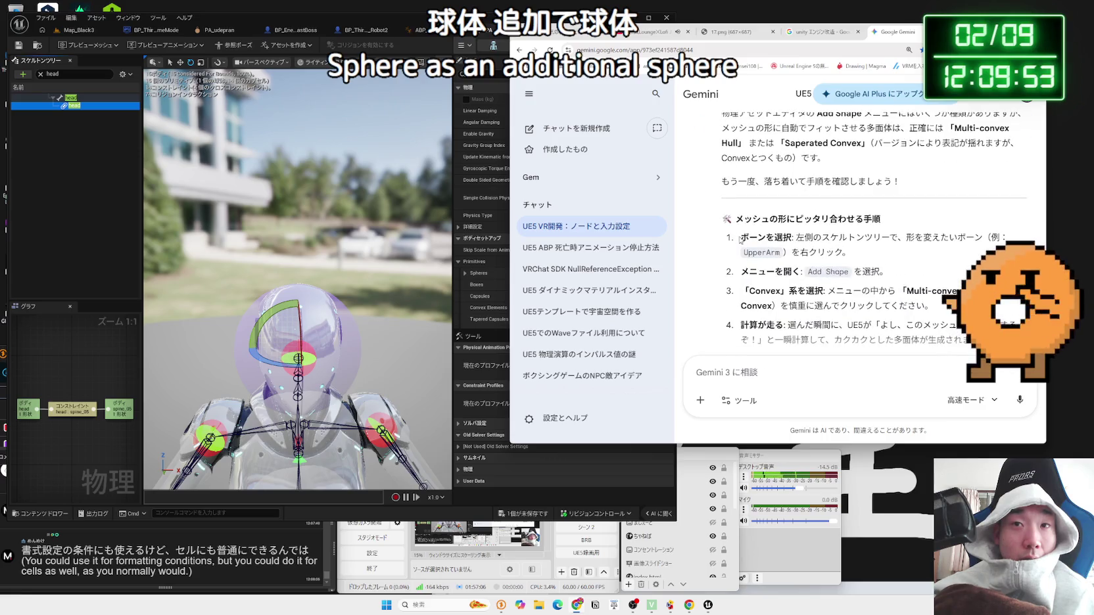
mouse_move(741, 241)
mouse_down()
mouse_move(756, 220)
mouse_move(815, 253)
mouse_move(845, 253)
mouse_move(757, 238)
mouse_up()
double_click(832, 252)
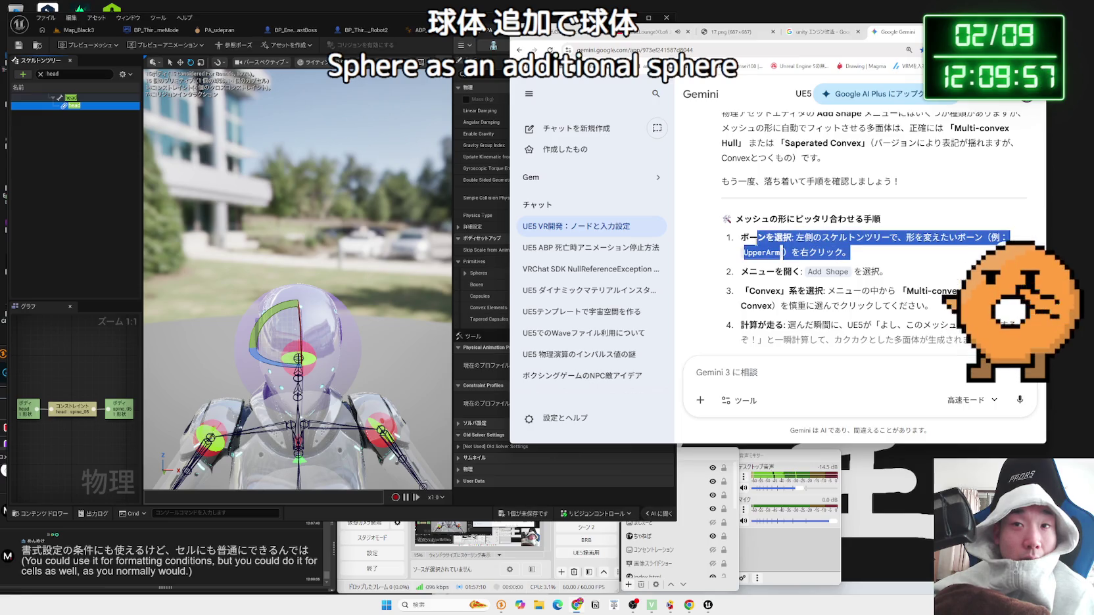
drag(843, 253, 743, 240)
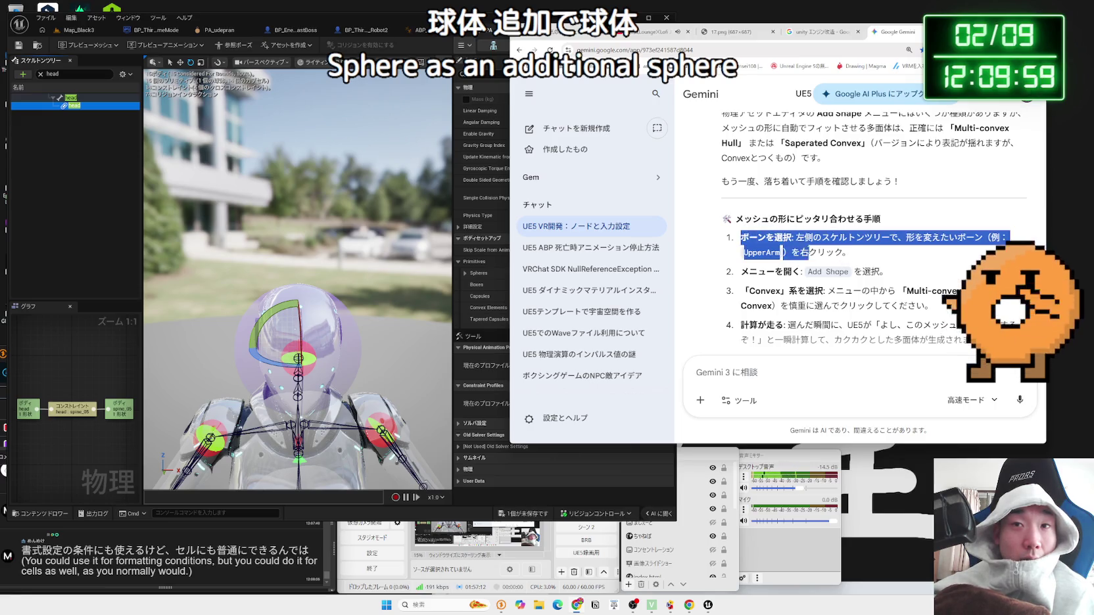
click(850, 254)
scroll(850, 254, down, 2)
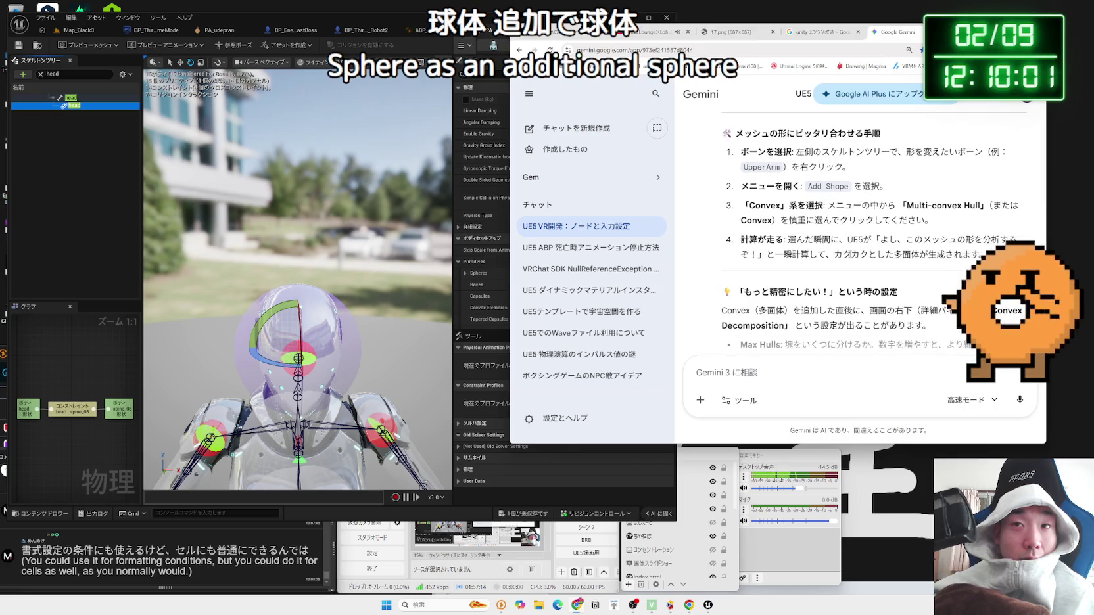
Step: Select the head bone and browse its Create Body/Constraint and Copy Collision from StaticMesh options
click(84, 128)
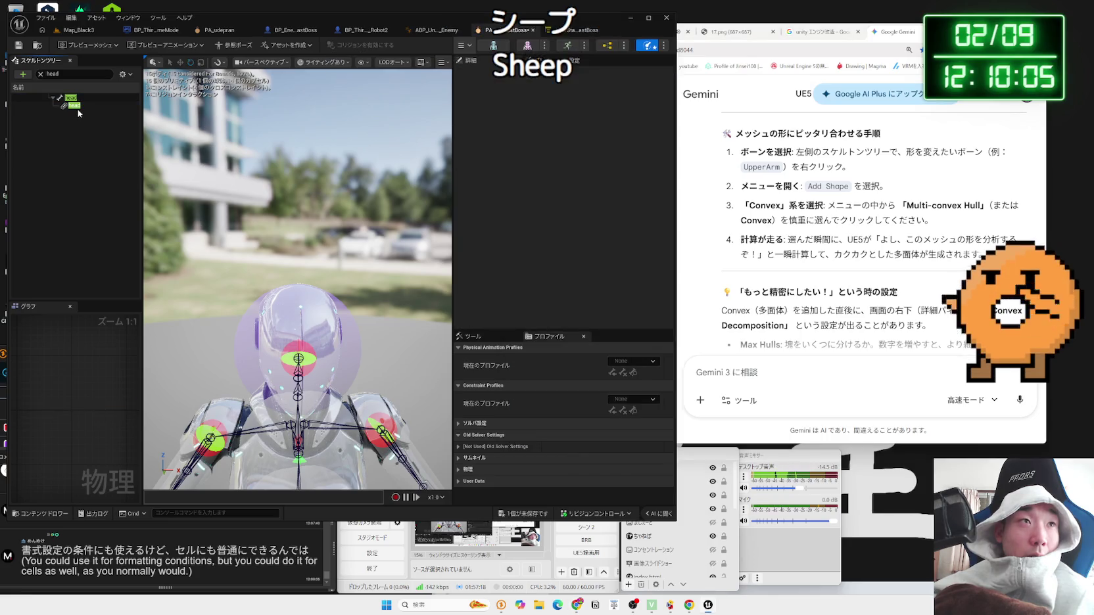
click(73, 106)
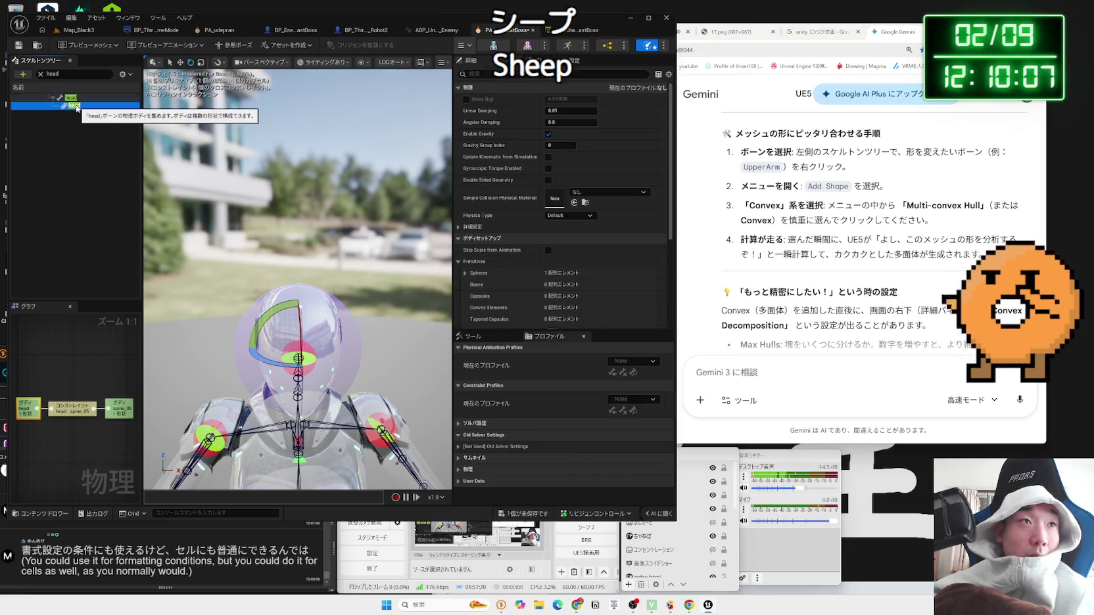
right_click(75, 104)
click(70, 98)
right_click(75, 100)
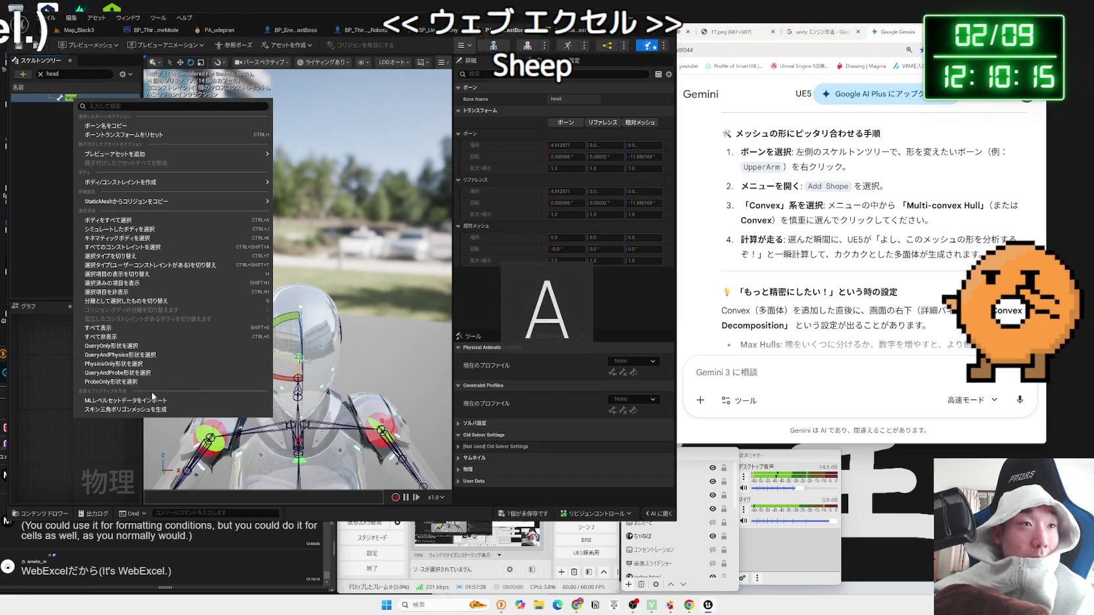
mouse_move(131, 206)
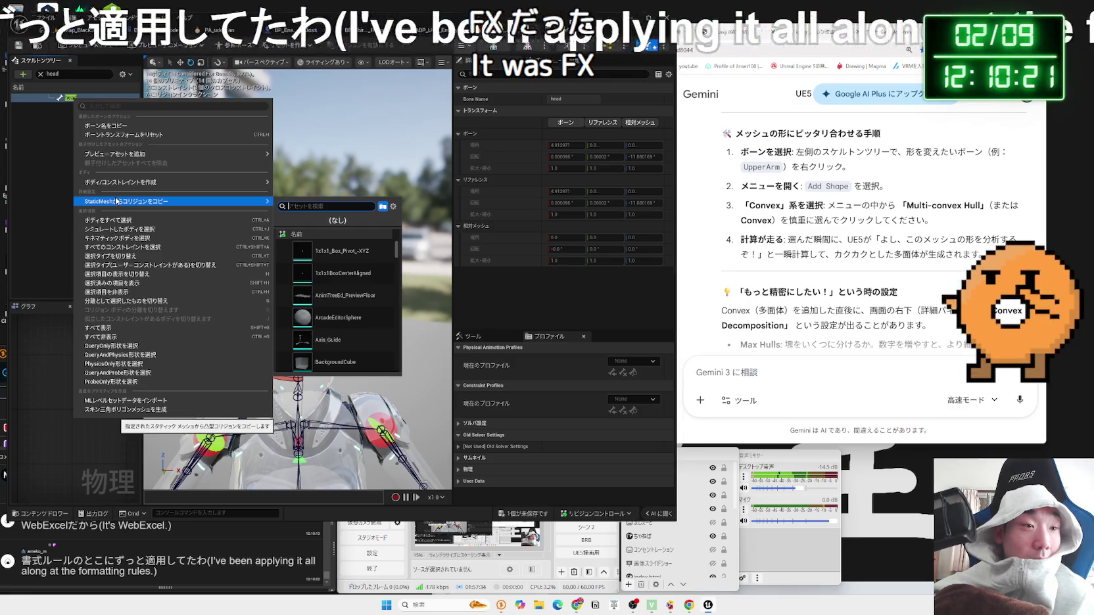
mouse_move(117, 185)
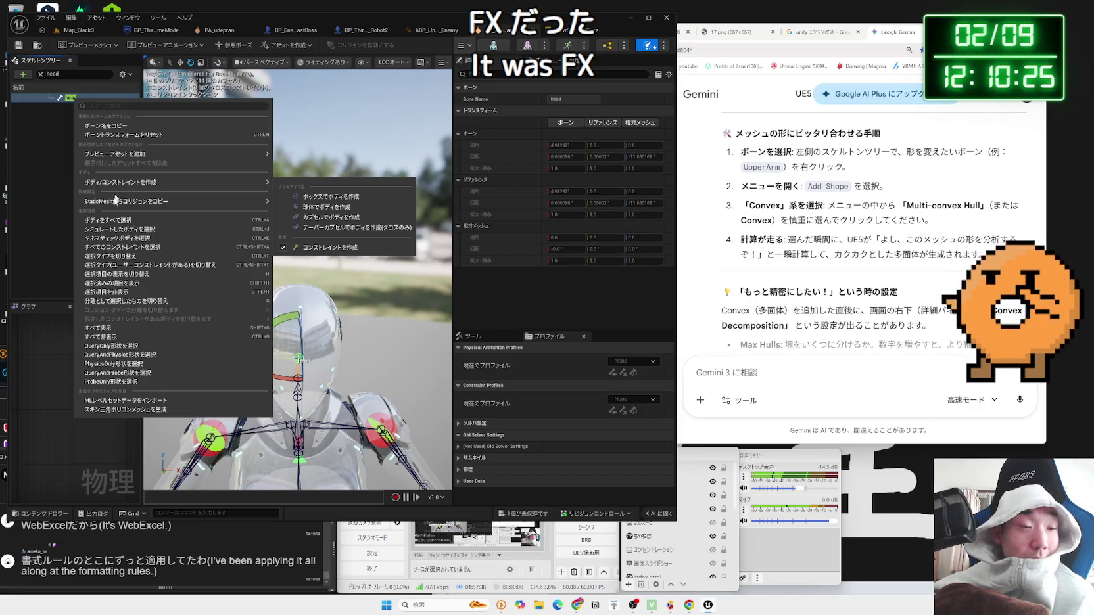
click(180, 533)
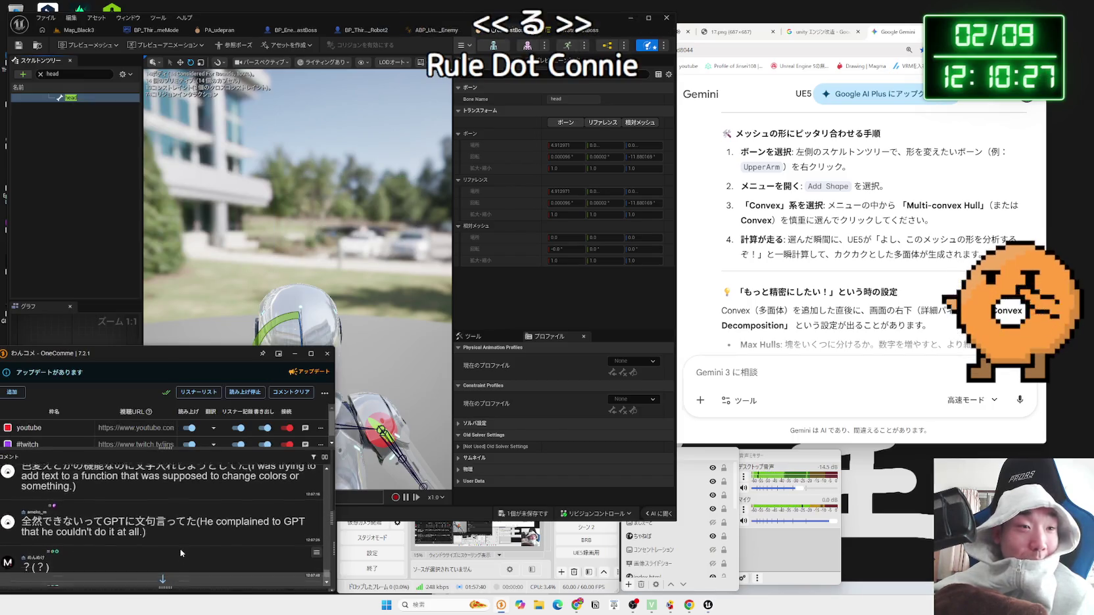
Step: Glance at the comments, then select the head bone in Unreal and dismiss its context menu
scroll(181, 547, up, 1)
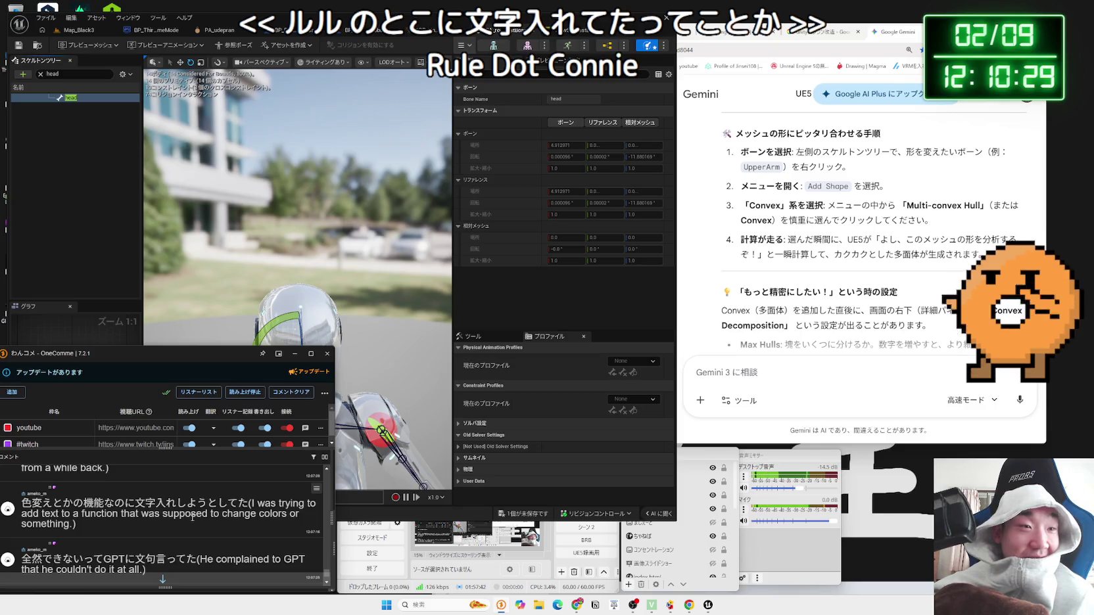
scroll(191, 516, down, 5)
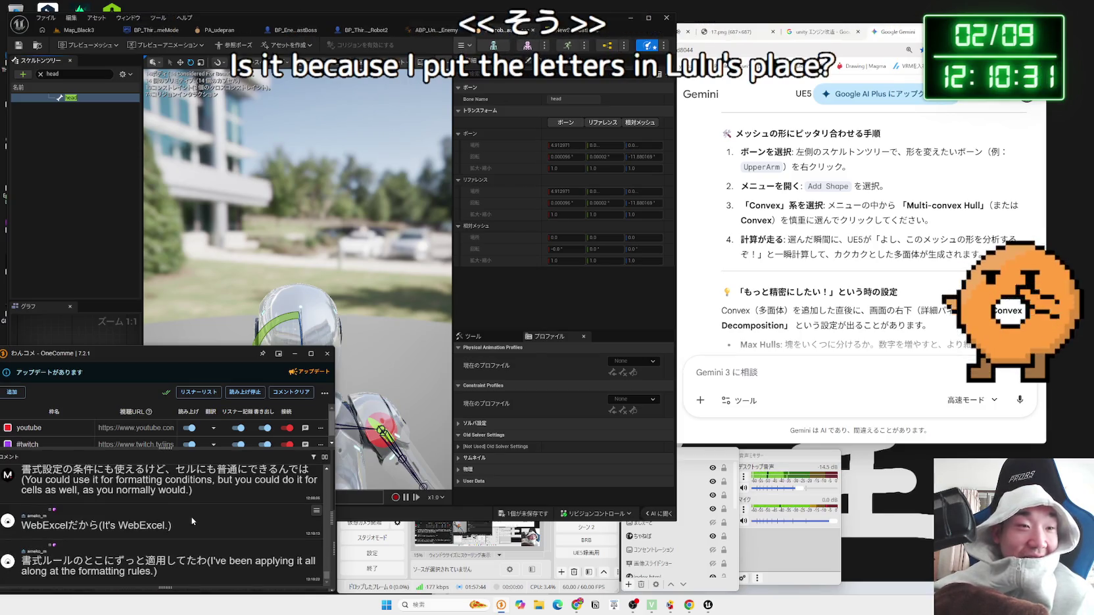
click(62, 210)
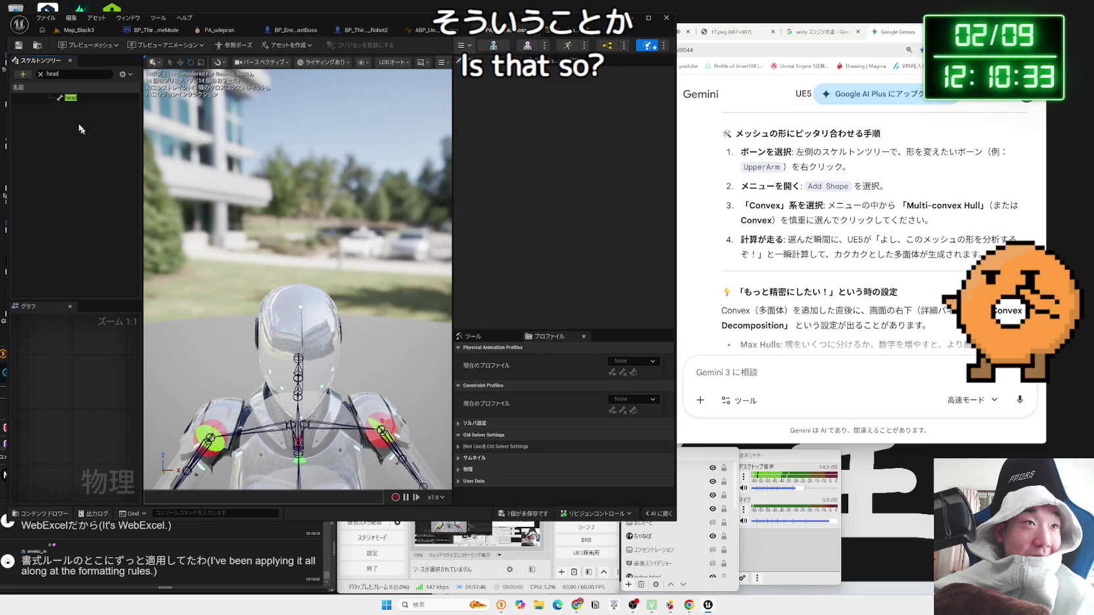
click(69, 99)
right_click(69, 98)
click(33, 162)
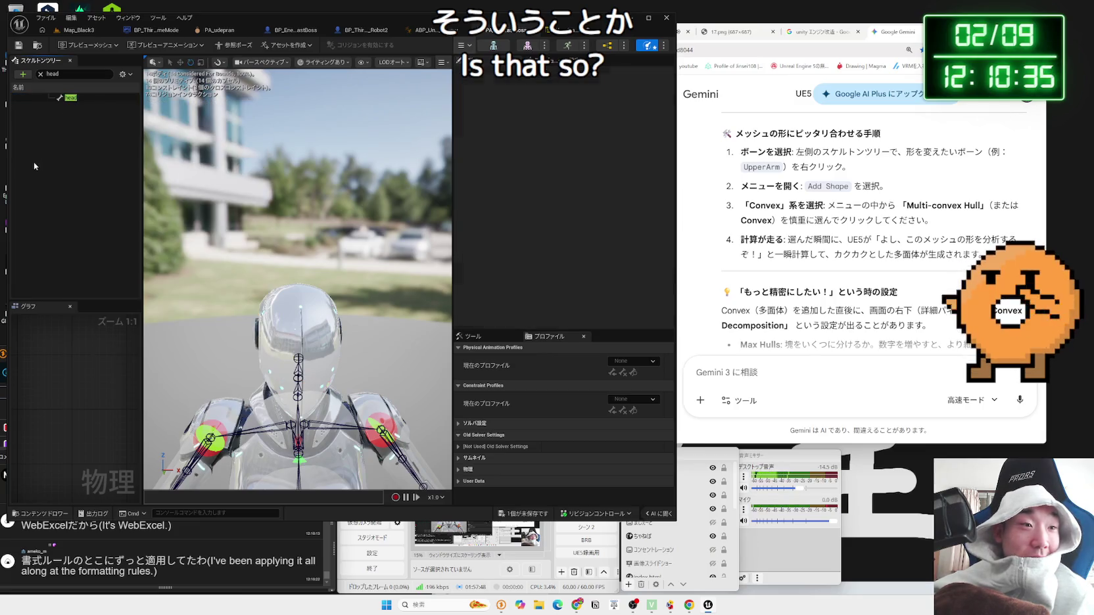
Step: Scroll back and forth through the latest viewer comments in OneComme
click(158, 542)
scroll(170, 551, up, 5)
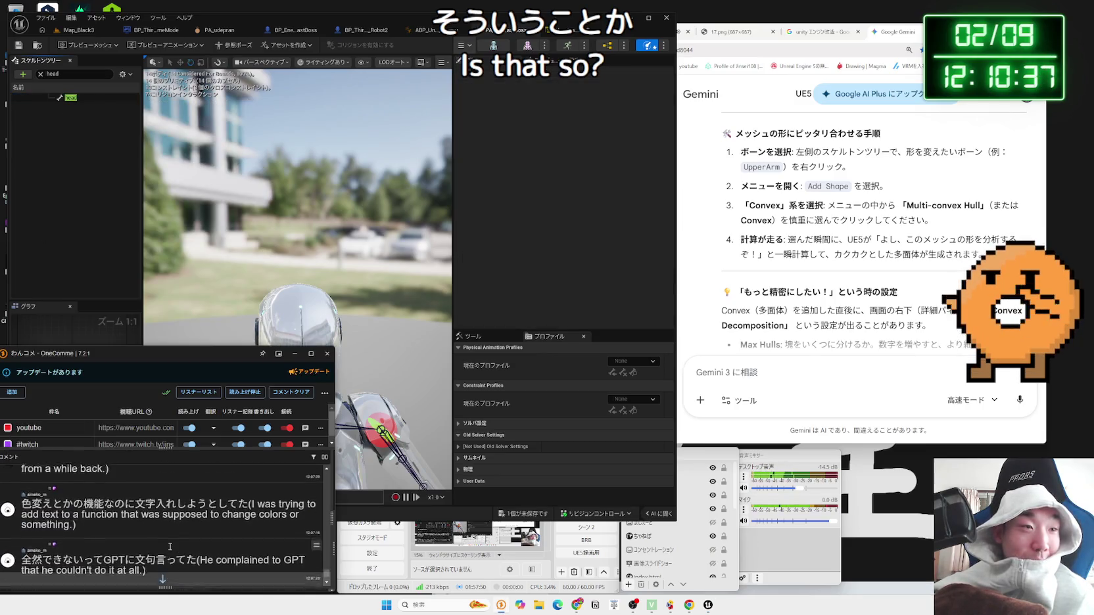
scroll(169, 548, up, 3)
scroll(169, 545, down, 5)
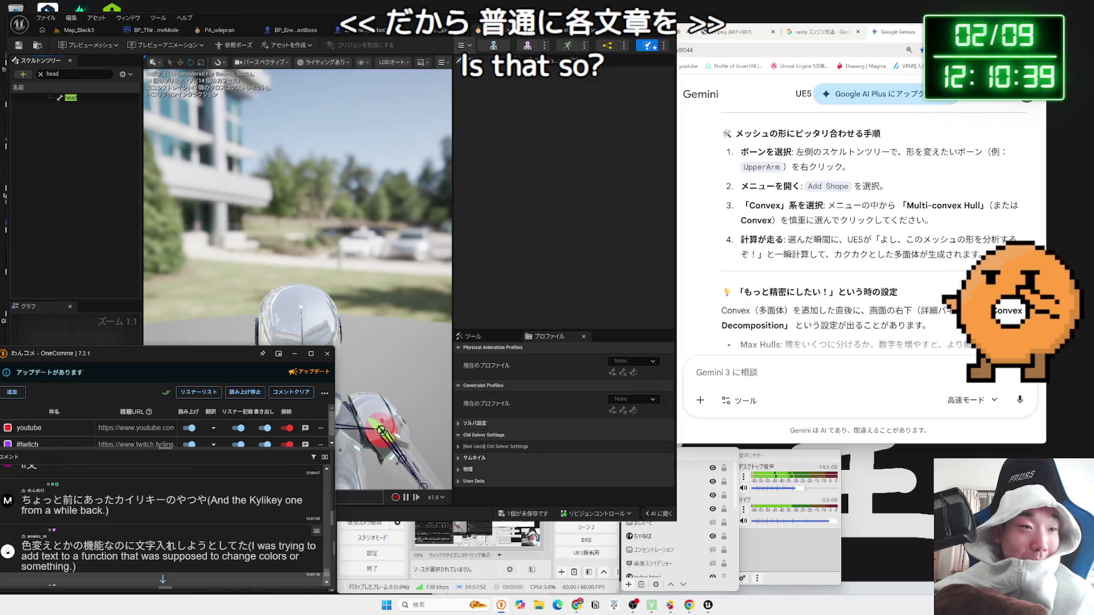
scroll(169, 545, down, 5)
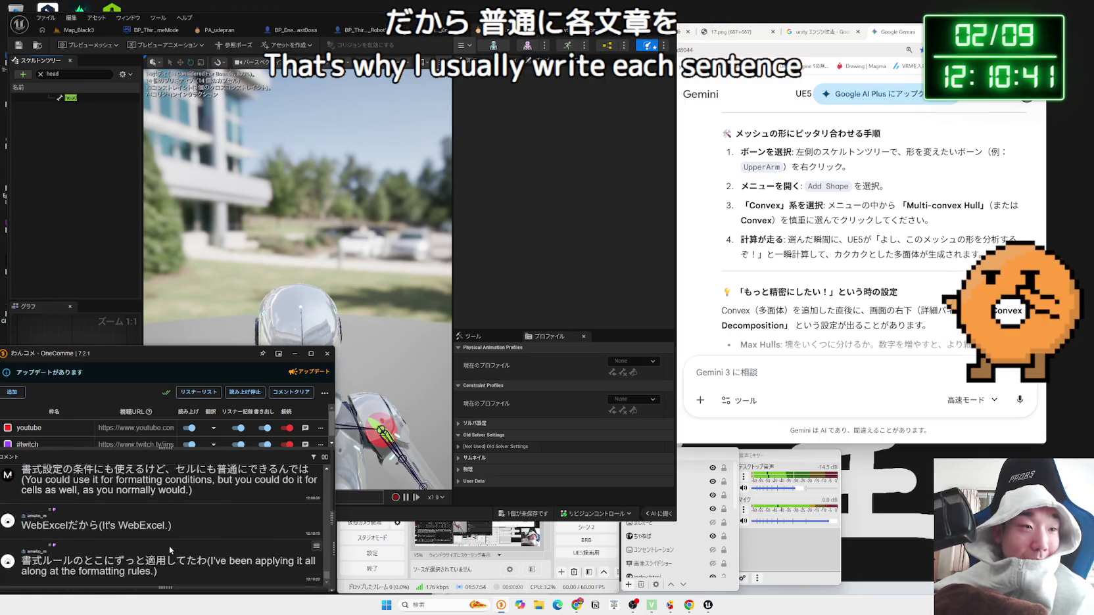
scroll(169, 545, up, 5)
scroll(169, 545, down, 3)
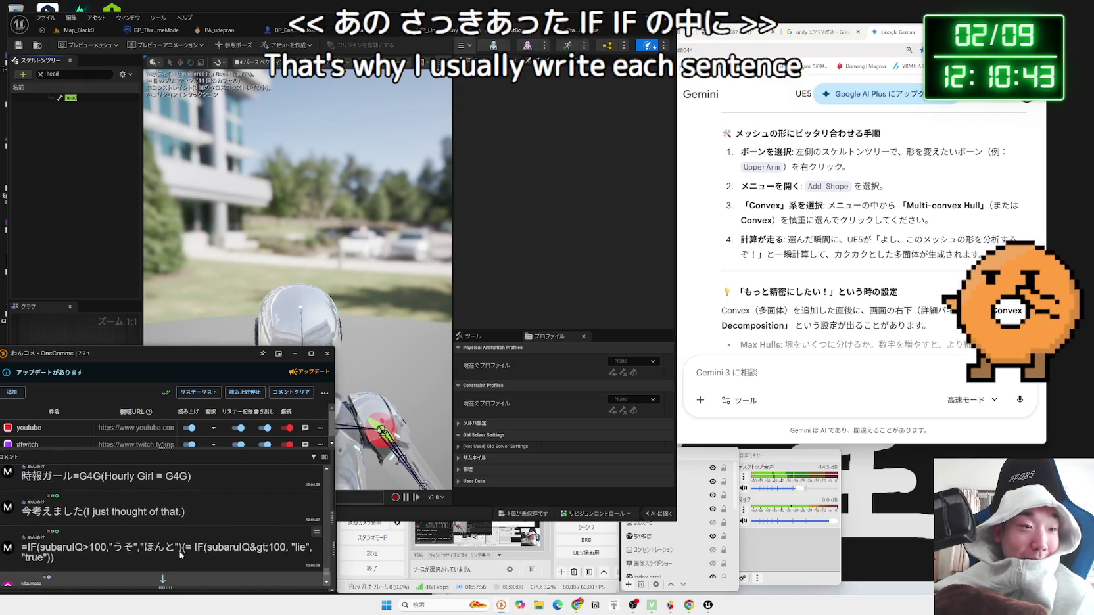
Step: Select the whole =IF formula comment, then return to Unreal with the head bone selected
mouse_move(180, 548)
mouse_down()
mouse_move(314, 548)
mouse_move(21, 548)
mouse_up()
double_click(33, 547)
triple_click(33, 547)
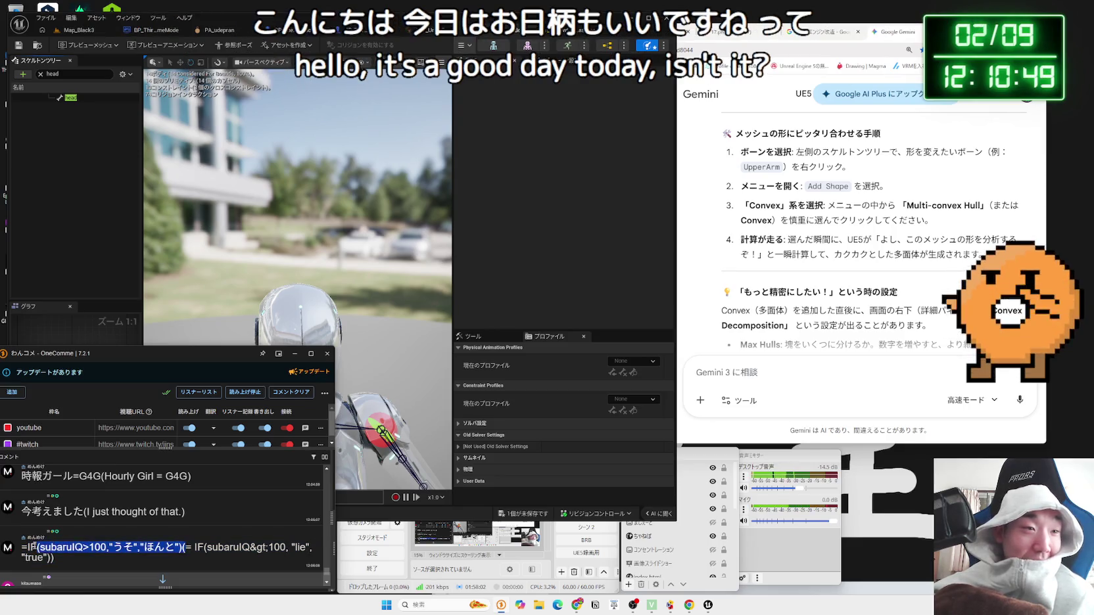
scroll(158, 546, down, 5)
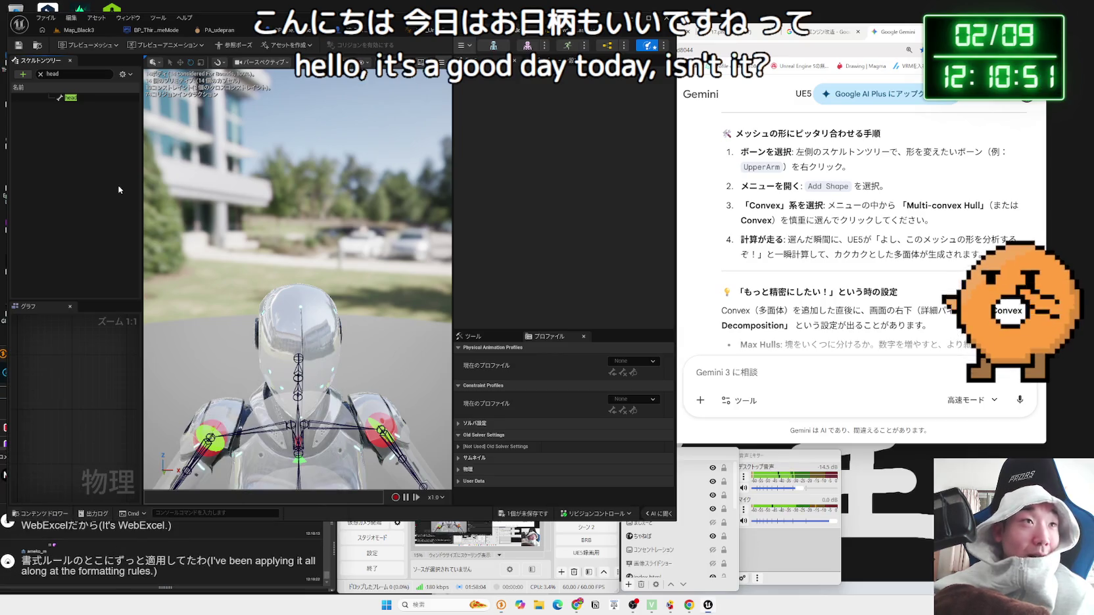
click(70, 98)
Step: Bring up the head bone's Create Body/Constraint submenu
right_click(71, 98)
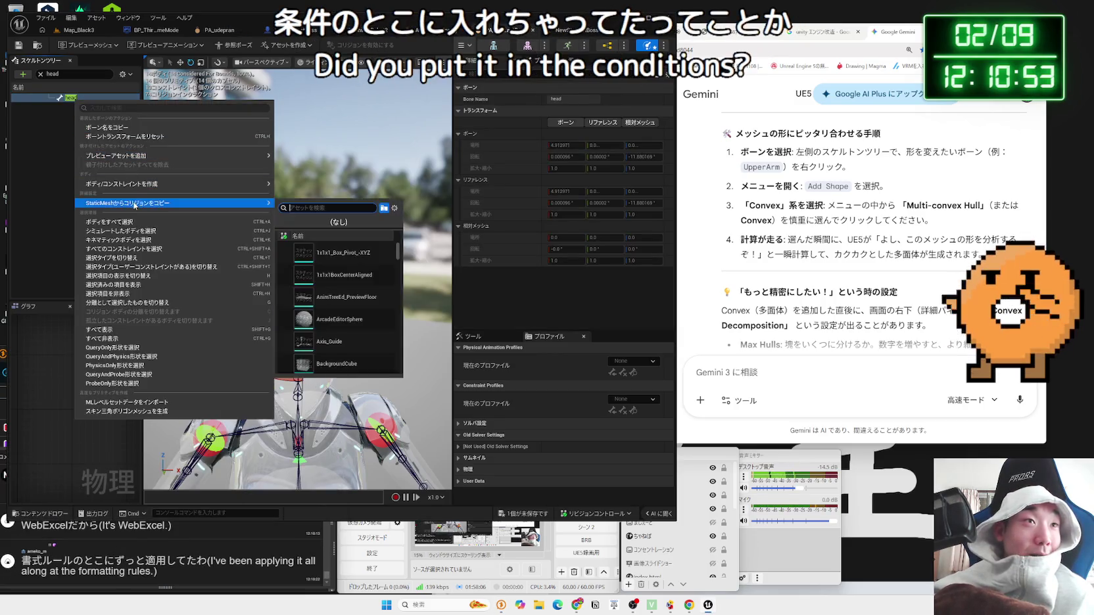
mouse_move(155, 209)
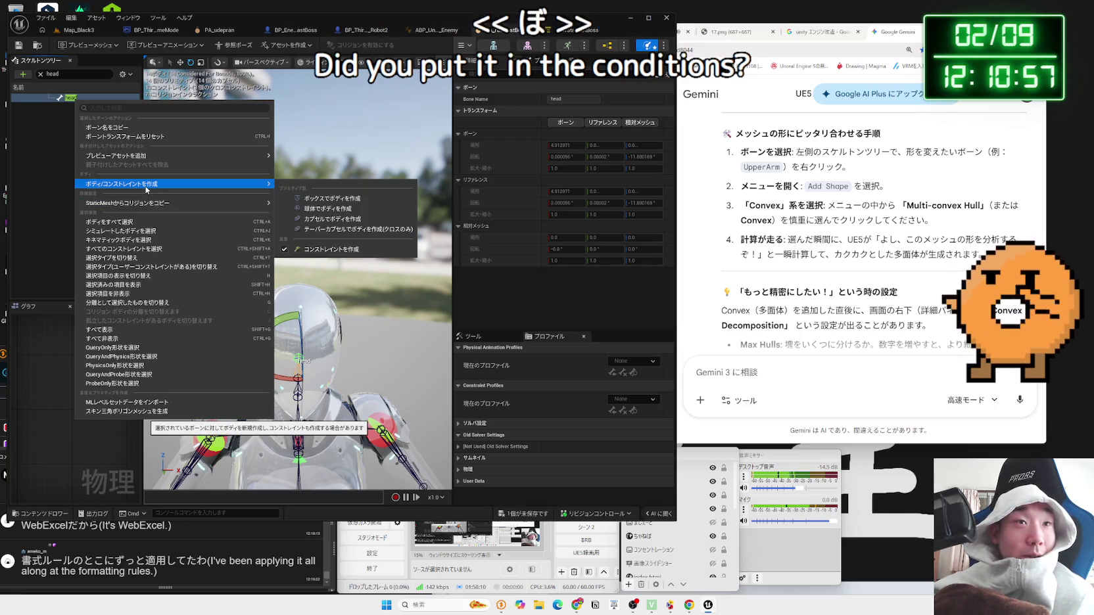
mouse_move(146, 156)
mouse_move(148, 184)
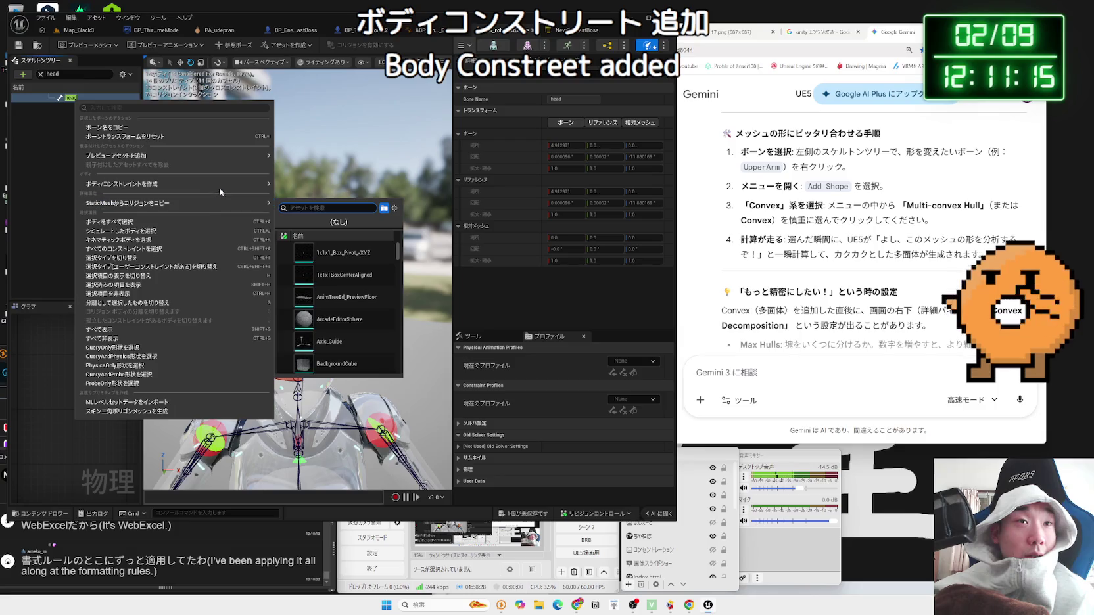
mouse_move(225, 187)
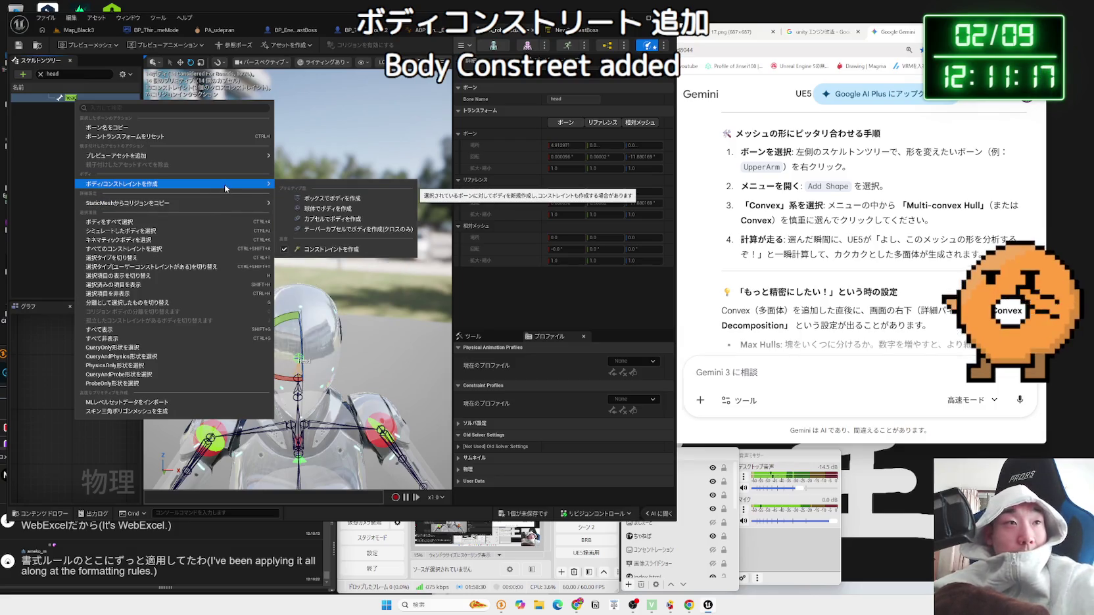
Step: Snip the body-creation menu and paste the screenshot into Gemini's prompt
key(super+shift+s)
drag(9, 59, 420, 429)
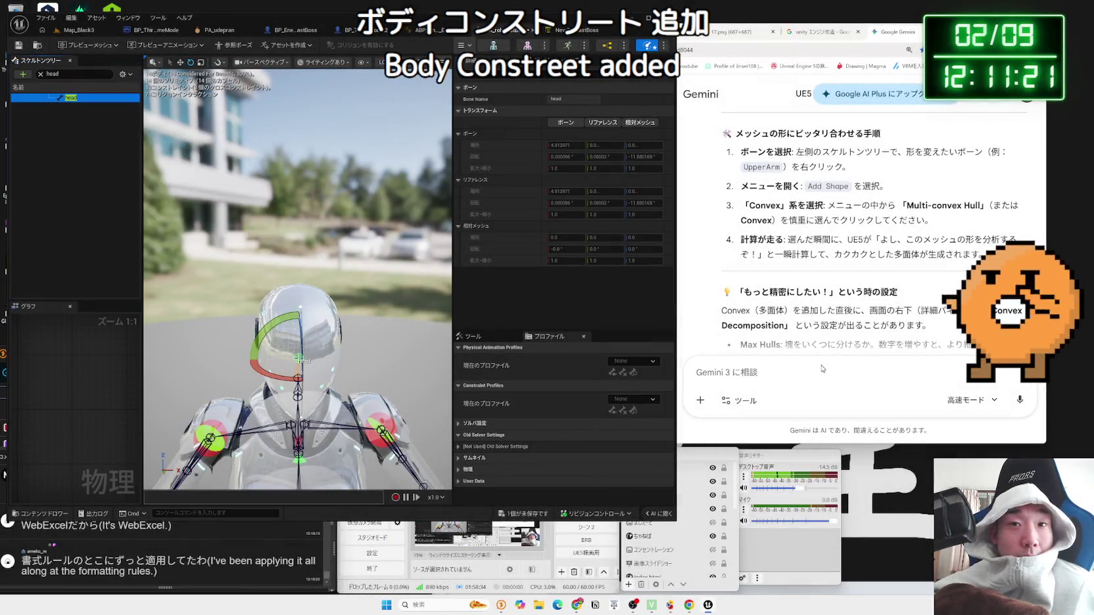
click(822, 366)
key(ctrl+v)
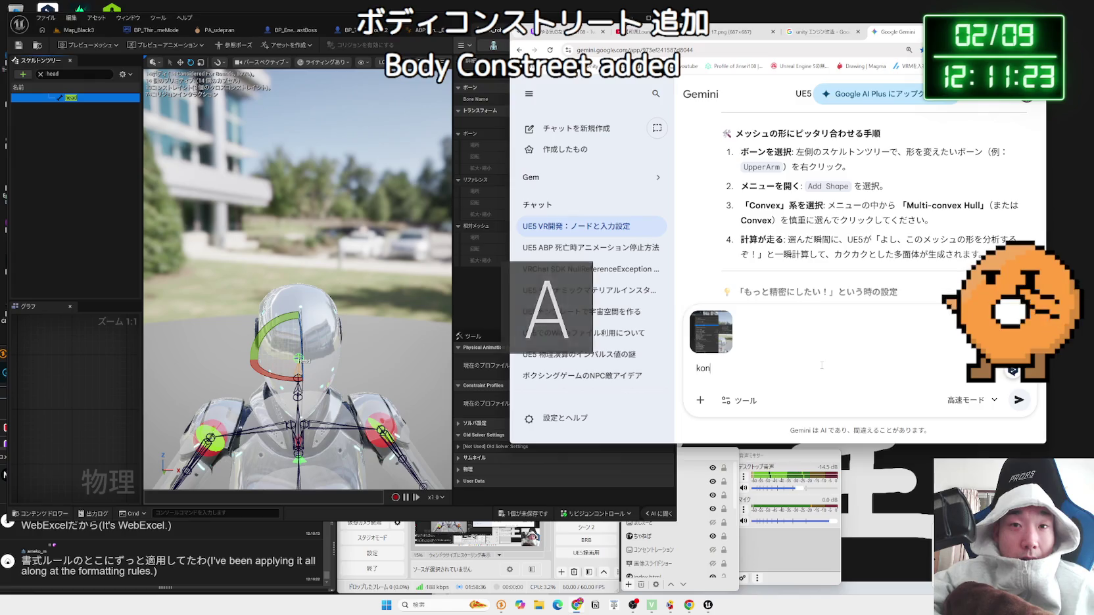
Step: Ask Gemini in thinking mode 'こんな5.7' along with the menu screenshot
key(Zenkaku_Hankaku)
text(こんな感じやで。)
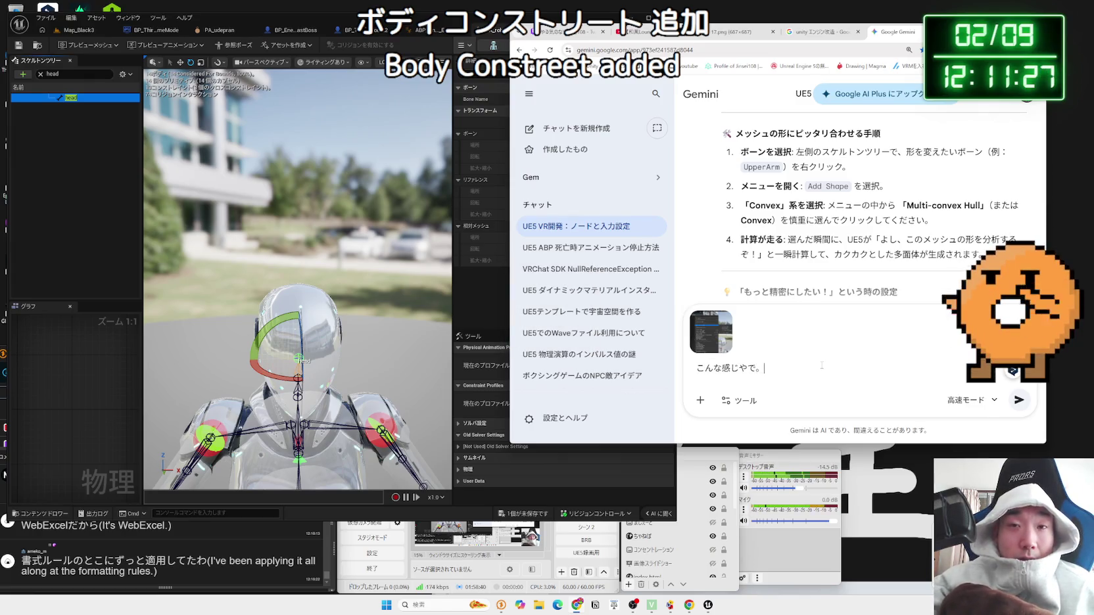
text(5.7)
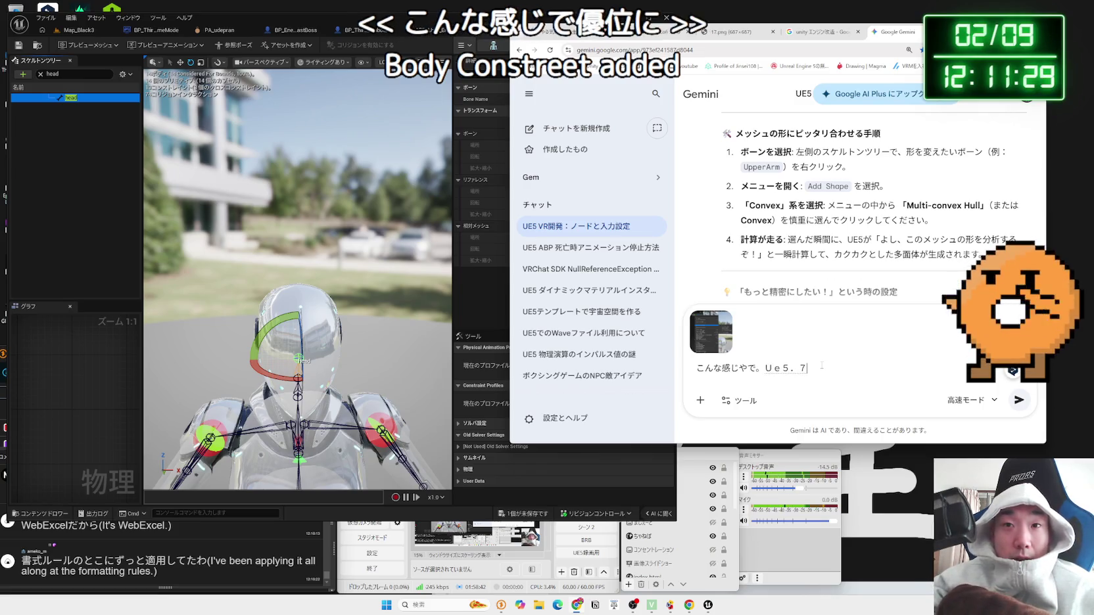
click(971, 400)
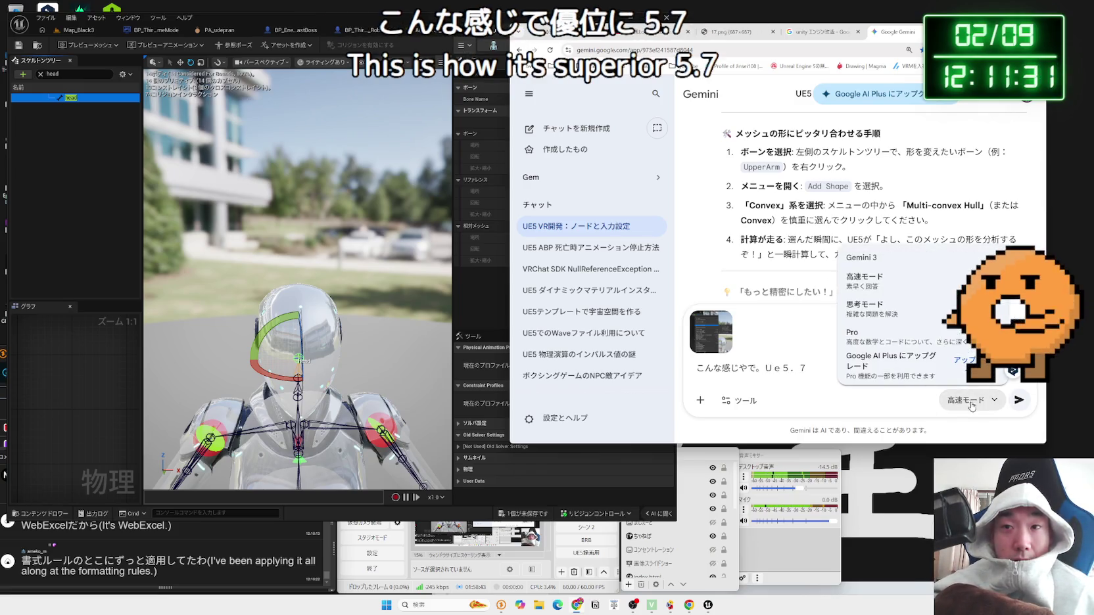
click(870, 309)
click(1018, 400)
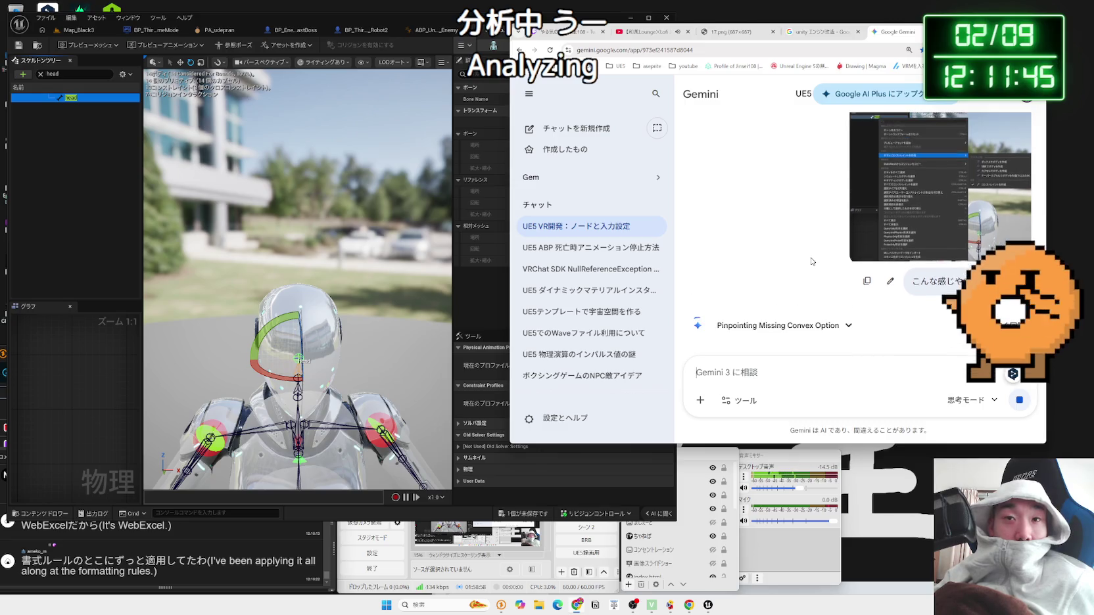
Step: Close the unrelated Unity tab and read the opening paragraph of Gemini's reply
click(858, 32)
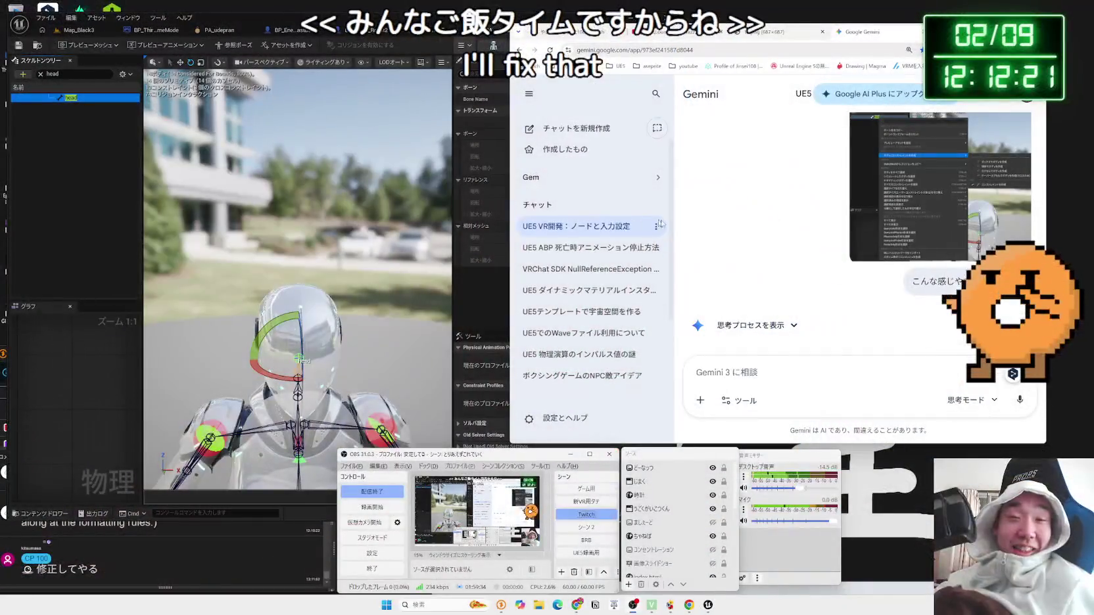
scroll(727, 224, down, 2)
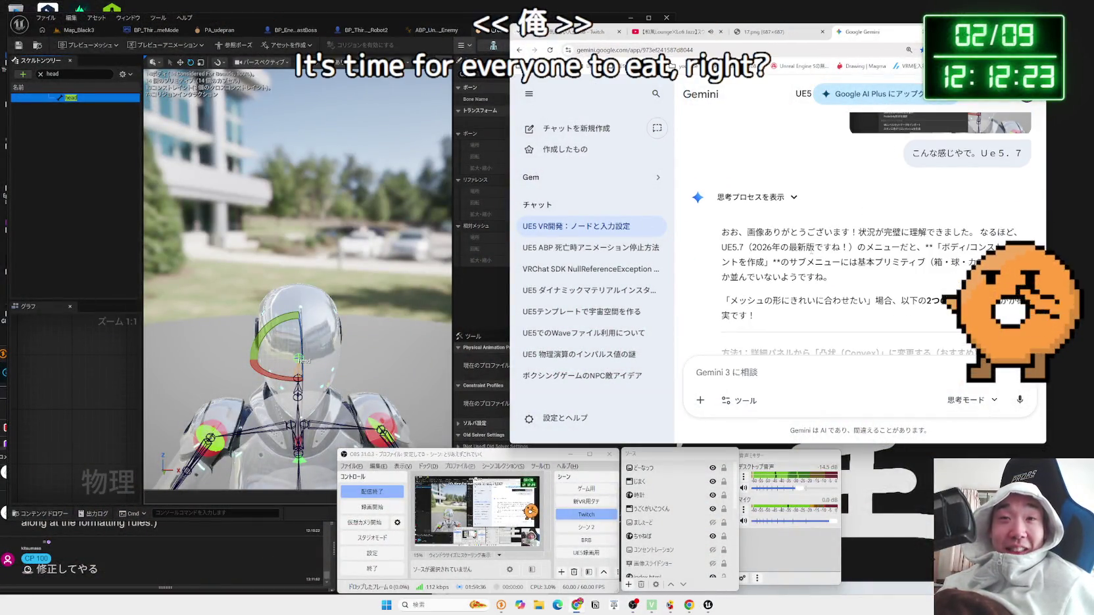
mouse_move(847, 278)
mouse_down()
mouse_move(723, 230)
mouse_move(845, 276)
mouse_move(763, 235)
mouse_up()
click(842, 275)
click(763, 235)
Step: Highlight the Convex method in the reply, then return to Unreal and the comments window
scroll(766, 240, down, 2)
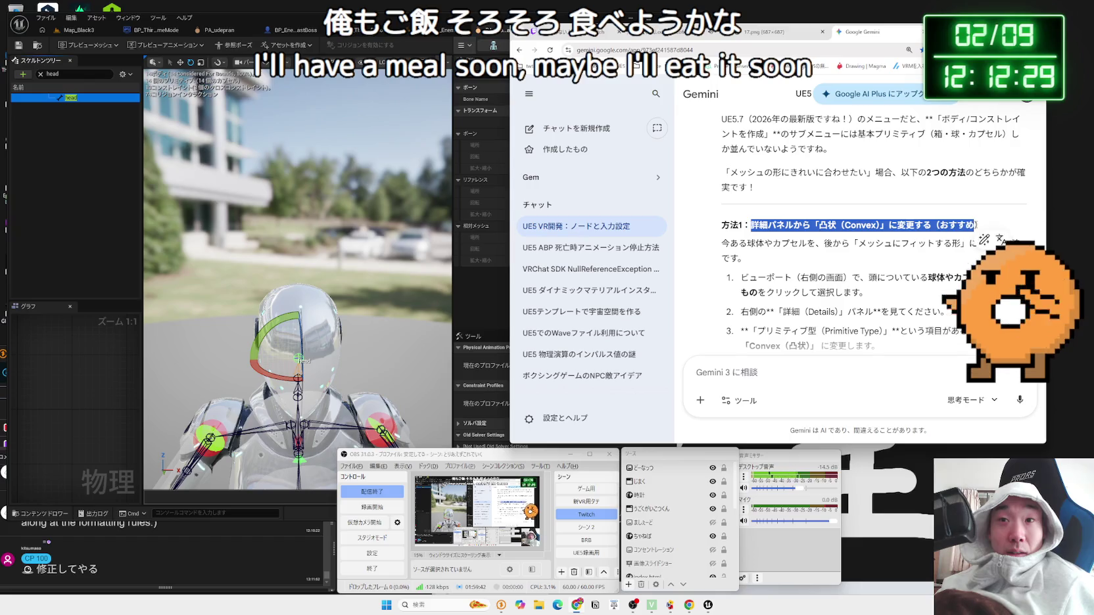
mouse_move(923, 225)
mouse_down()
mouse_move(767, 225)
mouse_move(833, 224)
mouse_up()
mouse_move(768, 225)
mouse_down()
mouse_move(953, 225)
mouse_move(854, 225)
mouse_move(830, 243)
mouse_up()
click(788, 241)
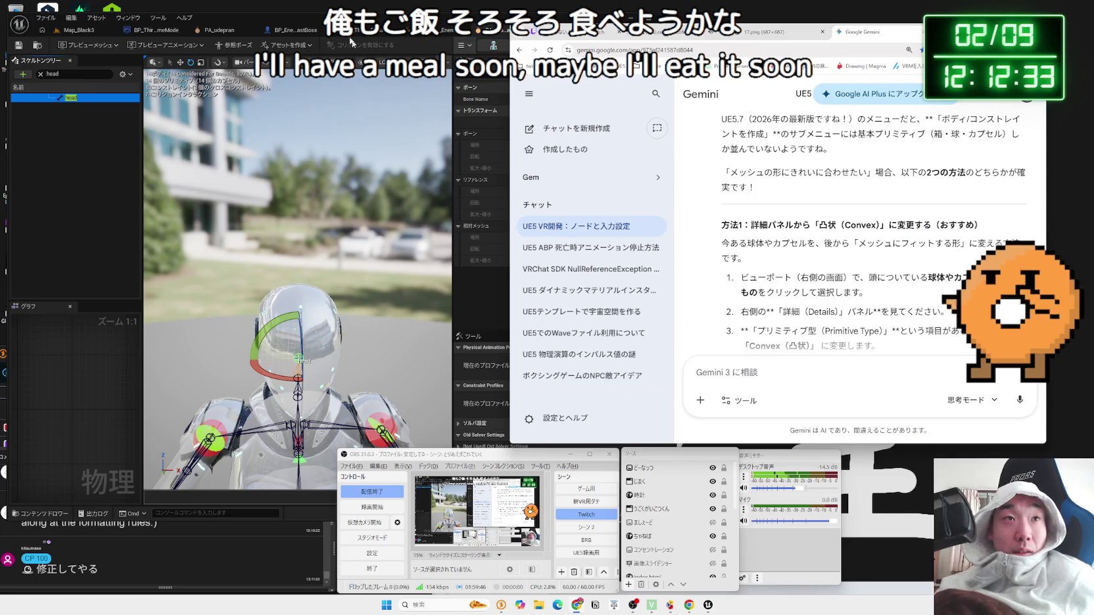
click(322, 12)
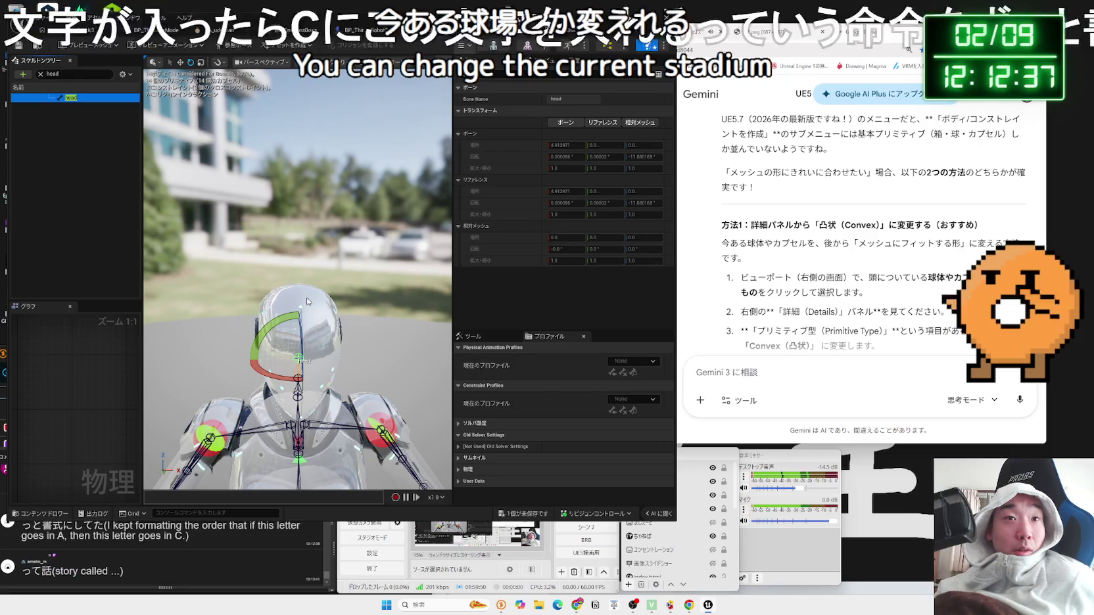
click(225, 542)
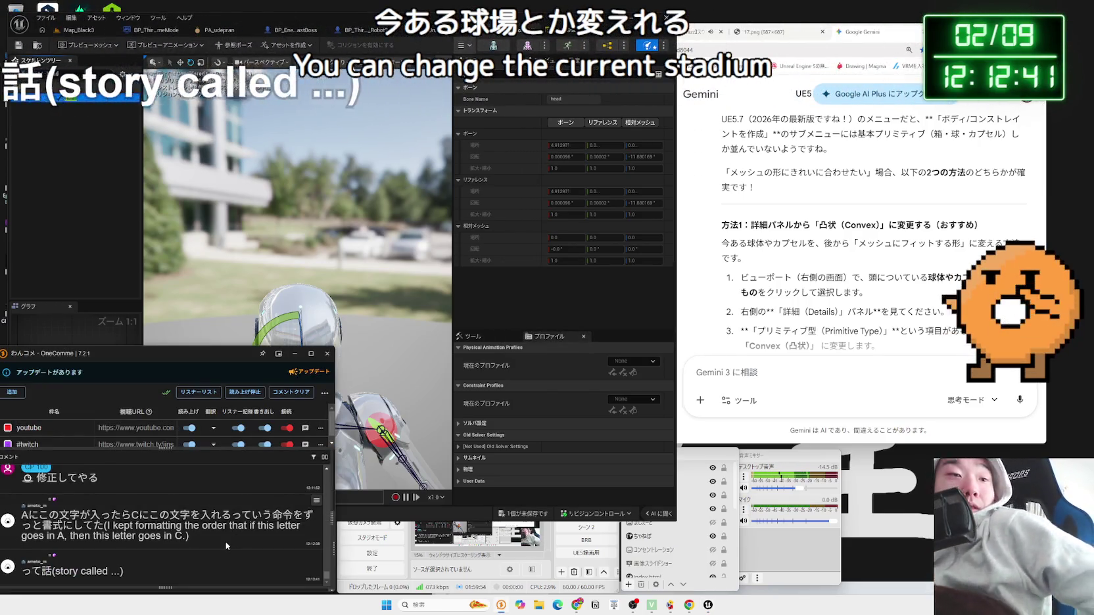
Step: Save the physics asset changes, then open the browser's bookmarked pages list
key(ctrl+z)
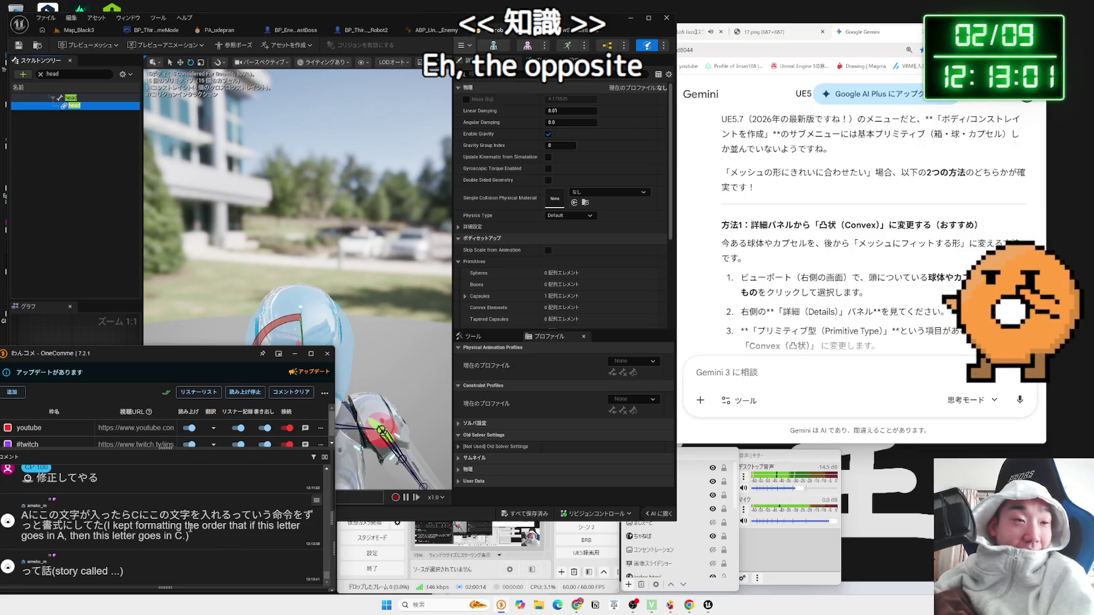
scroll(190, 524, up, 5)
scroll(189, 531, up, 1)
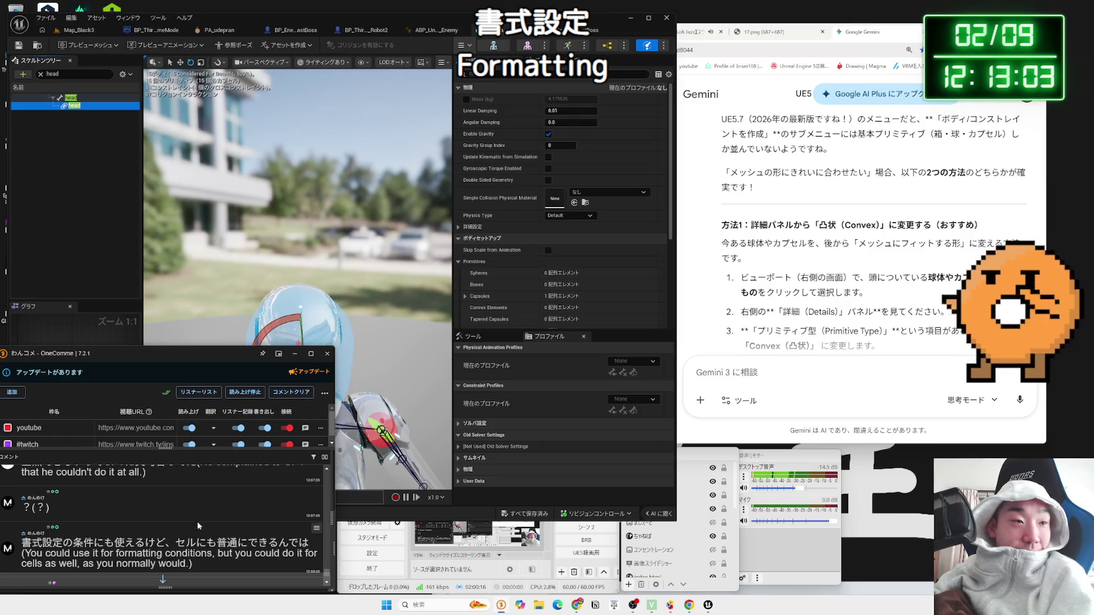
scroll(203, 512, down, 5)
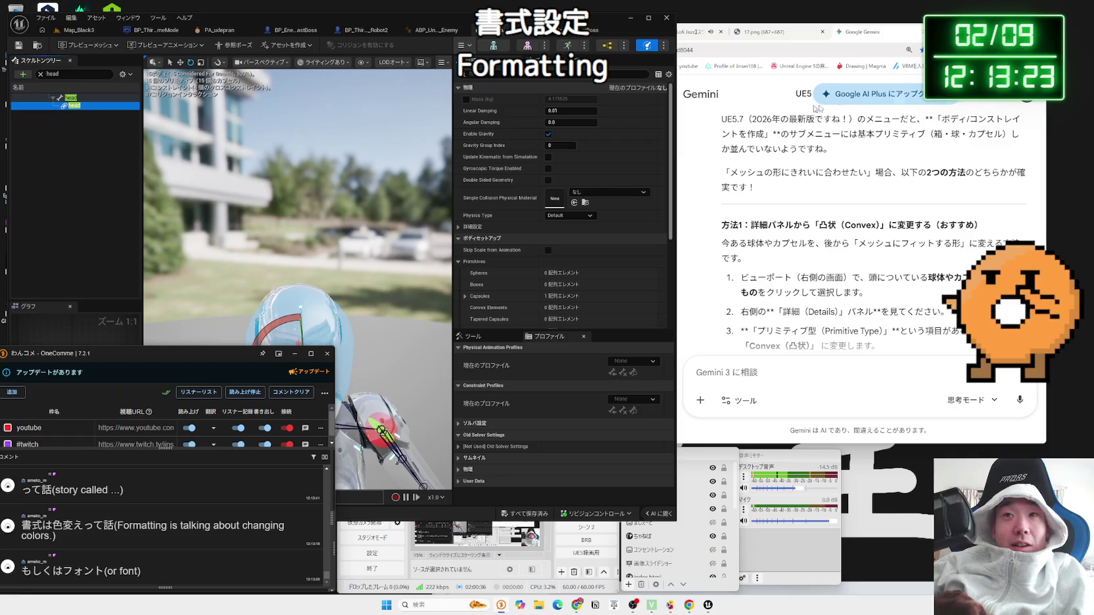
click(933, 66)
click(894, 136)
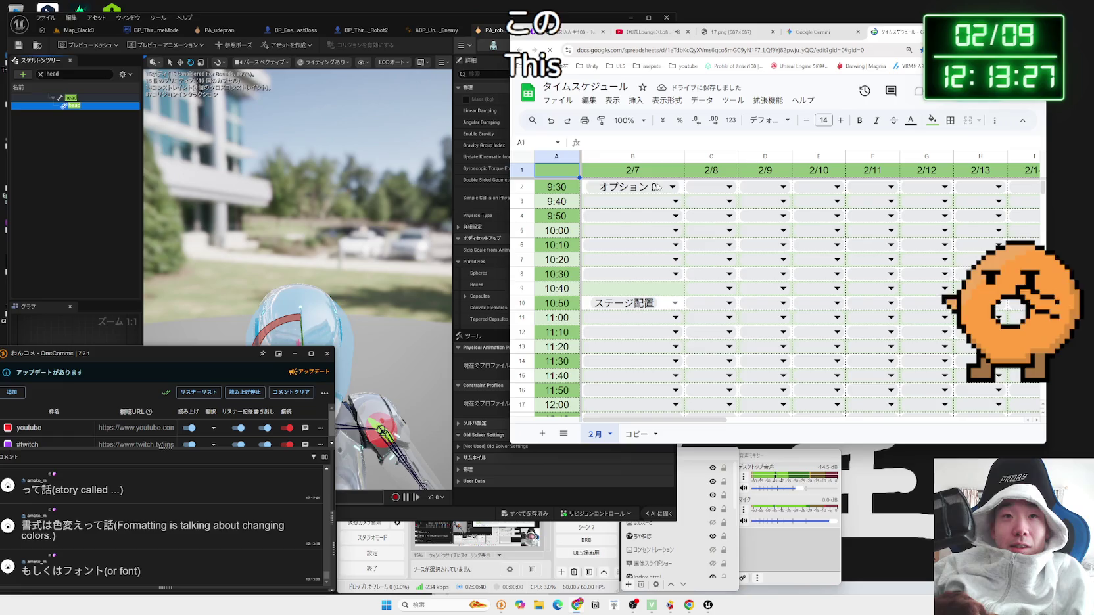
click(551, 190)
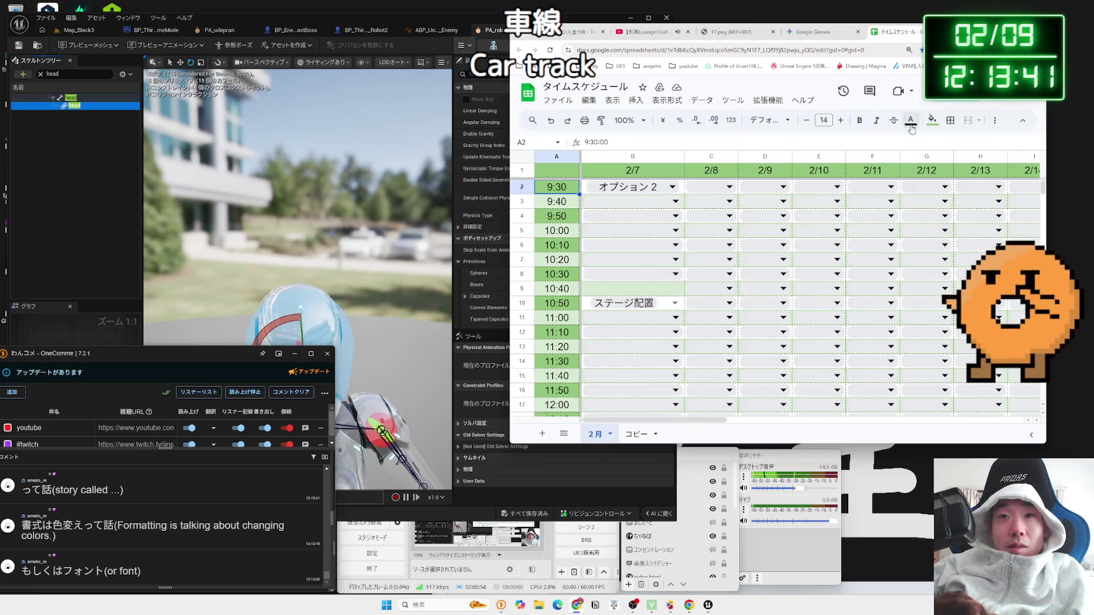
click(994, 123)
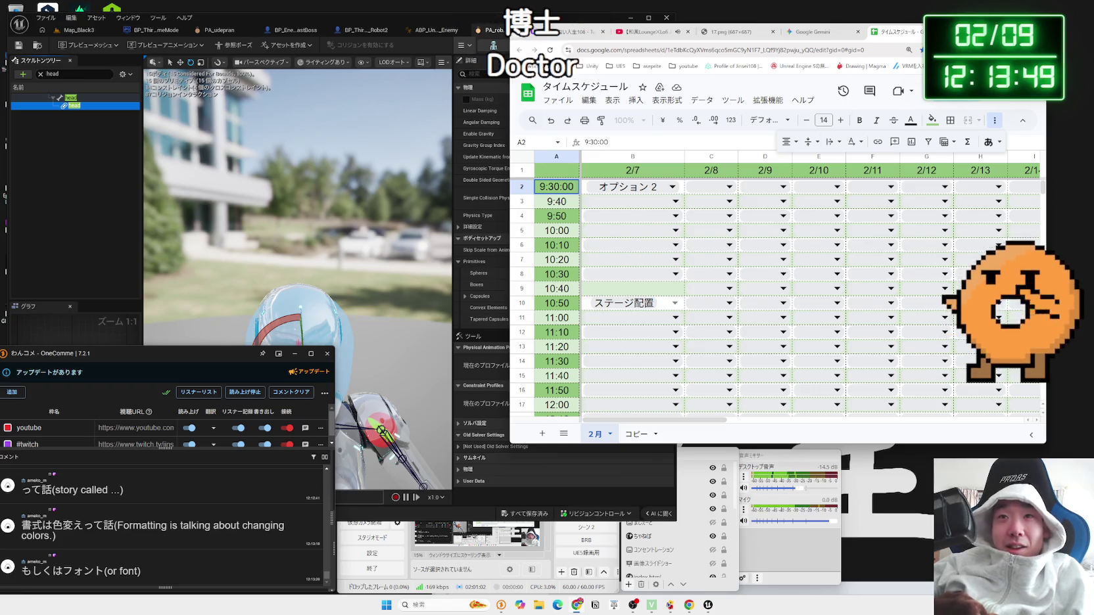
key(ctrl+w)
click(798, 103)
drag(339, 24, 337, 19)
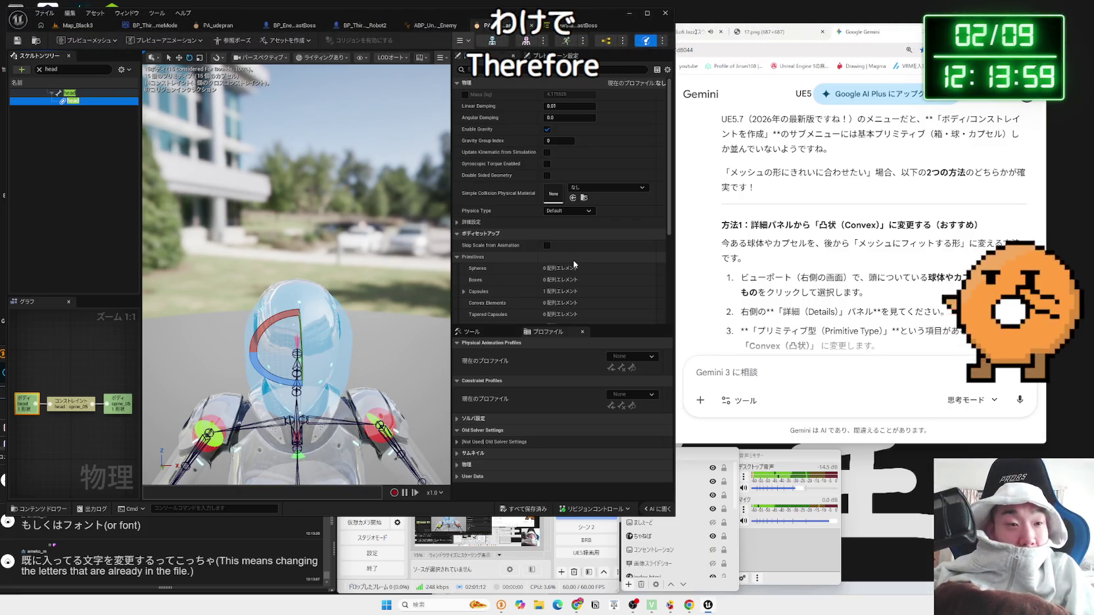
Step: Scroll through the viewer comments in OneComme
click(185, 559)
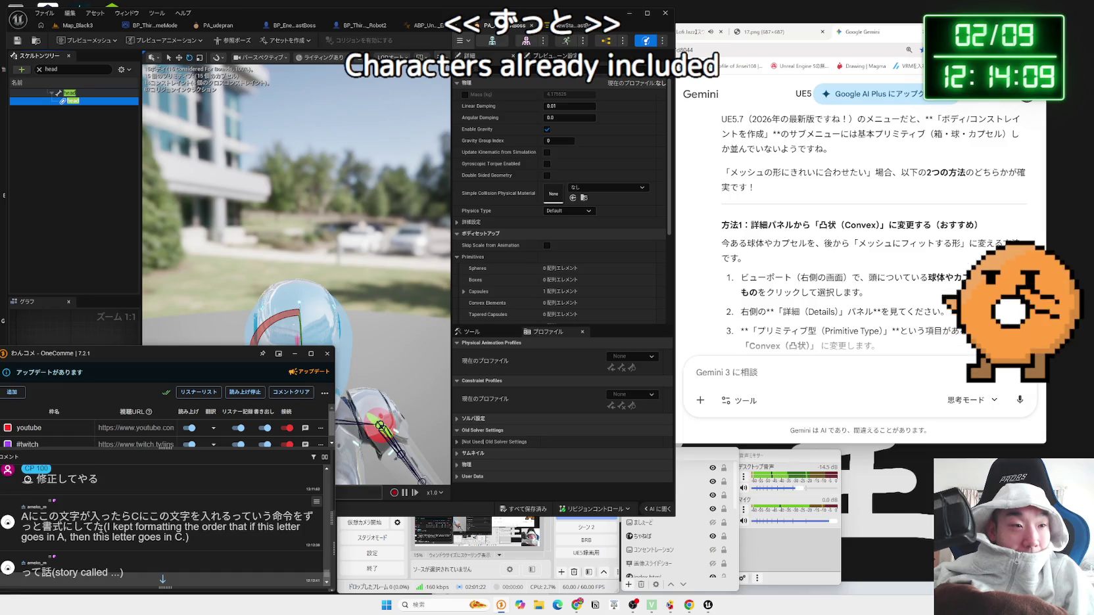
scroll(107, 543, down, 5)
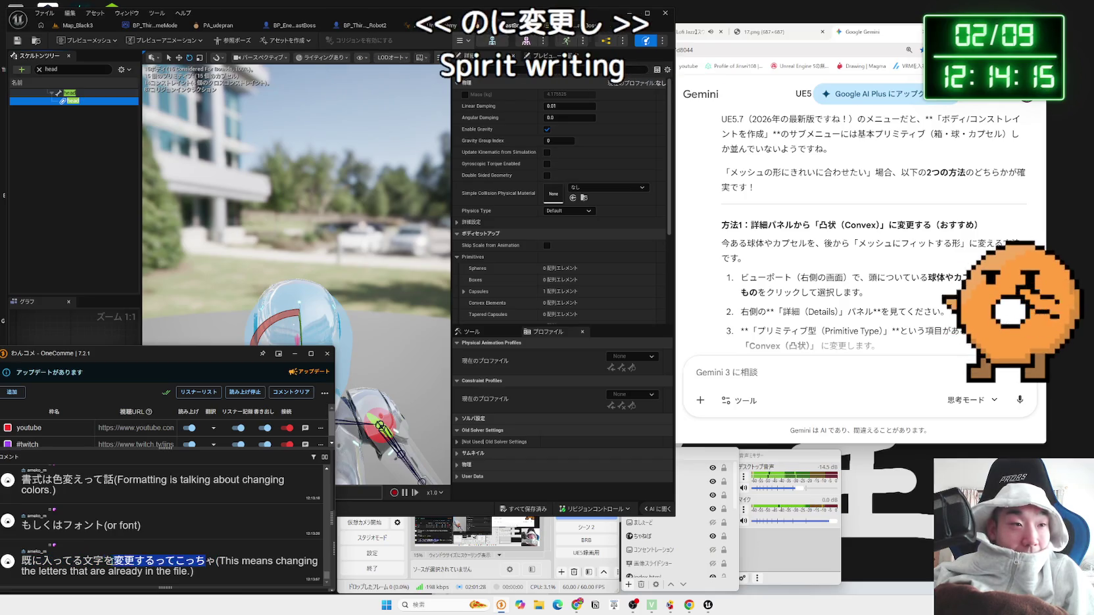
scroll(120, 554, up, 5)
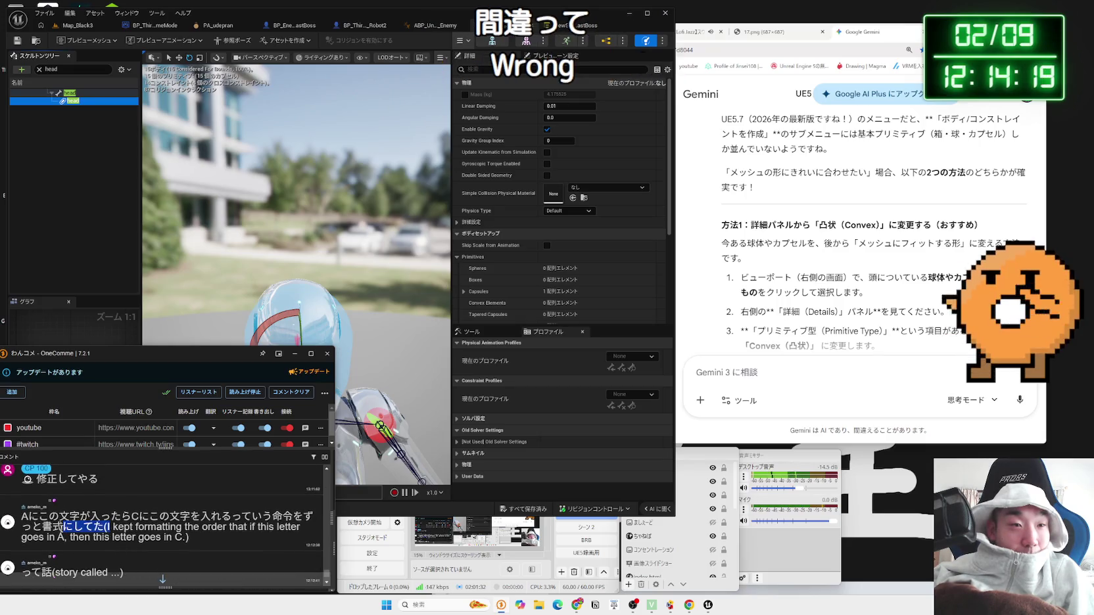
scroll(216, 531, up, 5)
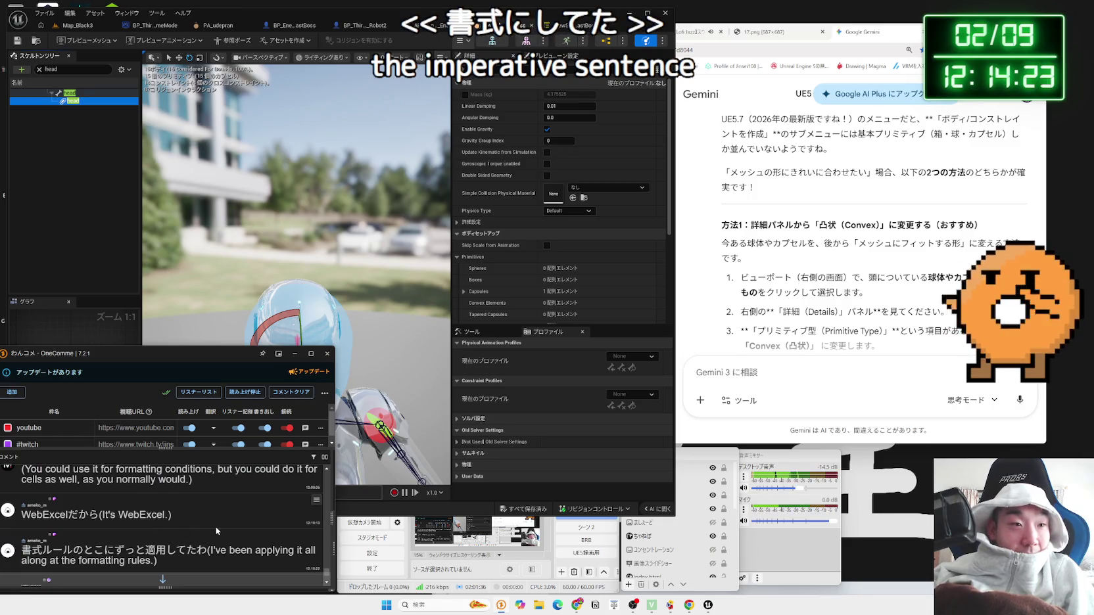
scroll(216, 531, down, 1)
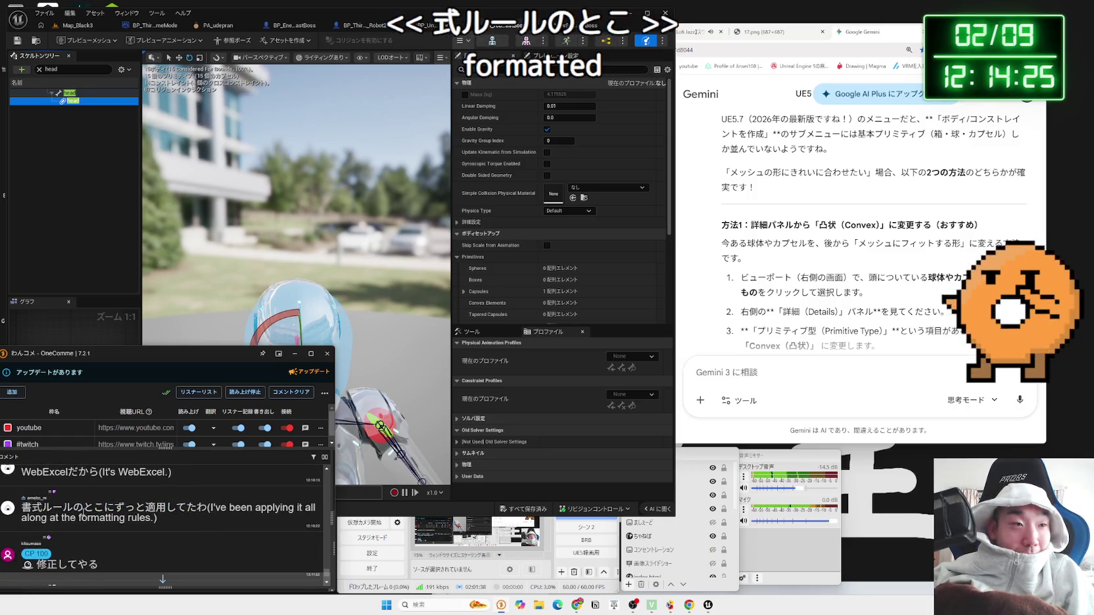
scroll(187, 518, up, 5)
scroll(186, 518, down, 10)
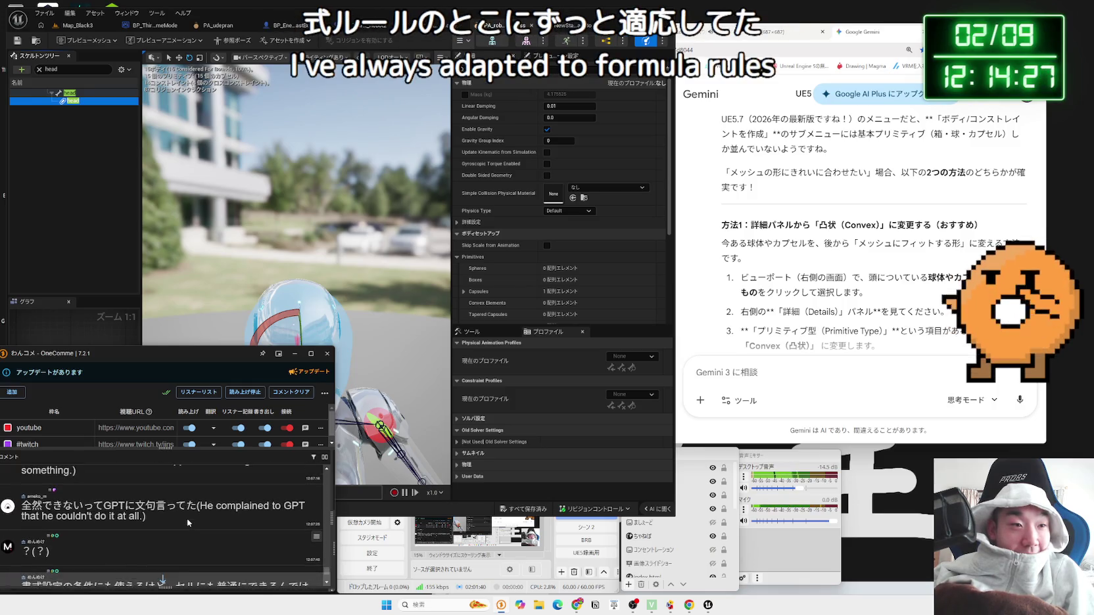
Step: Scroll the head body's Details to Body Setup > Primitives, checking against Gemini's Convex method
click(82, 270)
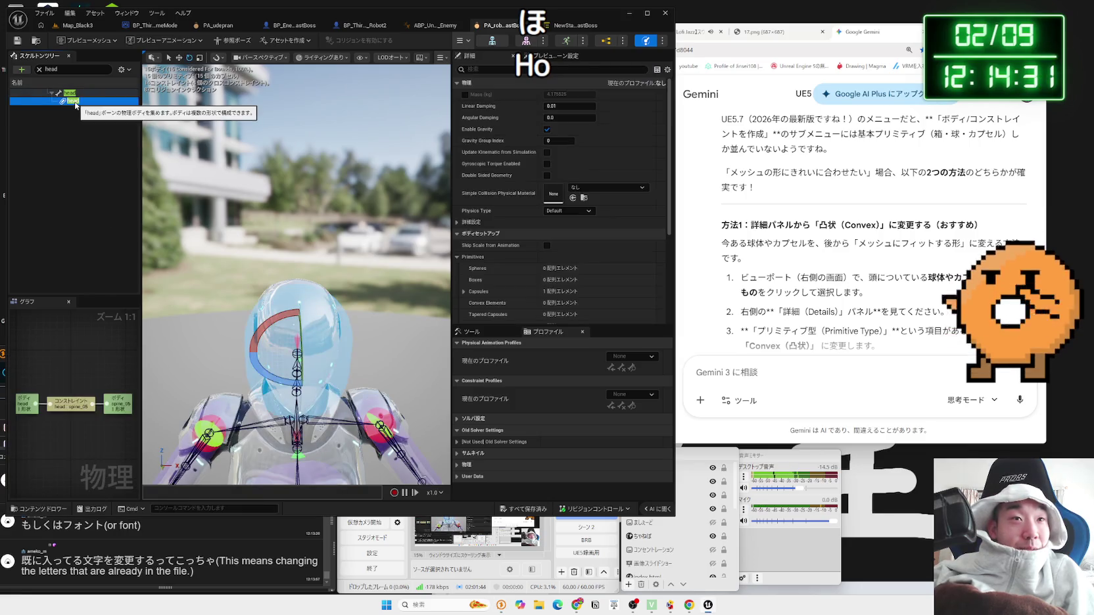
scroll(296, 274, up, 5)
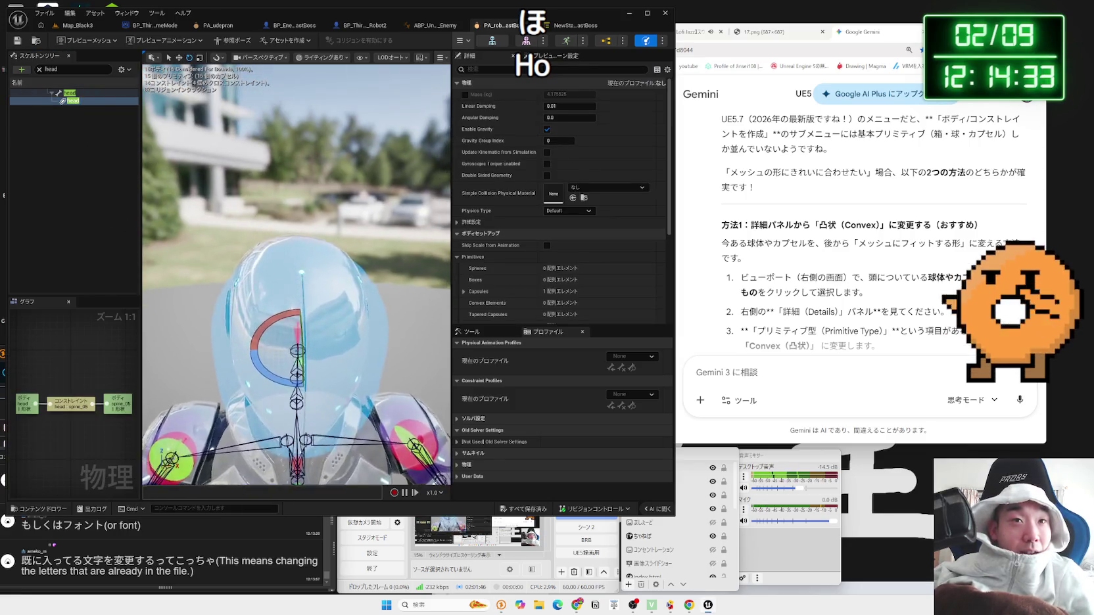
click(846, 274)
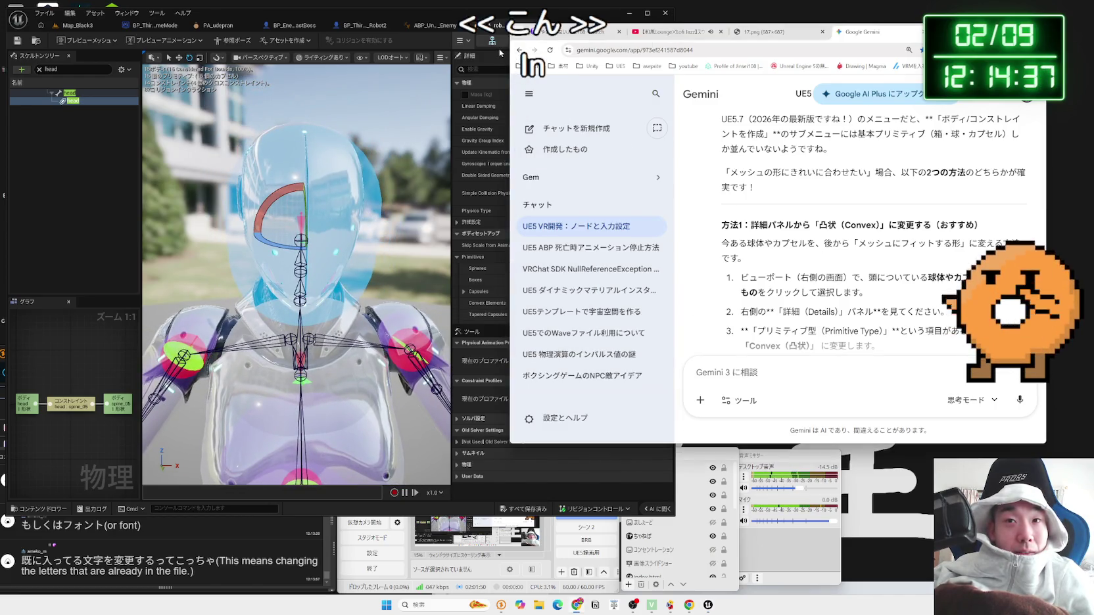
scroll(805, 211, down, 2)
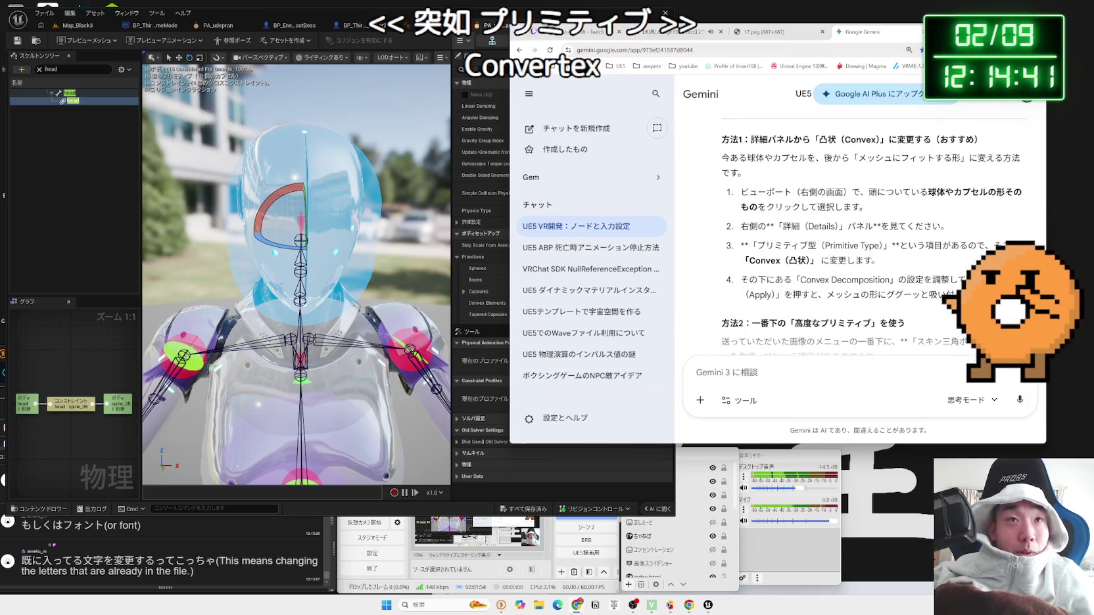
key(alt+Tab)
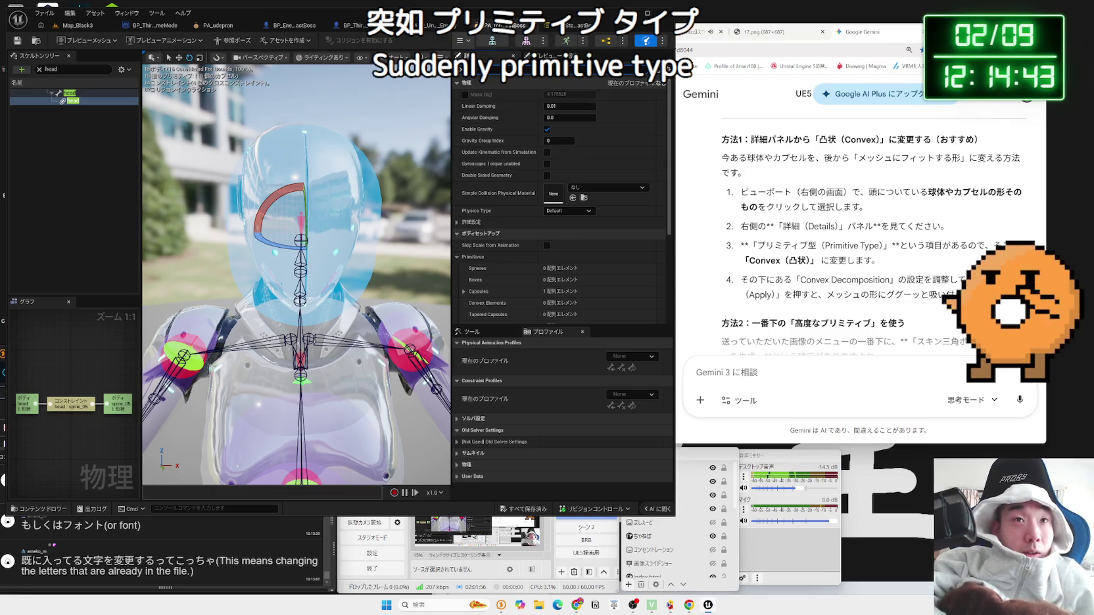
scroll(562, 197, down, 5)
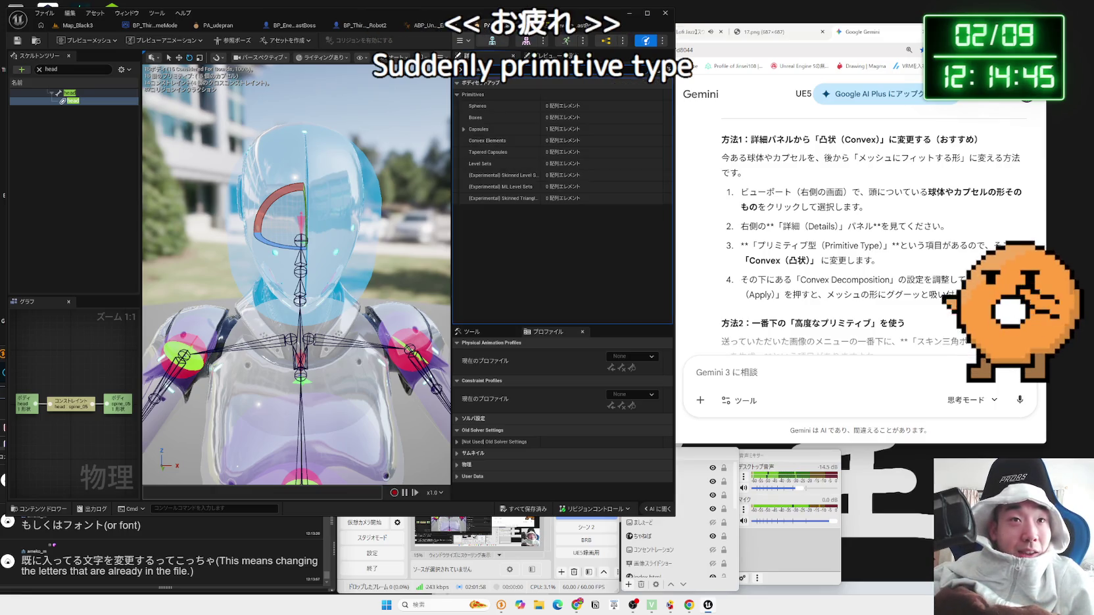
Step: Expand the head's Capsules Index [0] and Center to show X, Y, Z, radius and length
click(463, 129)
click(462, 129)
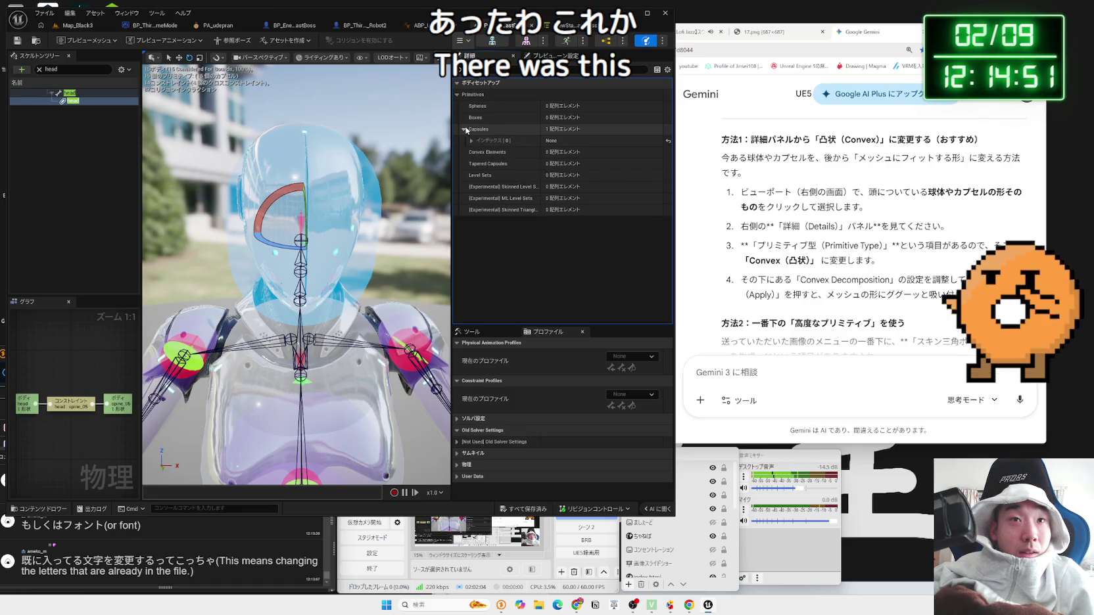
click(472, 140)
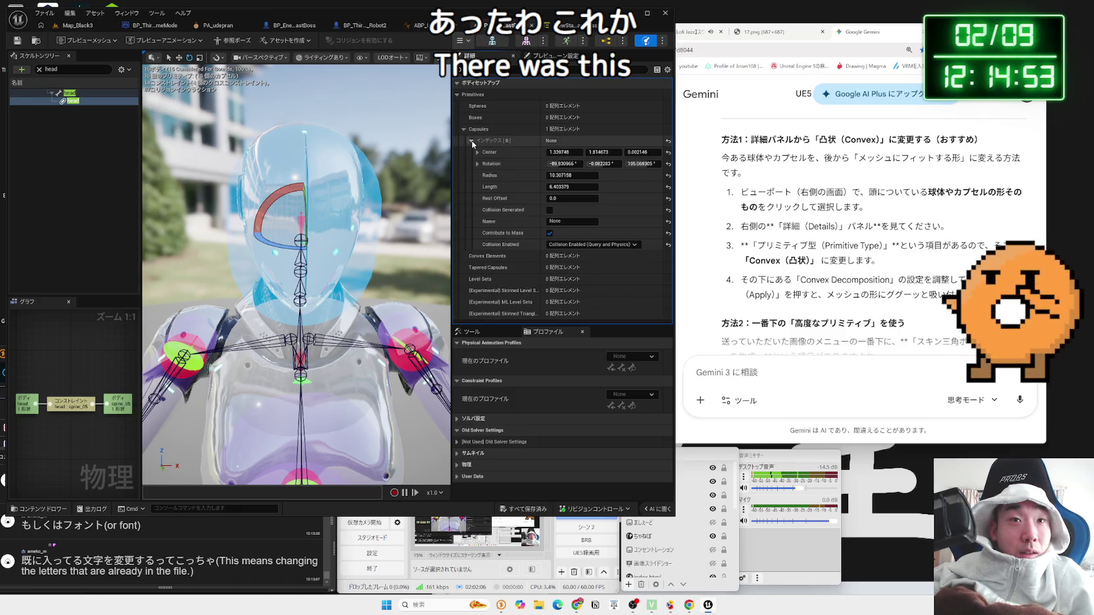
click(471, 140)
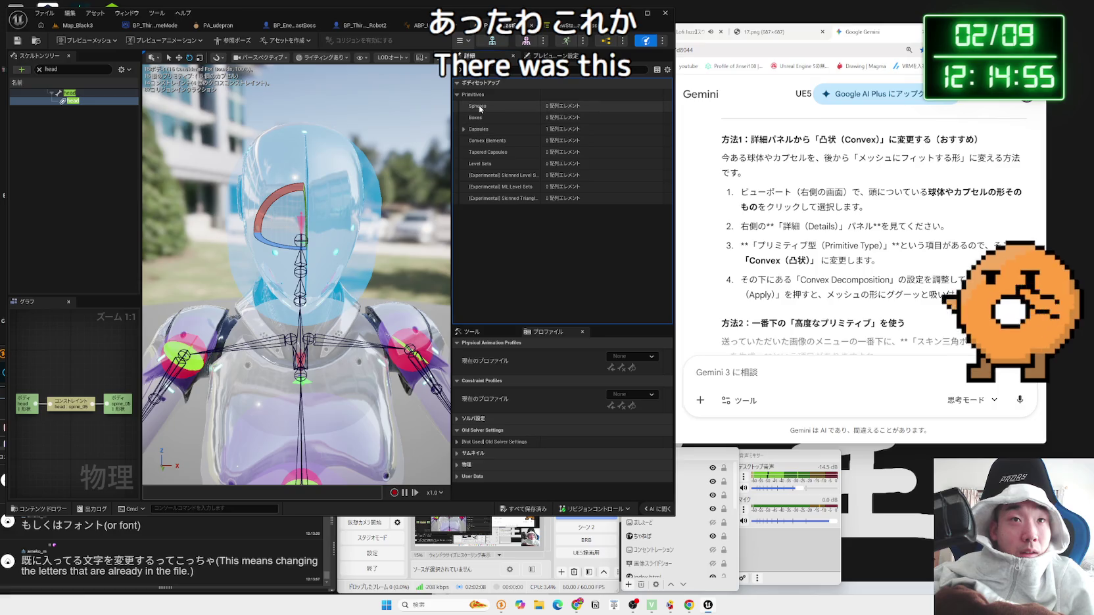
right_click(577, 107)
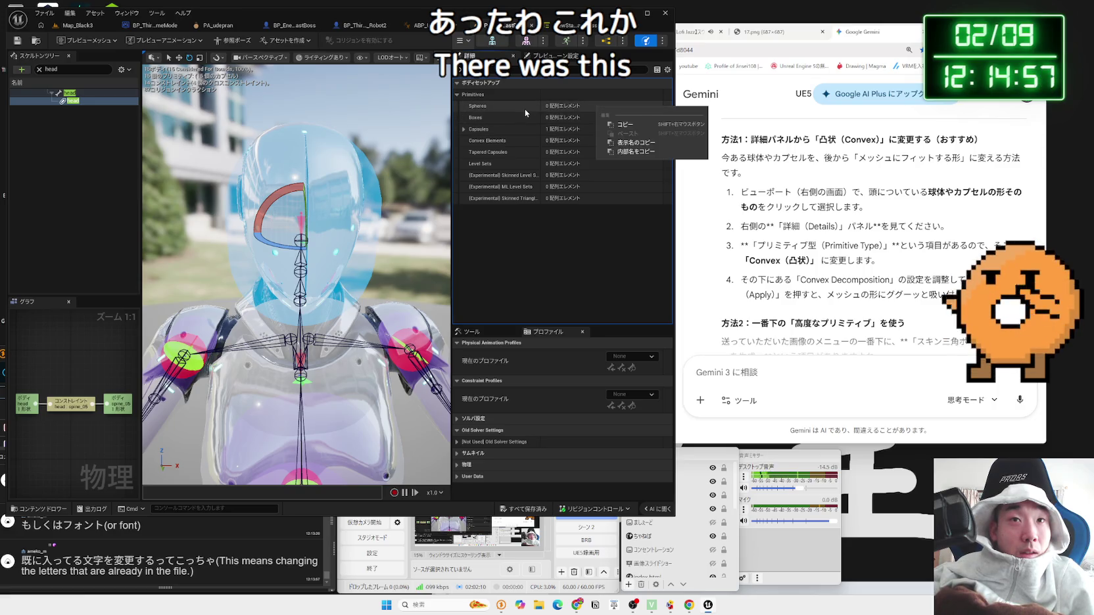
click(528, 111)
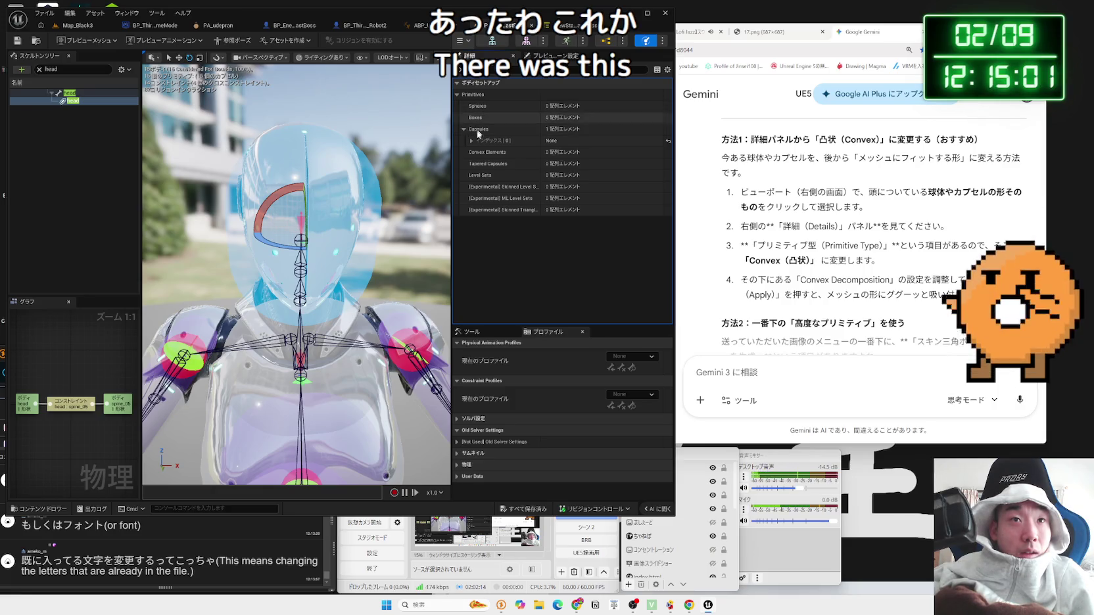
click(470, 140)
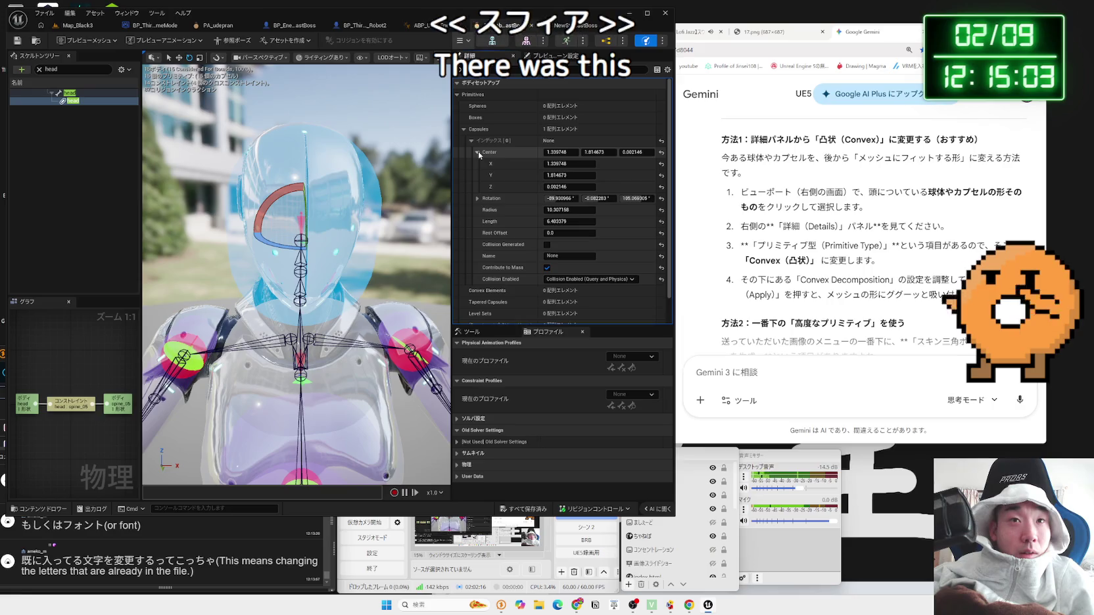
click(478, 153)
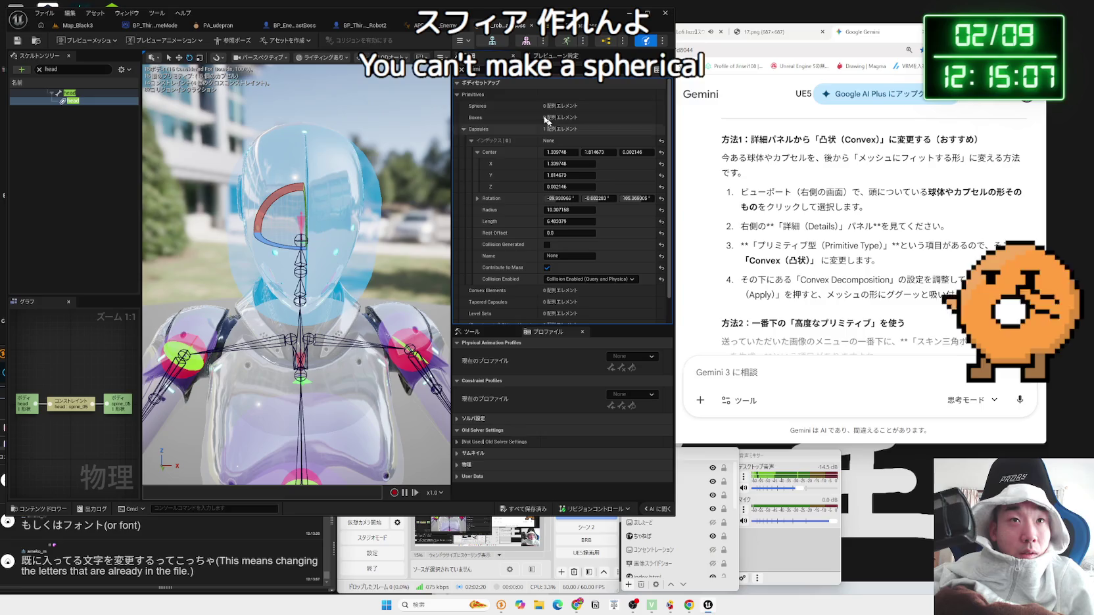
scroll(463, 73, up, 5)
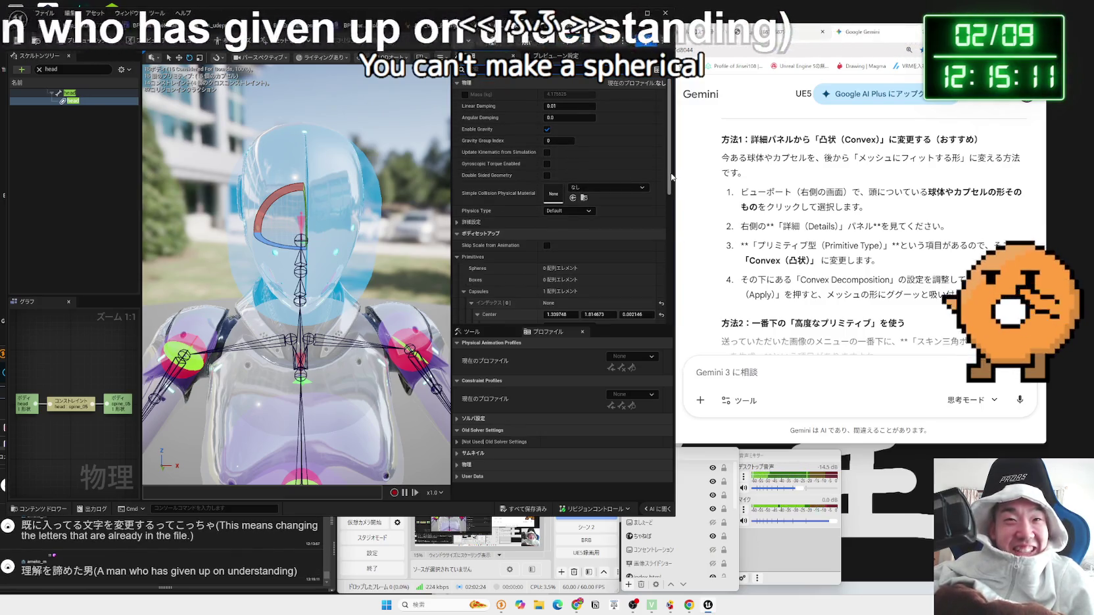
drag(395, 276, 315, 276)
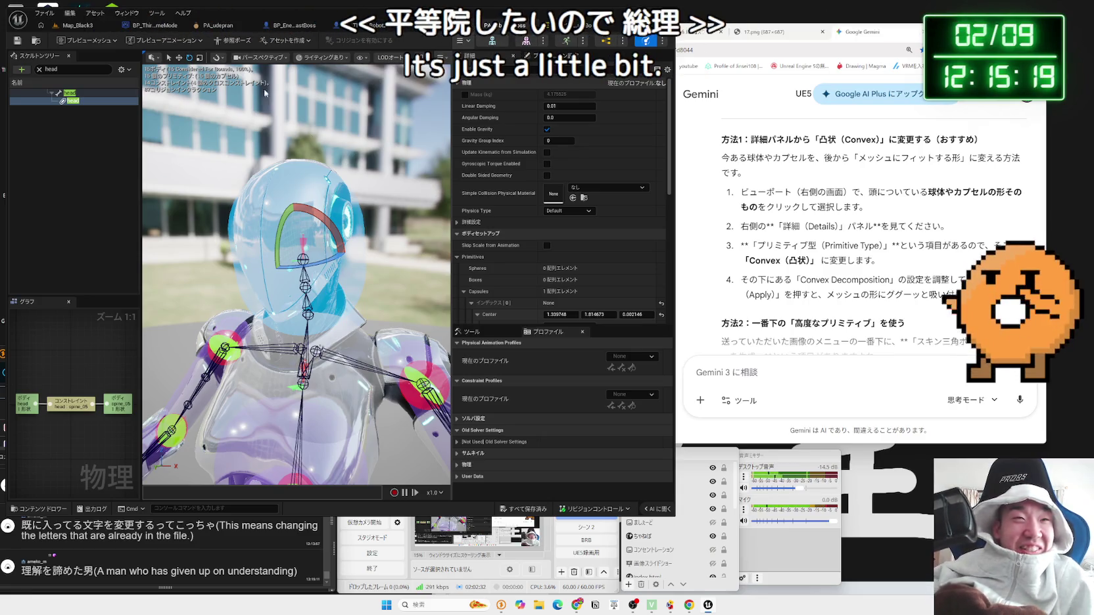
Step: Delete the head's capsule collision body, reselect the head bone and save the asset
key(Delete)
click(72, 94)
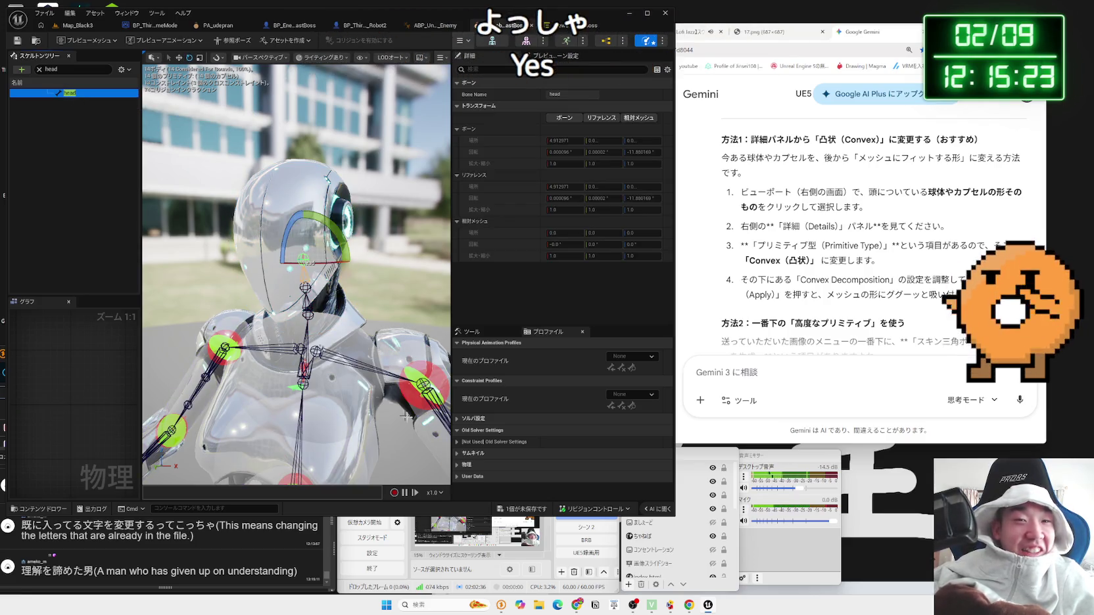
click(537, 510)
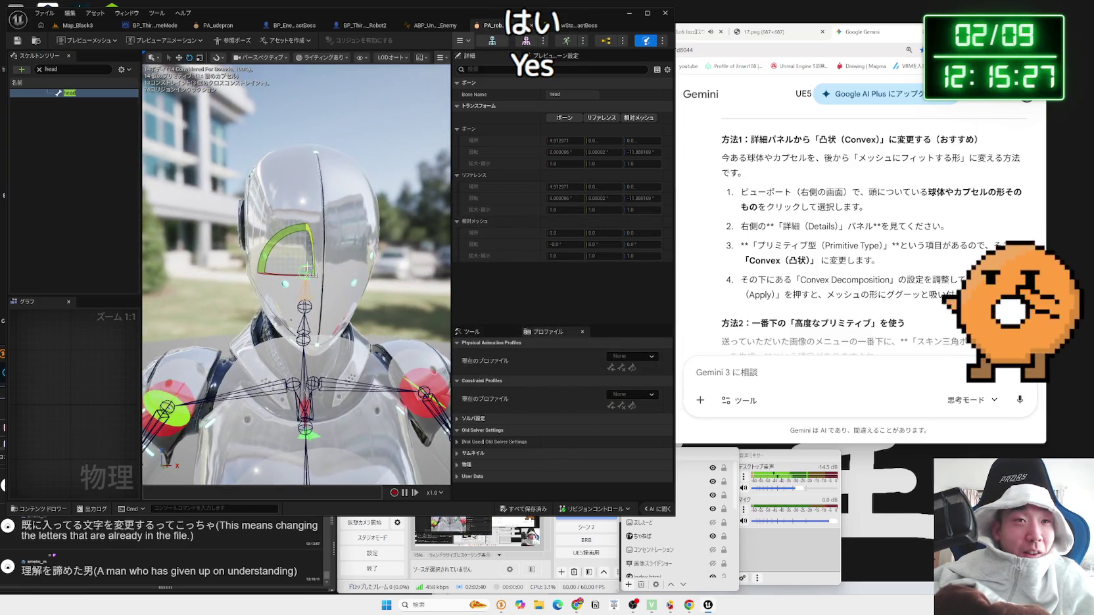
right_click(307, 270)
click(75, 97)
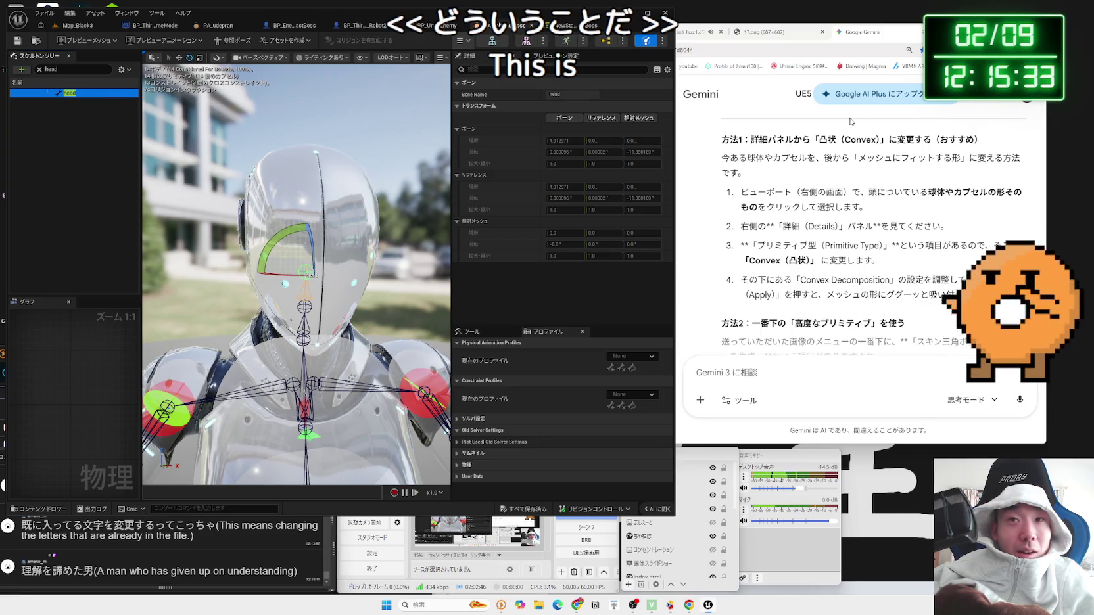
key(ctrl+t)
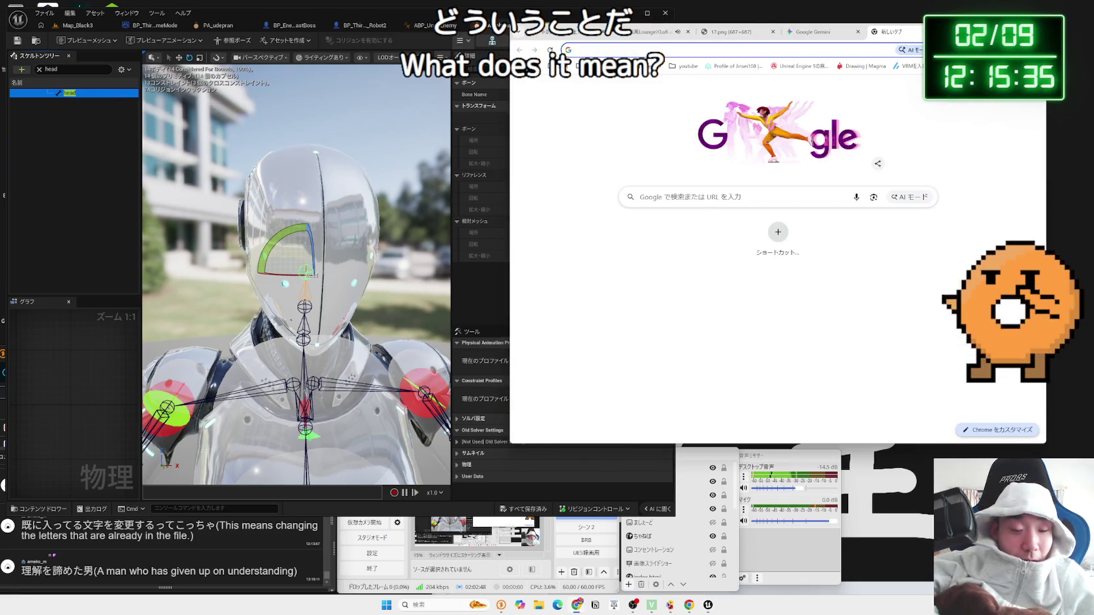
Step: Search Google for 物理アセット by typing and converting the reading ぶつりあせっと
text(ぶち)
key(BackSpace)
key(BackSpace)
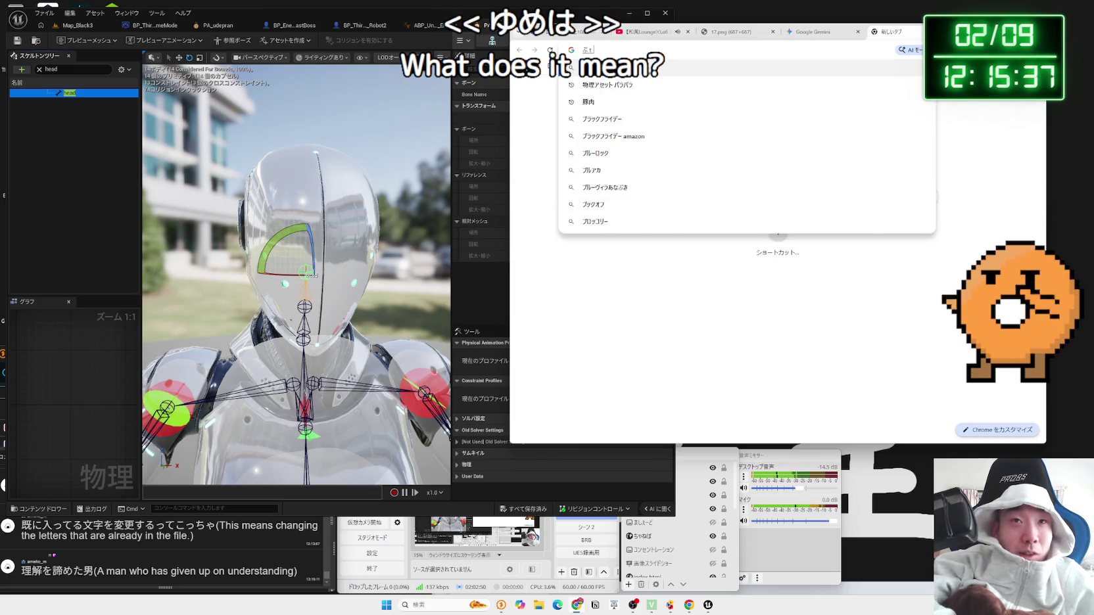
text(つりあせ)
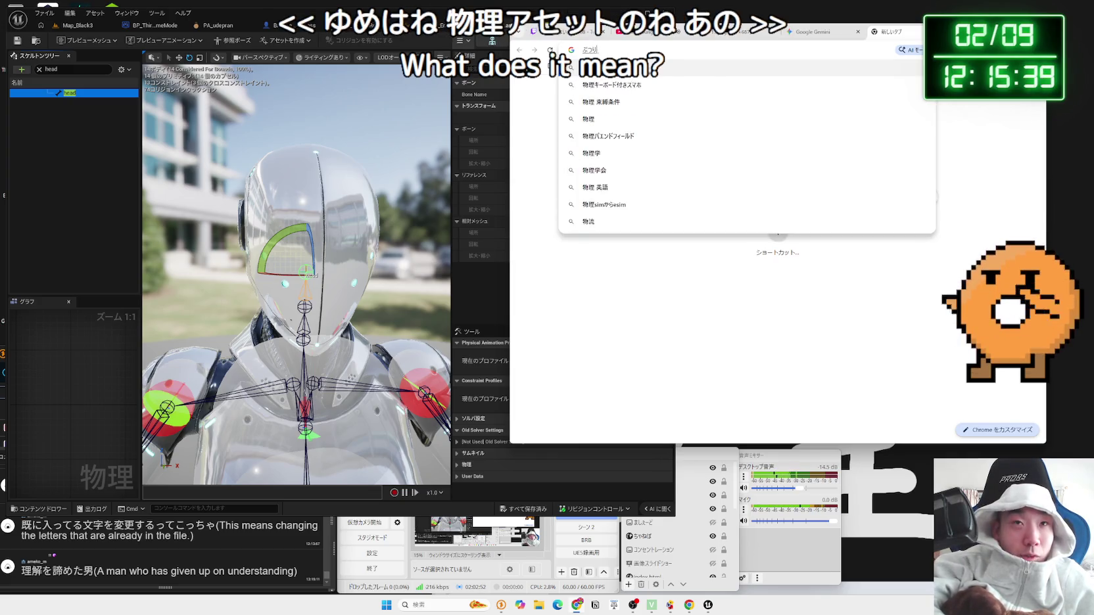
text(っと)
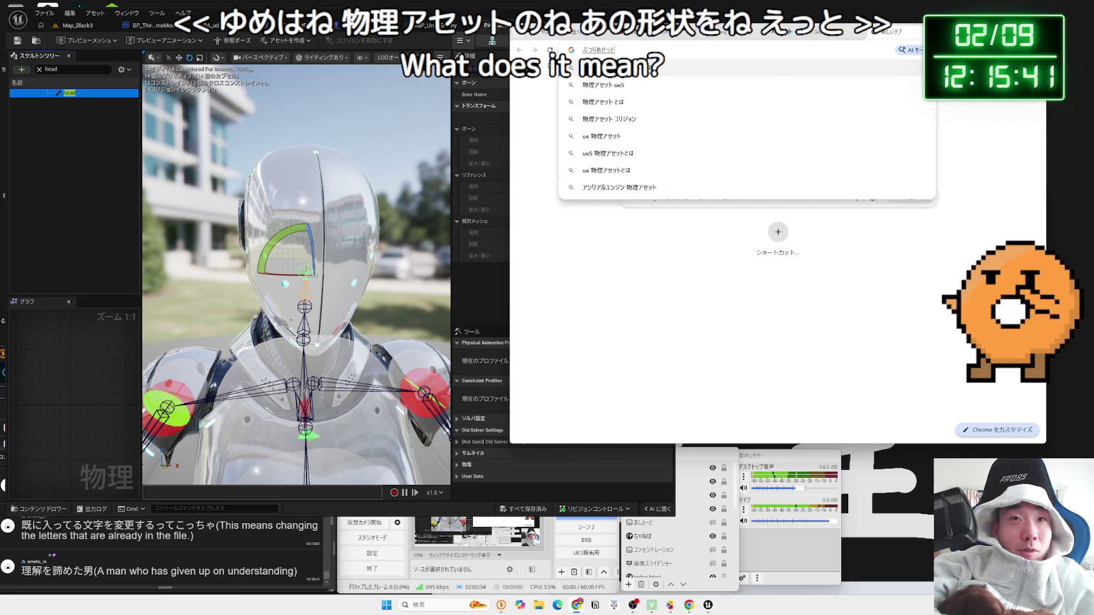
key(space)
key(Return)
key(Return)
mouse_move(296, 276)
mouse_down()
mouse_move(329, 250)
mouse_move(302, 269)
mouse_move(312, 250)
mouse_move(299, 270)
mouse_move(306, 237)
mouse_up()
scroll(296, 276, down, 5)
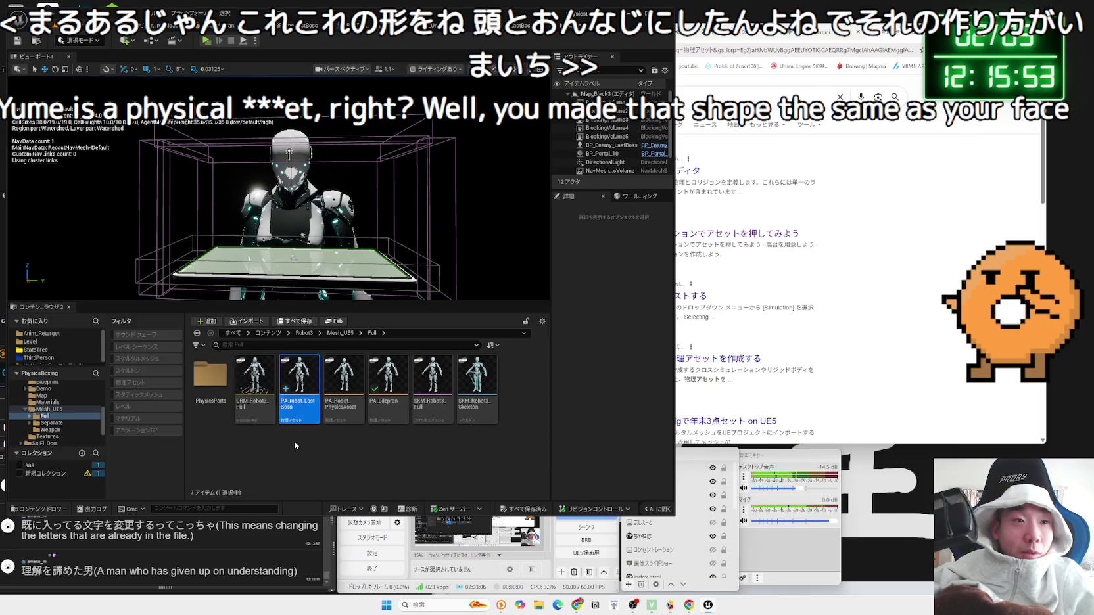
Step: Browse Mesh_UE5 to MPMECH > MESHES and open SK_MPMECH_LOD0_Physics
click(301, 446)
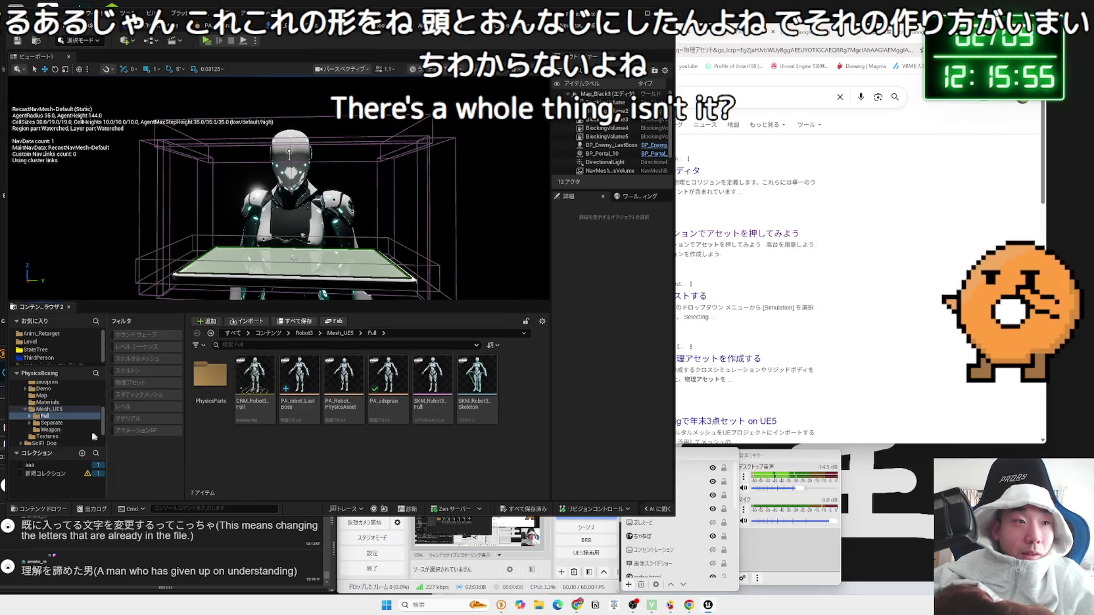
click(26, 410)
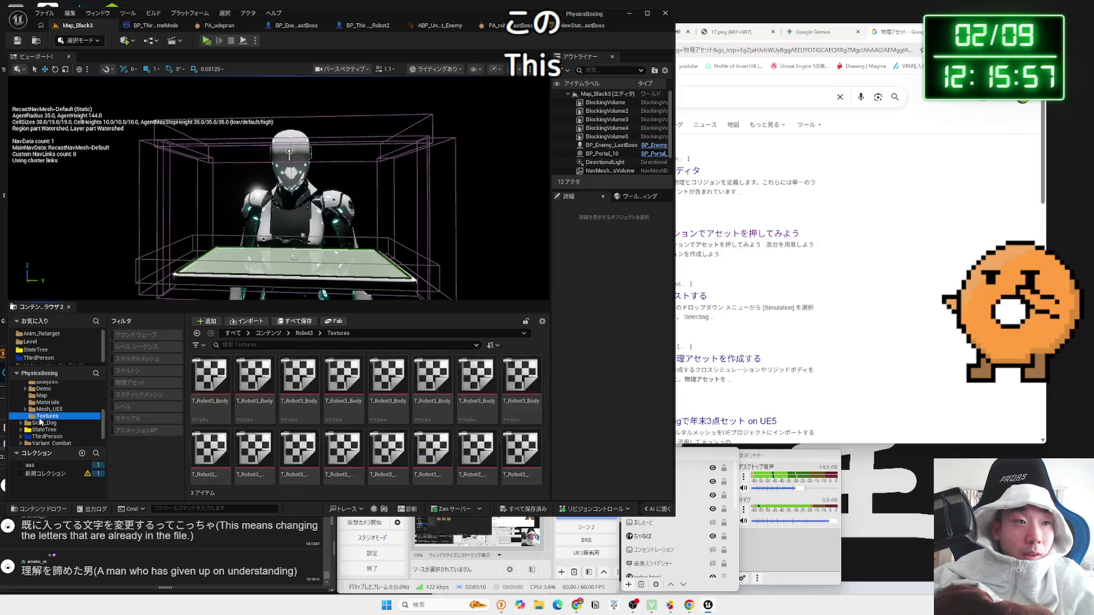
click(47, 403)
scroll(48, 423, up, 2)
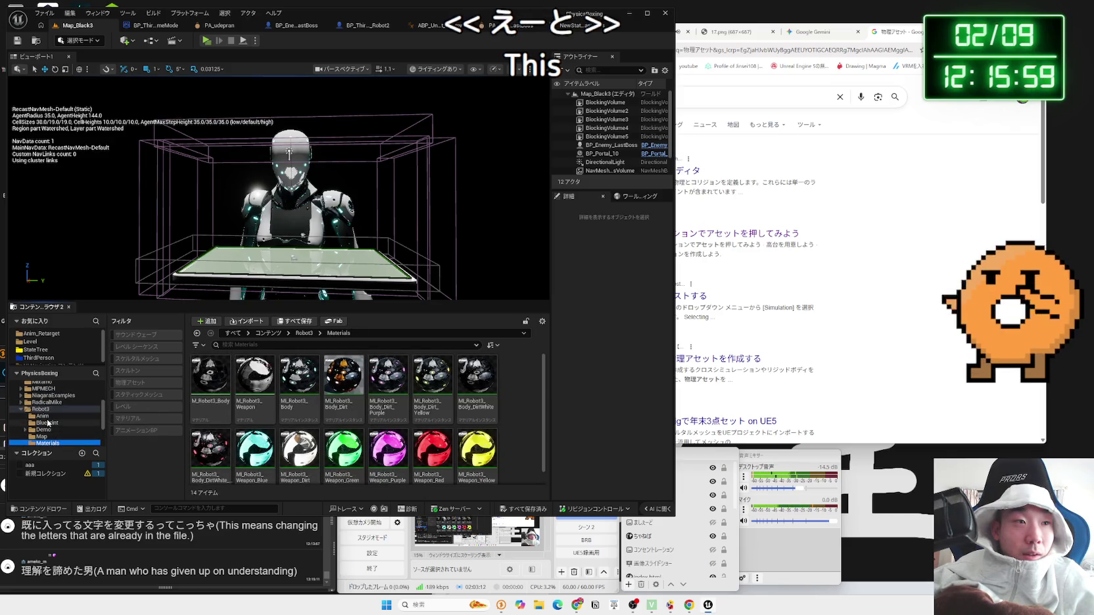
click(25, 410)
click(43, 389)
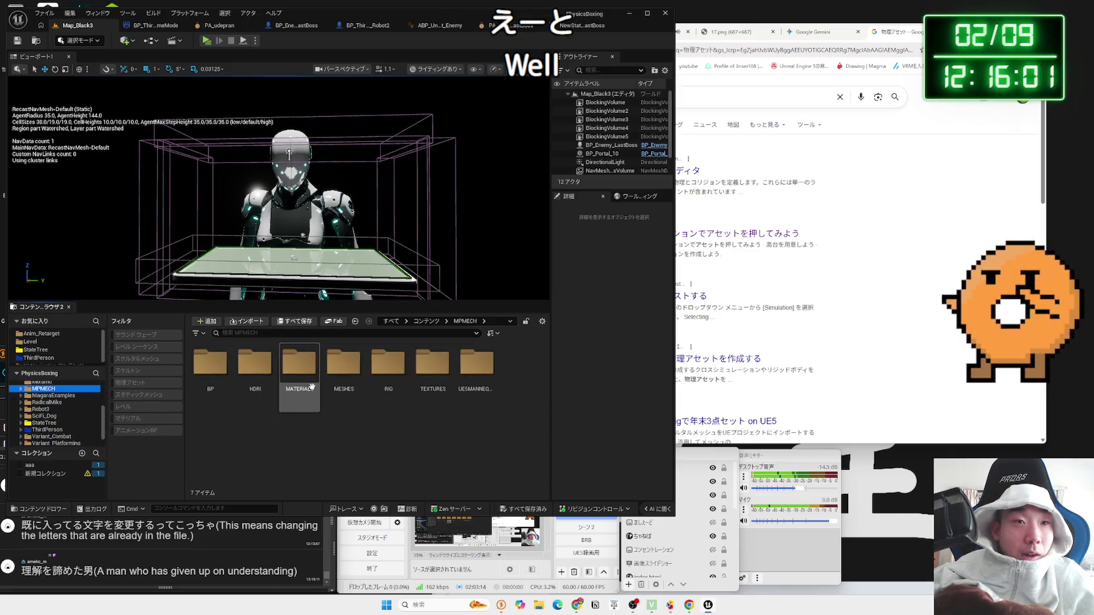
double_click(339, 380)
double_click(250, 380)
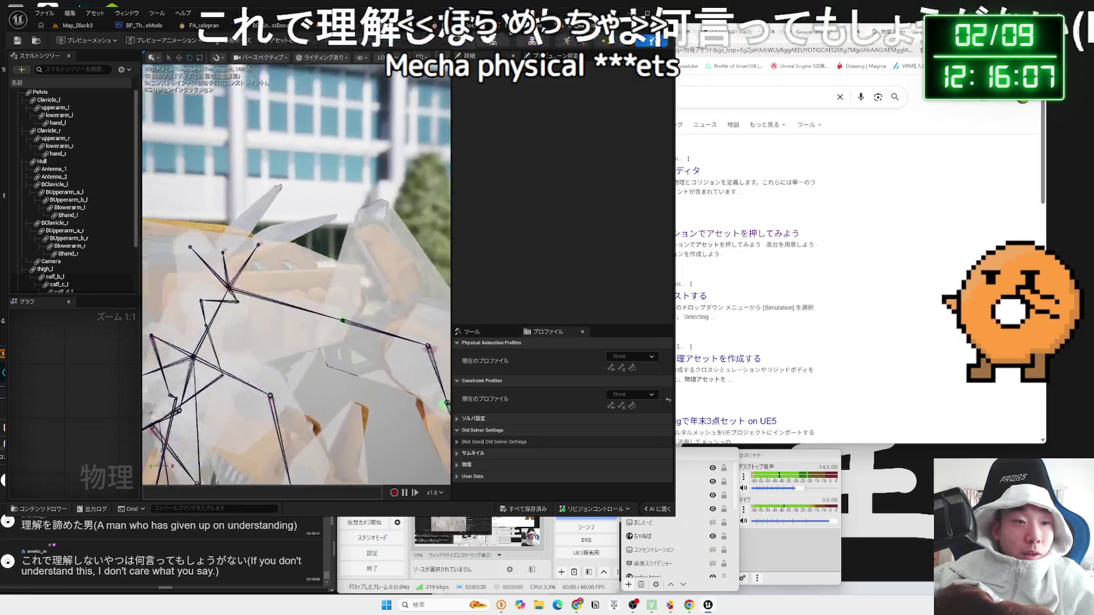
Step: Inspect the BClavicle_l and calf_b_l bodies and their Convex Elements in Details
click(55, 184)
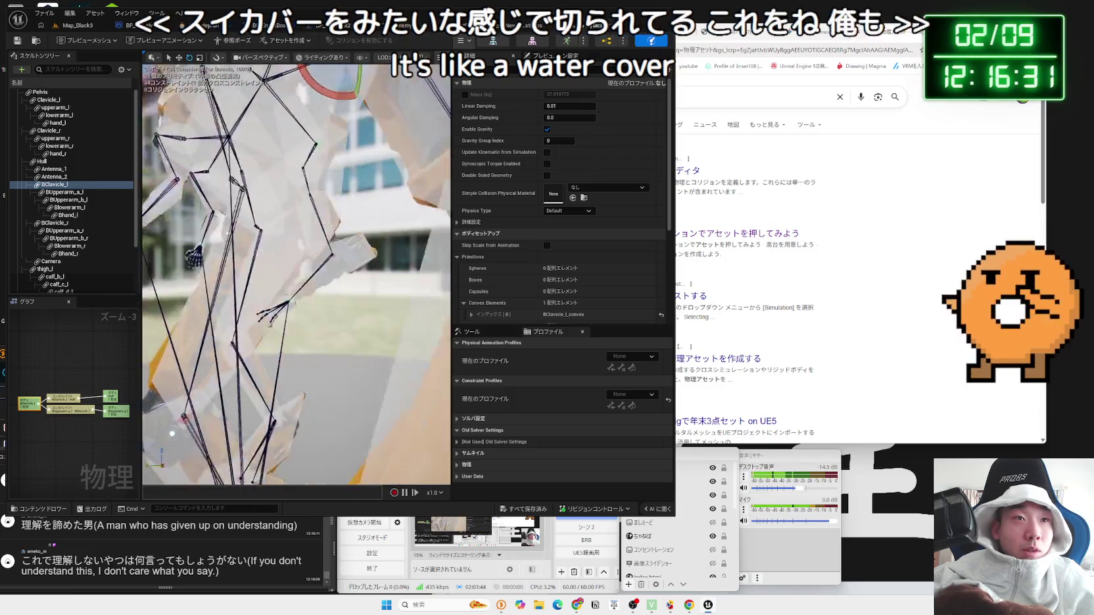
click(283, 256)
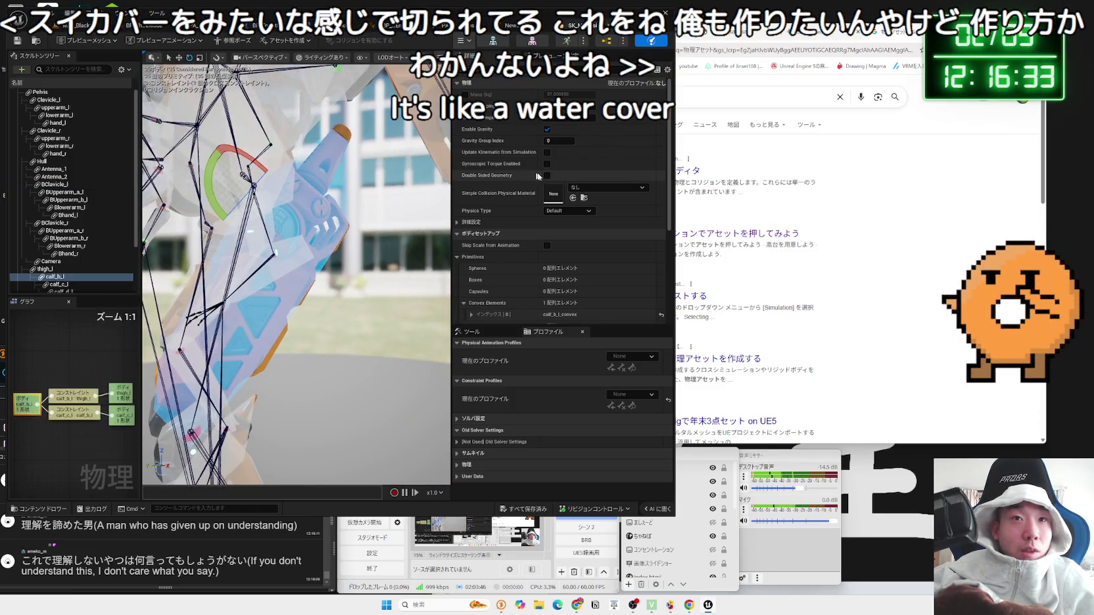
scroll(543, 283, down, 2)
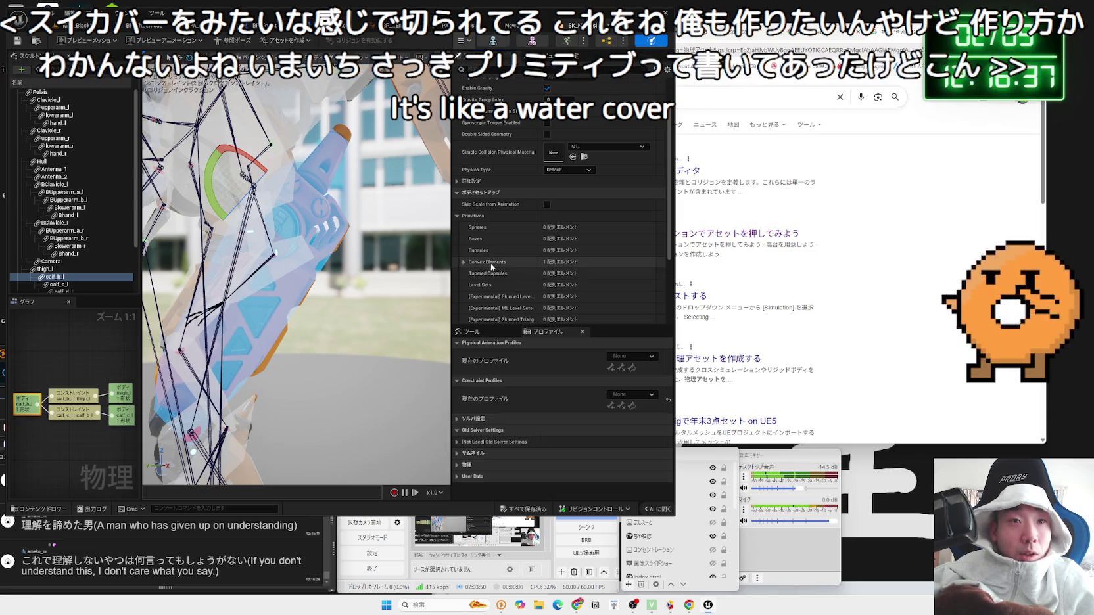
double_click(491, 263)
scroll(492, 267, down, 3)
scroll(491, 267, up, 5)
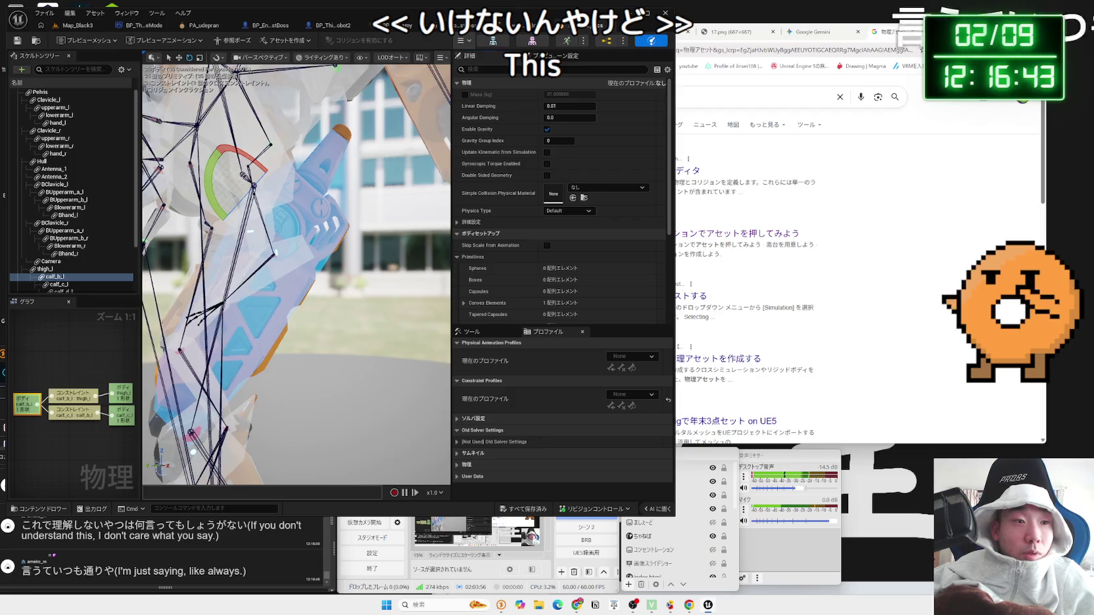
scroll(246, 265, down, 10)
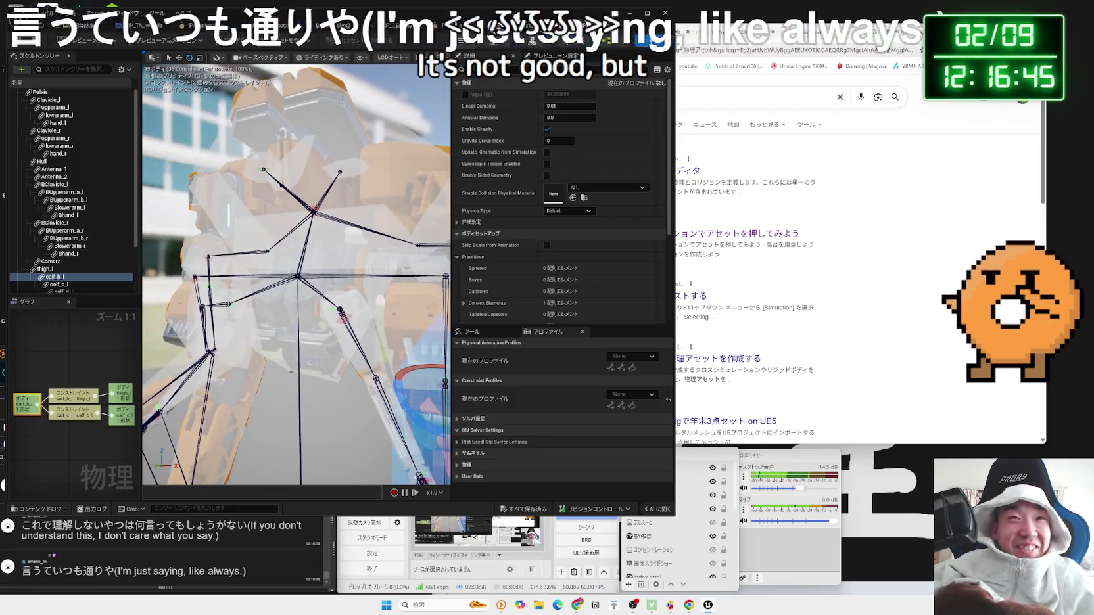
key(ctrl+Tab)
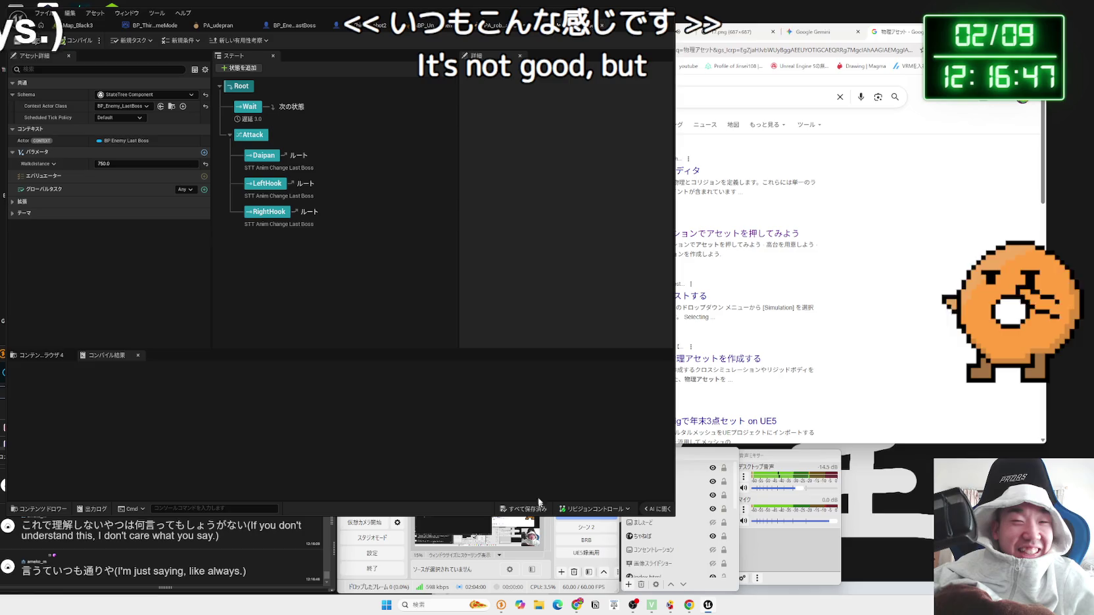
Step: Back in the physics asset editor, clear the selection, frame the view and select the head bone
key(ctrl+Tab)
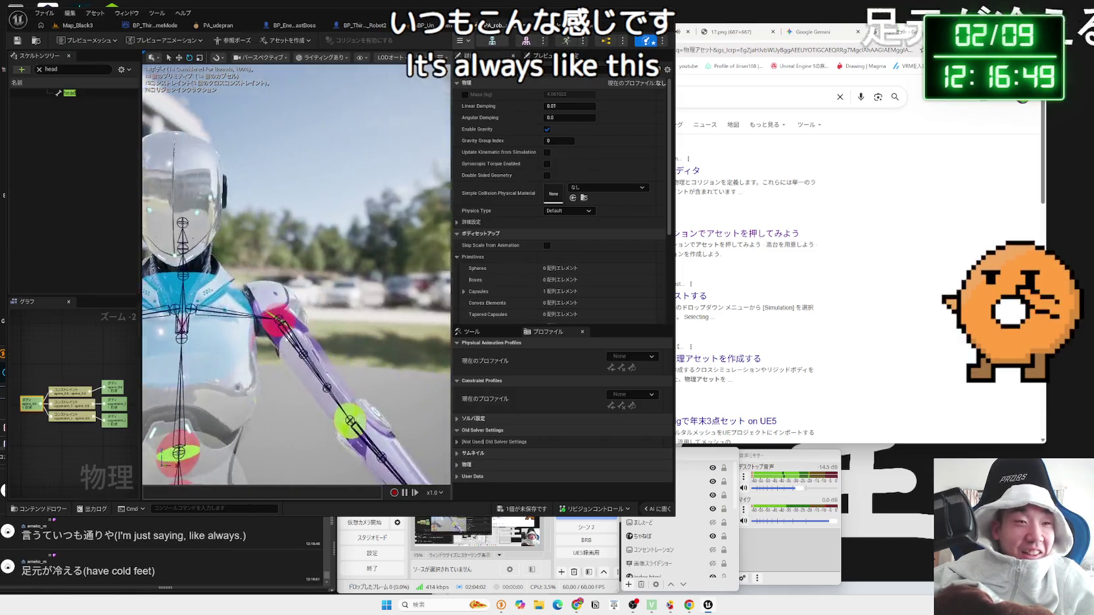
key(Escape)
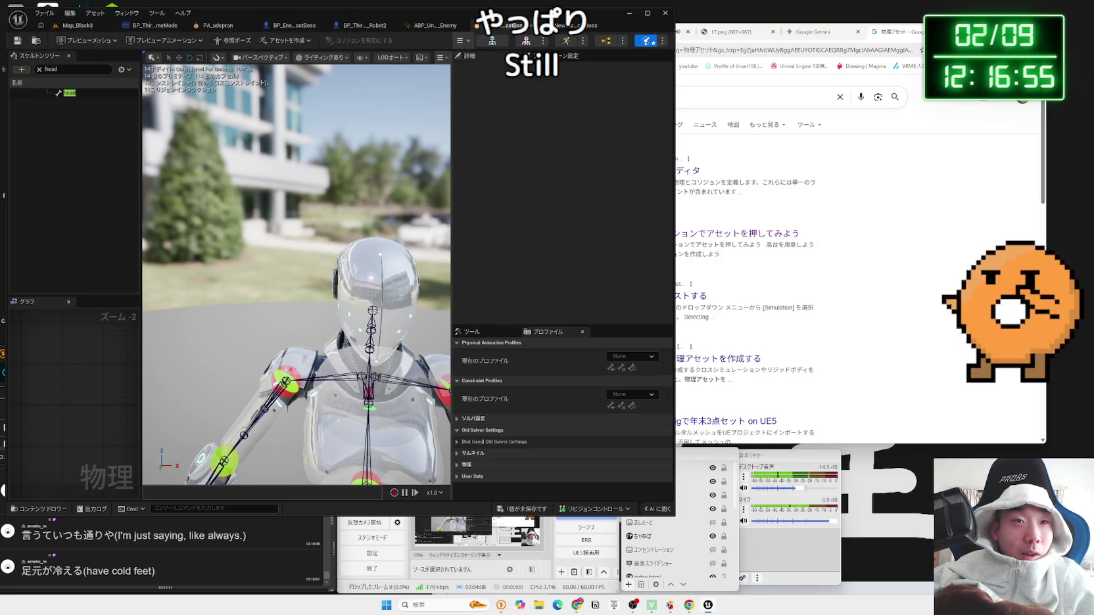
key(f)
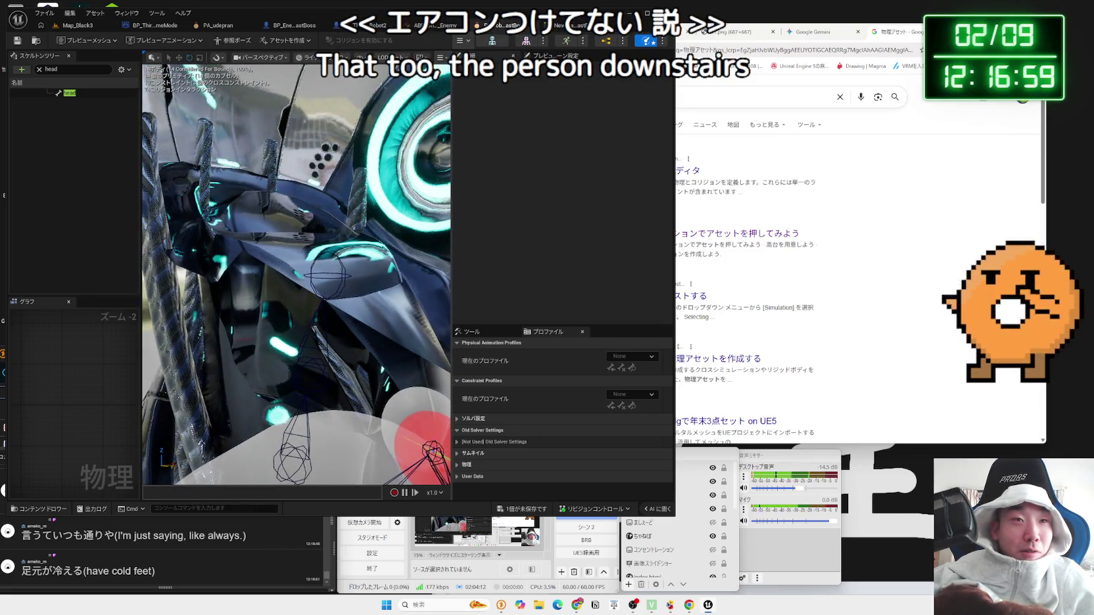
scroll(298, 274, down, 5)
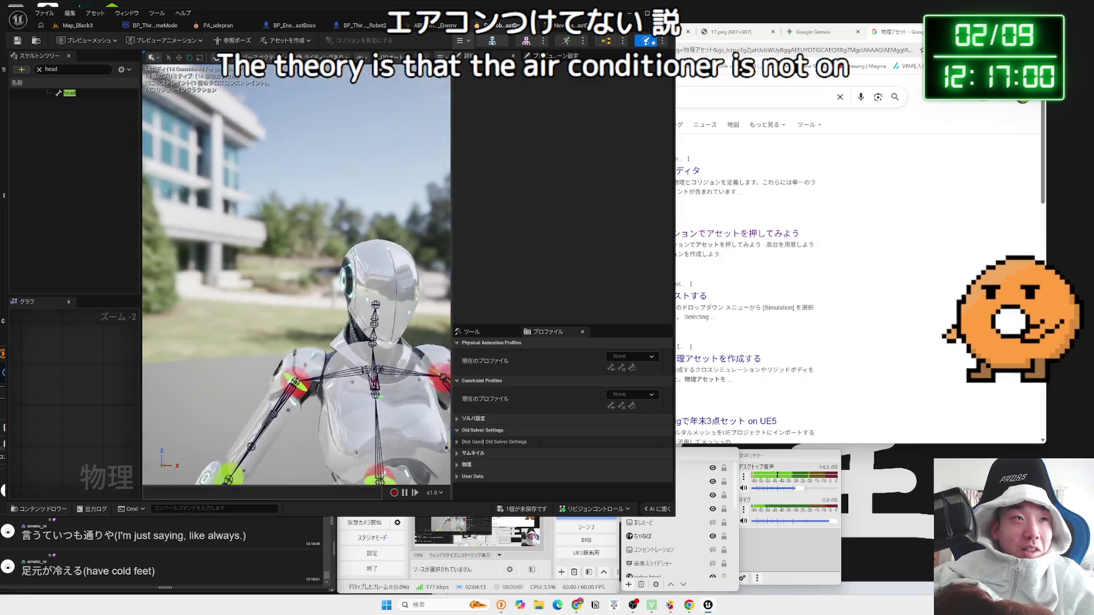
click(75, 96)
right_click(76, 96)
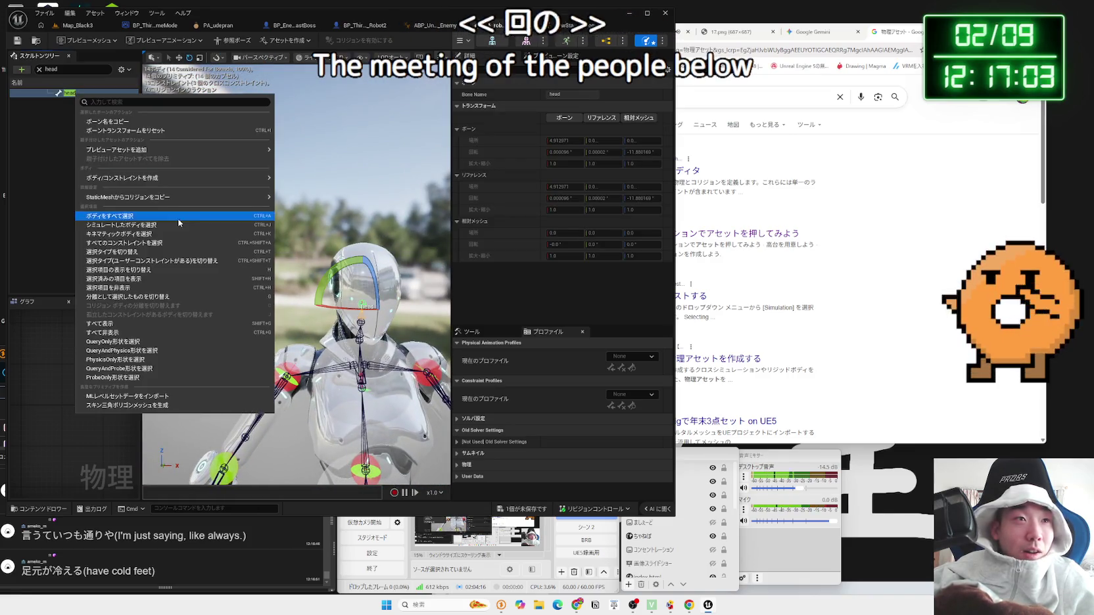
mouse_move(164, 152)
mouse_move(162, 179)
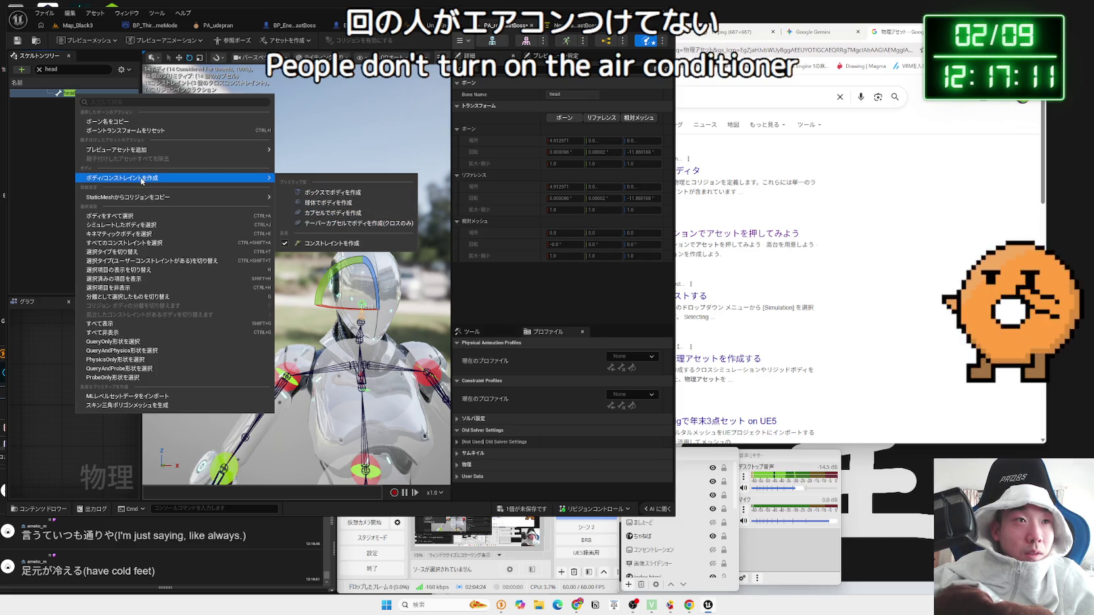
click(46, 164)
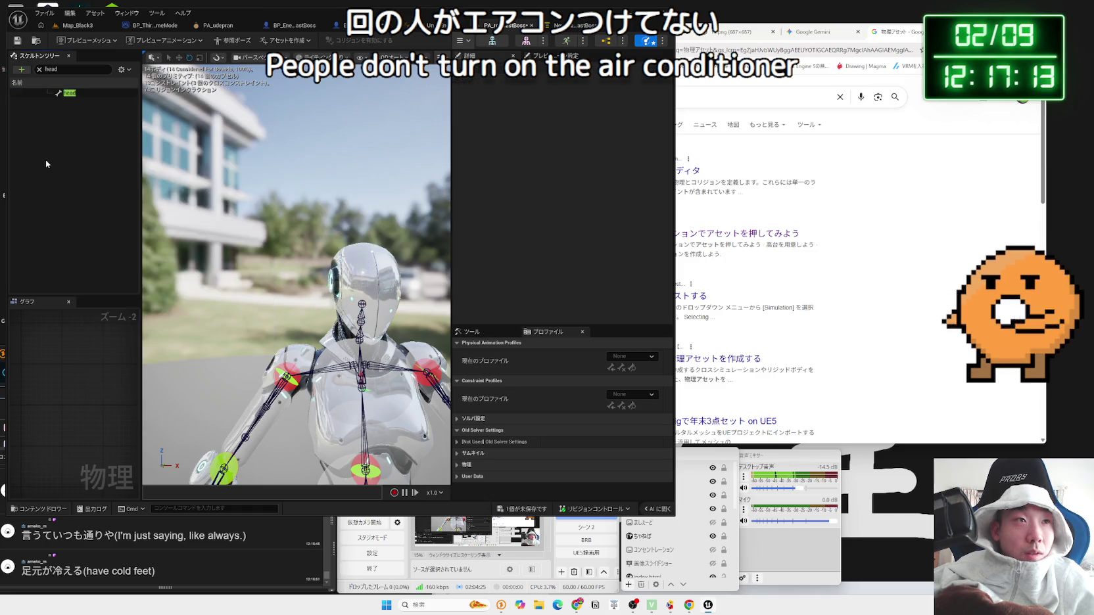
Step: Add a new weight blend profile to the skeleton from the Skeleton Tree add menu
click(20, 70)
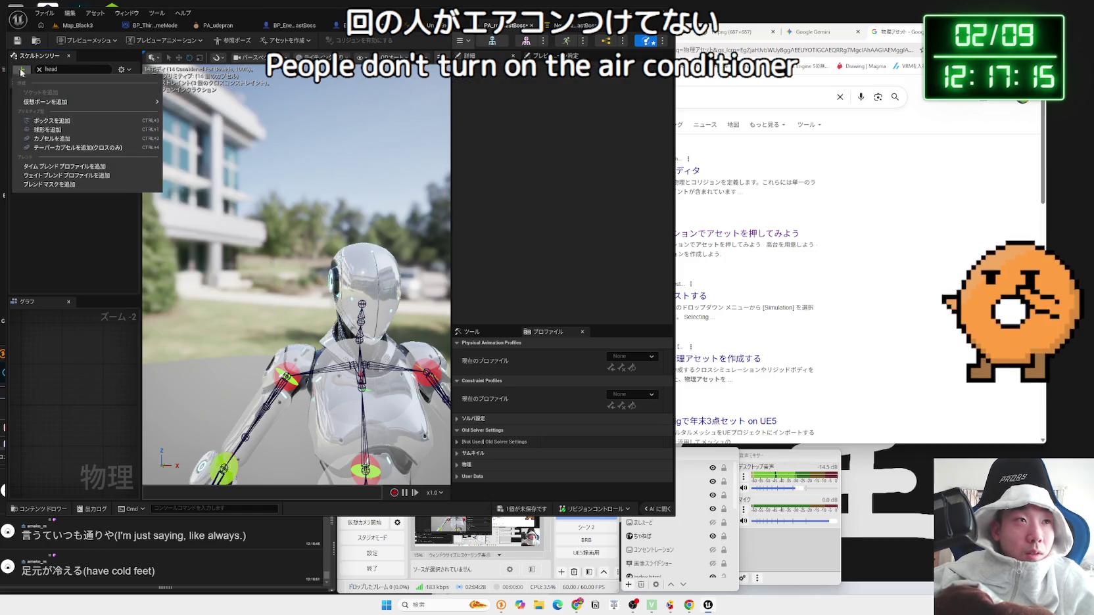
mouse_move(69, 104)
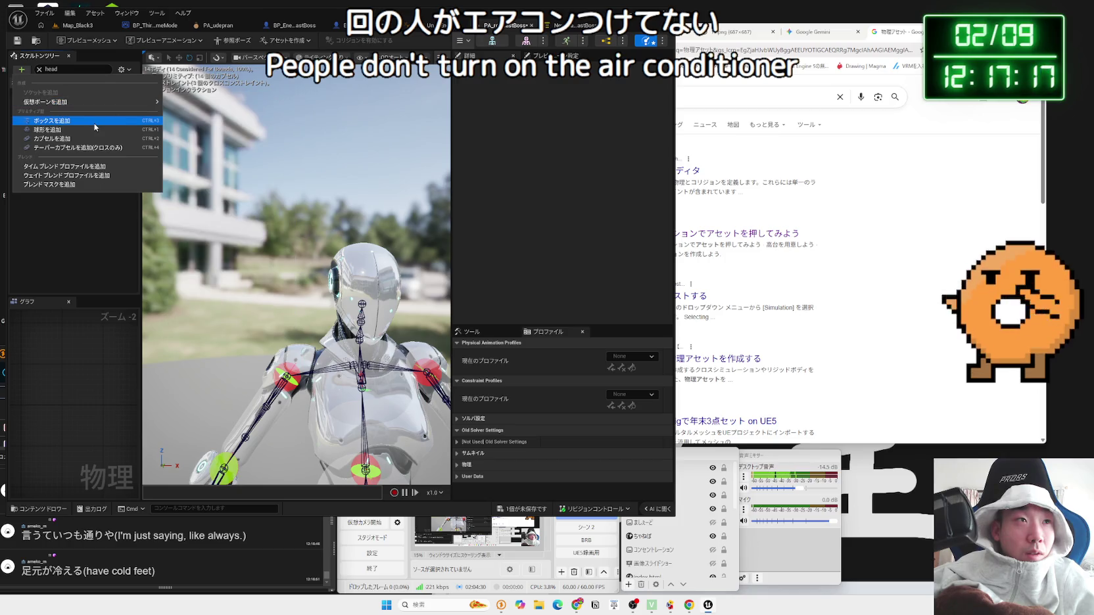
click(85, 177)
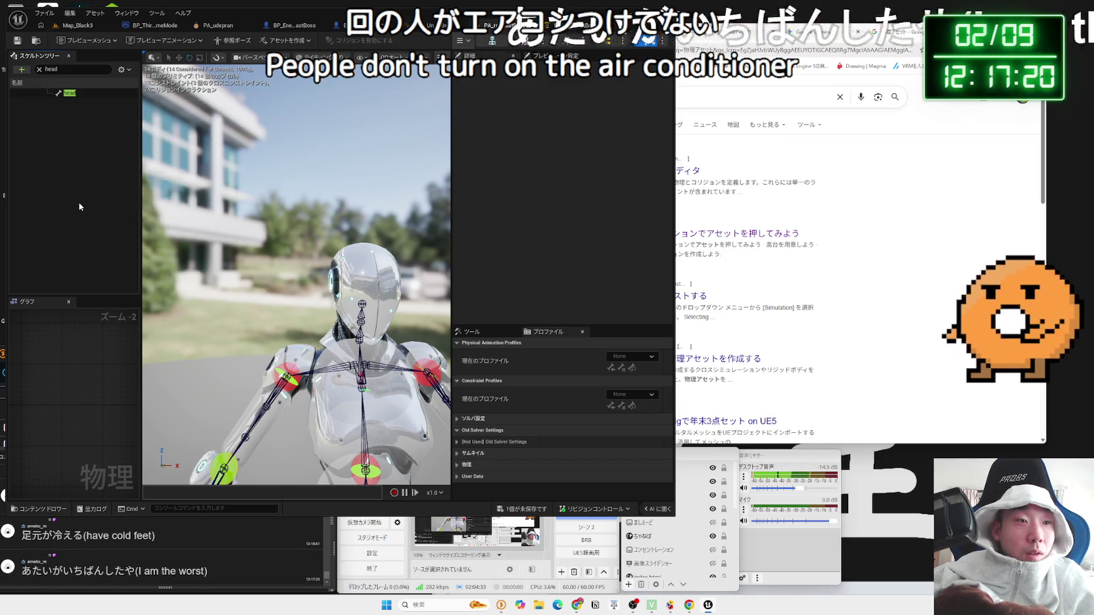
click(77, 93)
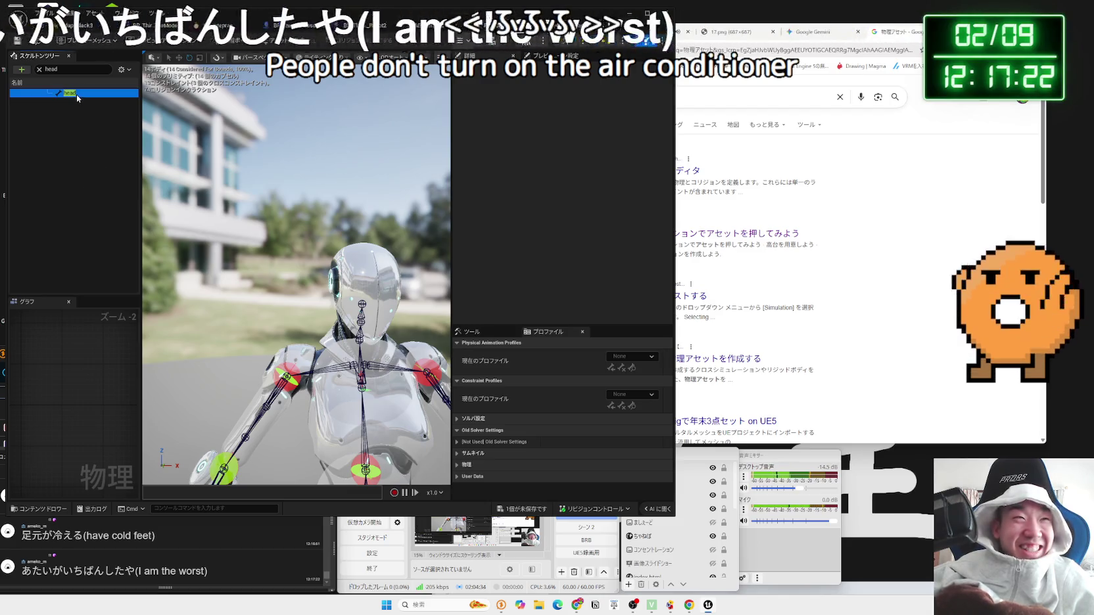
Step: Save all unsaved changes, shrink the editor window and bring the browser results forward
click(531, 515)
click(605, 396)
drag(548, 516, 551, 479)
click(798, 218)
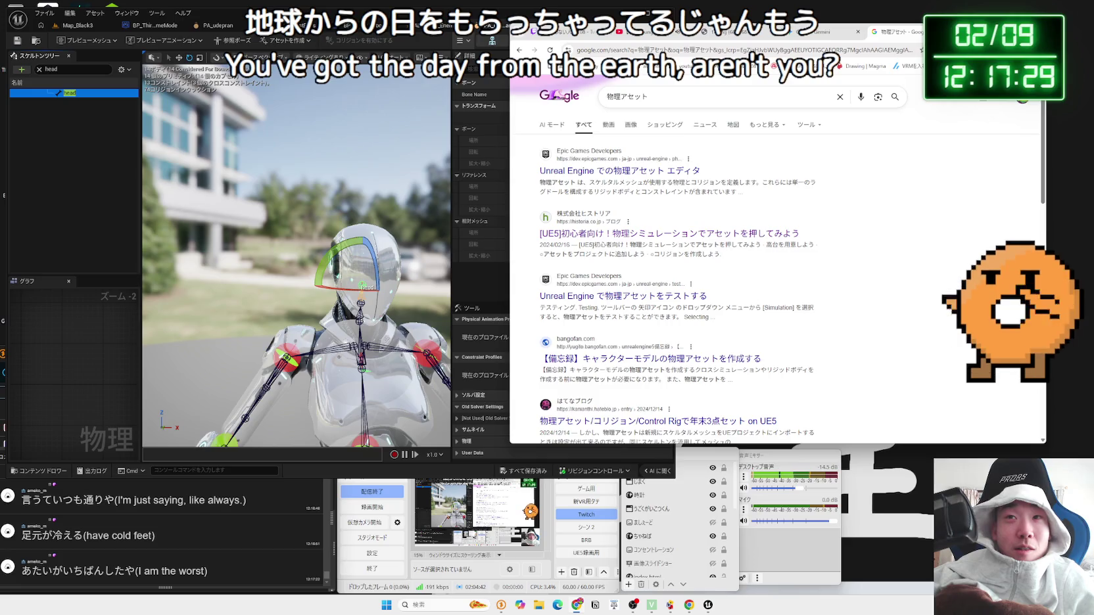
Step: Read the Gemini chat's steps for changing the primitive type to Convex, then return to Unreal
key(ctrl+shift+Tab)
mouse_move(873, 260)
mouse_down()
mouse_move(742, 191)
mouse_move(789, 246)
mouse_move(873, 261)
mouse_move(742, 244)
mouse_up()
click(812, 372)
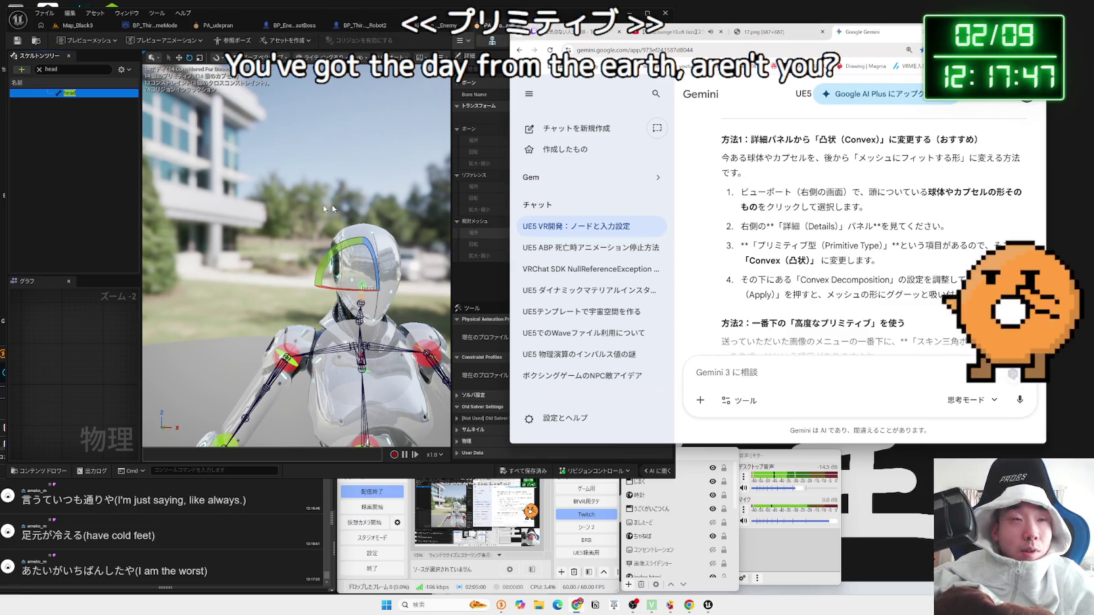
click(70, 96)
Step: Create a box-shaped body for the head bone and collapse its Primitives details
right_click(69, 95)
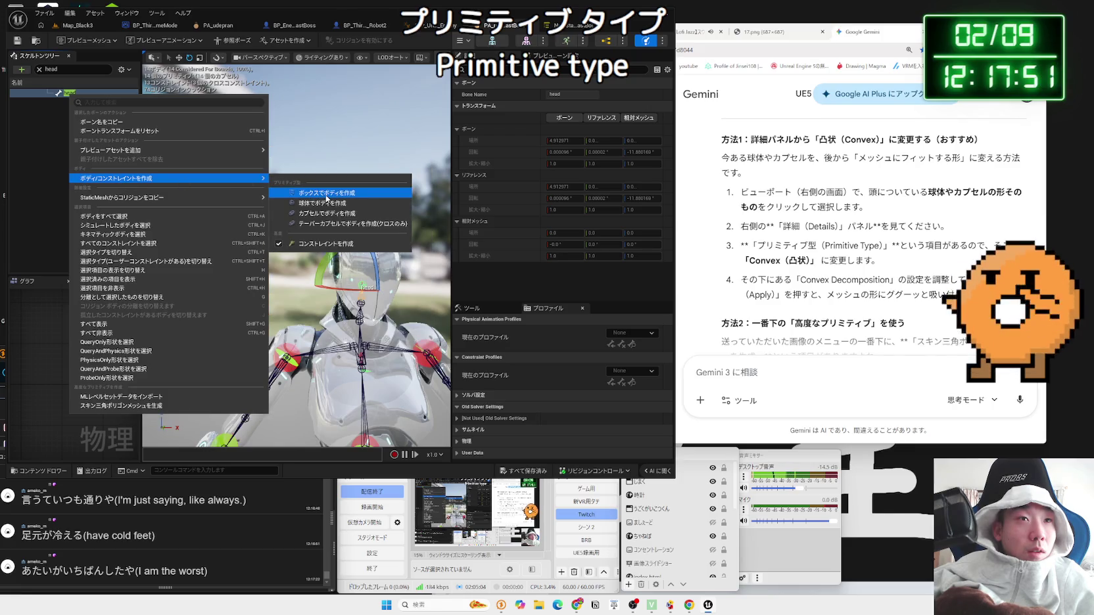
click(325, 195)
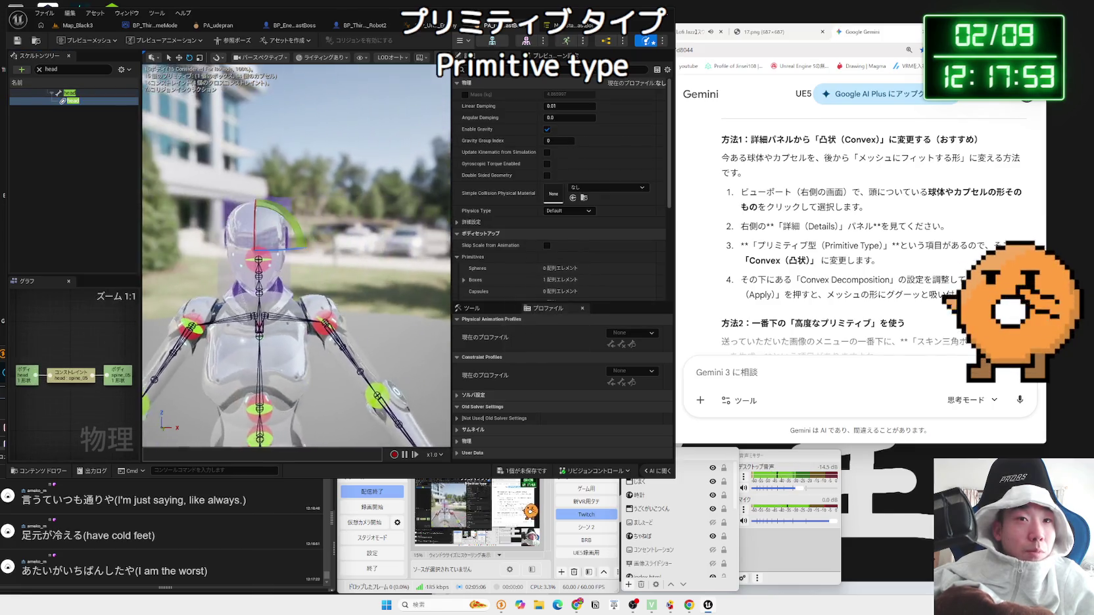
click(489, 257)
scroll(480, 269, down, 1)
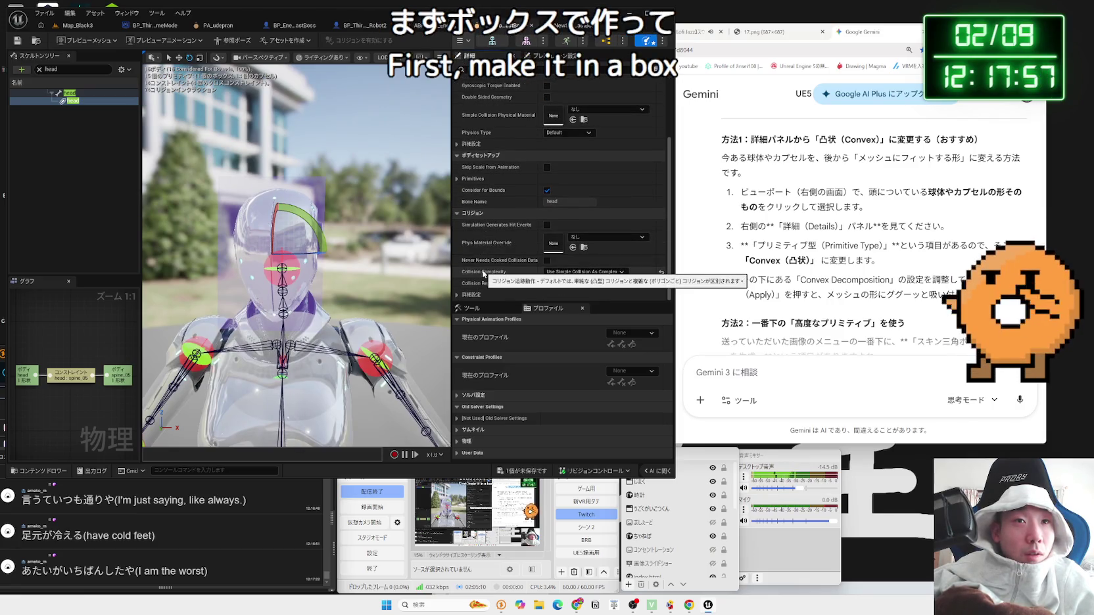
scroll(524, 257, up, 1)
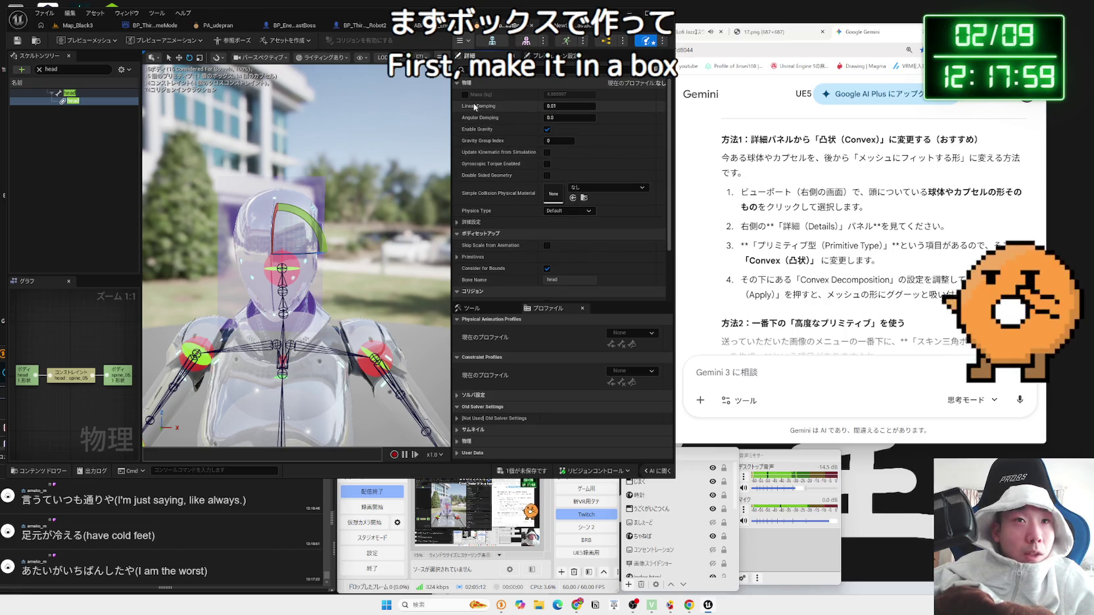
scroll(499, 217, down, 2)
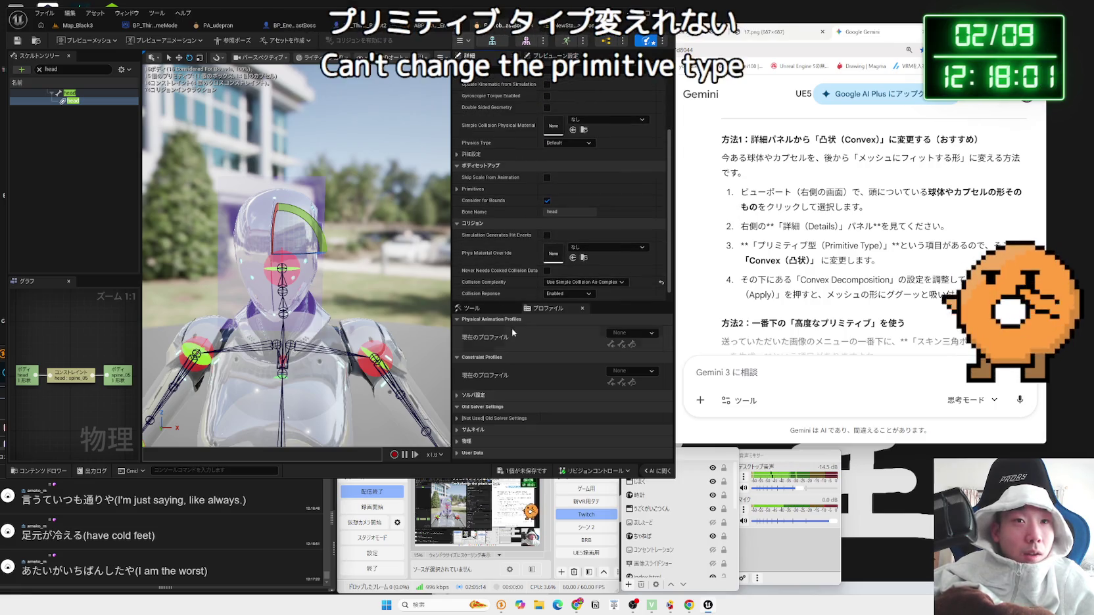
Step: Show the body-creation tool settings with the head's physics body selected
click(518, 308)
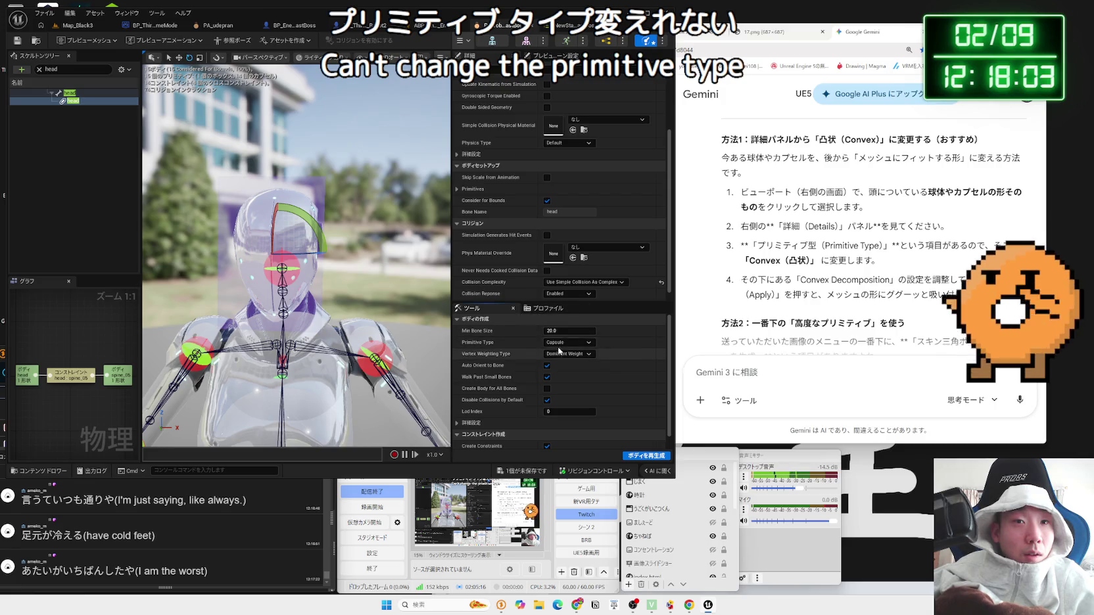
click(340, 399)
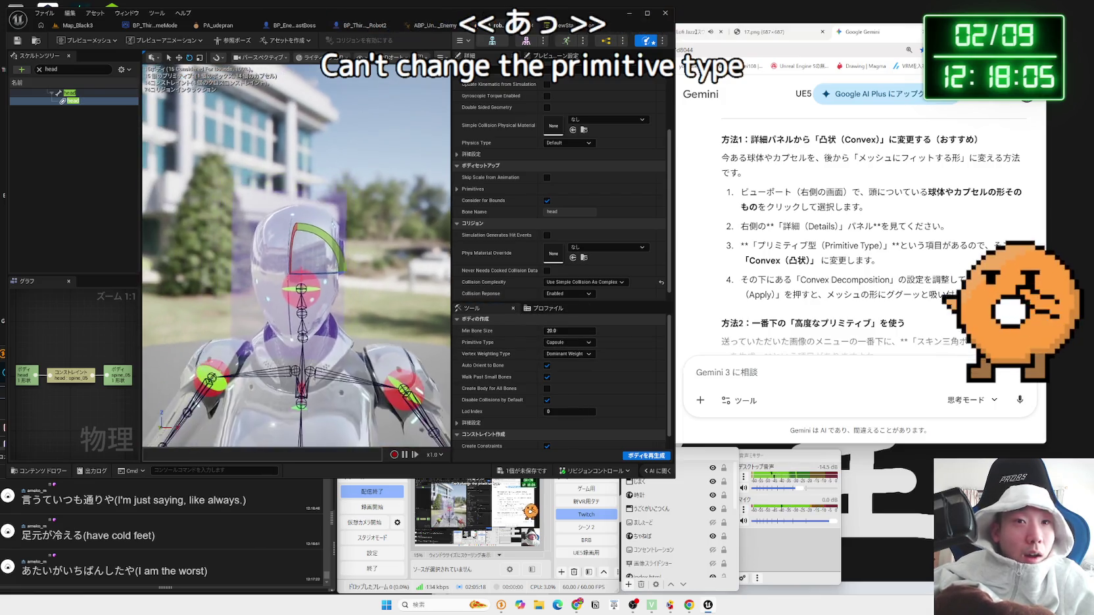
click(315, 363)
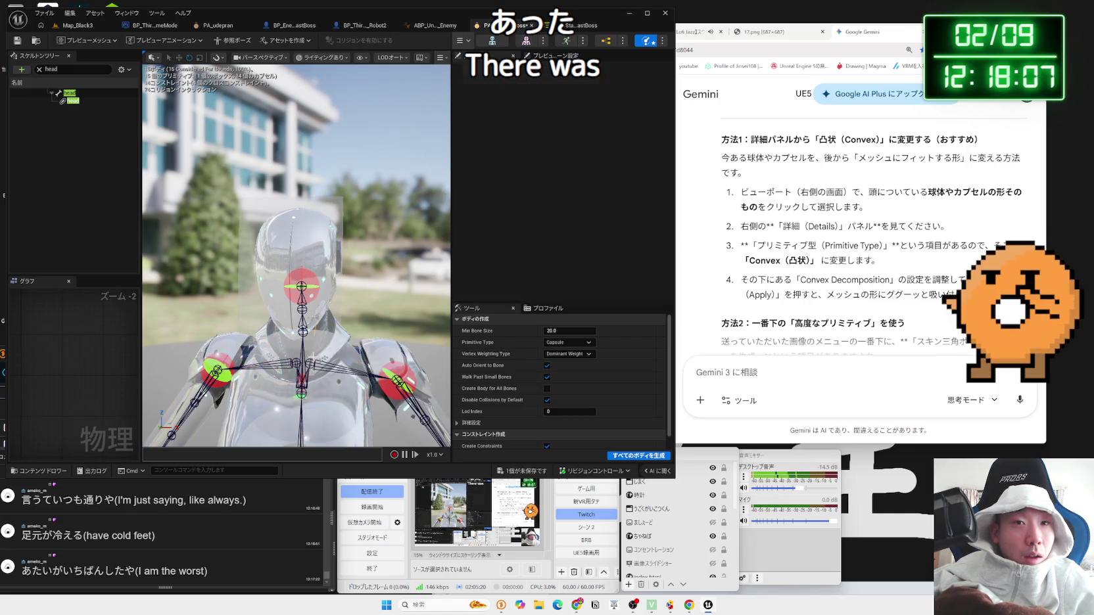
click(322, 289)
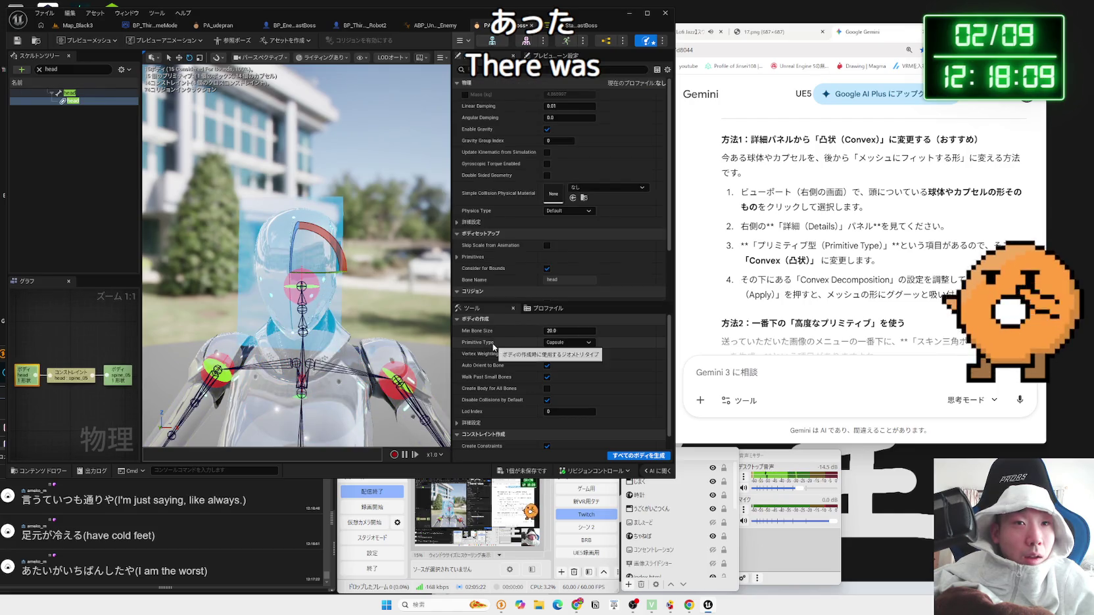
drag(588, 303, 584, 283)
click(575, 318)
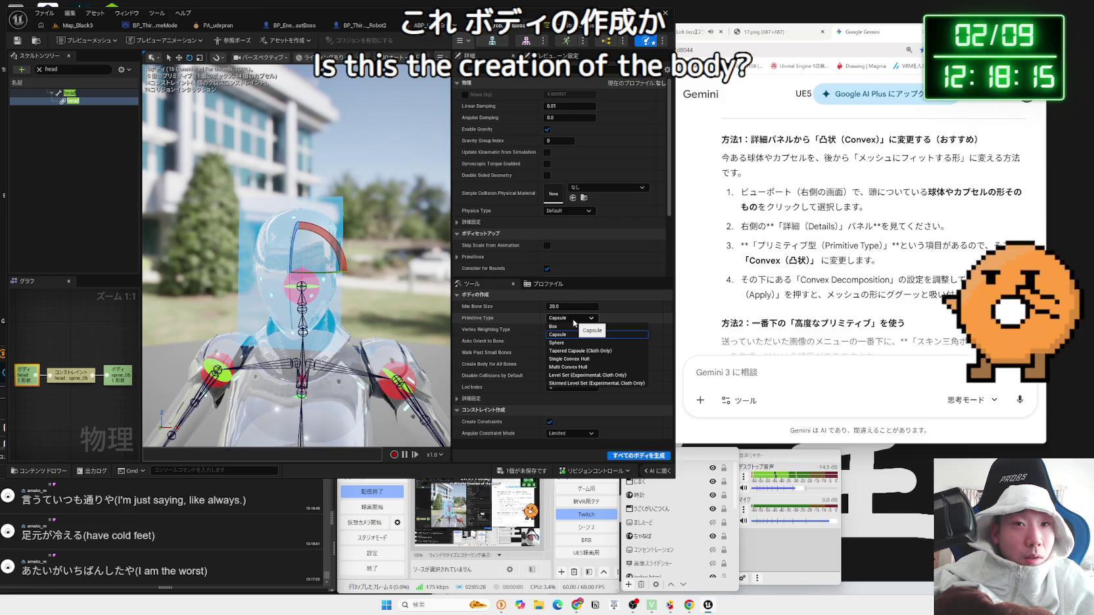
Step: Try Single Convex Hull and Box primitive types, then regenerate all bodies as Capsules
click(574, 321)
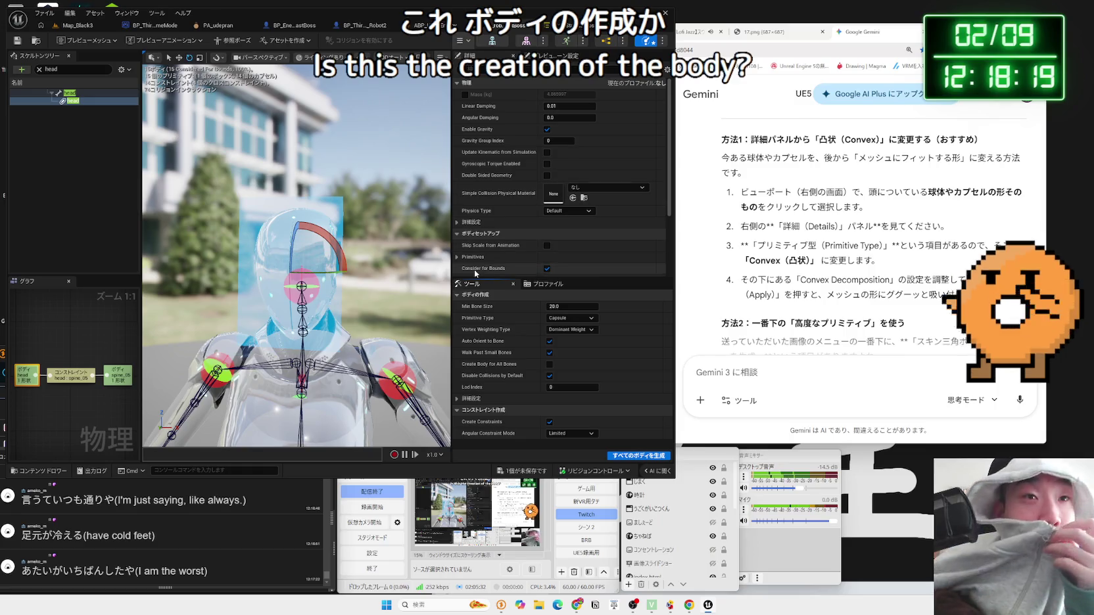
click(571, 320)
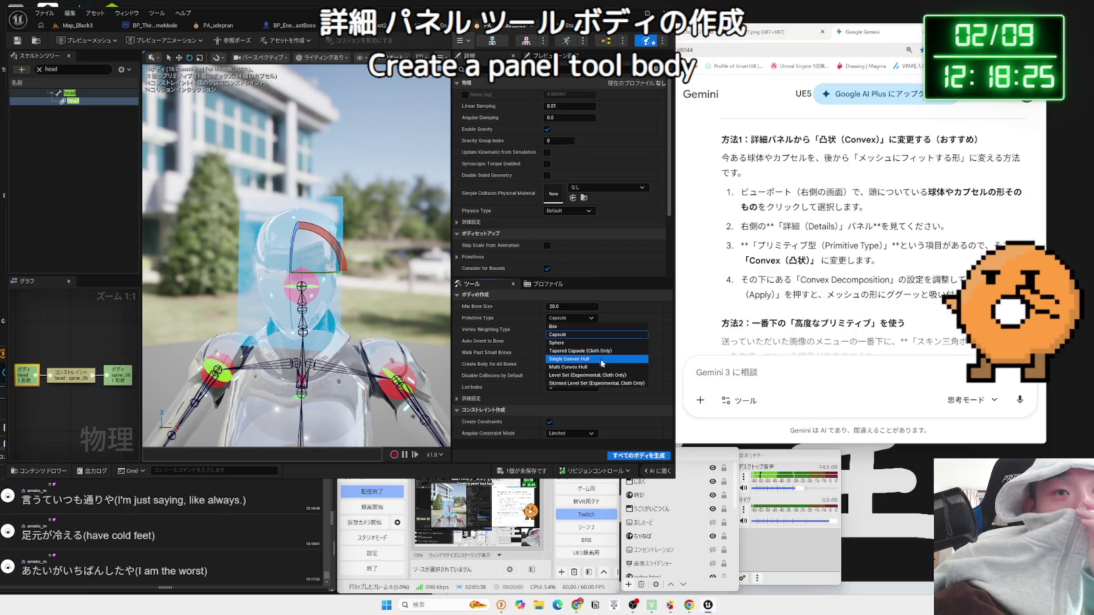
click(599, 360)
click(576, 331)
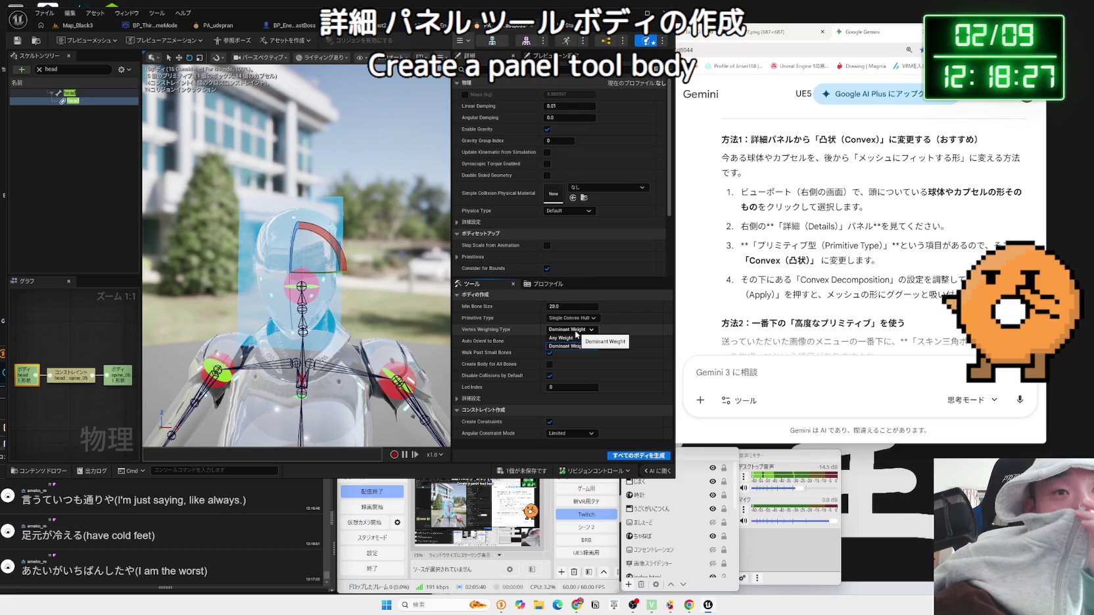
click(572, 318)
click(568, 327)
click(572, 321)
click(571, 335)
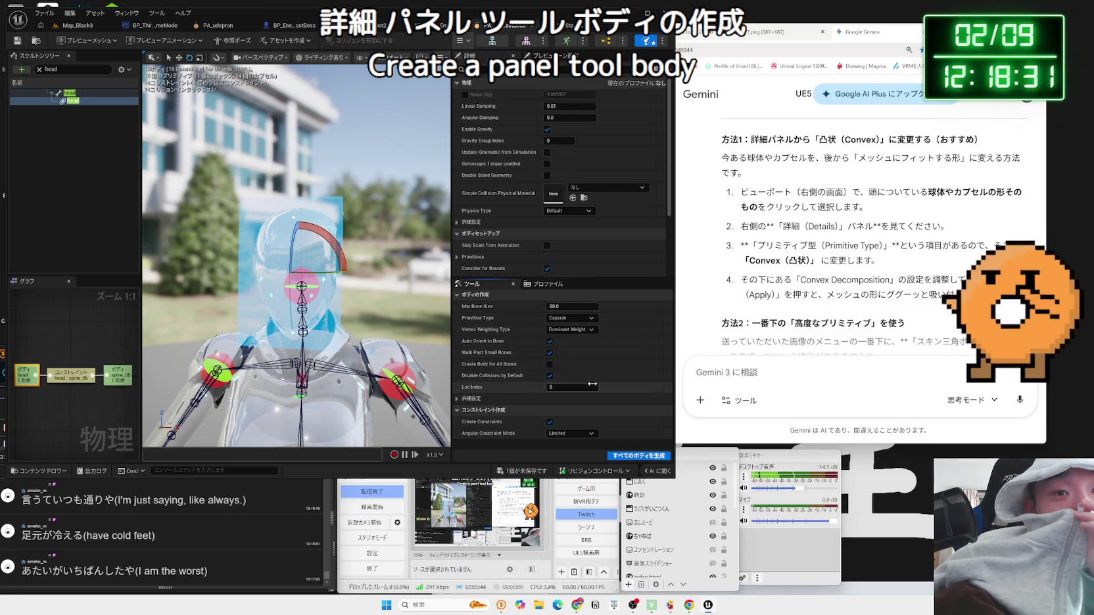
click(624, 459)
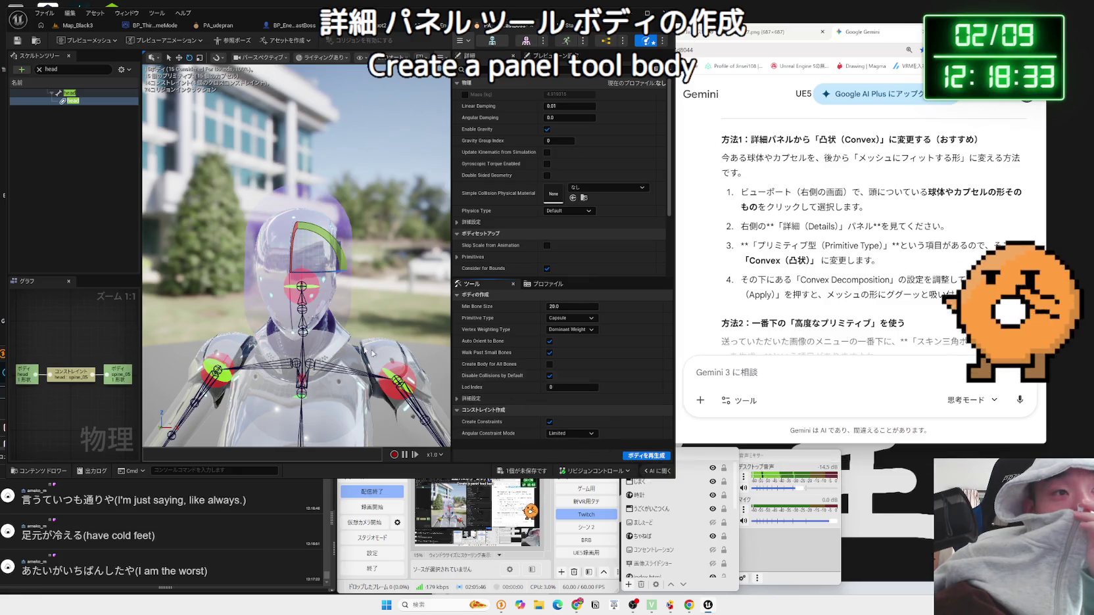
Step: Switch the primitive type from Sphere to Multi Convex Hull and regenerate the bodies
click(570, 318)
click(569, 342)
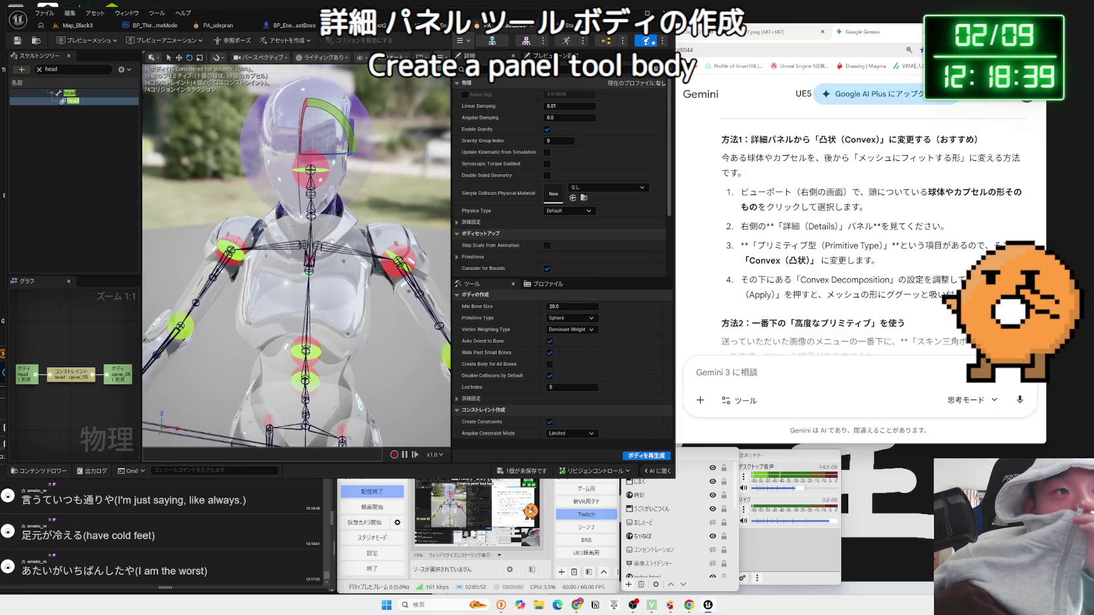
click(572, 320)
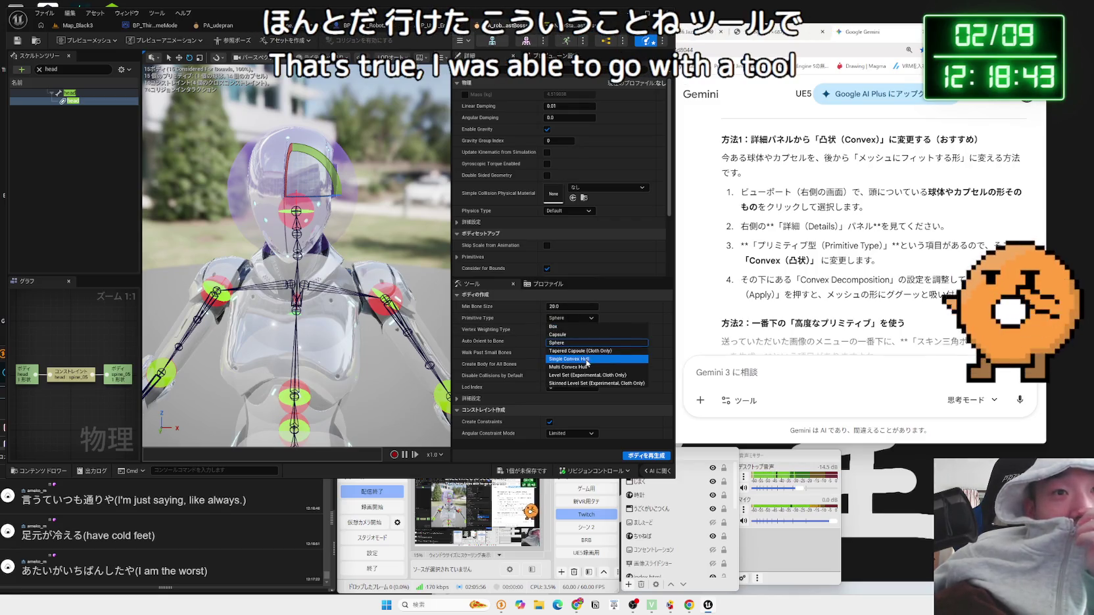
click(591, 366)
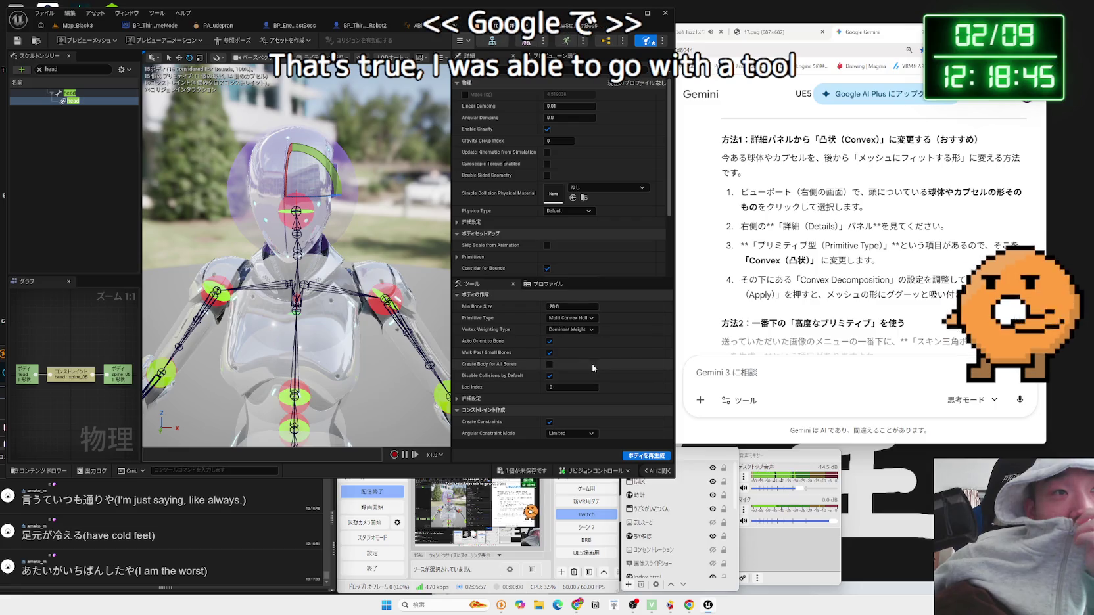
click(651, 454)
Step: Orbit to a side view of the head and expand its list of primitives
mouse_move(349, 237)
mouse_down()
mouse_move(283, 244)
mouse_move(279, 229)
mouse_move(461, 237)
mouse_up()
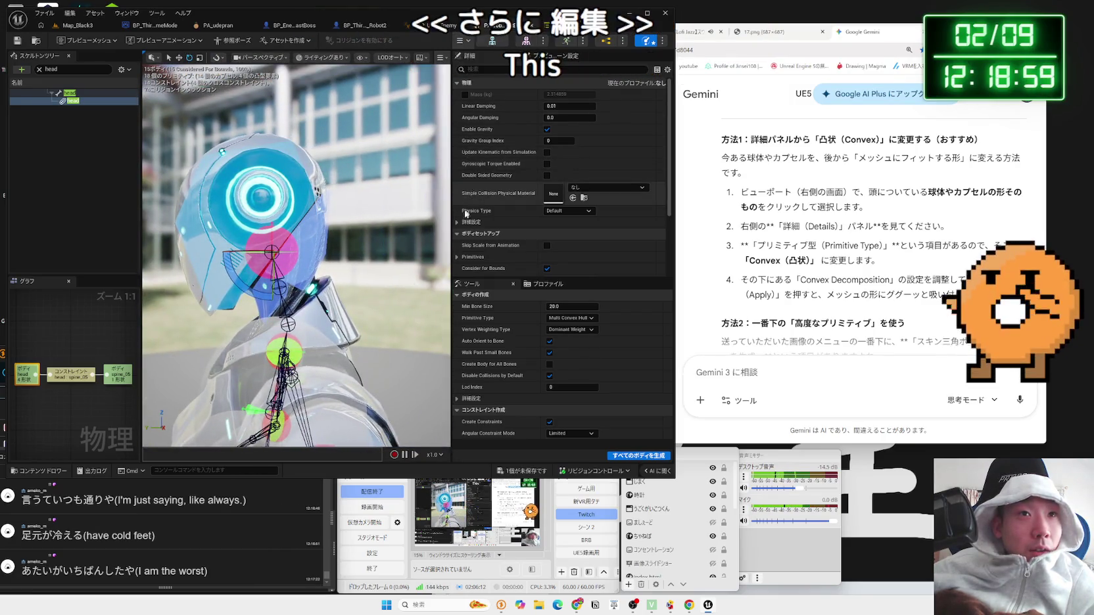
scroll(465, 224, down, 3)
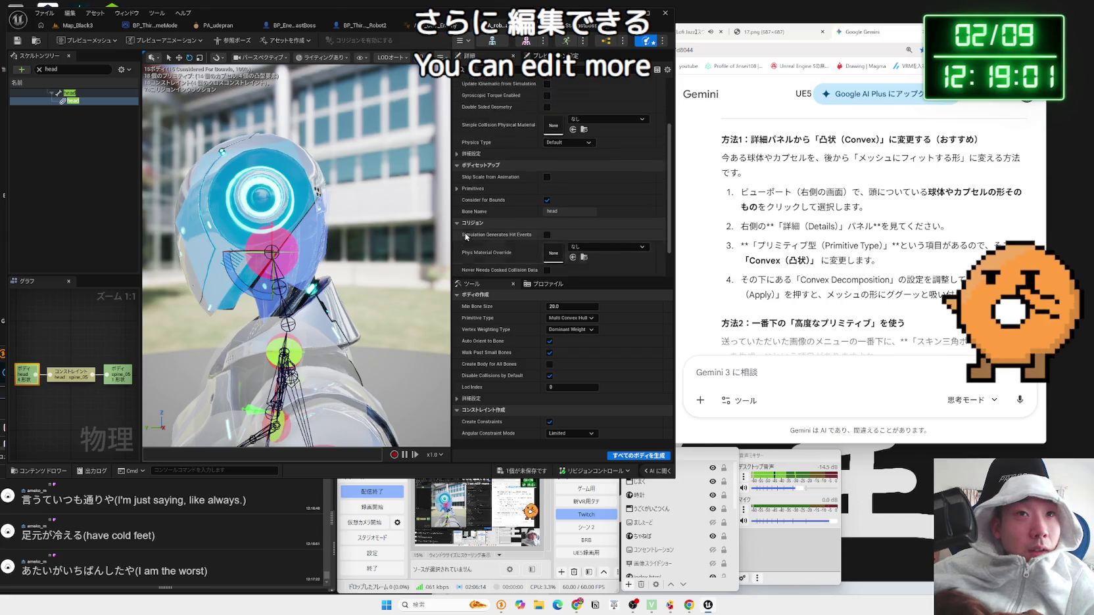
scroll(465, 237, up, 3)
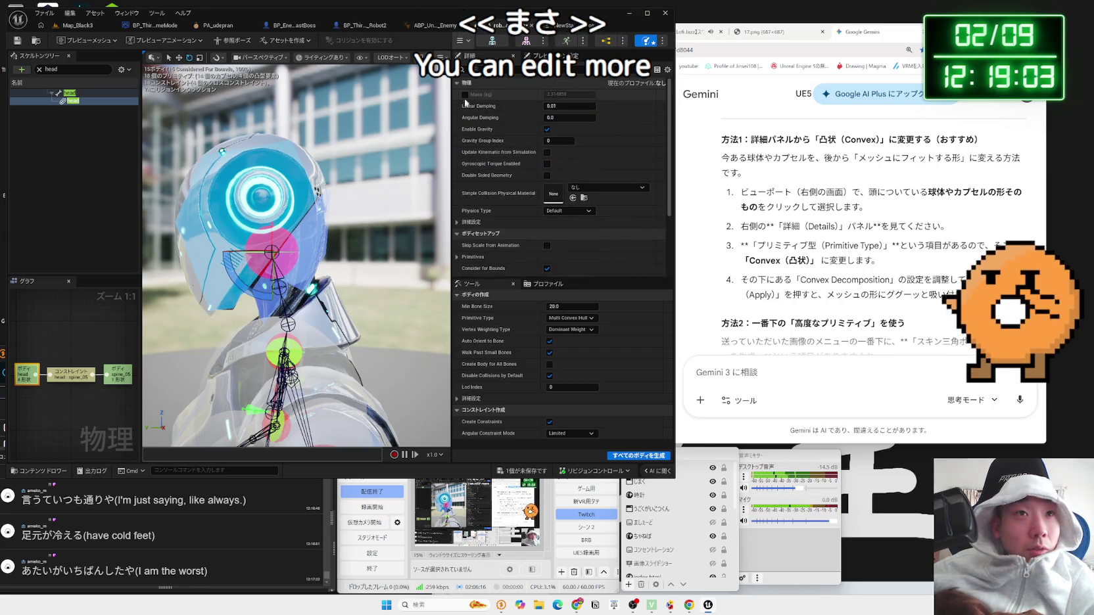
scroll(483, 176, down, 5)
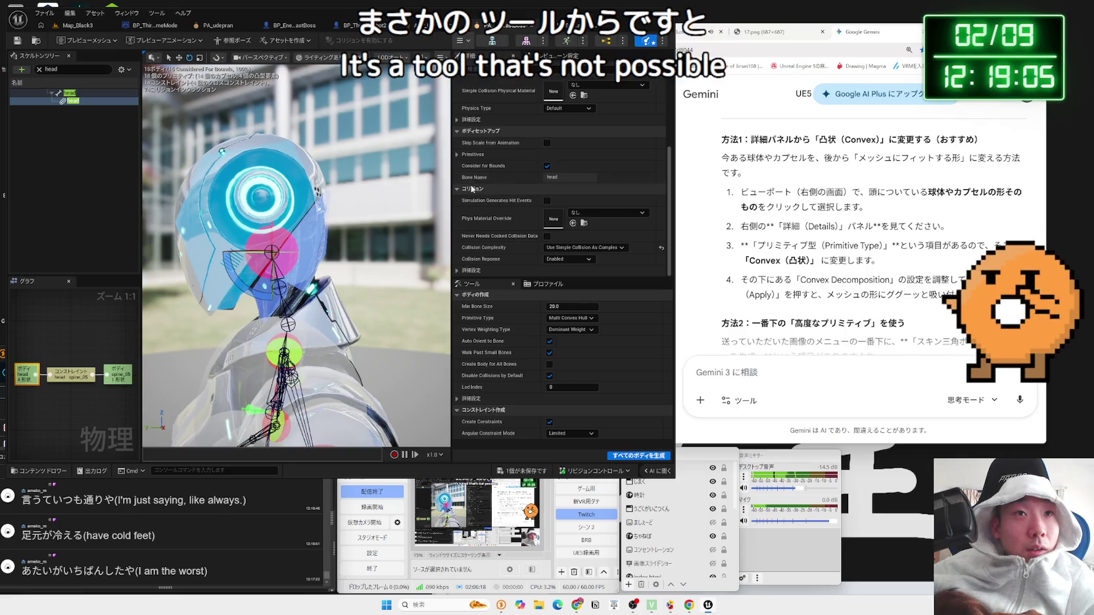
click(473, 154)
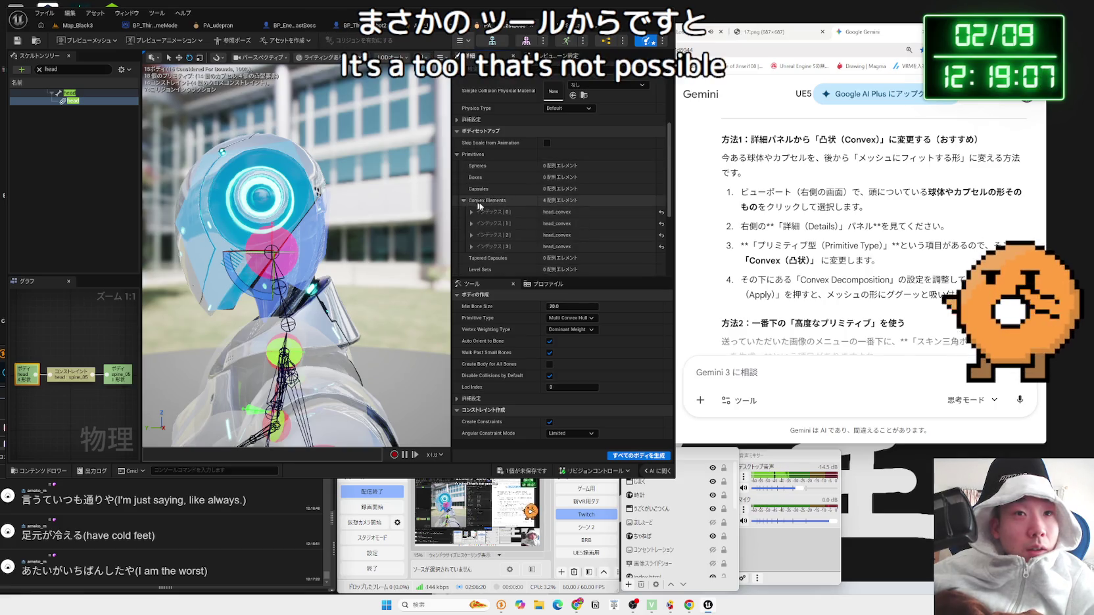
Step: Set the fourth convex element (Index [3]) Rest Offset to 1.0
scroll(474, 206, down, 1)
click(472, 186)
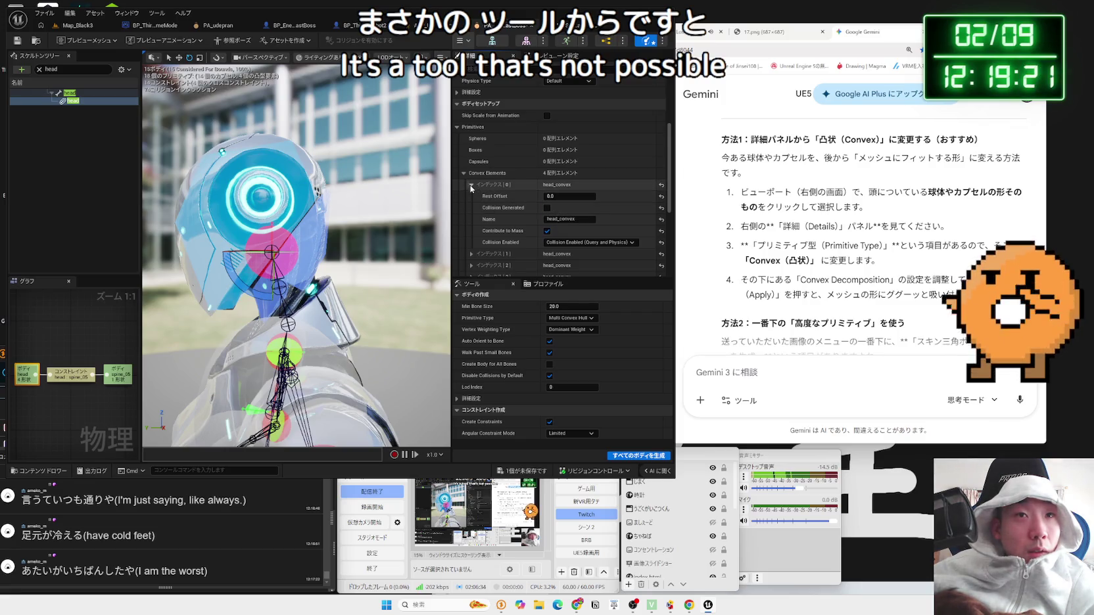
click(471, 186)
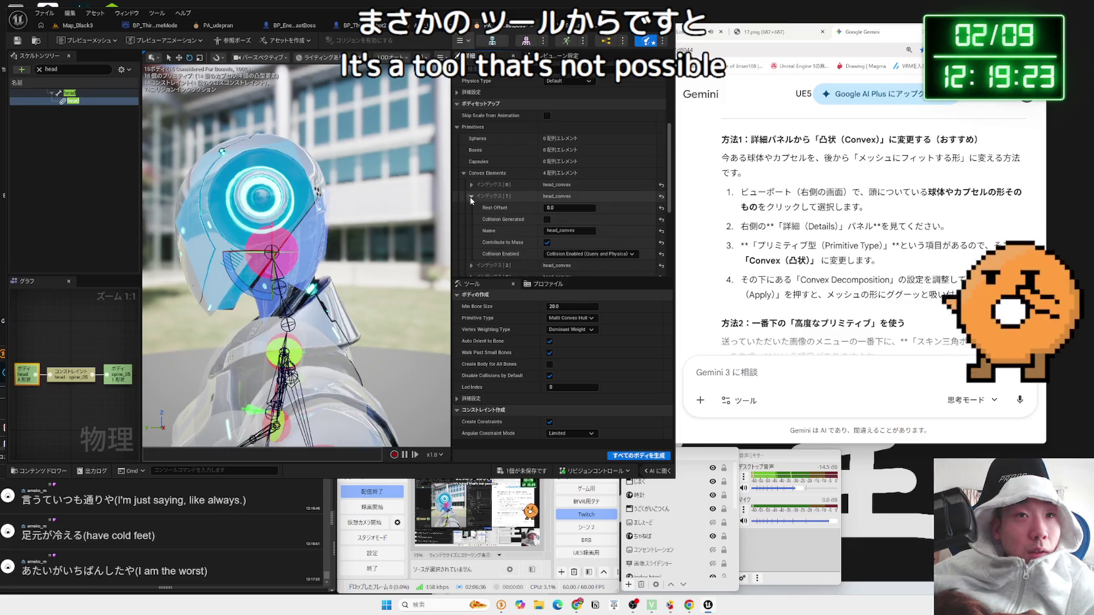
click(472, 208)
click(472, 207)
click(472, 218)
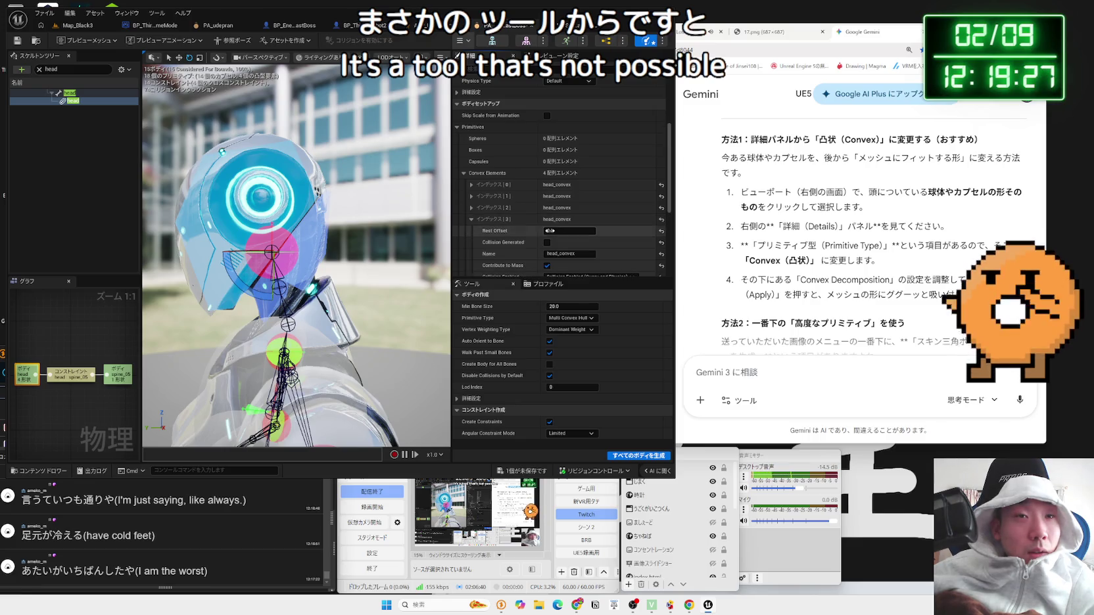
text(1)
key(Return)
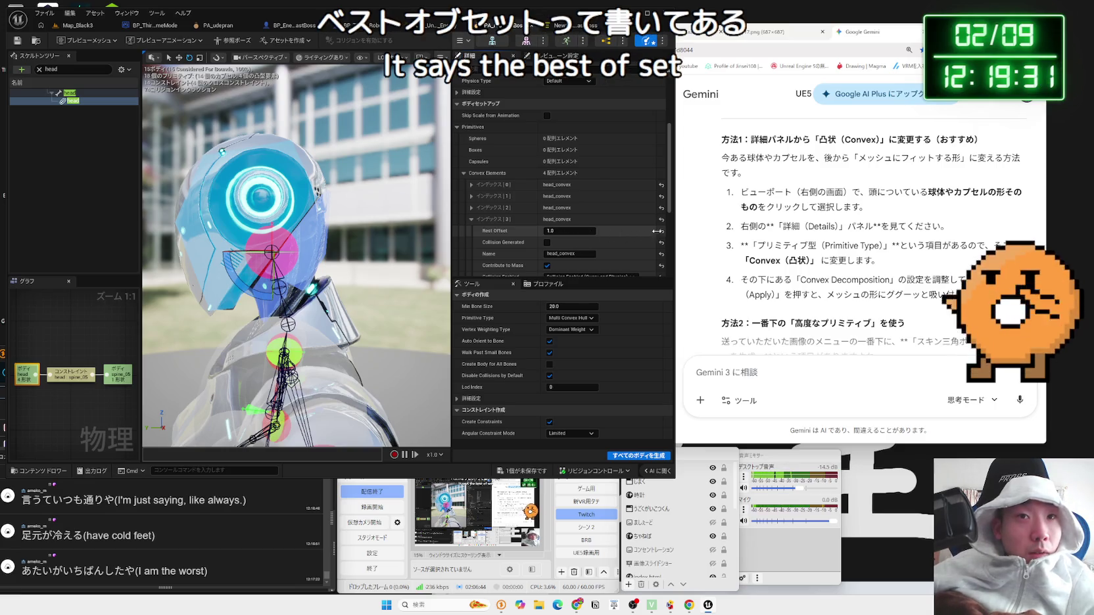
Step: Collapse the Primitives section, orbit behind the head and switch to the translate tool
click(464, 173)
click(457, 127)
mouse_move(296, 296)
mouse_down()
mouse_move(184, 296)
mouse_move(224, 260)
mouse_move(292, 252)
mouse_up()
key(w)
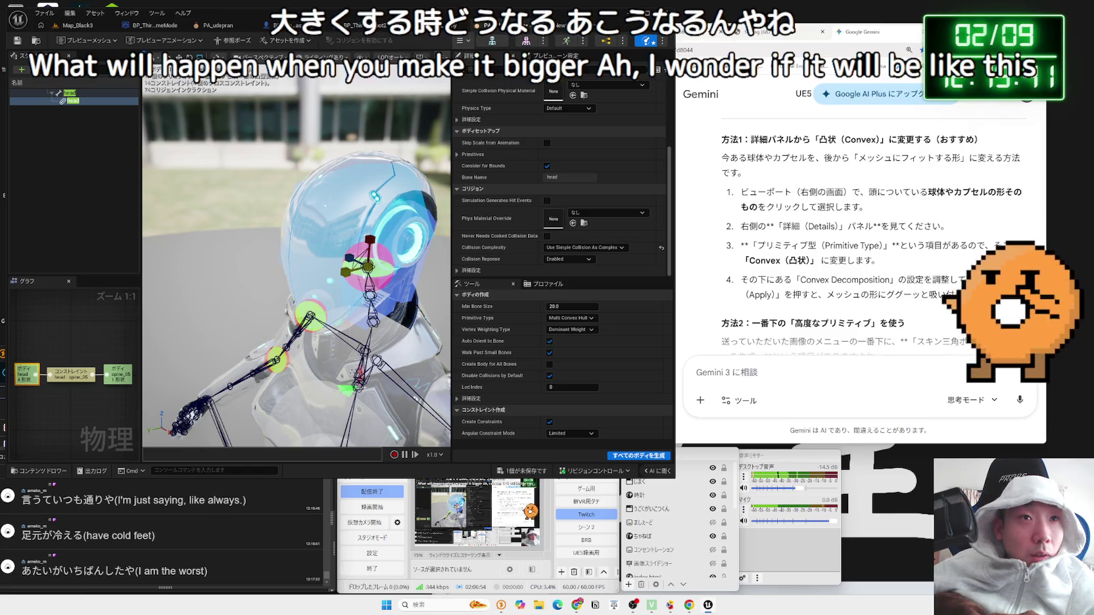
Step: Regenerate the bodies using the Skinned Level Set primitive type
drag(286, 231, 230, 232)
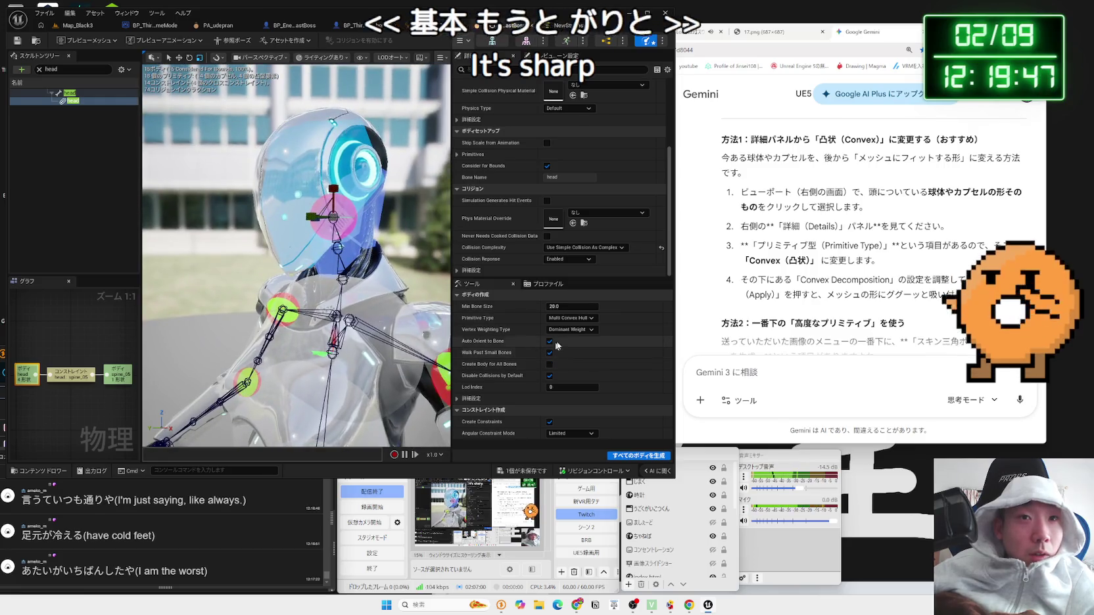
click(570, 318)
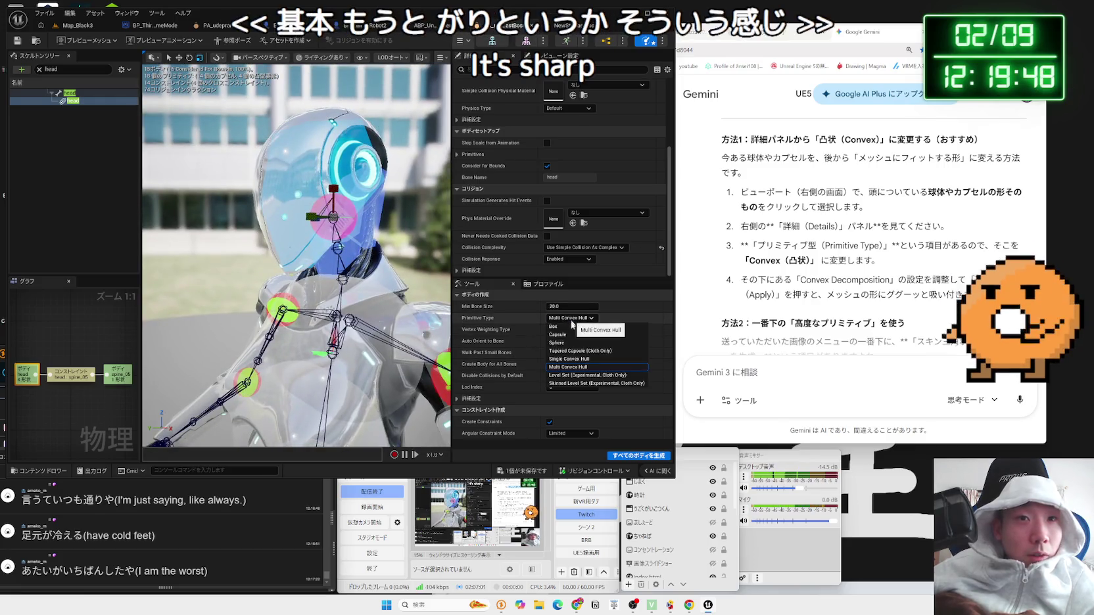
click(596, 384)
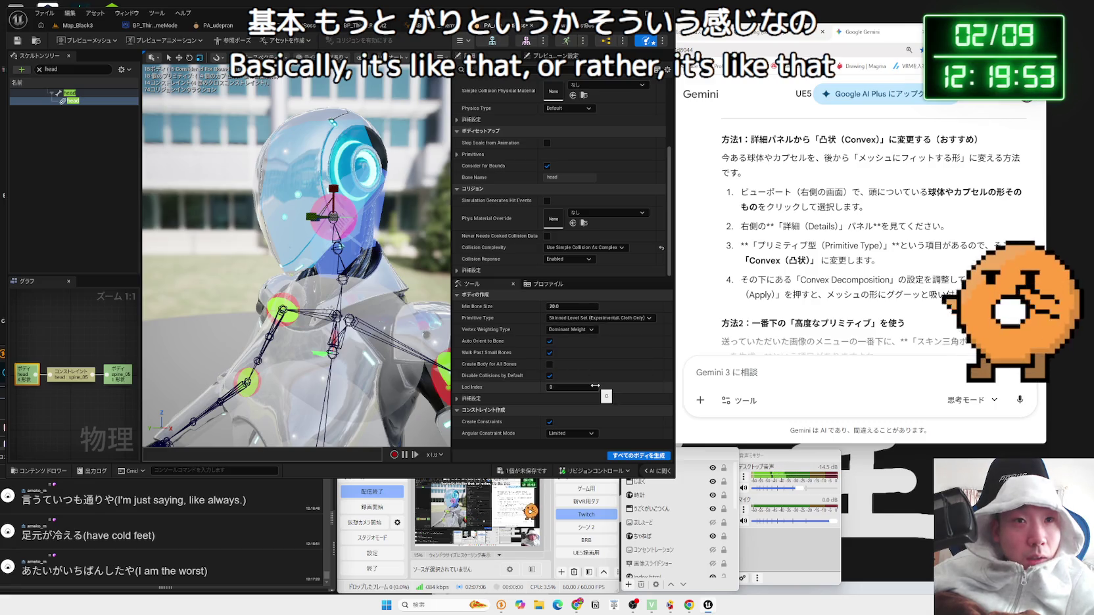
click(643, 457)
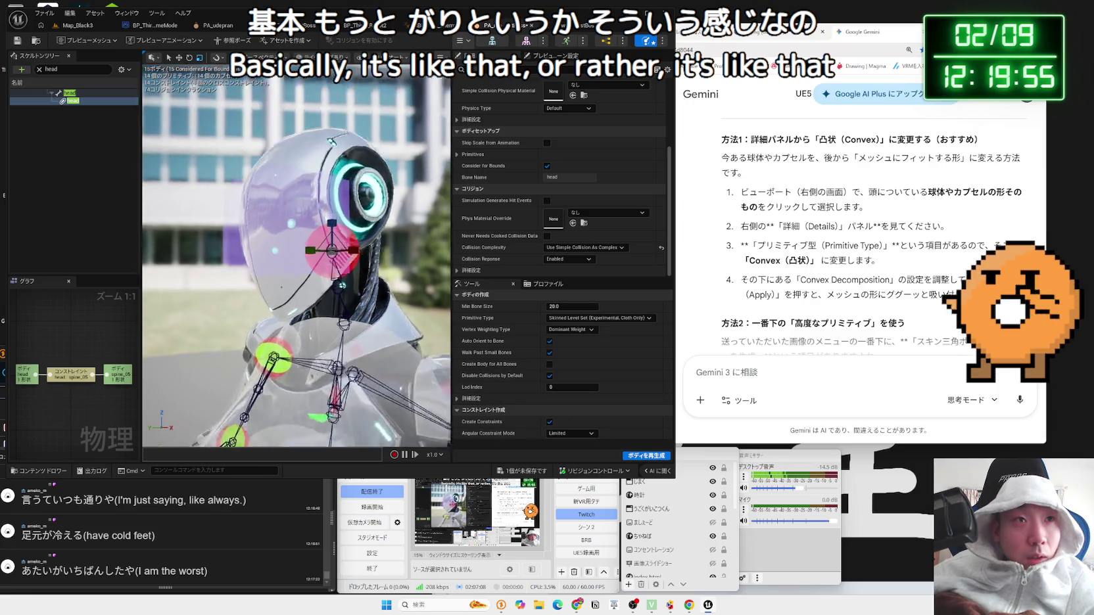
Step: Switch the primitive type to Capsule and regenerate the bodies
scroll(447, 339, down, 5)
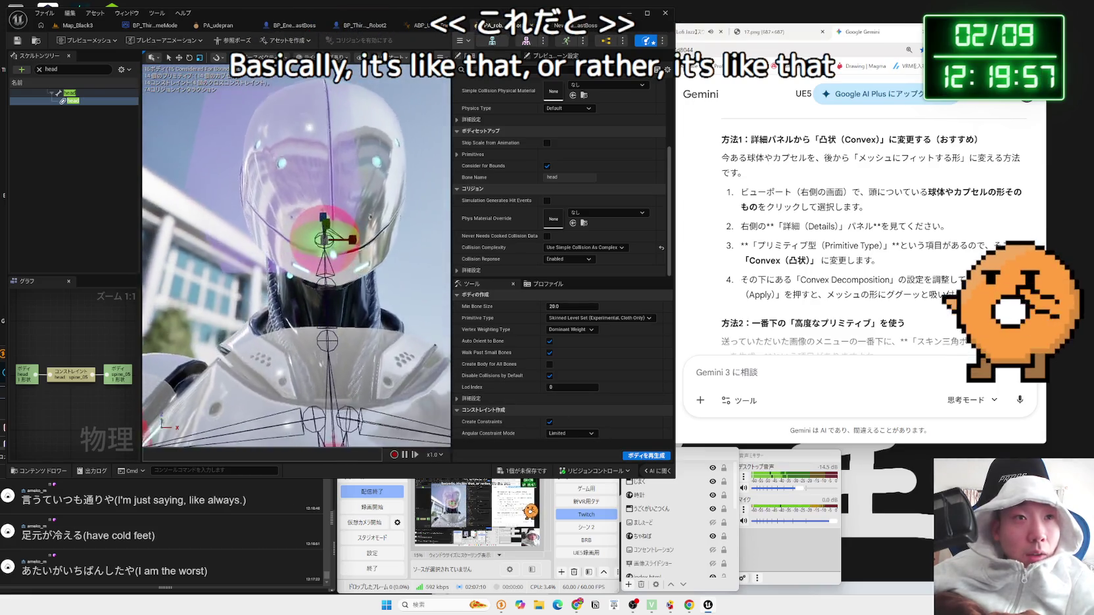
click(599, 317)
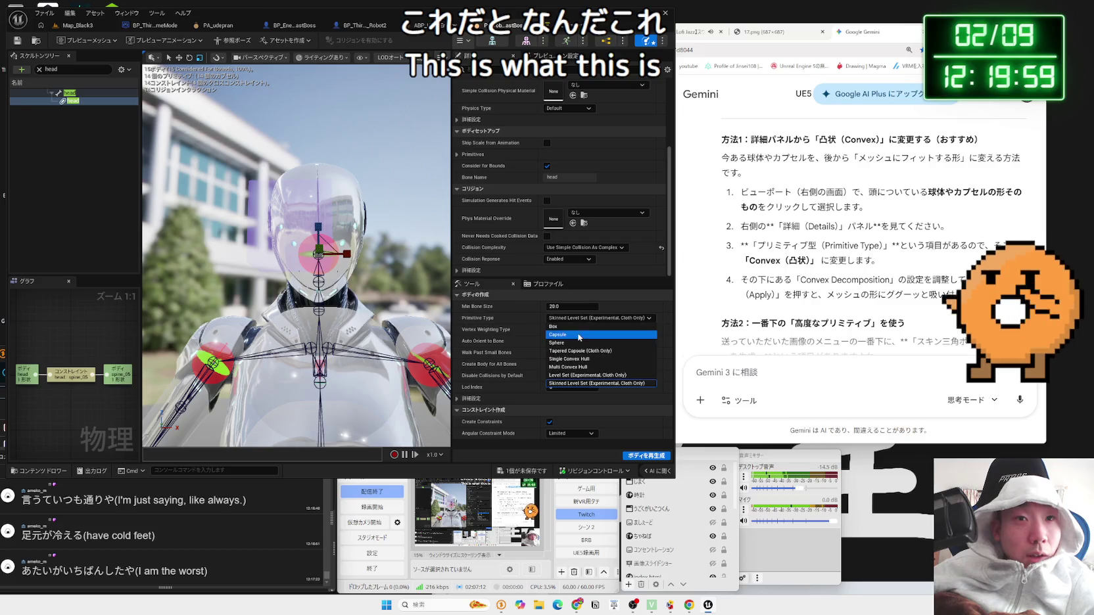
click(571, 341)
click(641, 455)
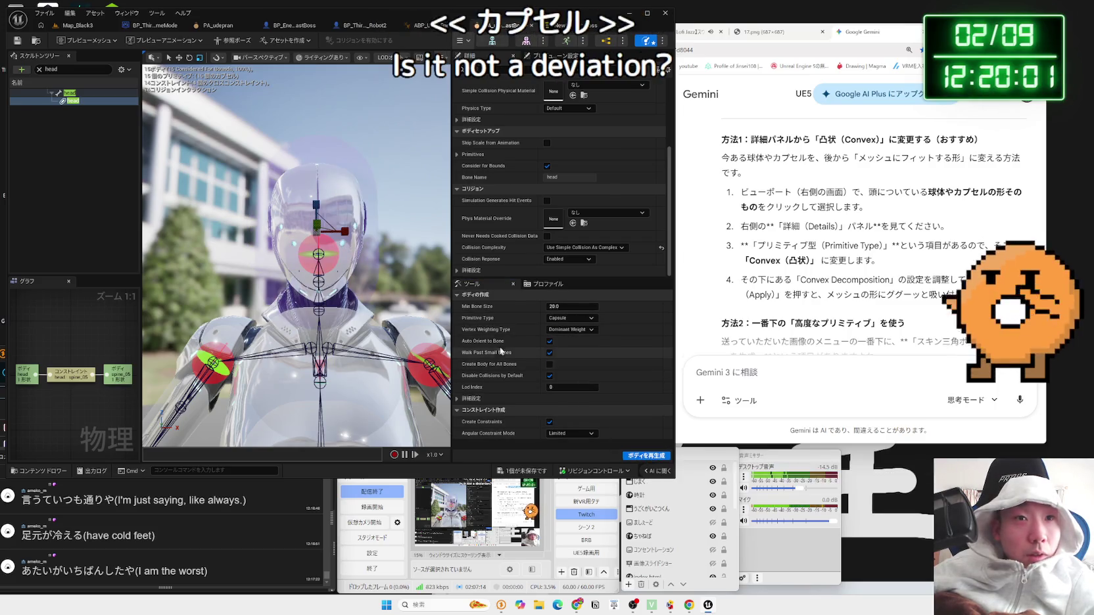
Step: Switch the primitive type to Box, regenerate the bodies and keep Box selected
click(570, 318)
click(569, 326)
click(635, 455)
click(571, 319)
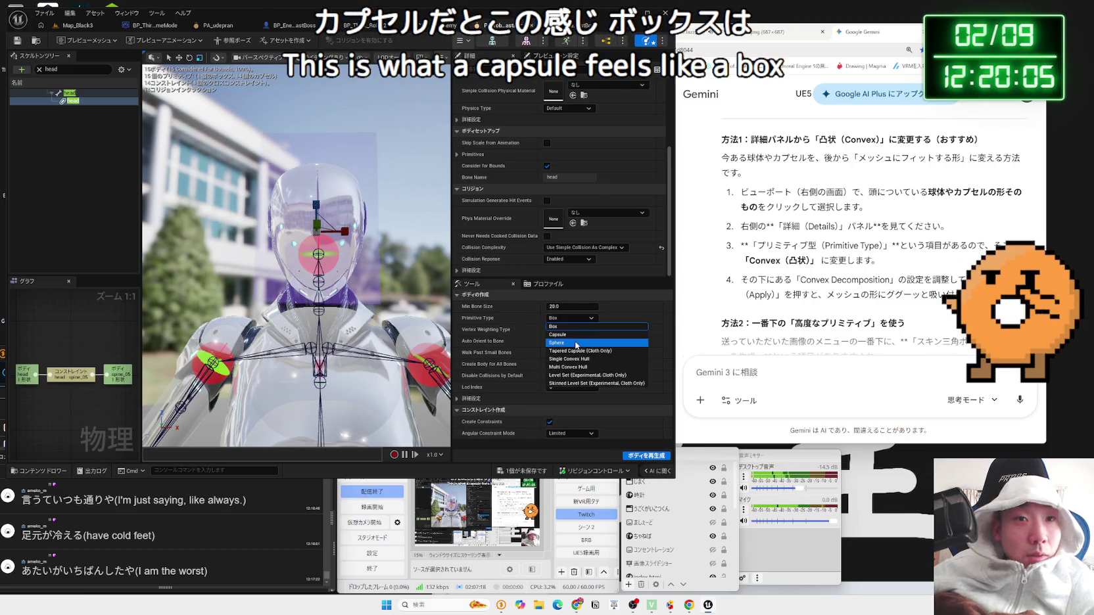
click(474, 315)
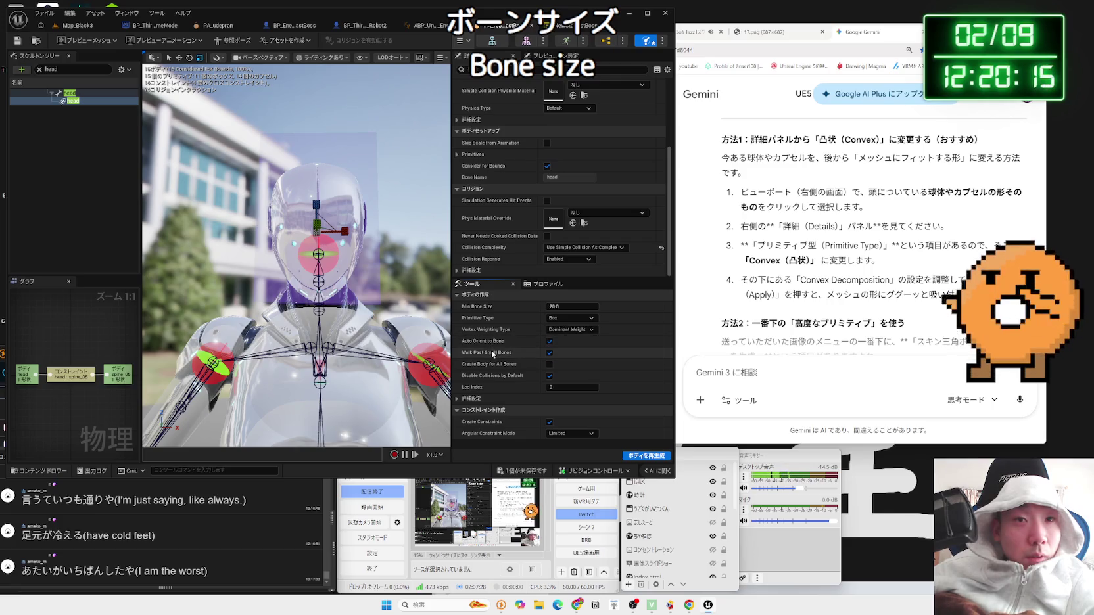
Step: Regenerate the bodies as Tapered Capsules and view the head from the side
click(469, 397)
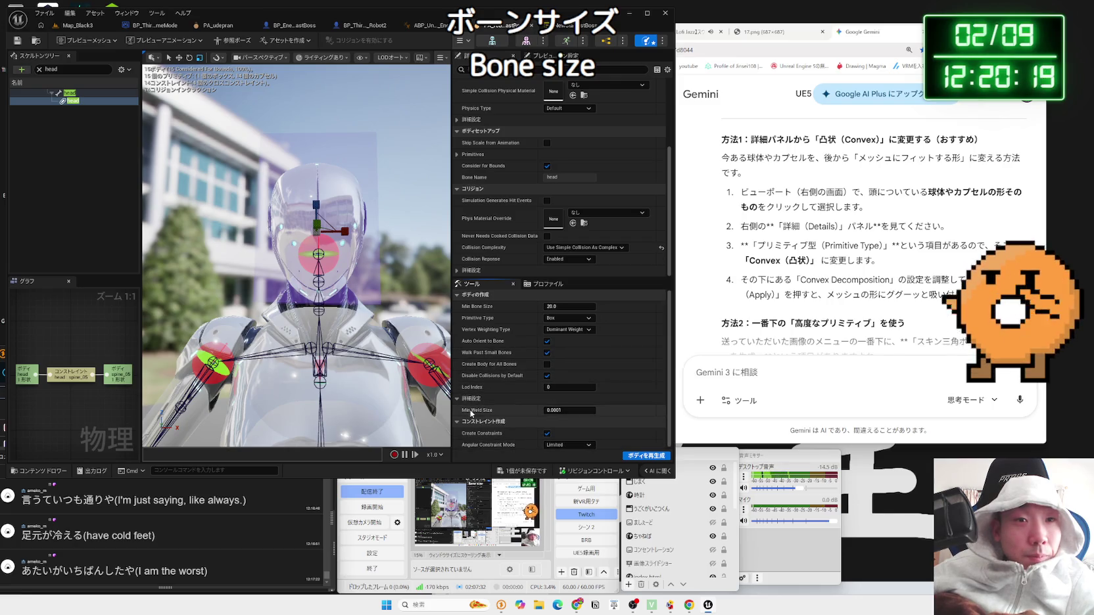
click(471, 399)
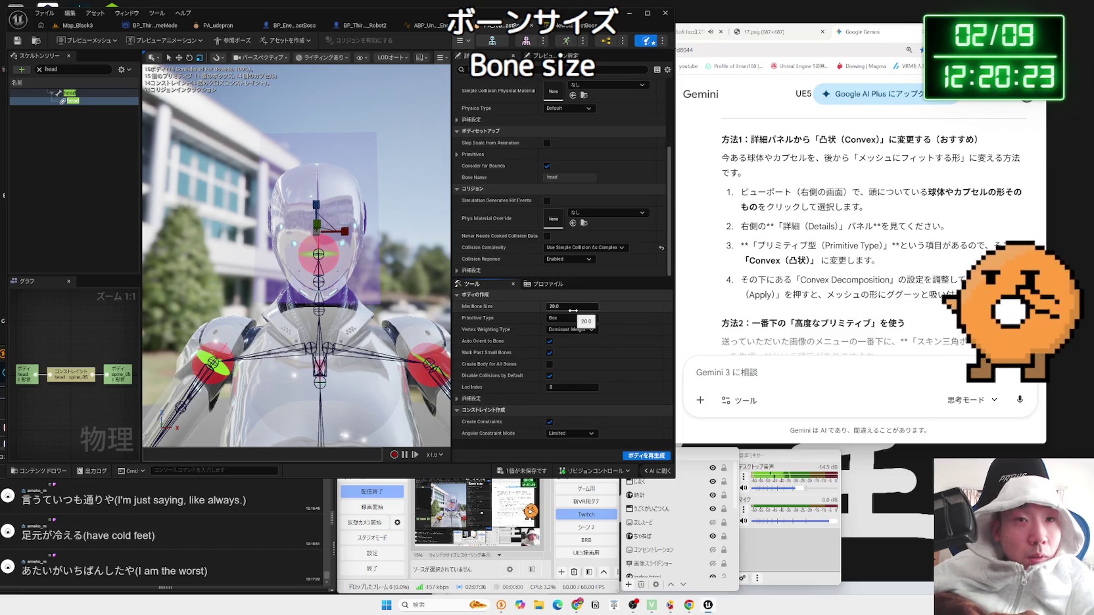
click(570, 318)
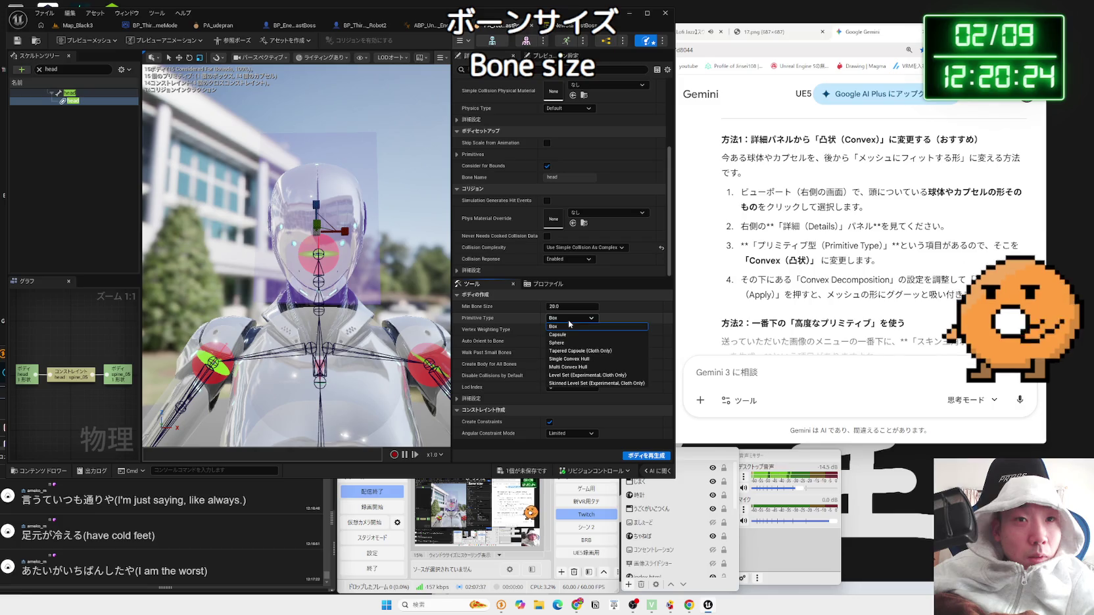
click(586, 352)
click(641, 459)
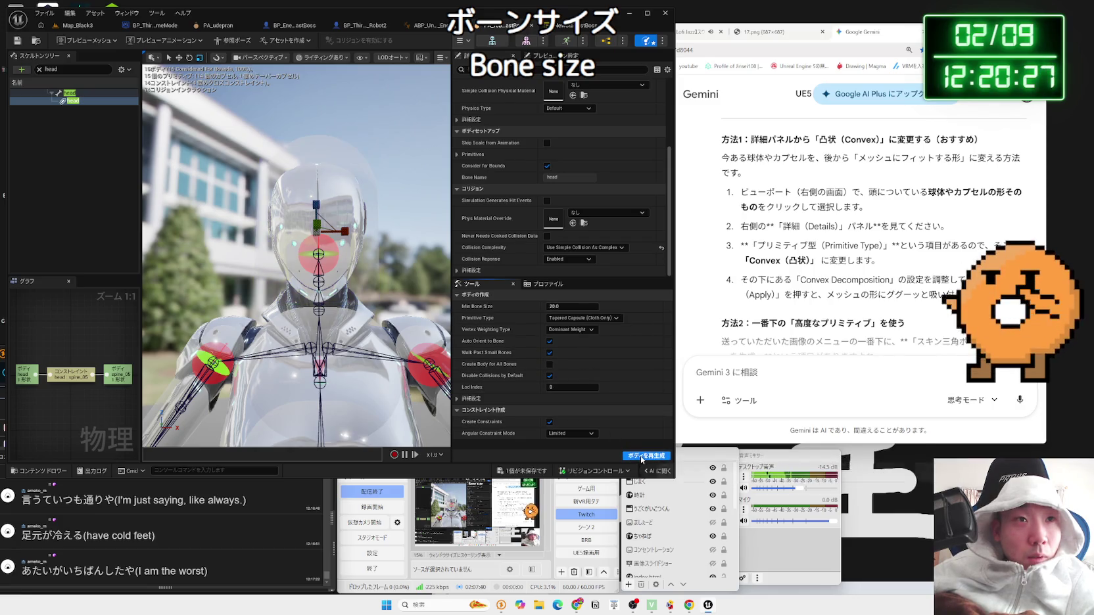
drag(375, 328, 402, 328)
Step: Regenerate the bodies as a Single Convex Hull and zoom in beside the head
click(584, 318)
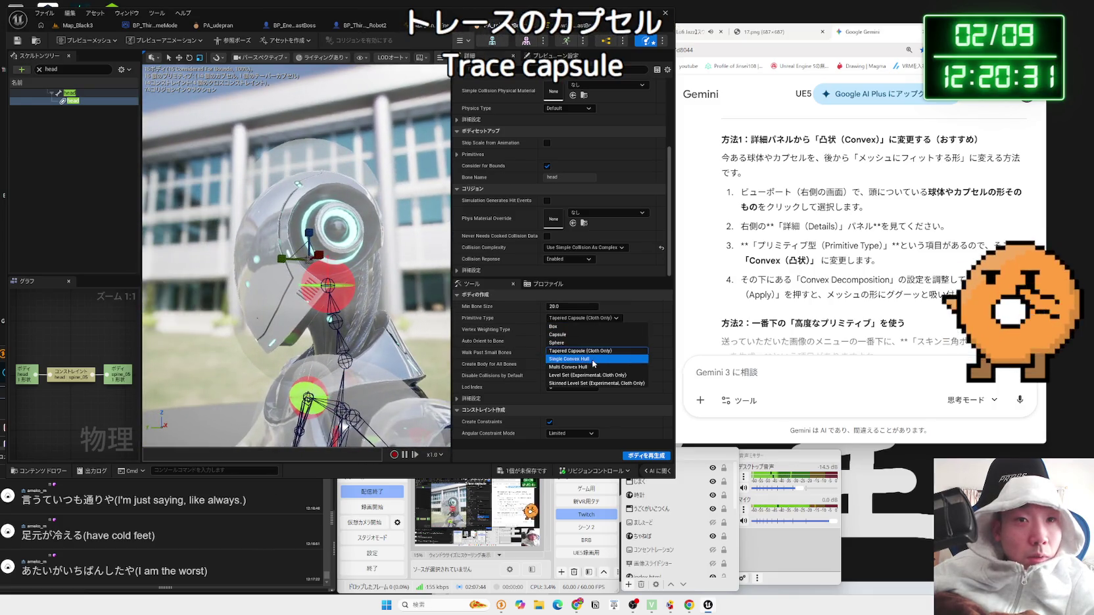
click(570, 359)
click(648, 457)
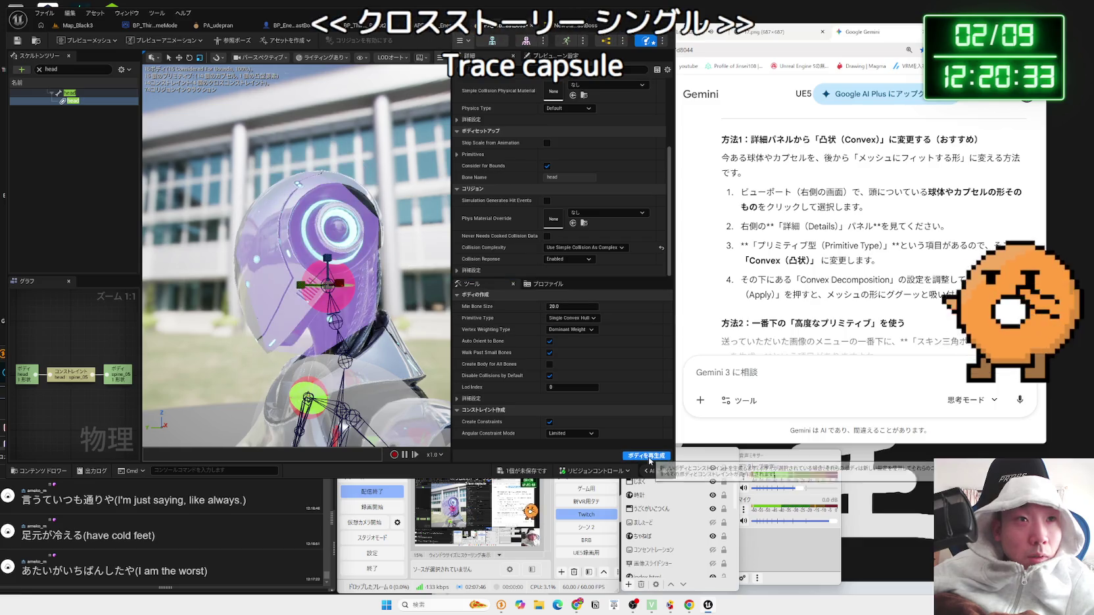
mouse_move(296, 328)
mouse_down()
mouse_move(301, 269)
mouse_move(388, 269)
mouse_up()
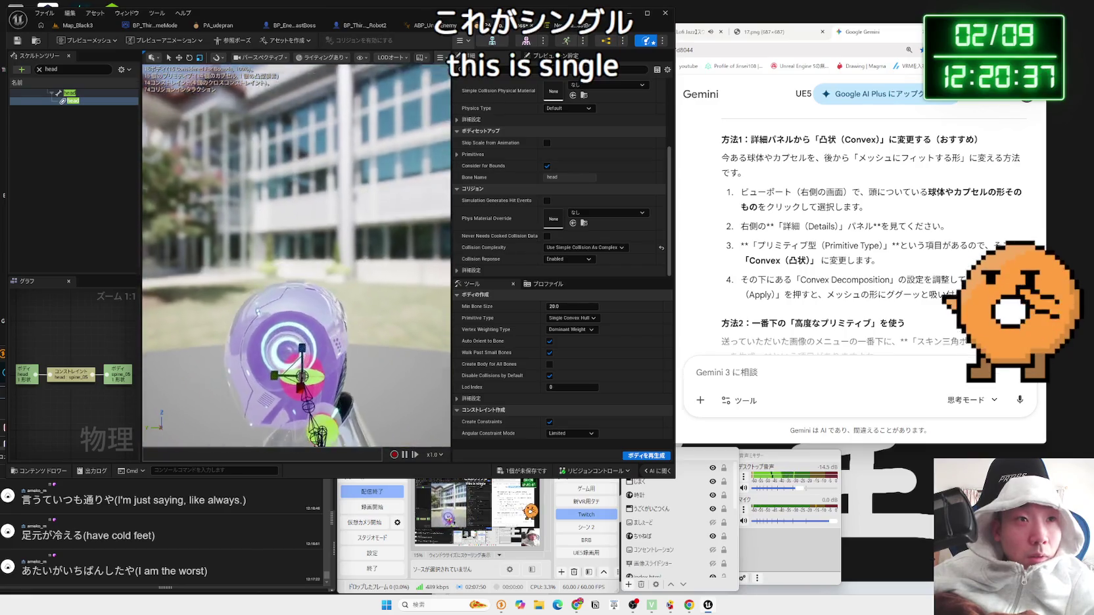
scroll(296, 263, up, 5)
mouse_move(296, 296)
mouse_down()
mouse_move(224, 296)
mouse_move(322, 296)
mouse_move(250, 296)
mouse_up()
drag(295, 263, 270, 236)
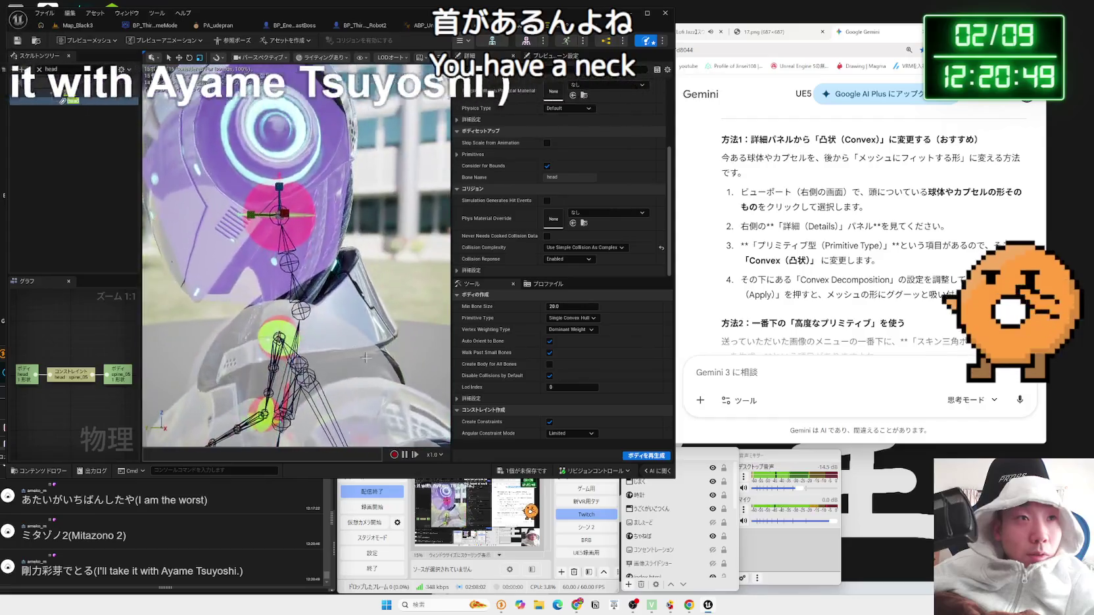
click(572, 318)
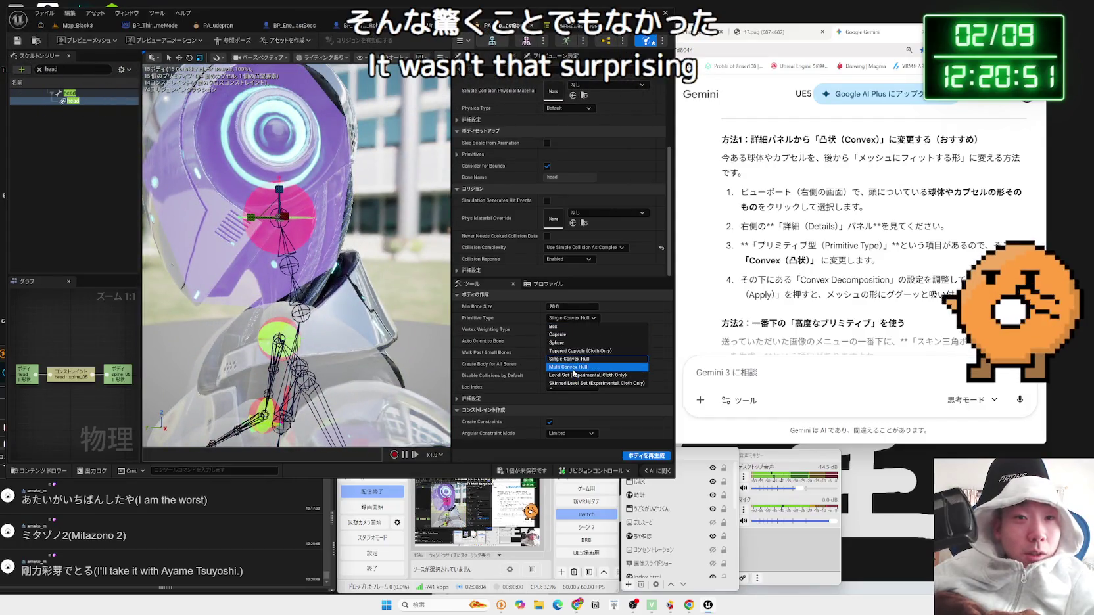
click(573, 368)
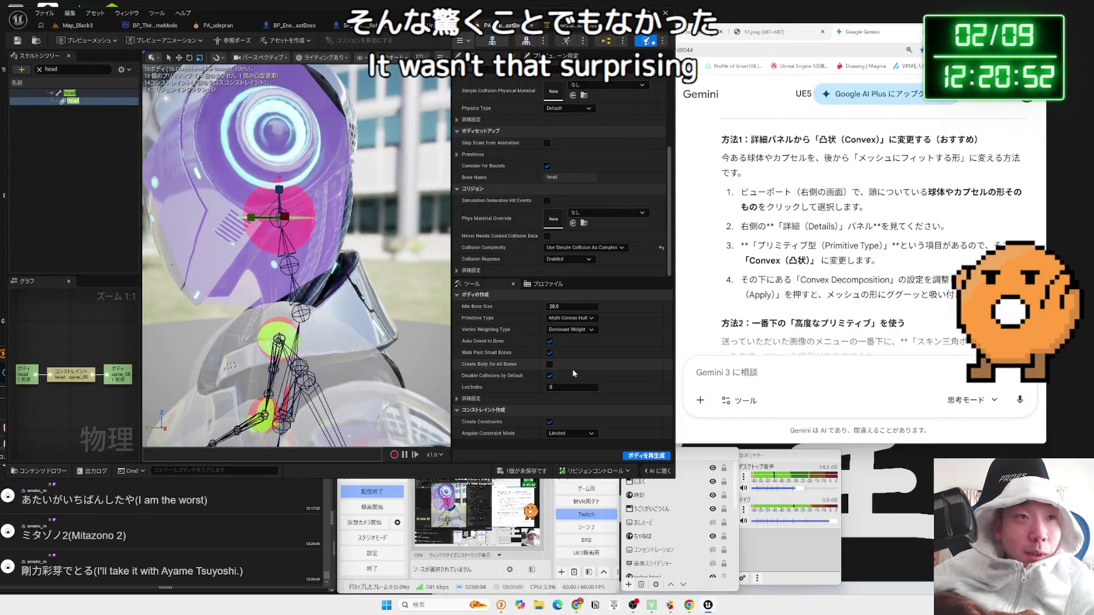
click(635, 458)
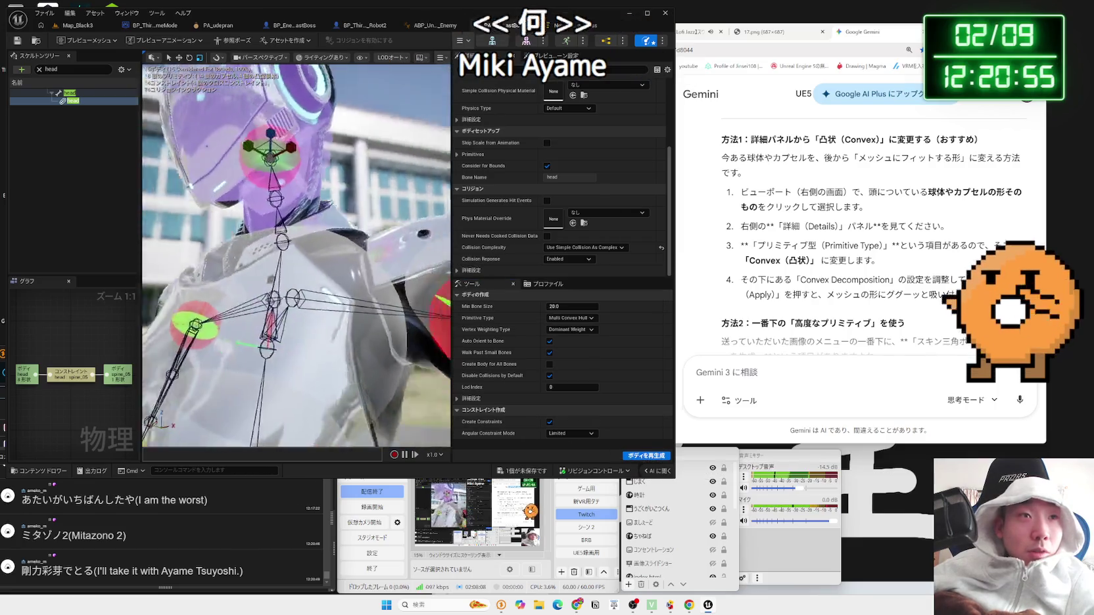
key(ctrl+t)
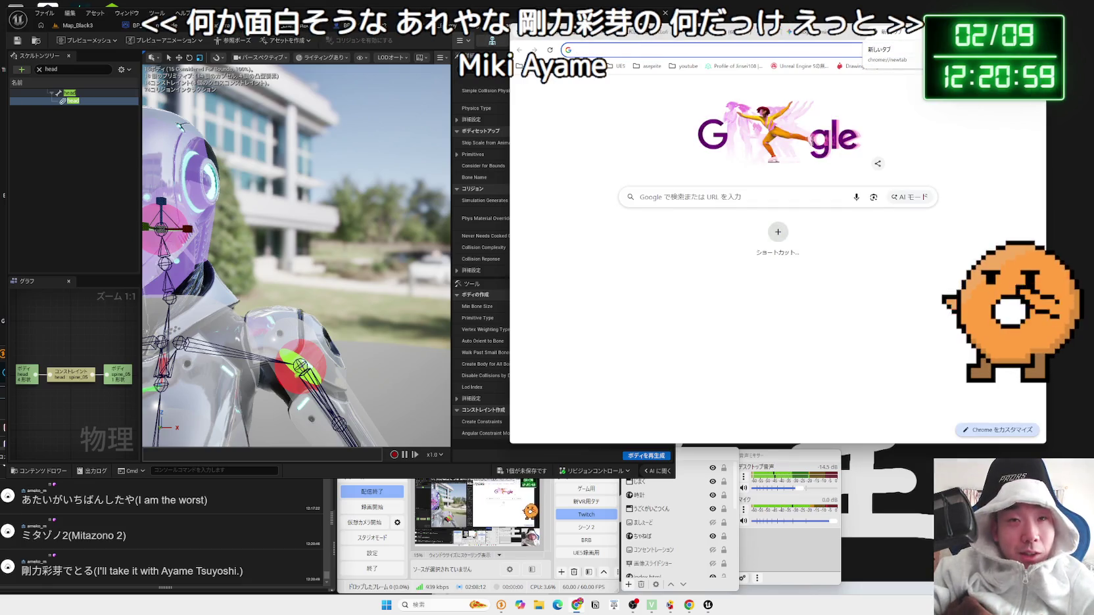
Step: Search Google for the actress's name together with 'mitasono'
text(our)
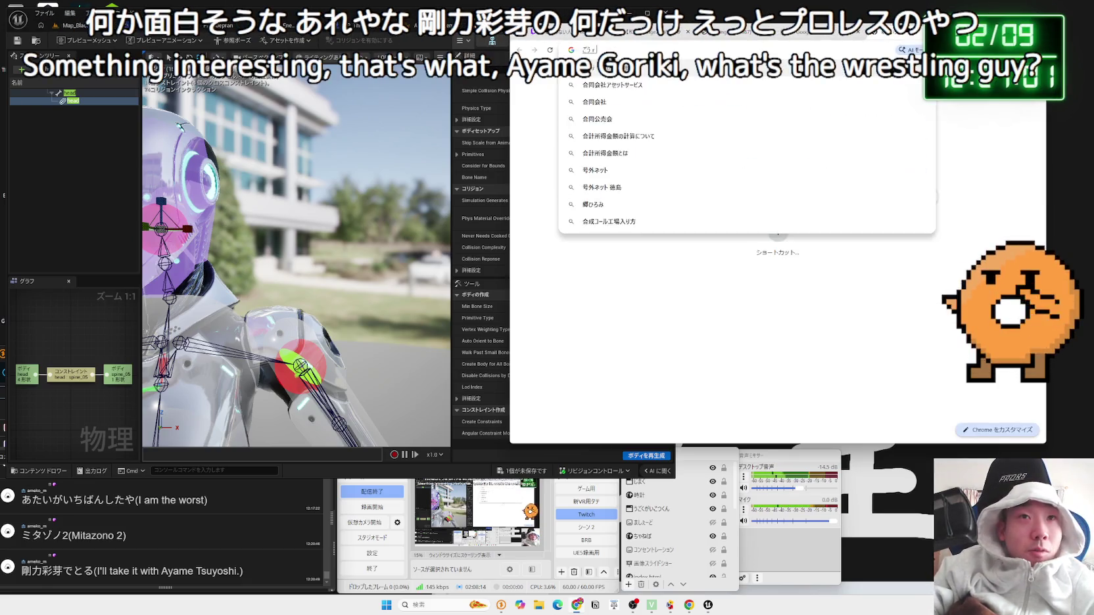
text(aya)
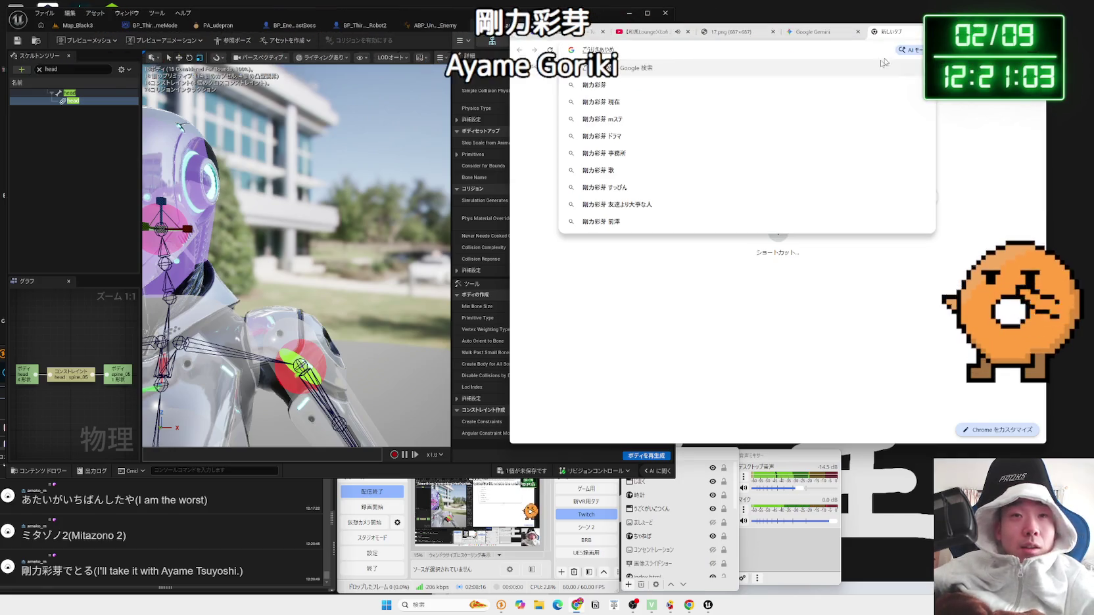
click(684, 85)
click(685, 97)
text(mitasono)
key(Return)
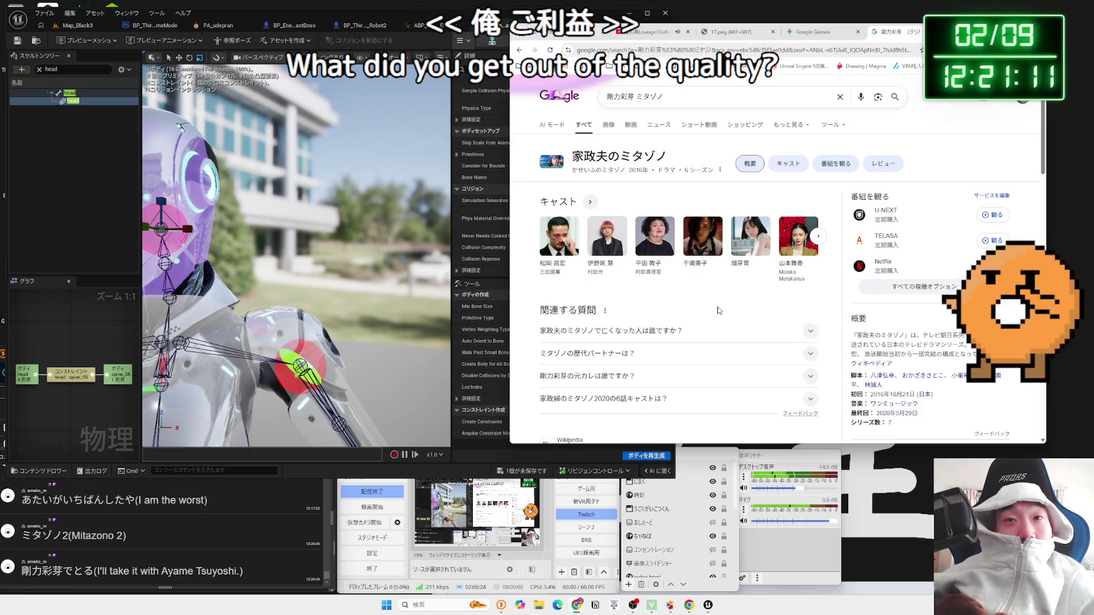
scroll(718, 310, down, 3)
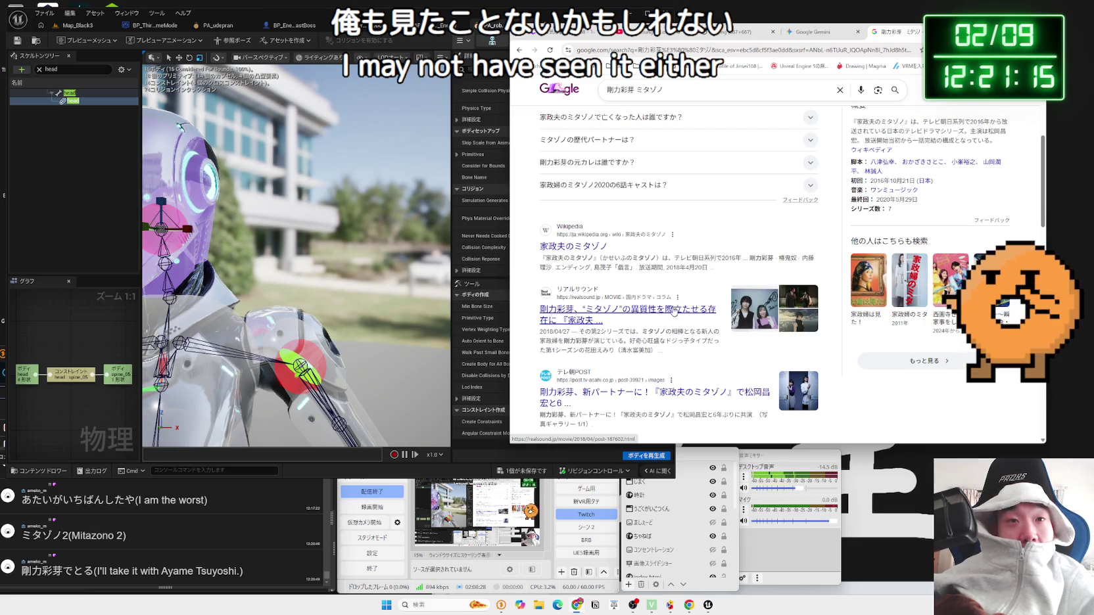
scroll(674, 312, up, 3)
Step: Switch to image results and preview a few, including the dark-blue two-person image
click(613, 127)
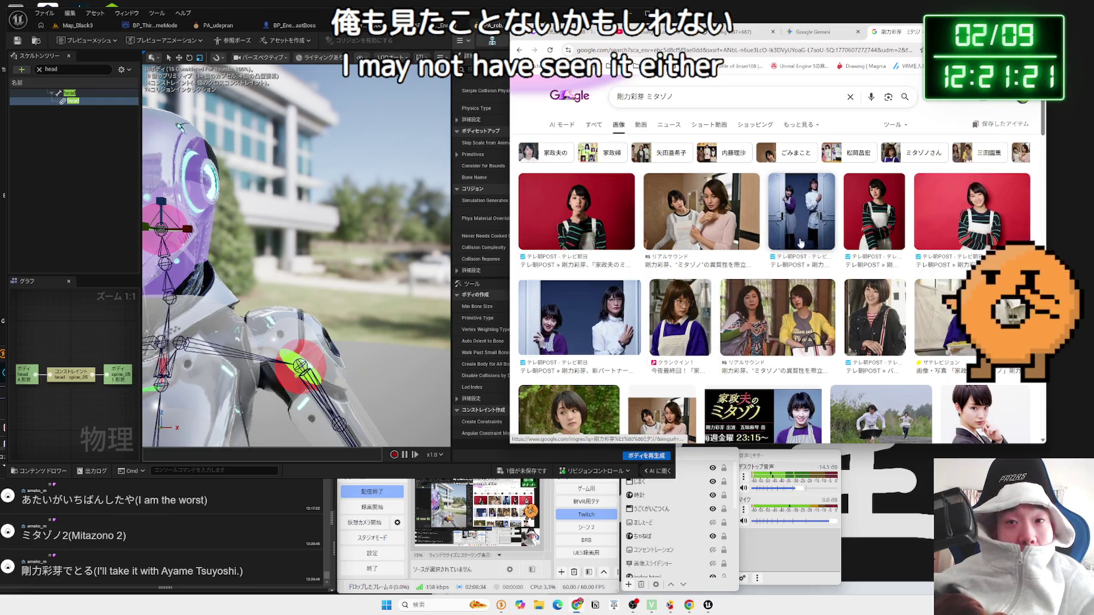
drag(910, 31, 798, 39)
scroll(710, 235, down, 3)
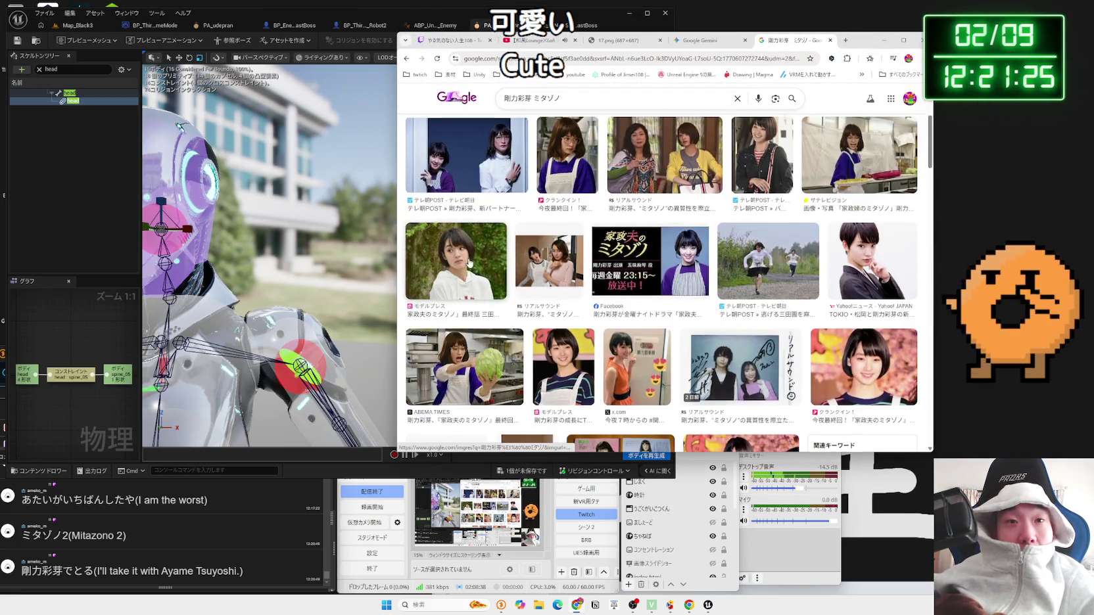
scroll(469, 263, down, 3)
scroll(520, 261, up, 5)
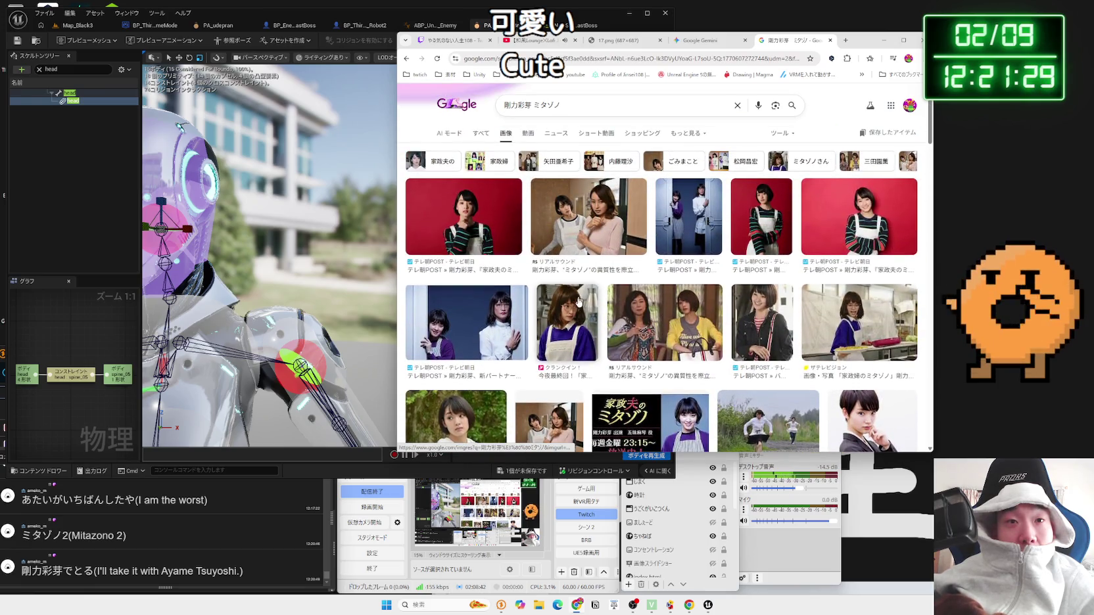
click(578, 299)
key(Left)
key(Left)
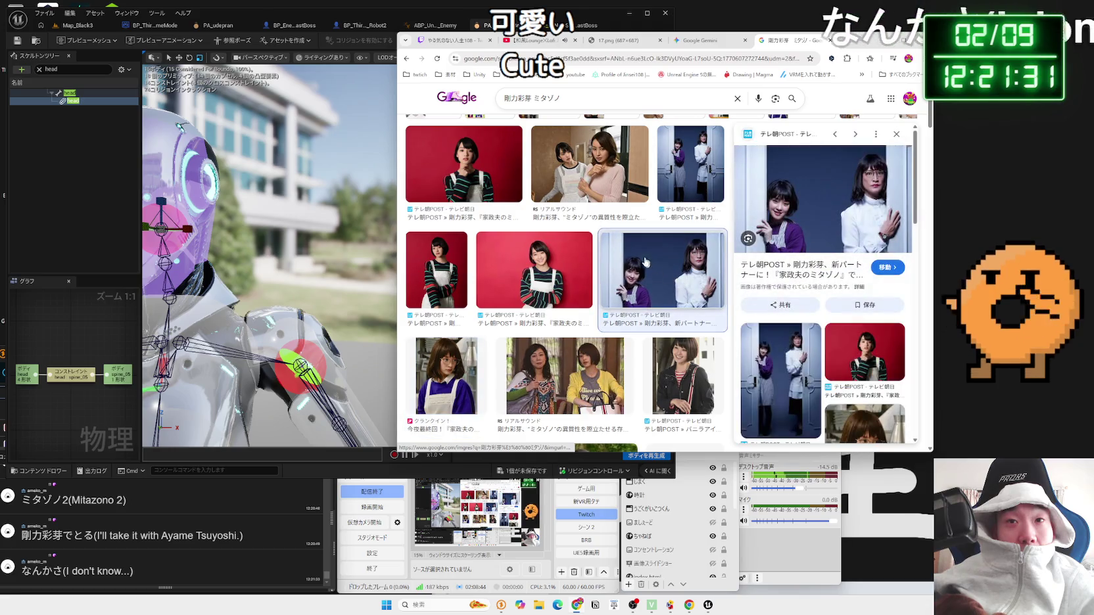
click(652, 288)
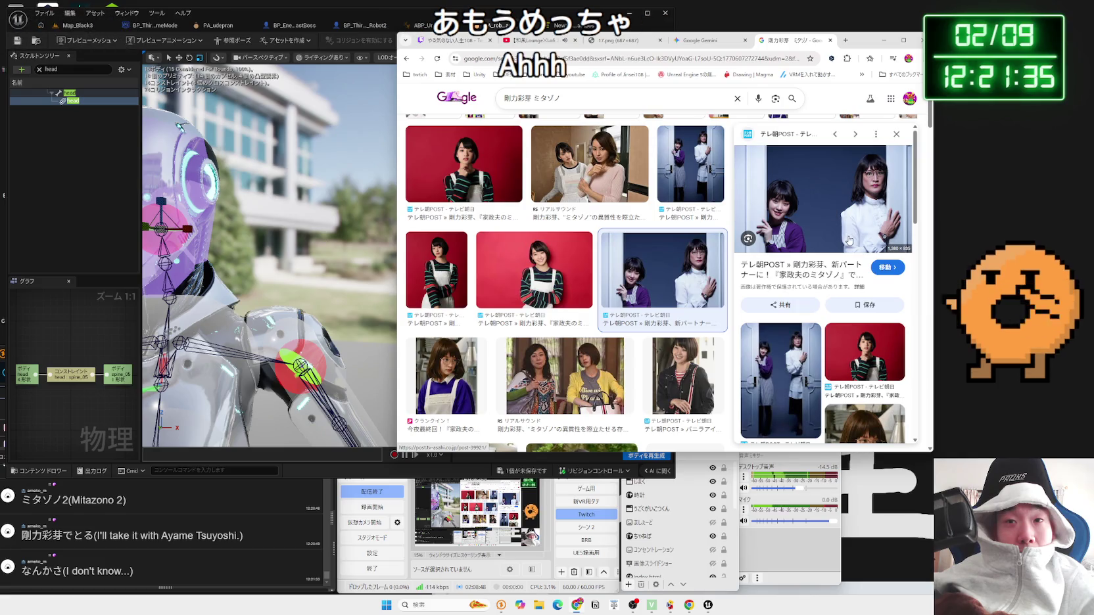
Step: Preview the top-left red image, then close the image search tab
scroll(848, 240, down, 3)
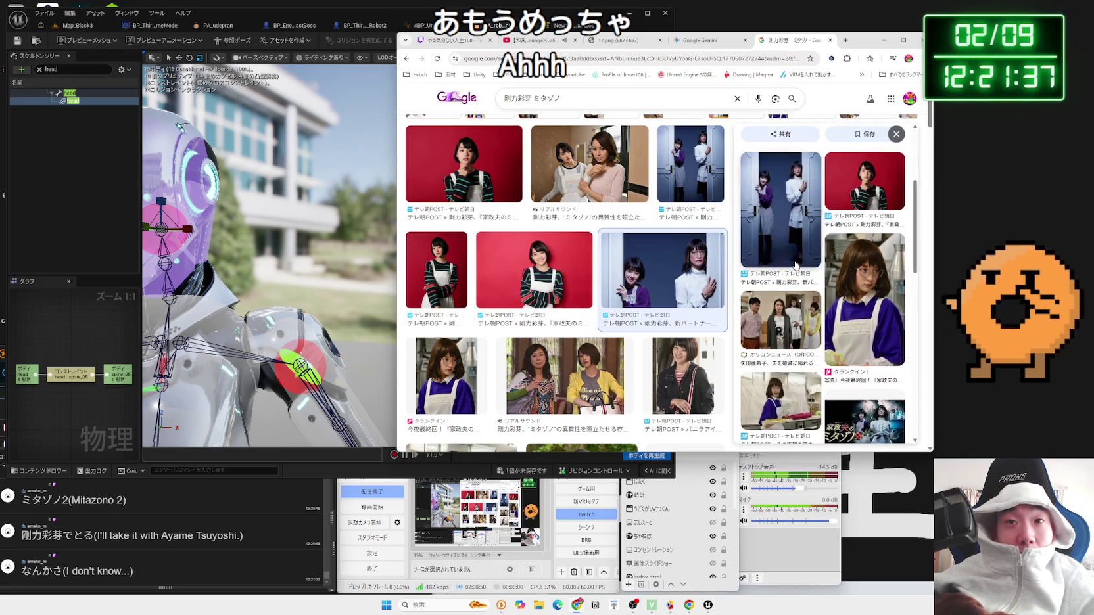
scroll(795, 265, down, 3)
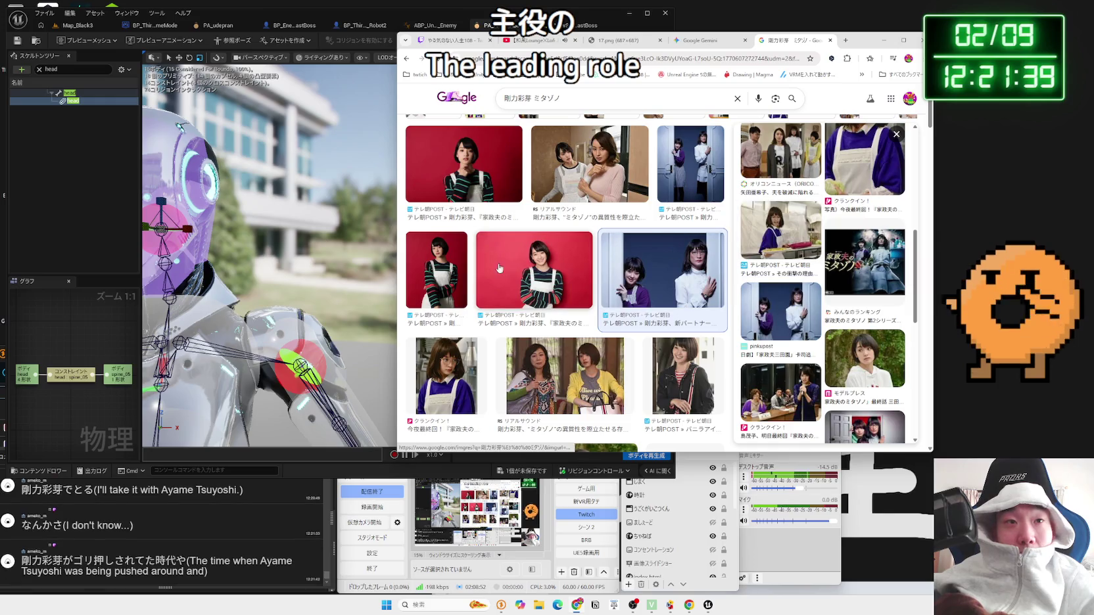
click(460, 168)
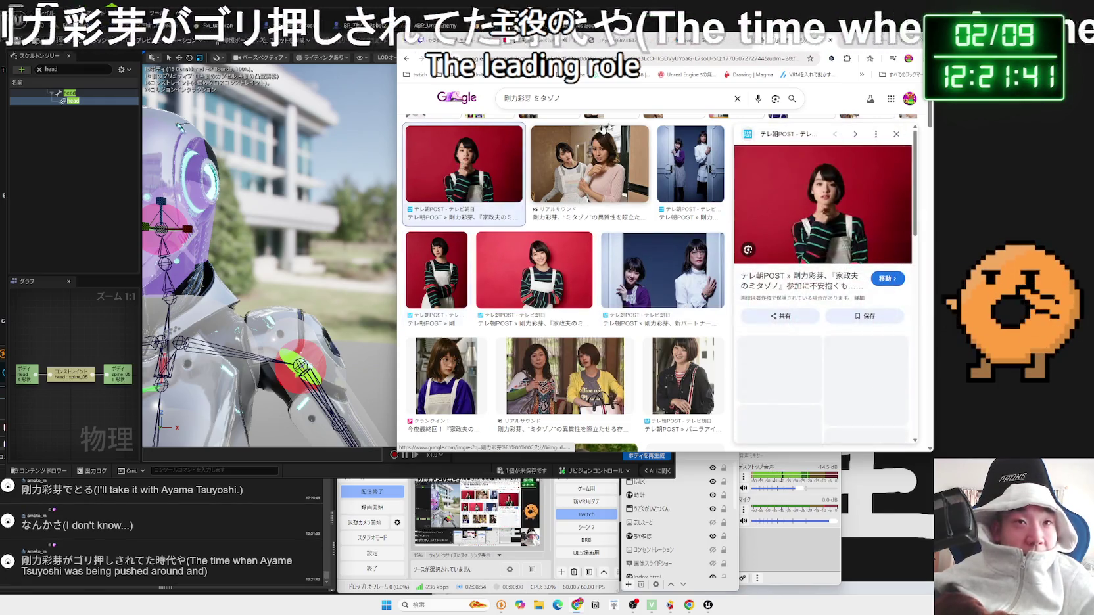
click(800, 40)
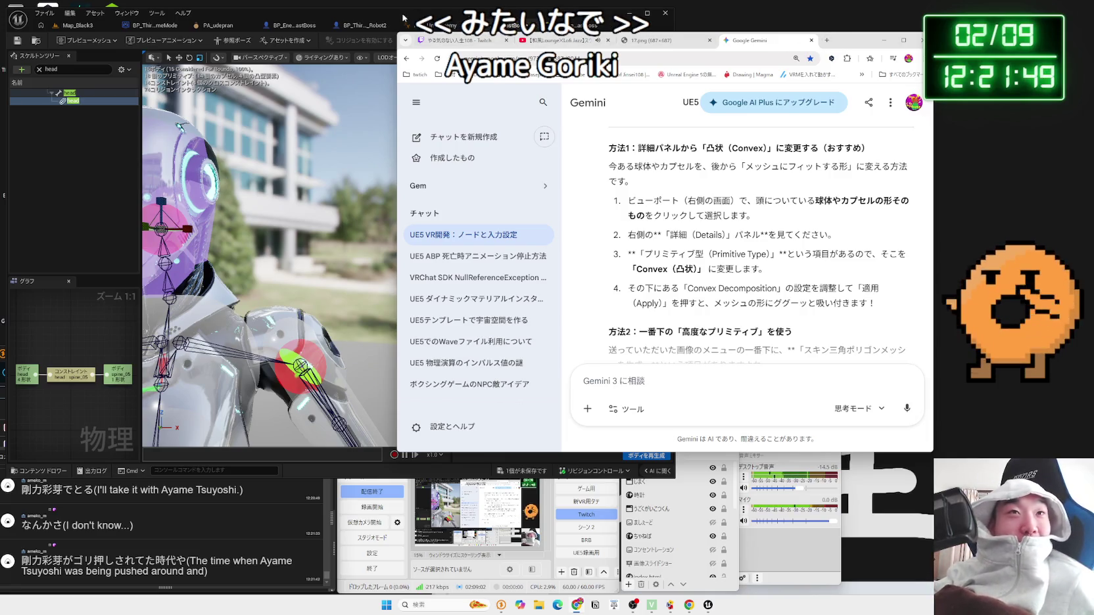
Step: In Unreal, deselect bodies, inspect the head, expand its collision primitives, then Google the chat comment's phrase
key(alt+Tab)
key(f)
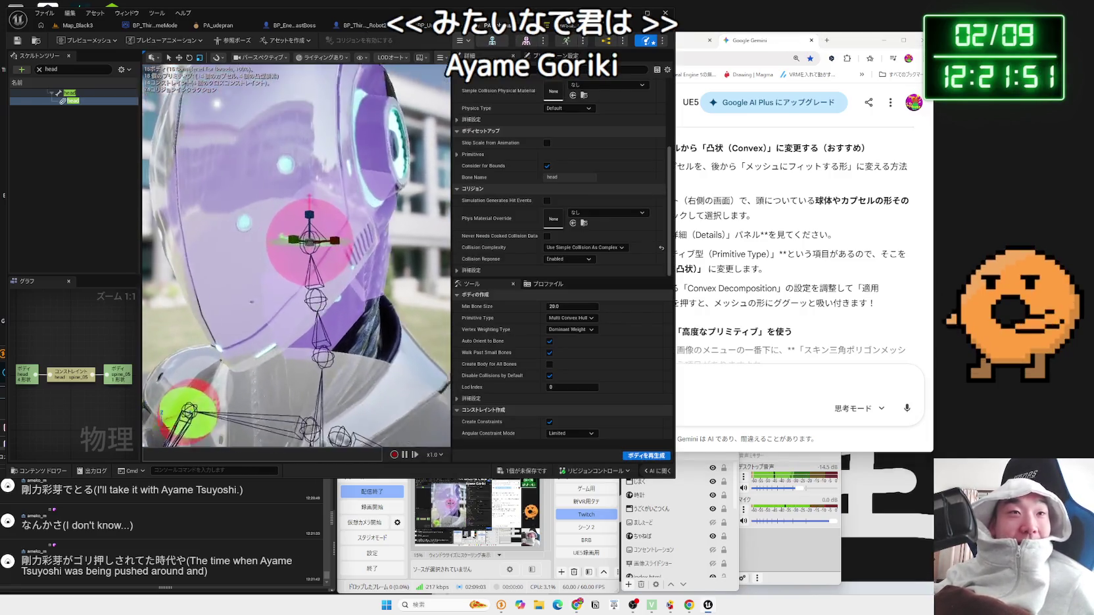
mouse_move(331, 216)
mouse_down()
mouse_move(315, 217)
mouse_move(331, 215)
mouse_up()
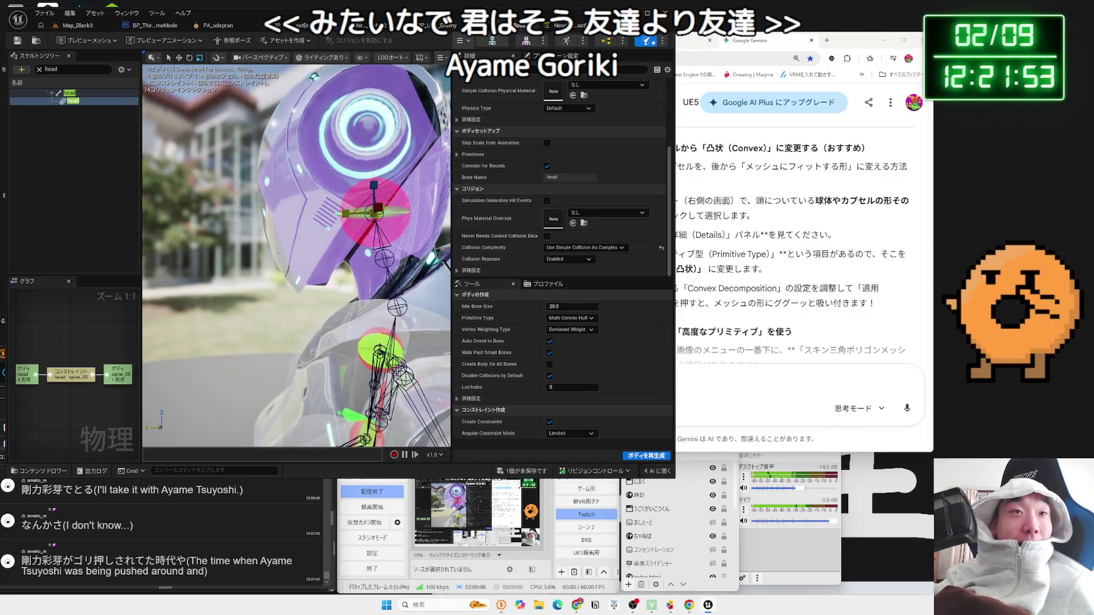
click(271, 154)
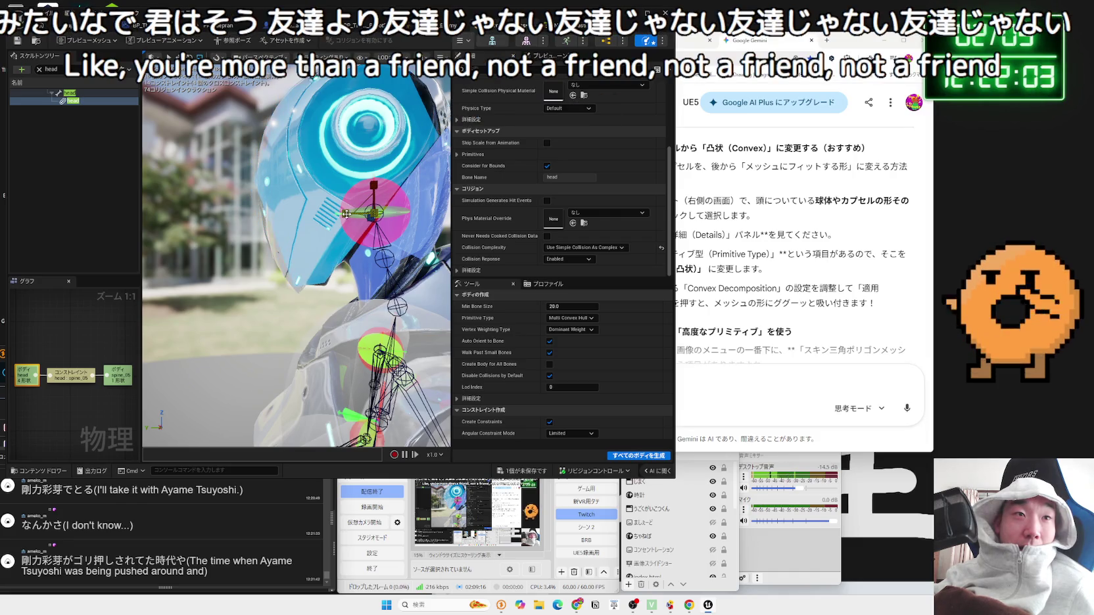
drag(335, 229, 335, 229)
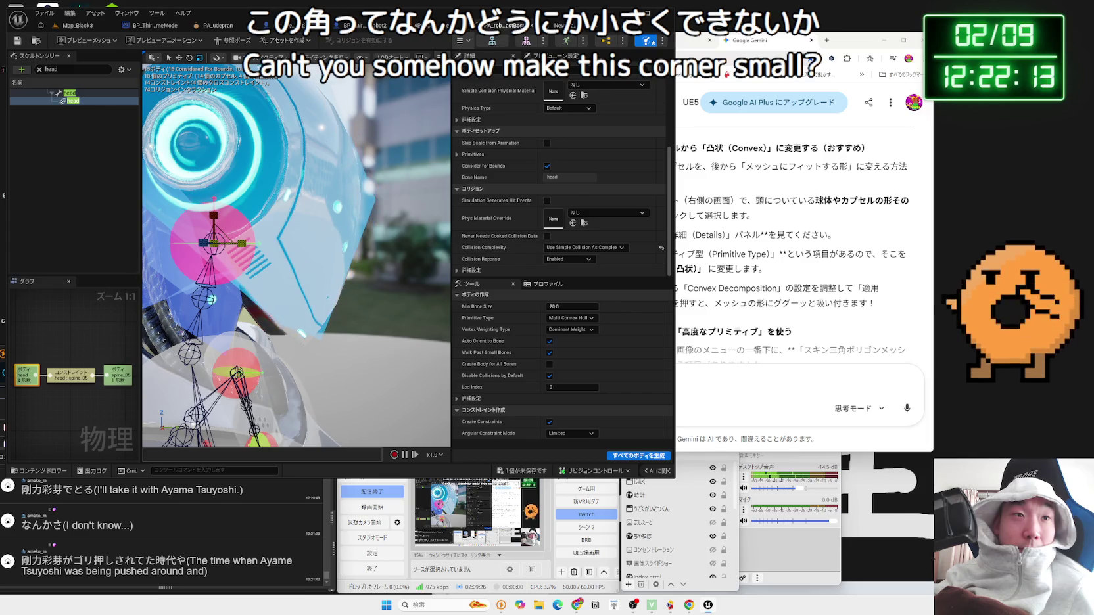
drag(335, 229, 334, 228)
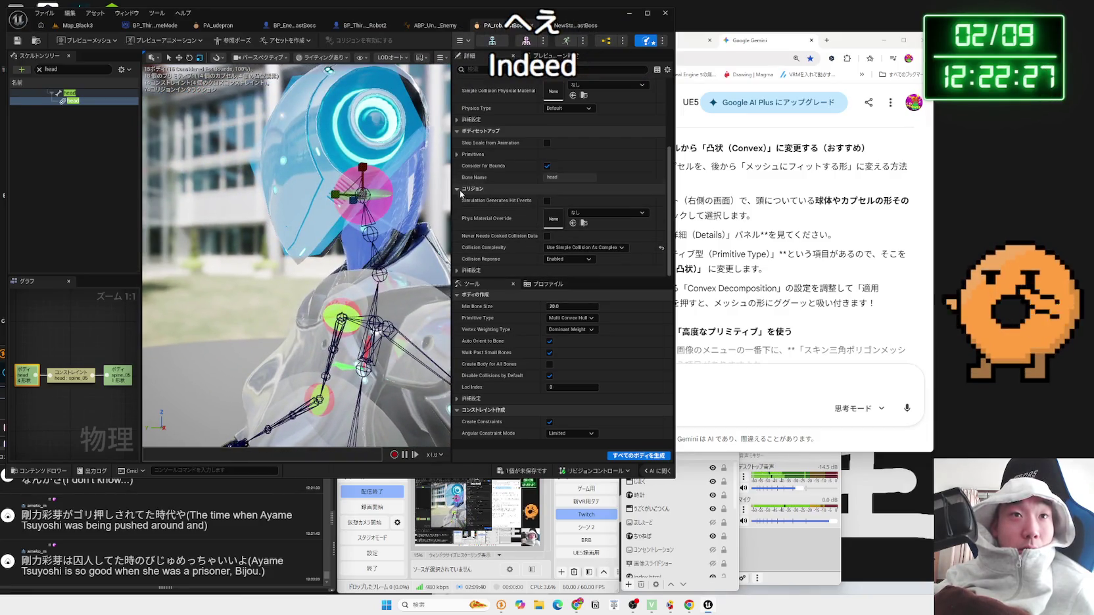
click(468, 154)
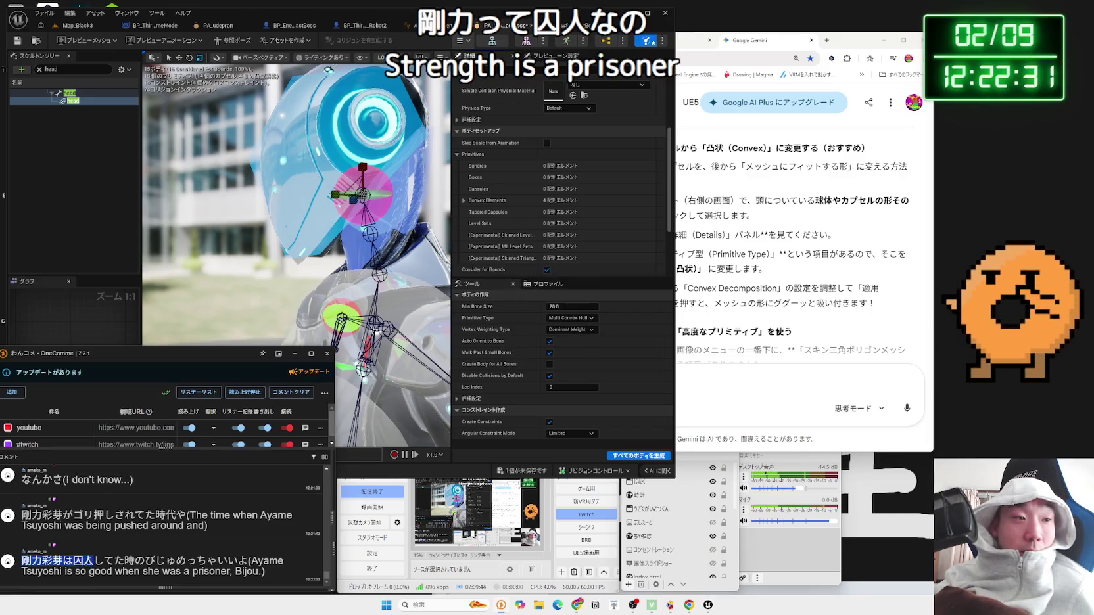
click(103, 539)
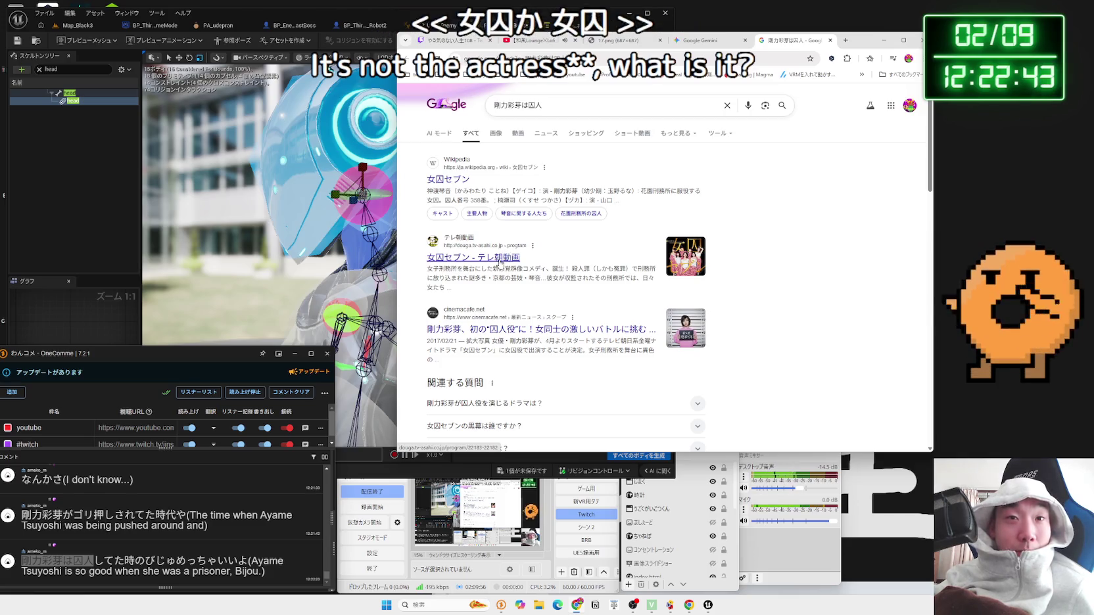
Step: Open the 女囚セブン page and its final-episode page on テレ朝動画, then return to Google results
click(501, 260)
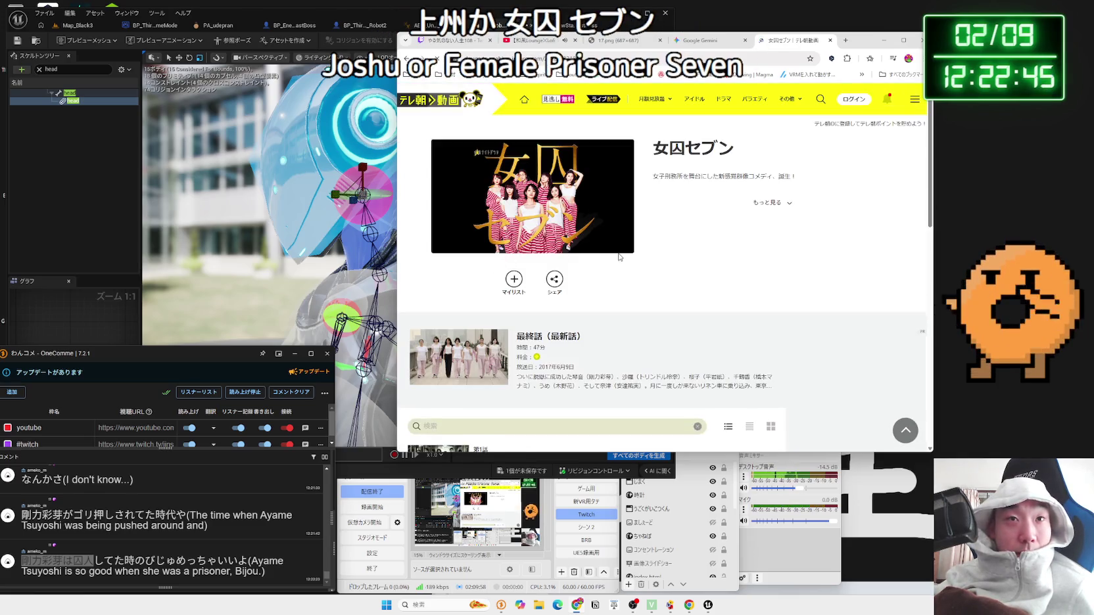
scroll(618, 258, down, 2)
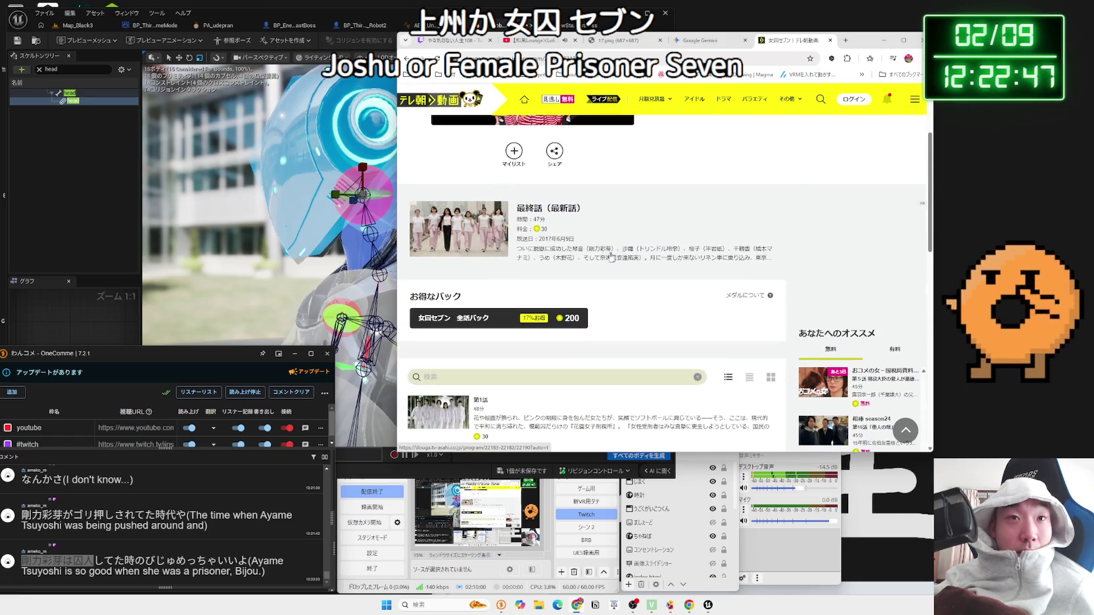
click(570, 255)
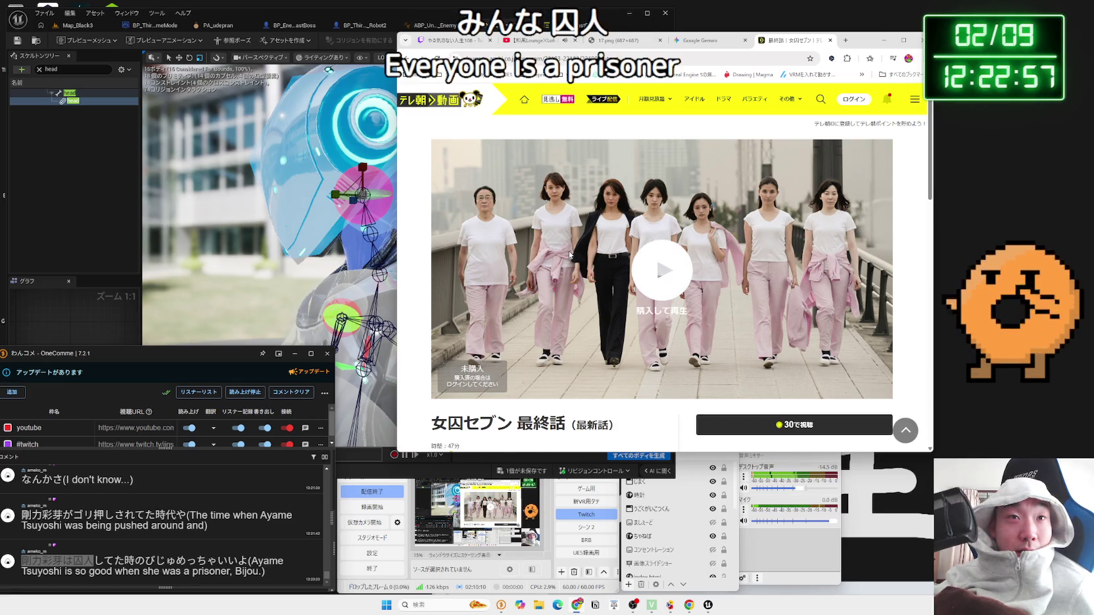
key(alt+Left)
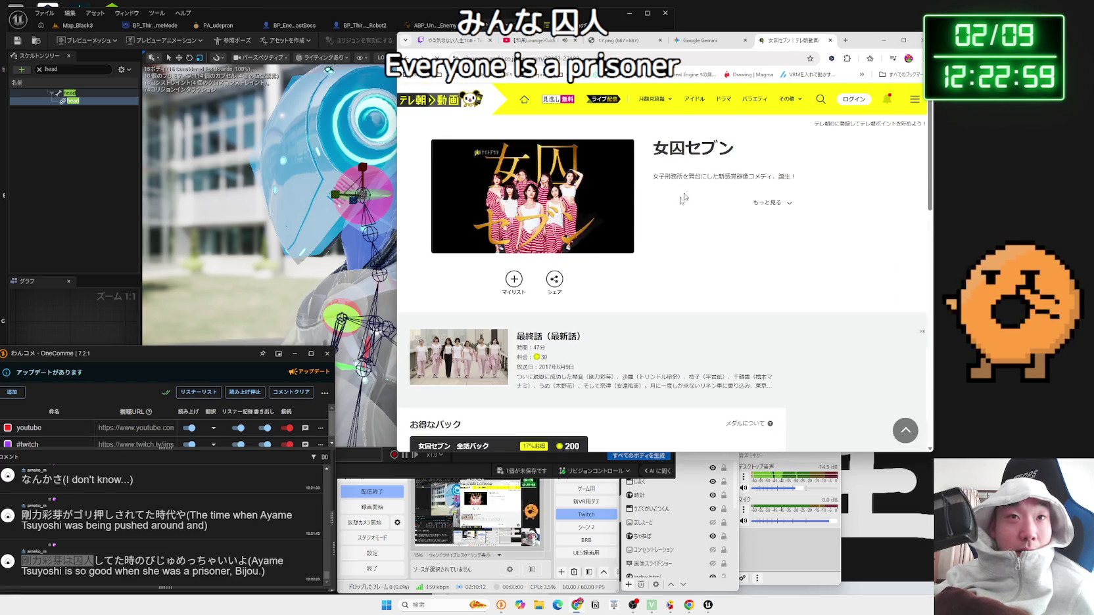
key(alt+Left)
Step: Preview several image results in the search, including the mugshot images
scroll(621, 232, down, 4)
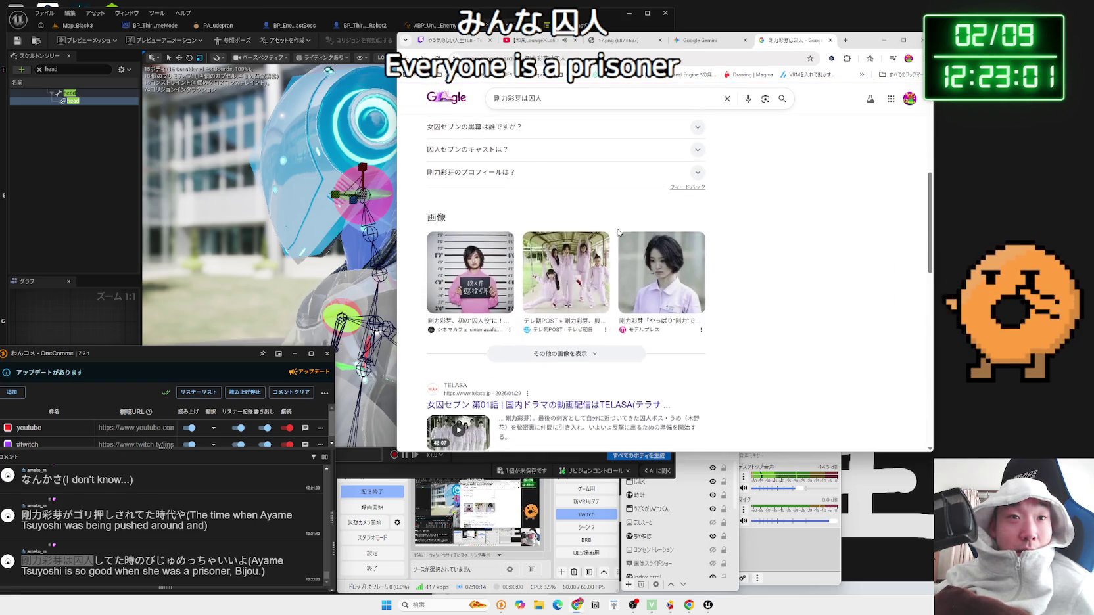
click(503, 260)
scroll(801, 241, down, 3)
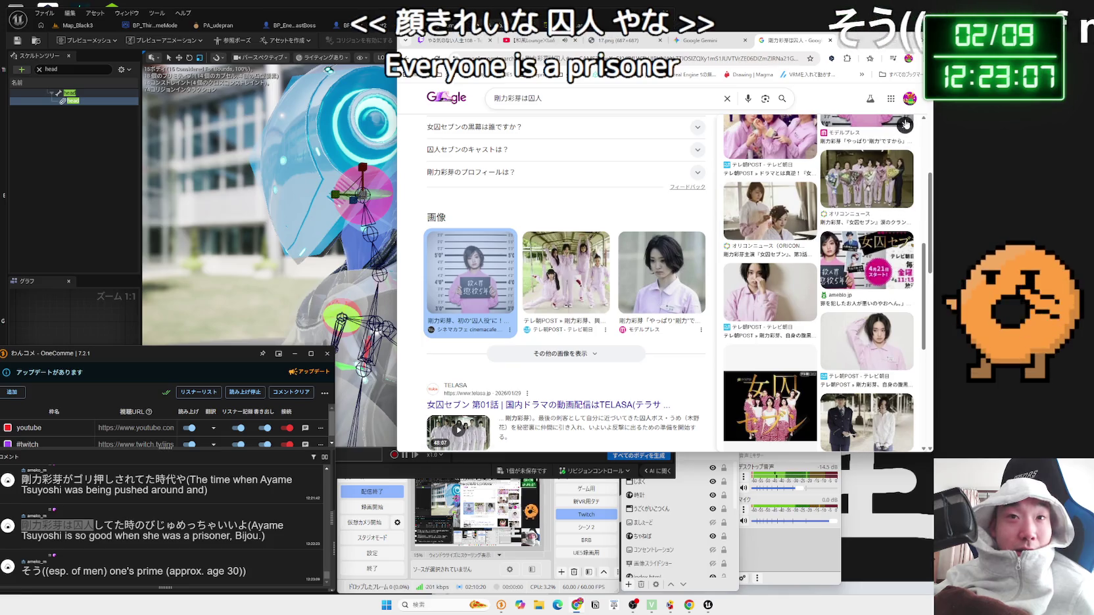
click(905, 124)
scroll(905, 198, down, 8)
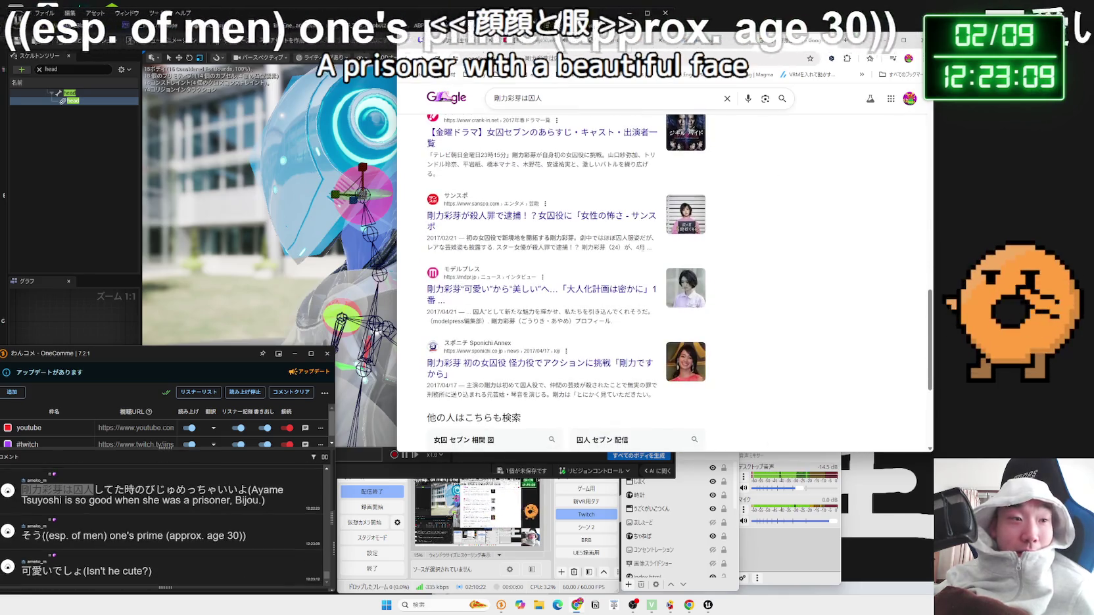
scroll(550, 296, up, 8)
click(470, 312)
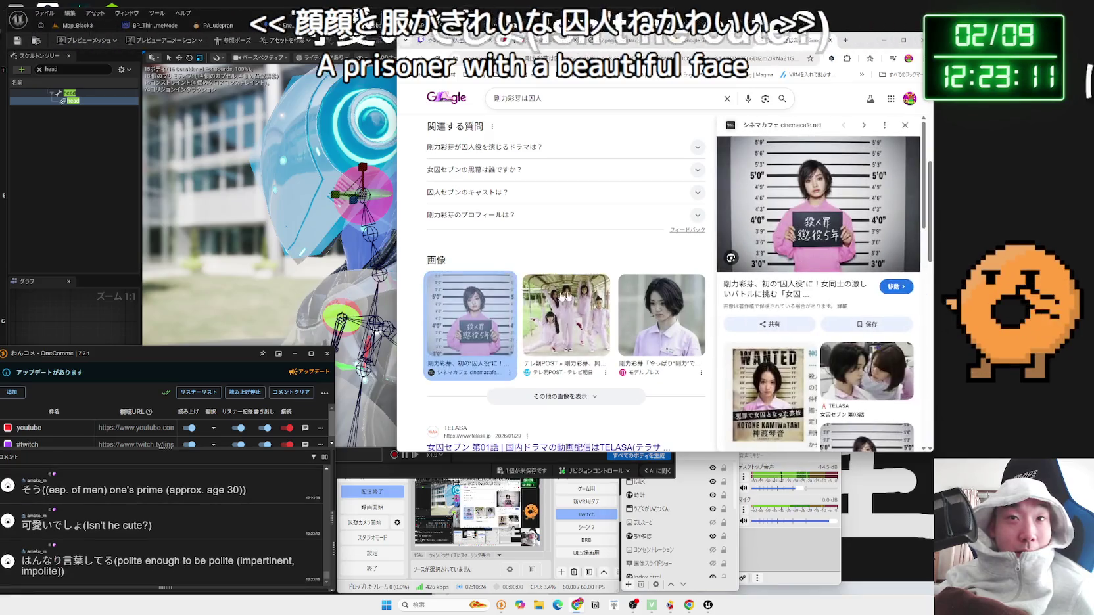
click(658, 292)
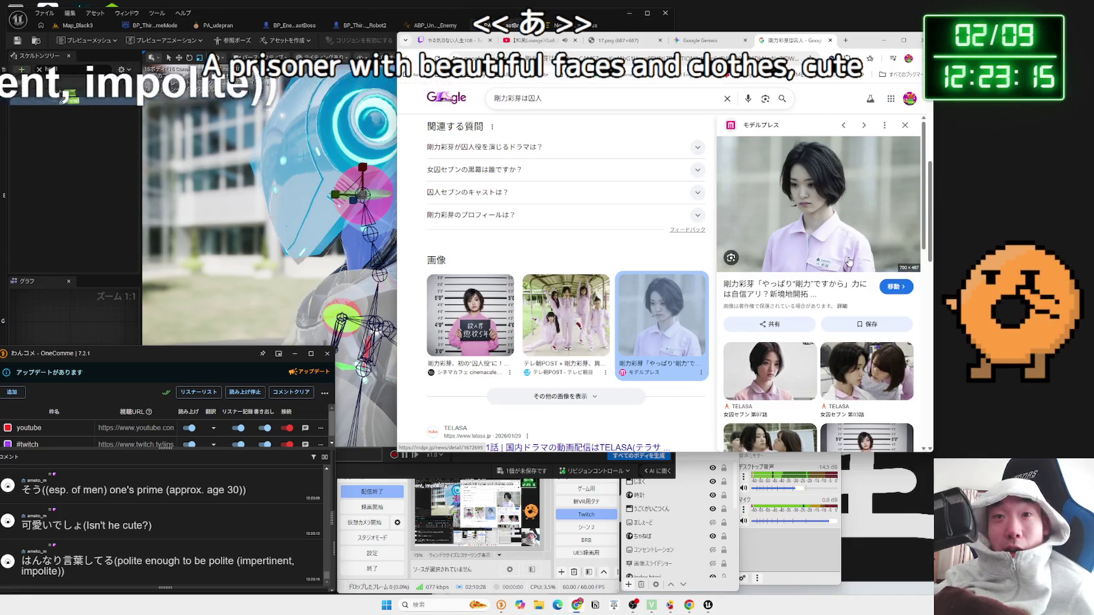
scroll(835, 260, down, 2)
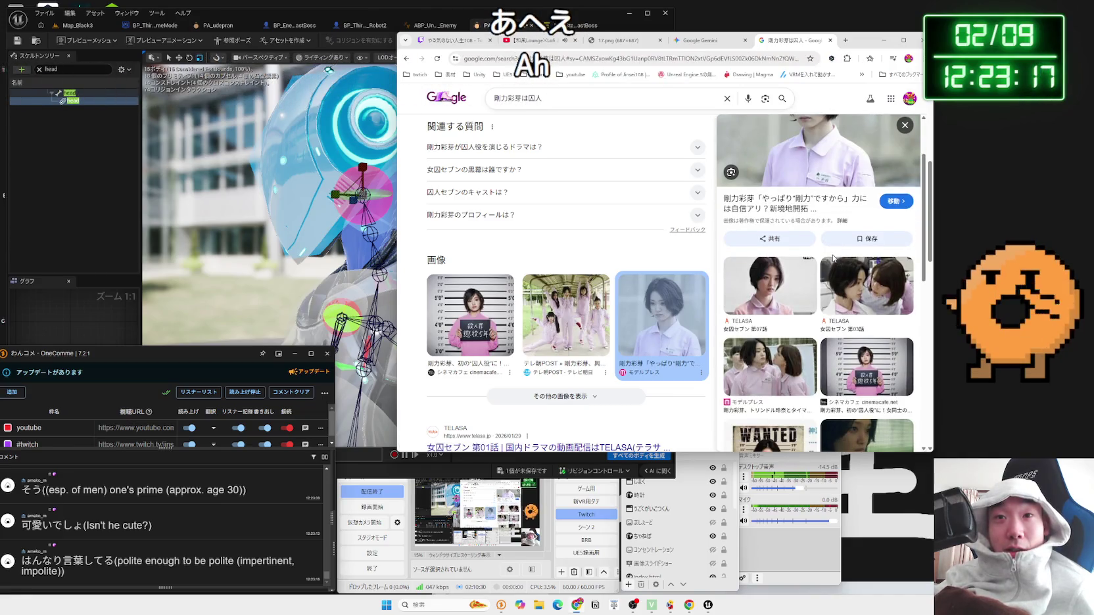
scroll(834, 258, up, 2)
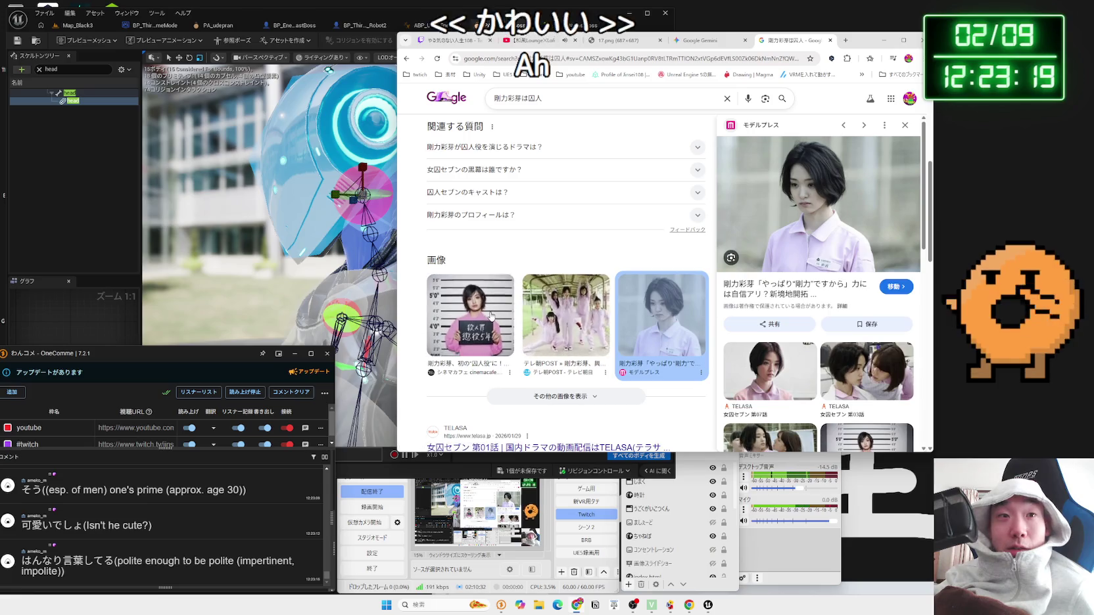
click(470, 314)
click(655, 314)
scroll(654, 312, up, 4)
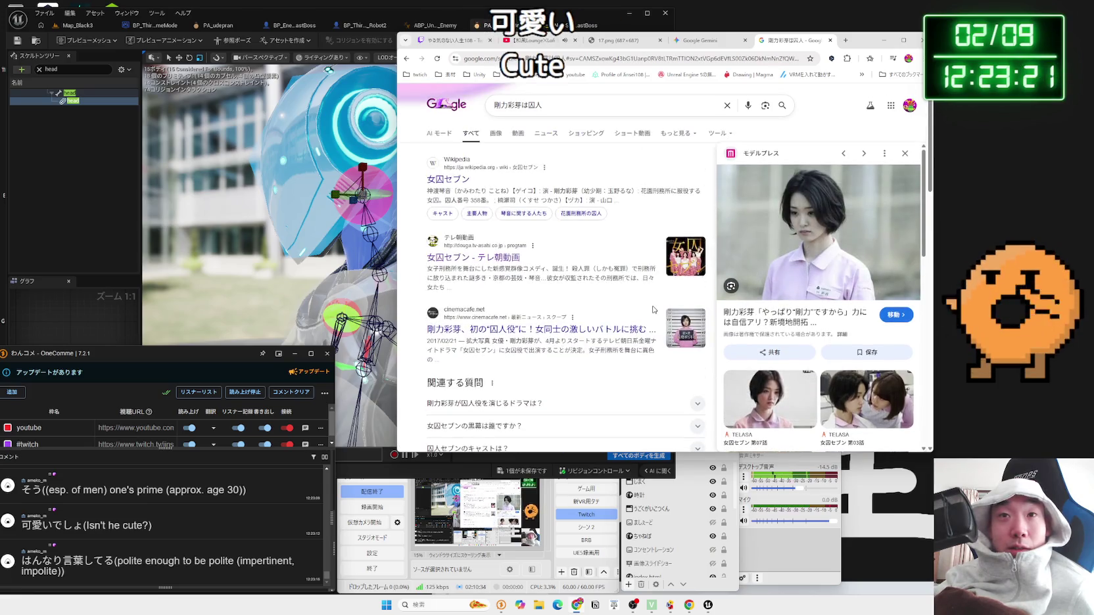
Step: In the Images results, preview the zakzak, TELASA and モデルプレス images, then enlarge the WANTED poster
click(496, 132)
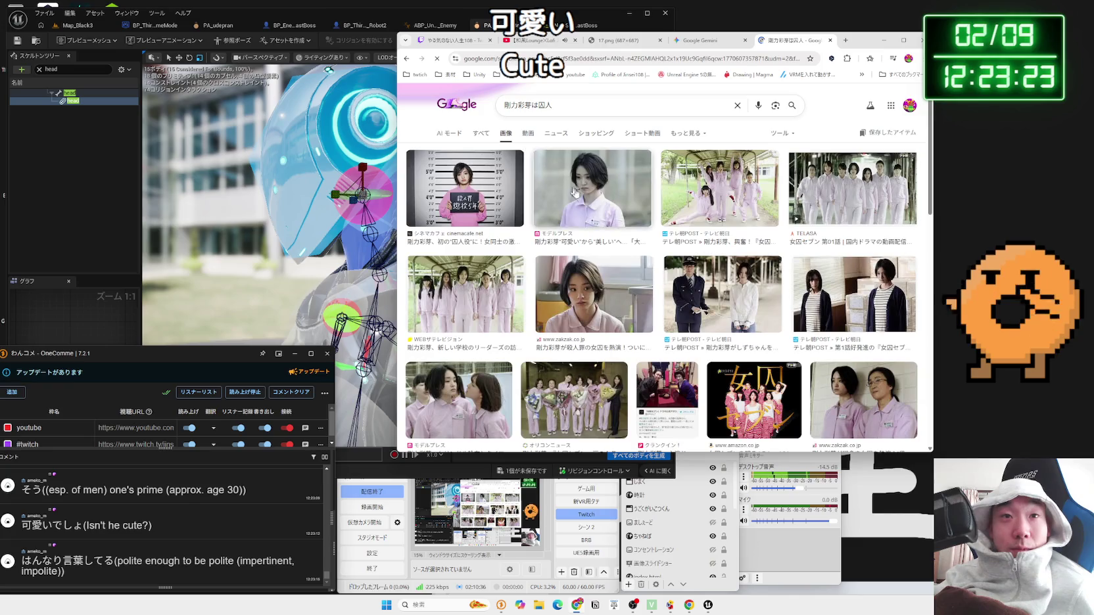
click(627, 272)
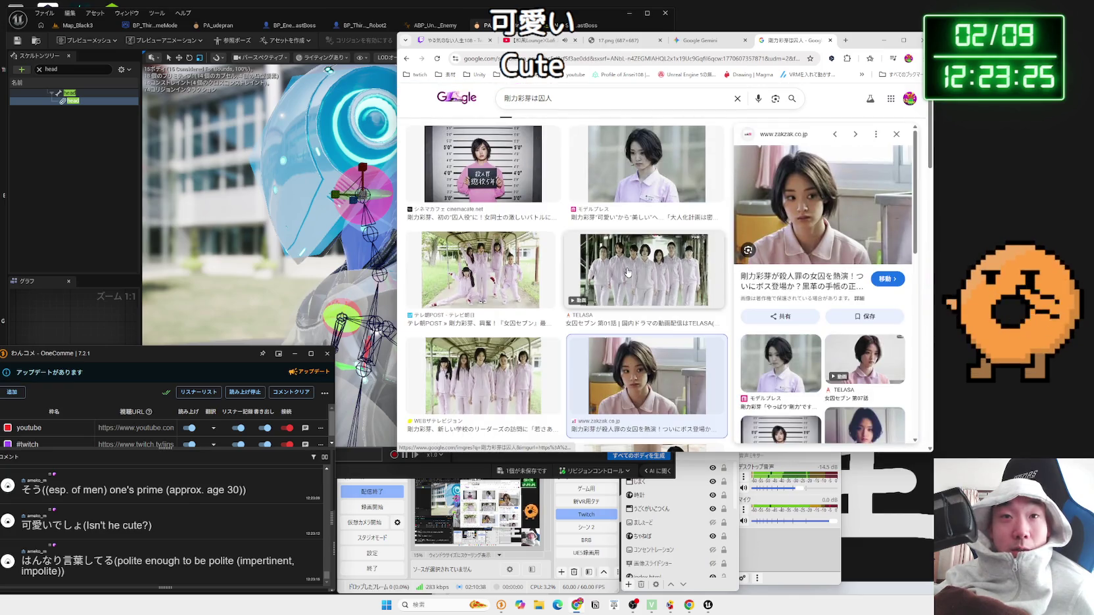
scroll(690, 296, down, 1)
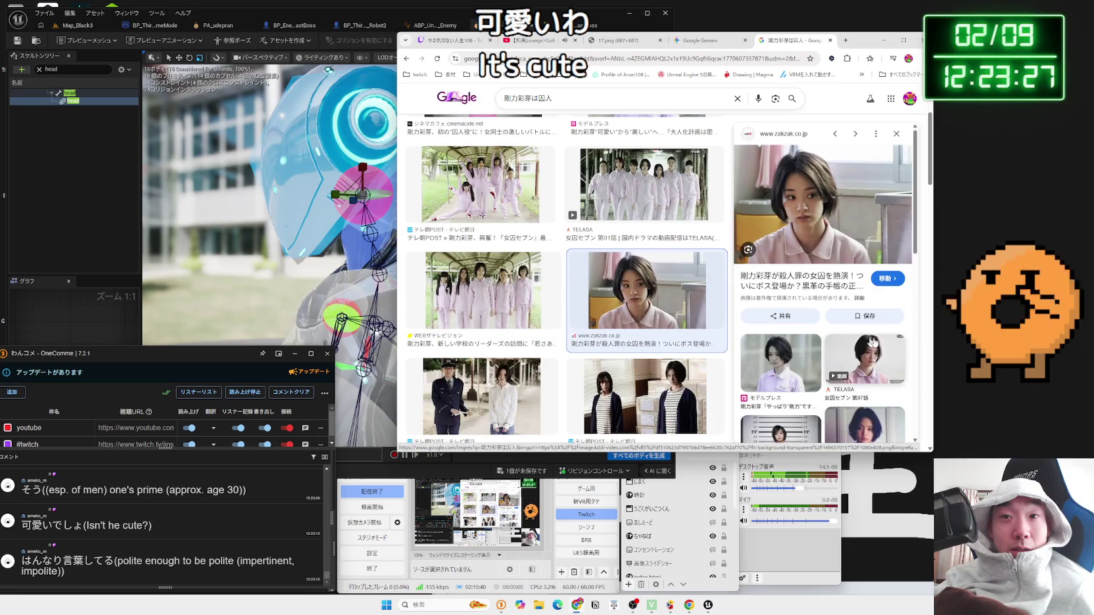
click(881, 345)
scroll(745, 312, down, 1)
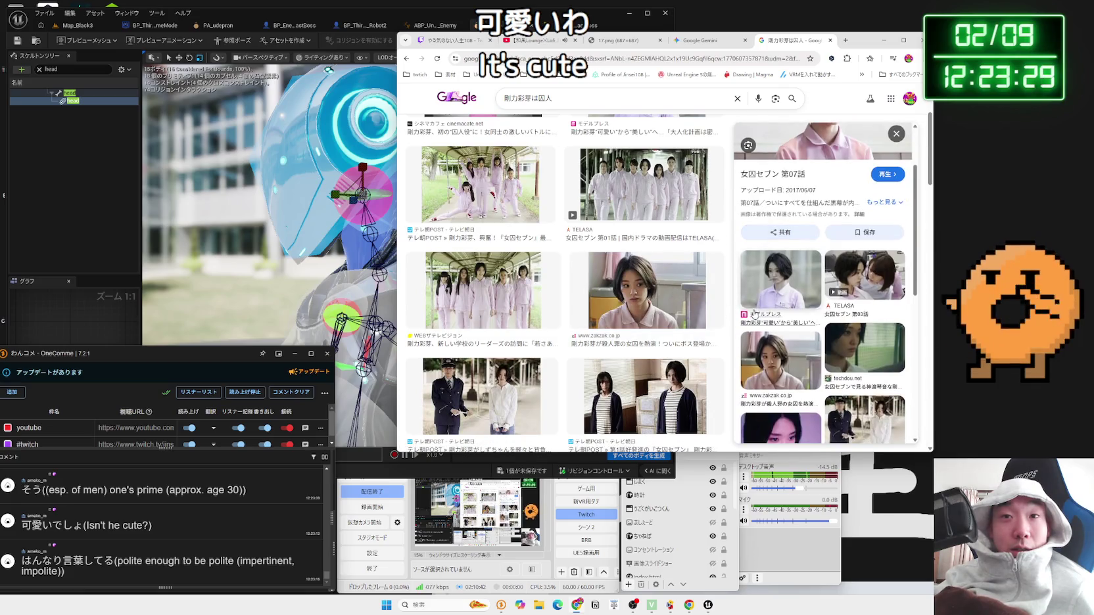
click(851, 343)
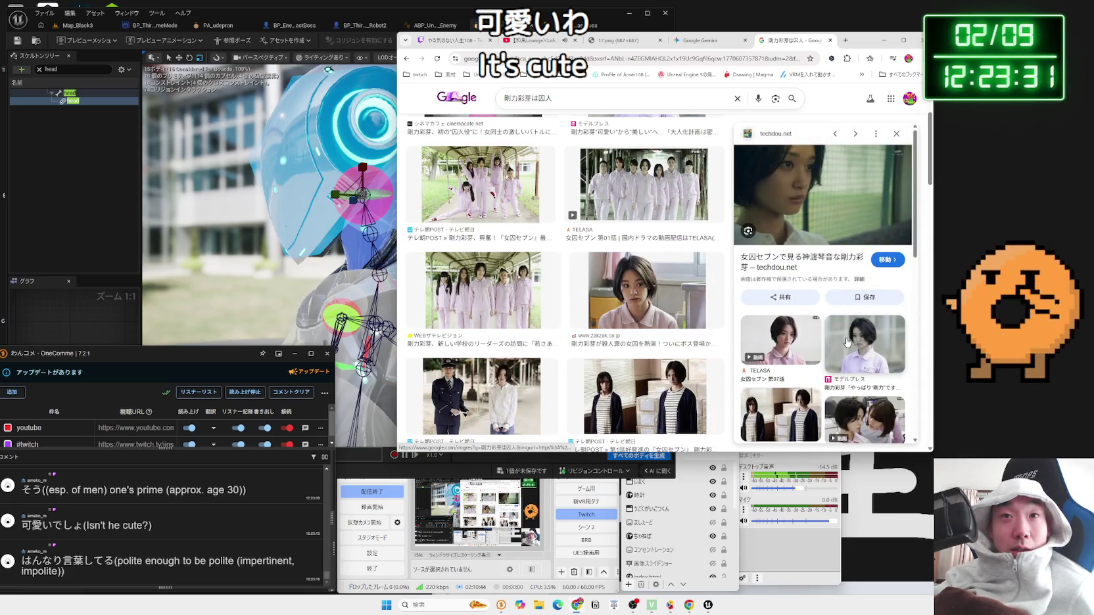
click(848, 342)
scroll(778, 314, down, 3)
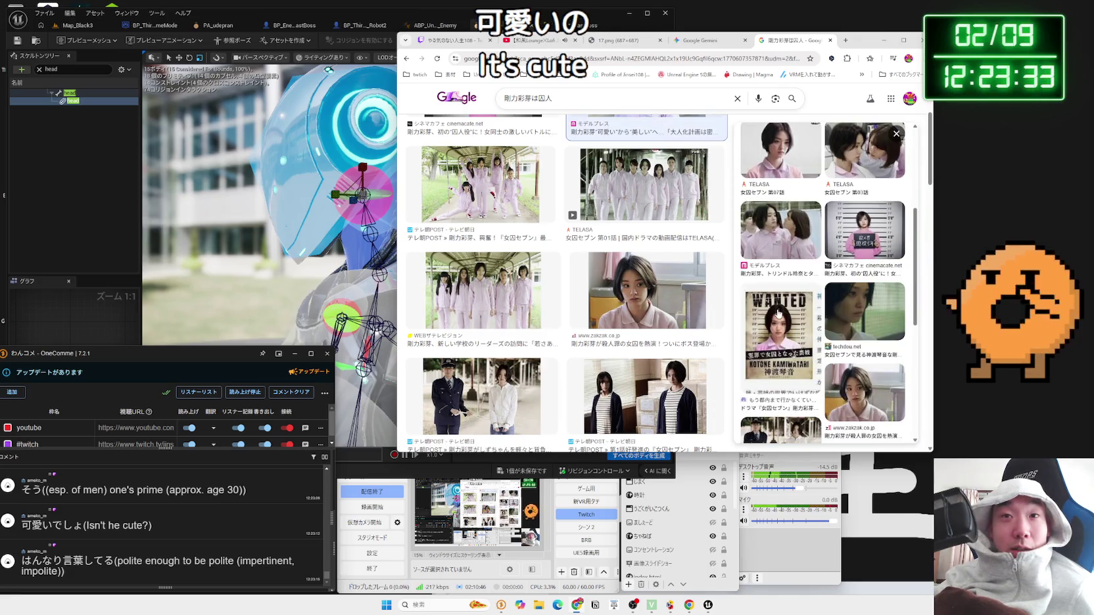
click(804, 315)
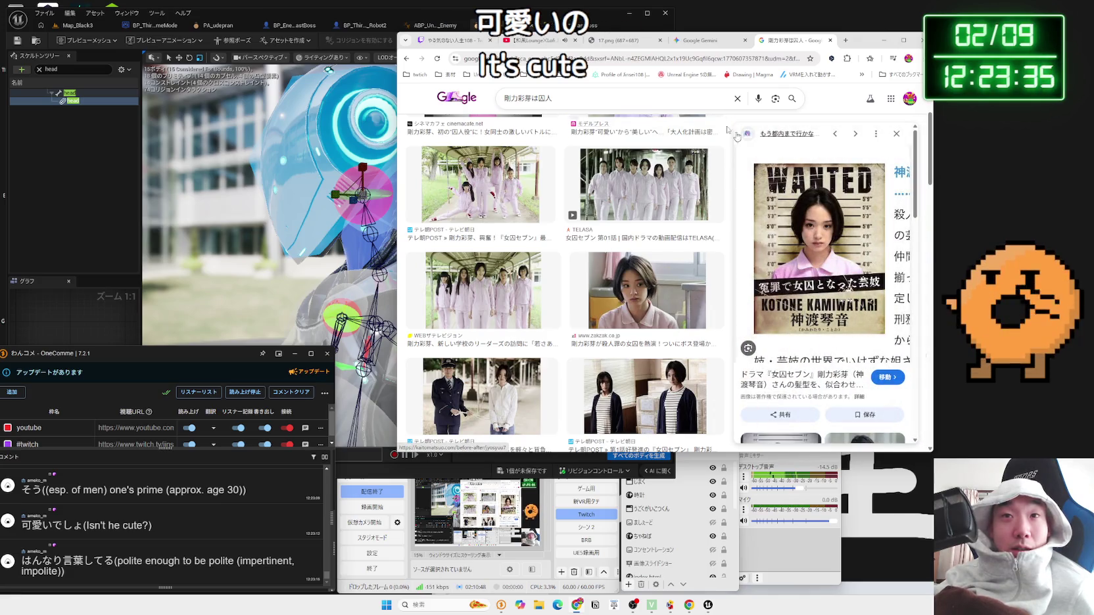
click(405, 18)
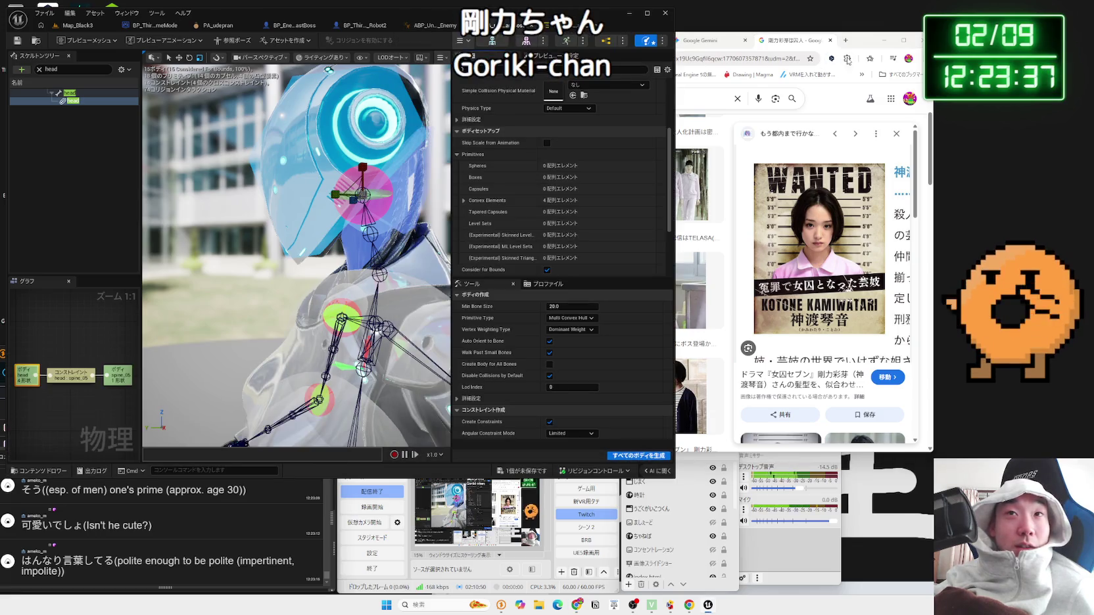
key(alt+Tab)
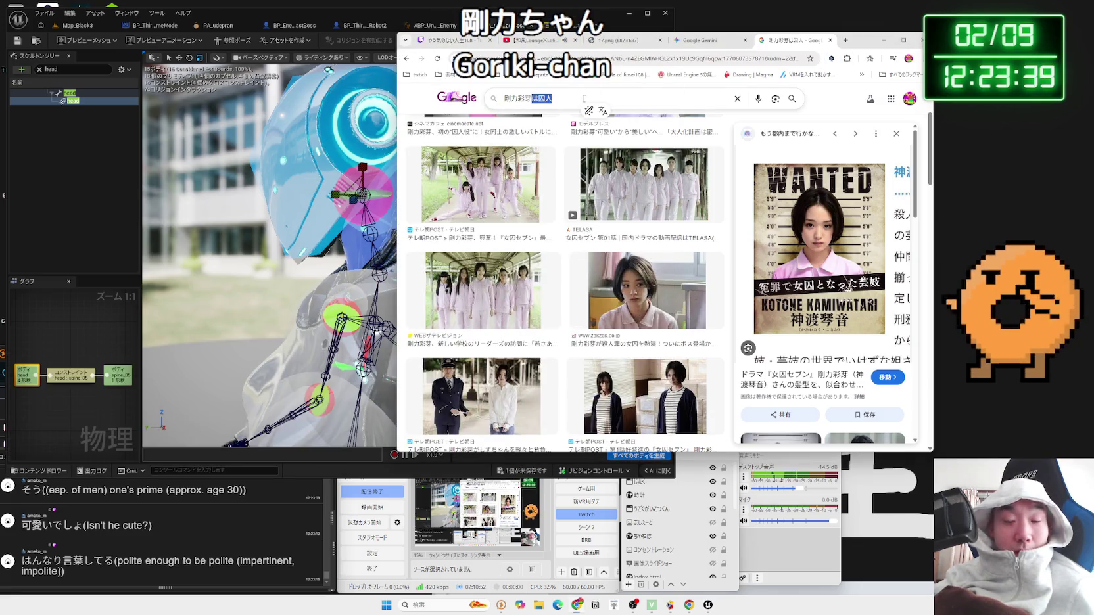
Step: Replace the end of the query with プロレス and search again
key(BackSpace)
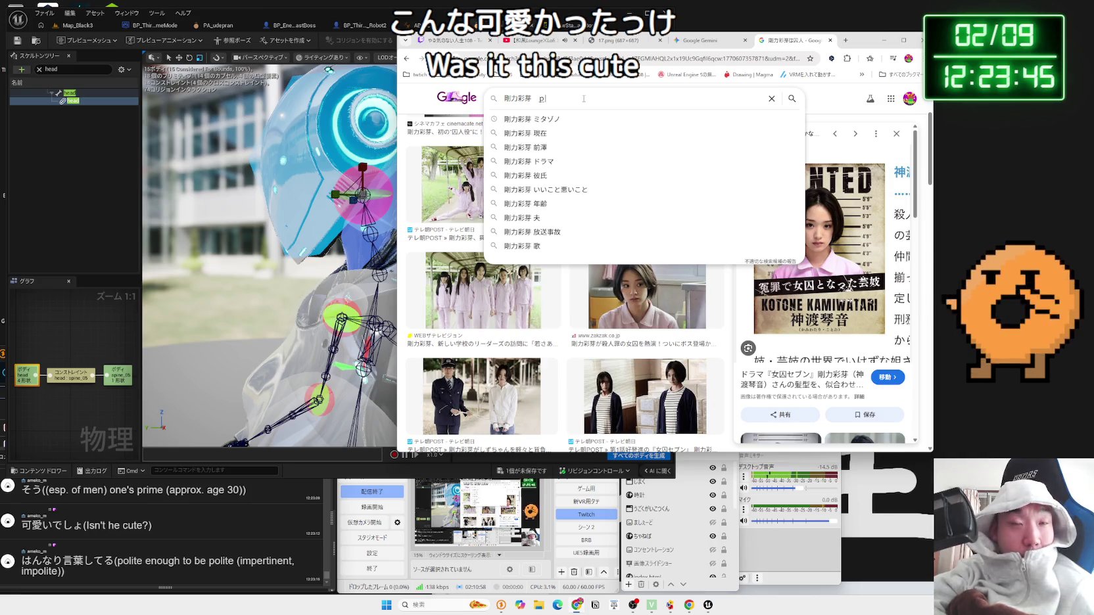
text(uroresu)
key(Return)
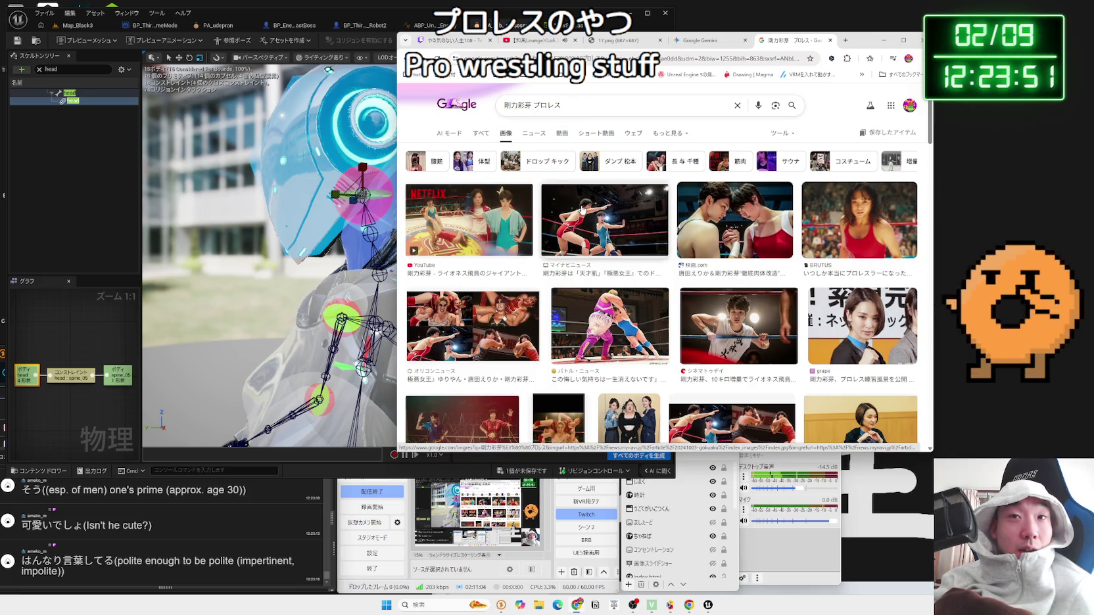
click(482, 134)
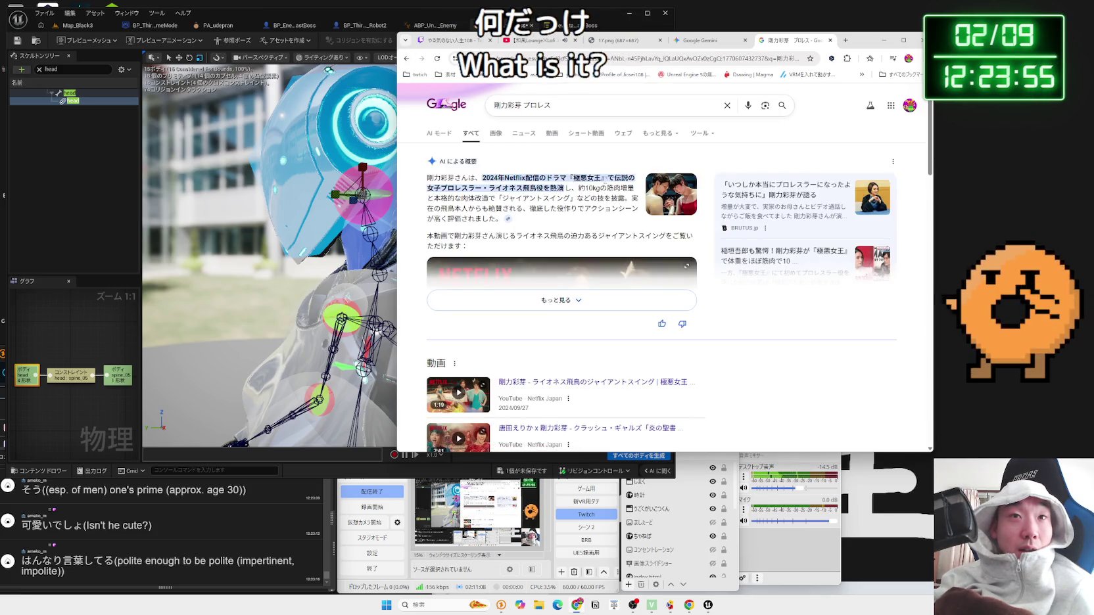
Step: Search for 極悪女王 and scroll through its image results
click(575, 109)
key(BackSpace)
key(BackSpace)
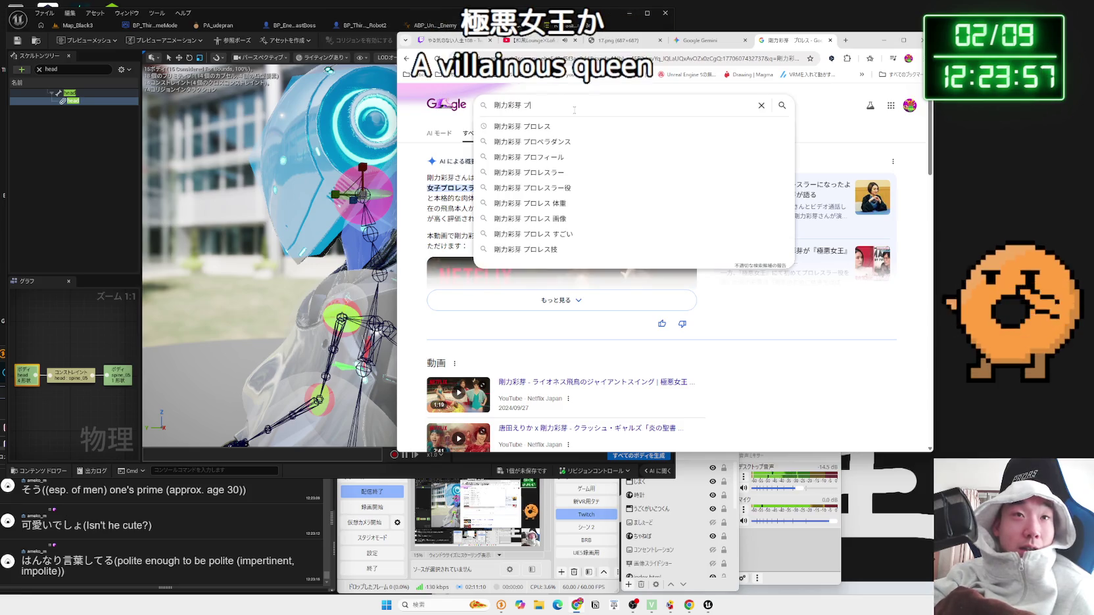
key(BackSpace)
text(ごくあく)
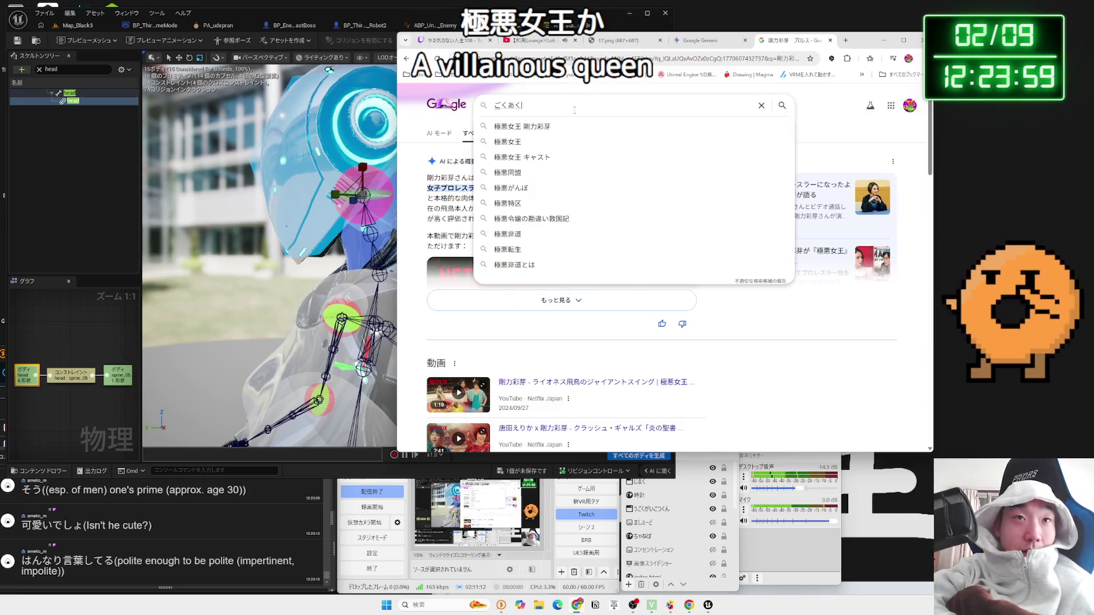
text(じょお)
key(space)
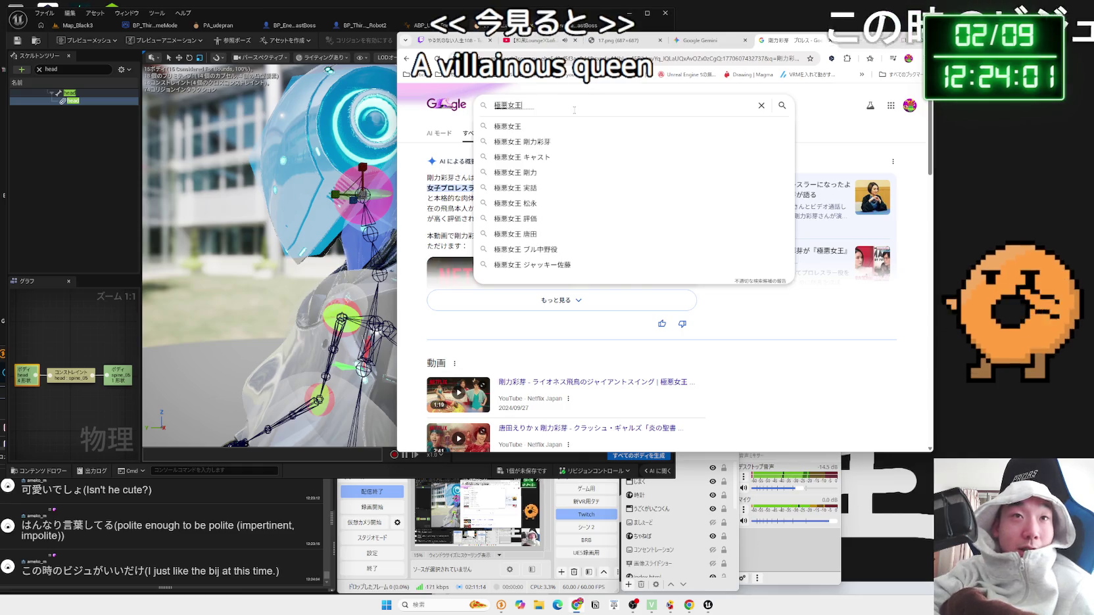
key(Return)
key(Return)
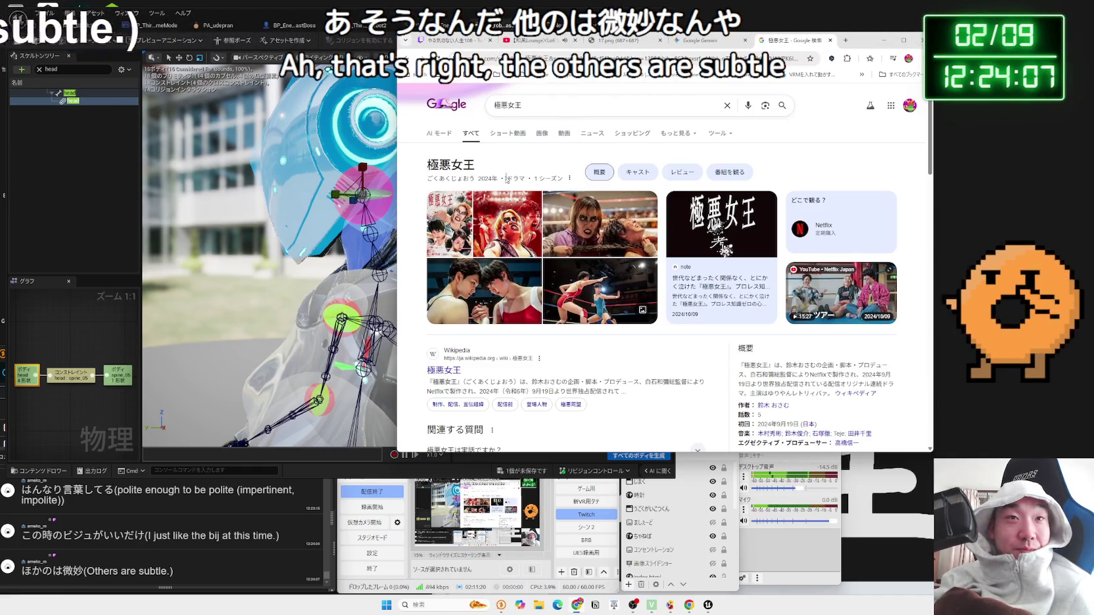
click(541, 133)
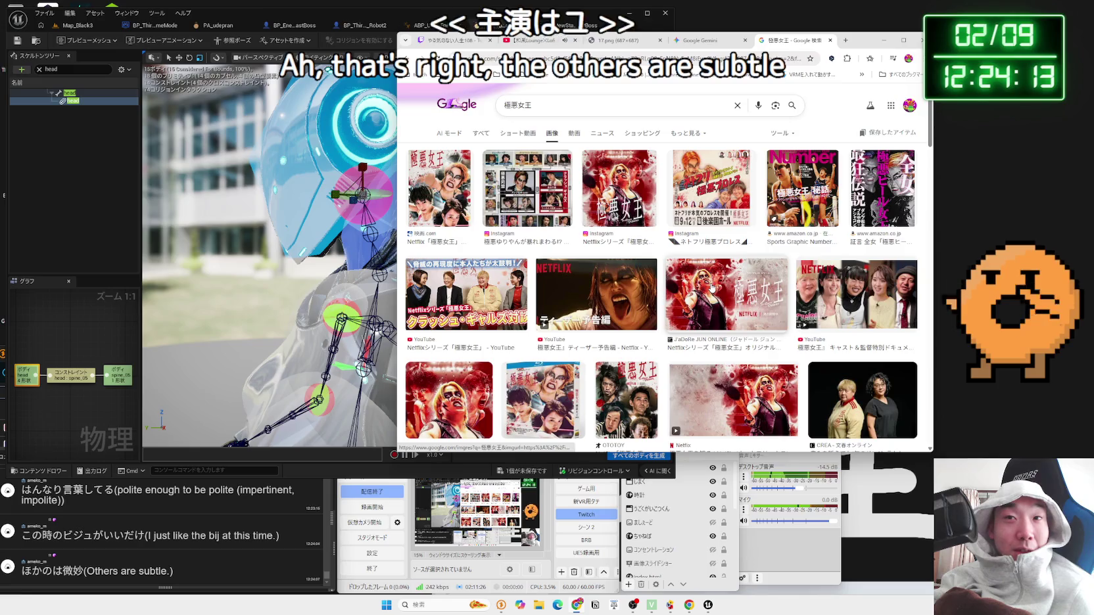
scroll(657, 279, down, 1)
scroll(656, 280, down, 1)
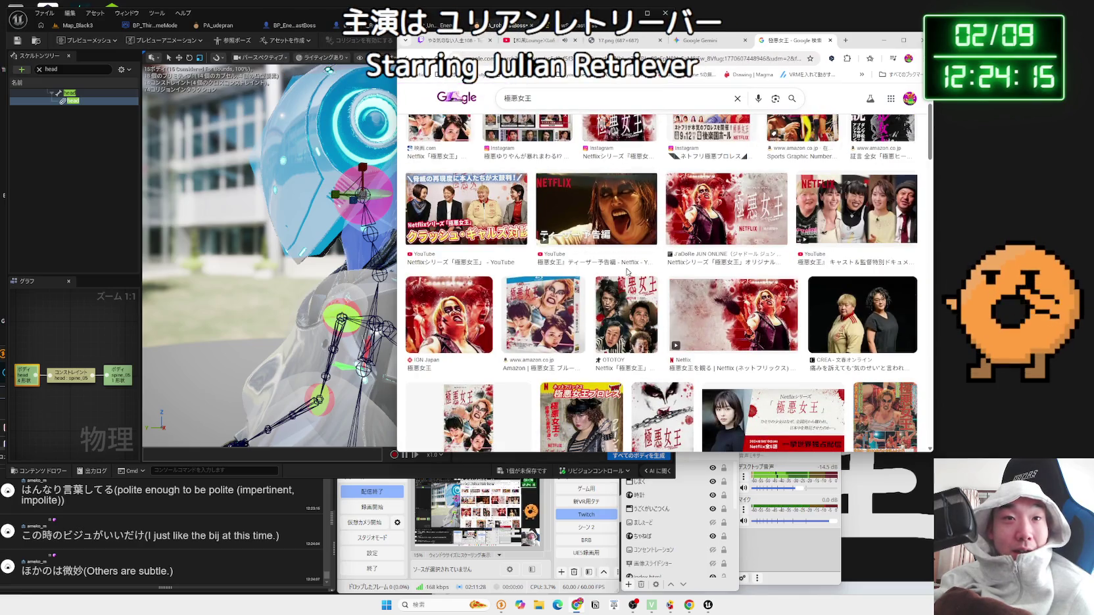
scroll(594, 270, up, 2)
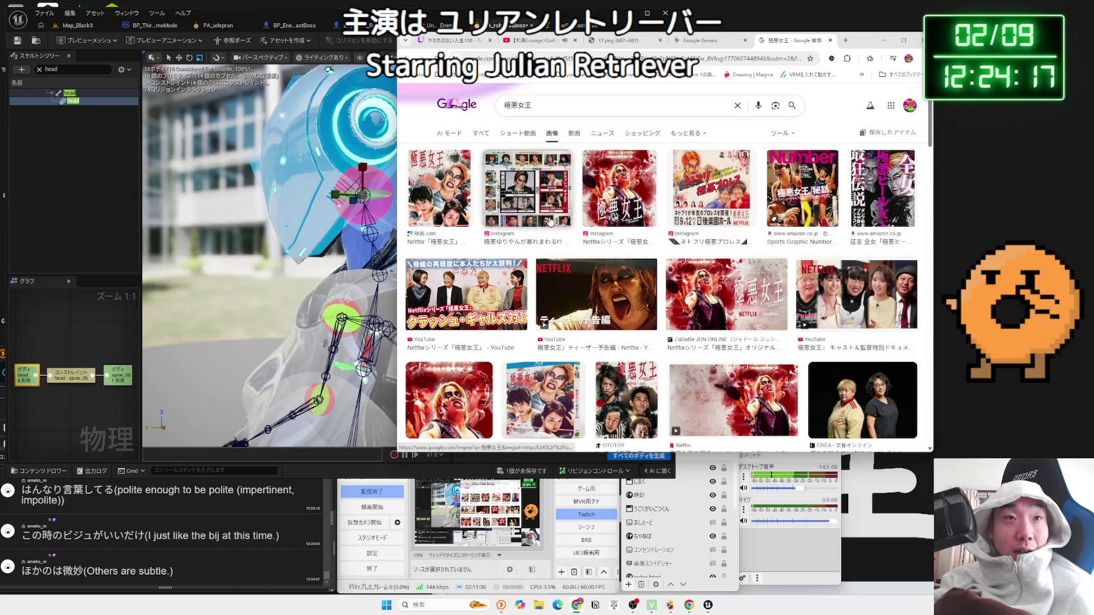
scroll(618, 262, down, 5)
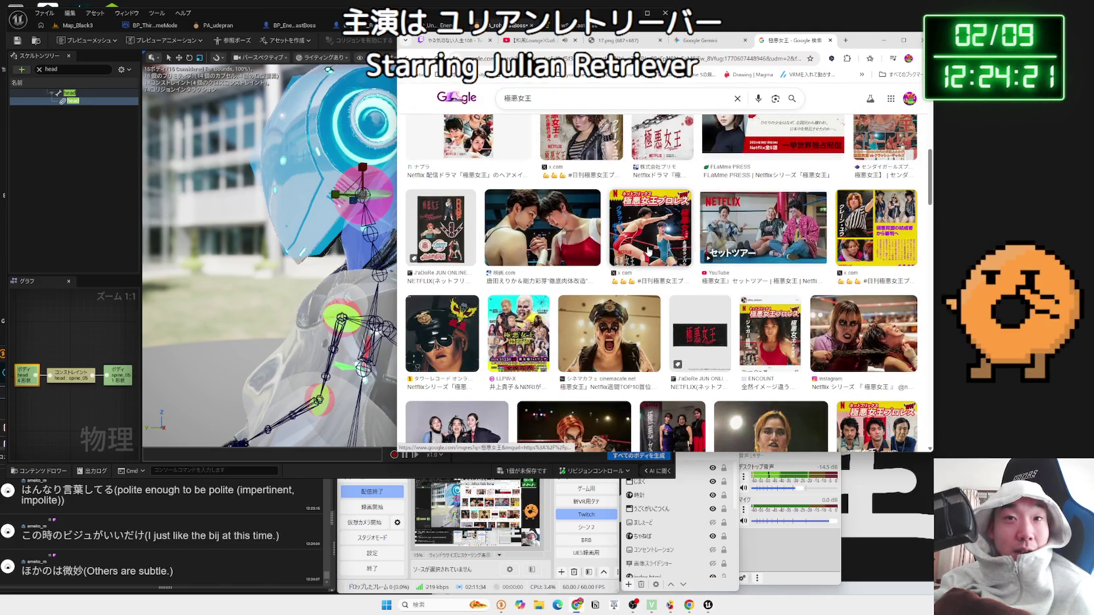
scroll(648, 251, down, 2)
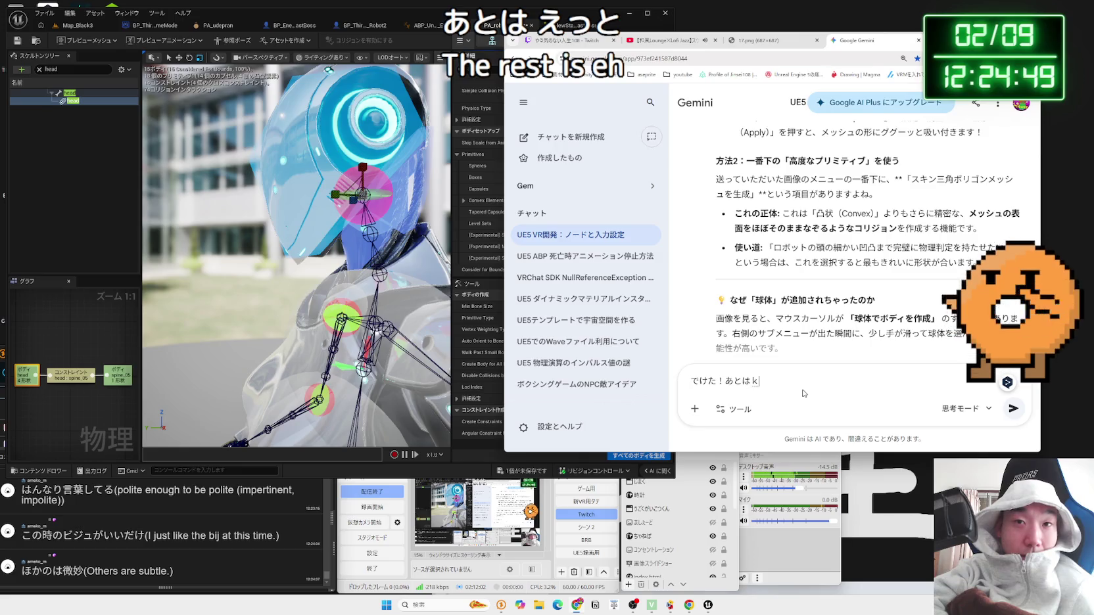
Step: Ask Gemini whether the collision shape can be adjusted by hand, then switch OBS to the webcam scene
text(形状ってじぶn)
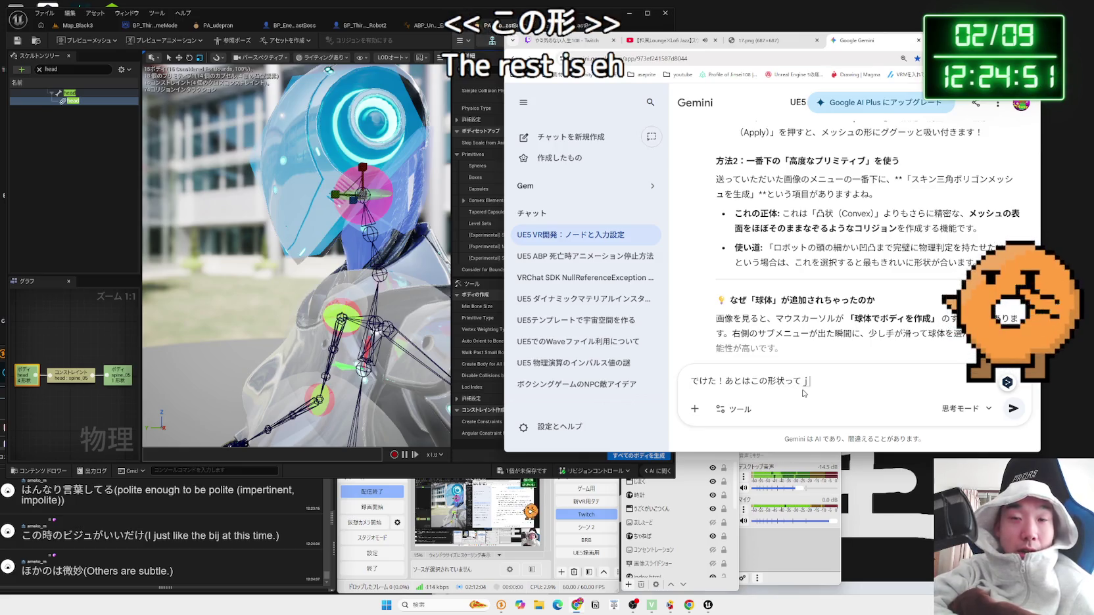
key(space)
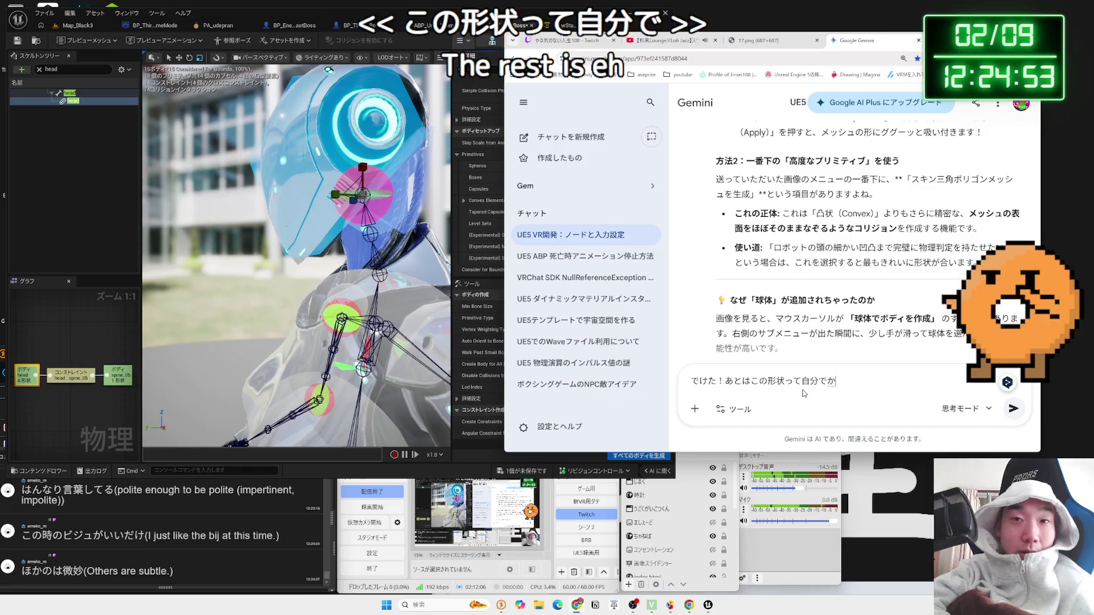
key(BackSpace)
text(ある程度帰)
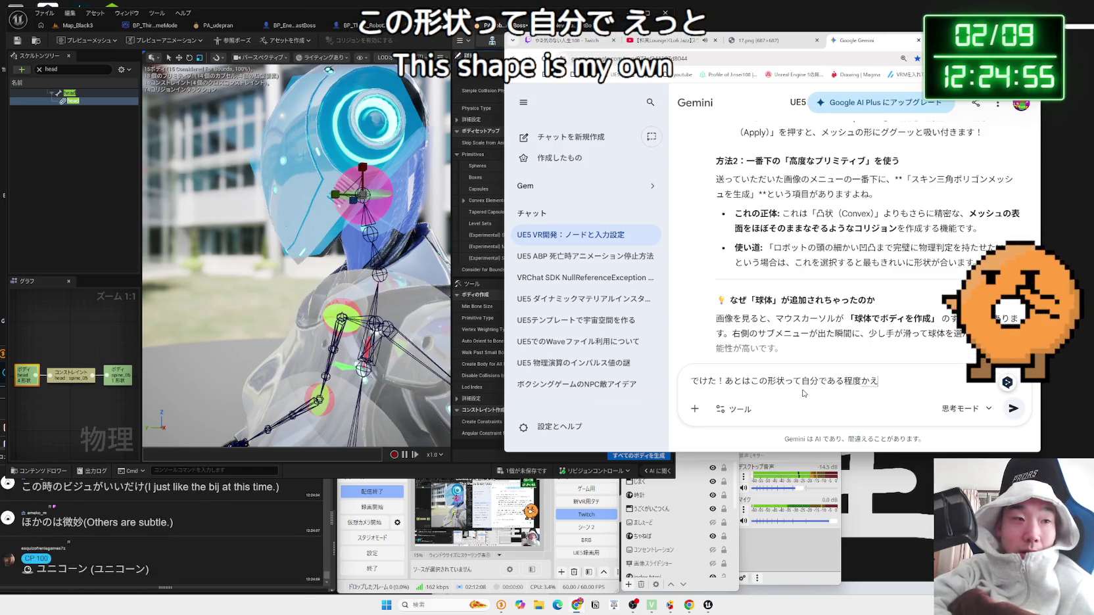
text(れないの！)
key(space)
key(Return)
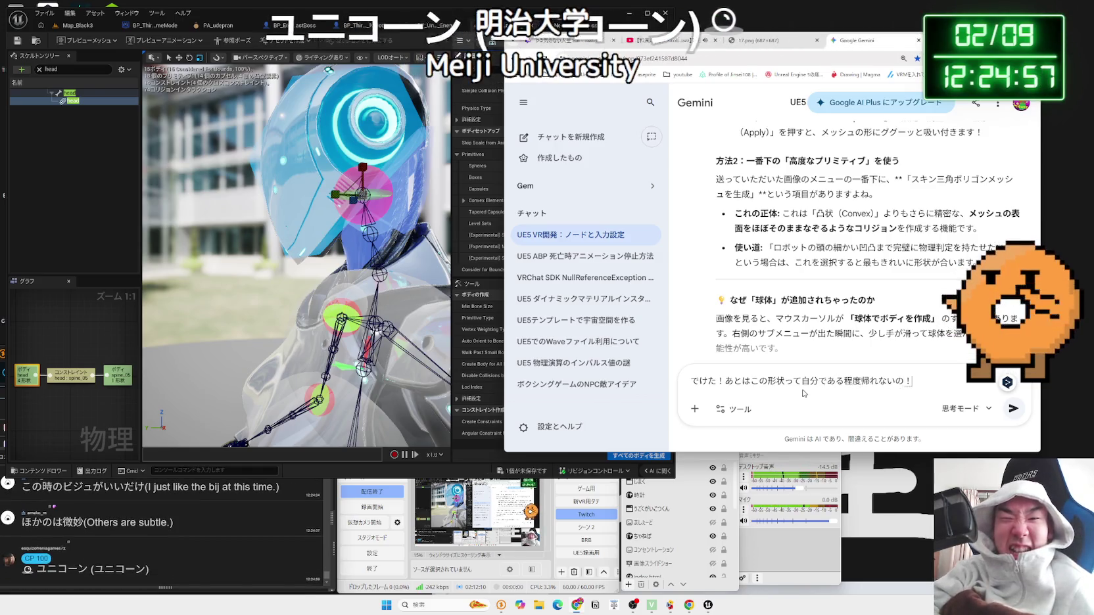
key(BackSpace)
text(？)
key(Return)
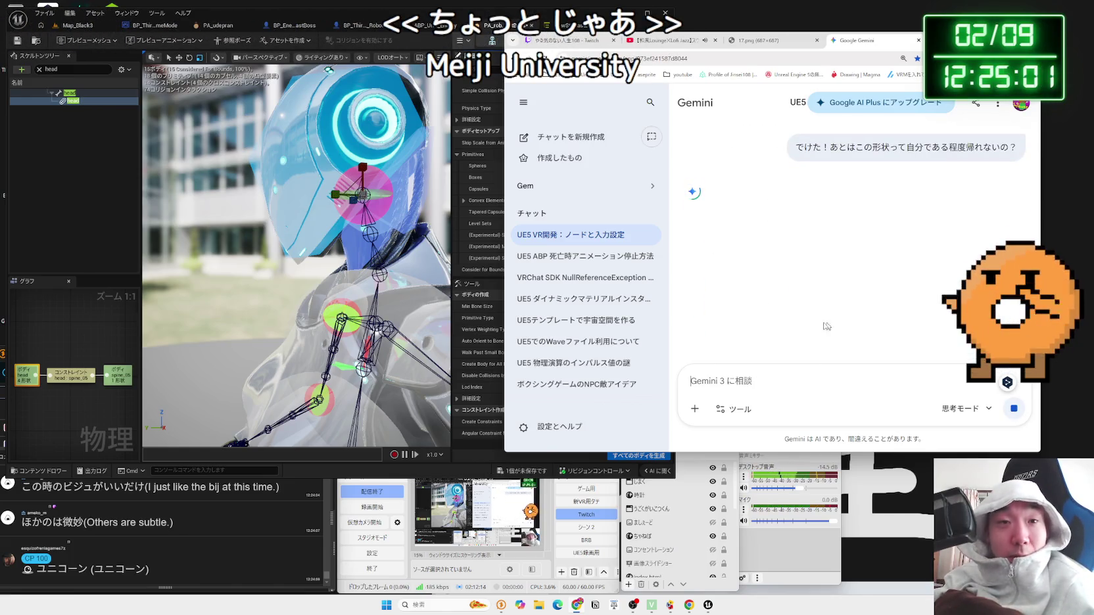
click(587, 527)
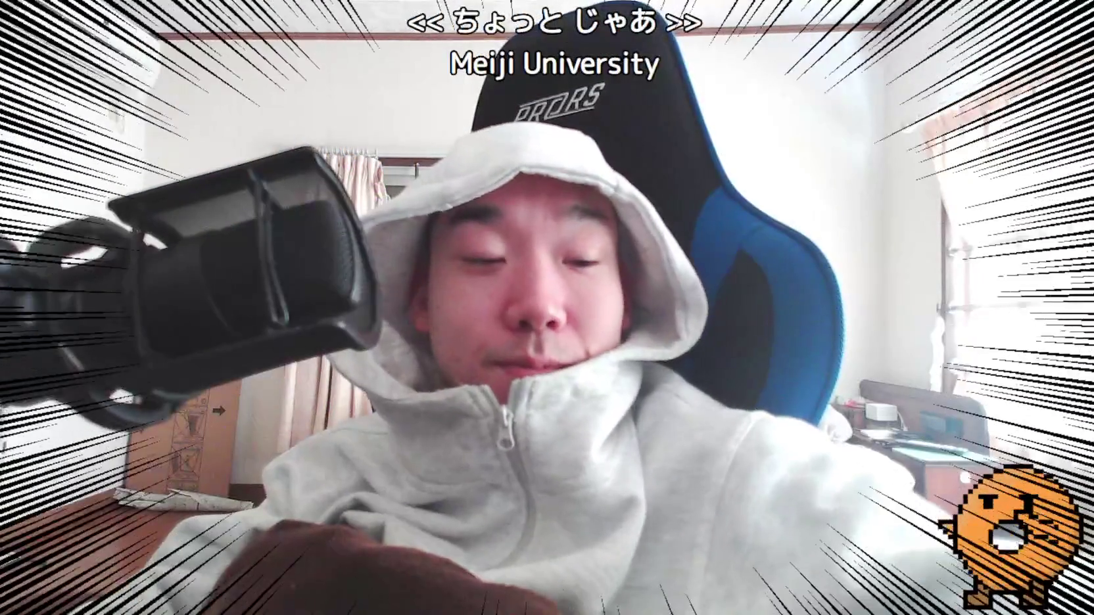
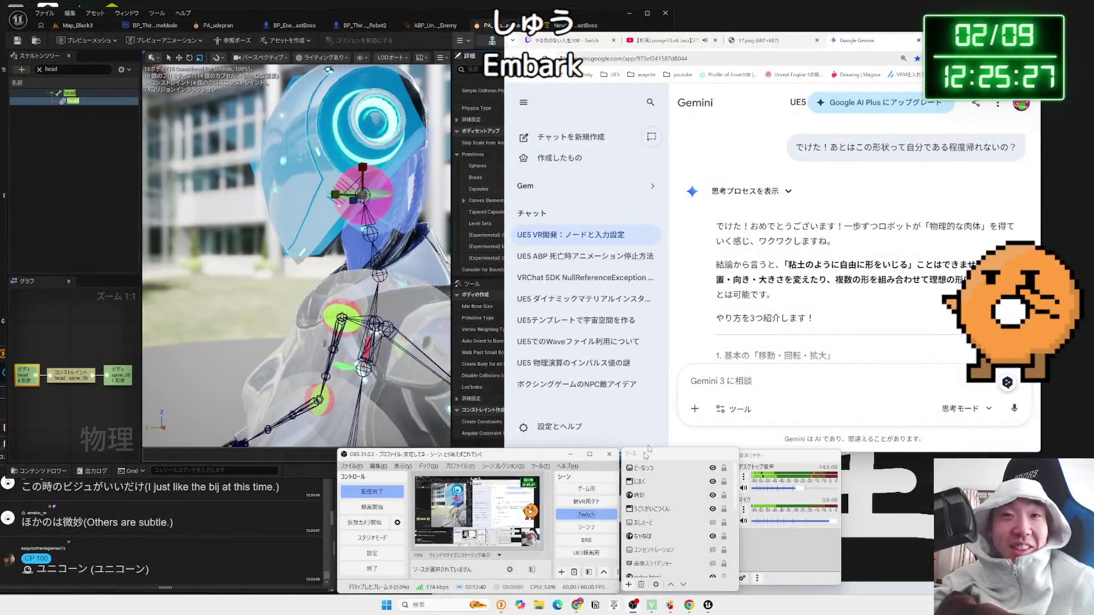
Step: Scroll Gemini's answer down to section 2 on Convex collision and its paragraph
click(798, 250)
scroll(815, 242, down, 1)
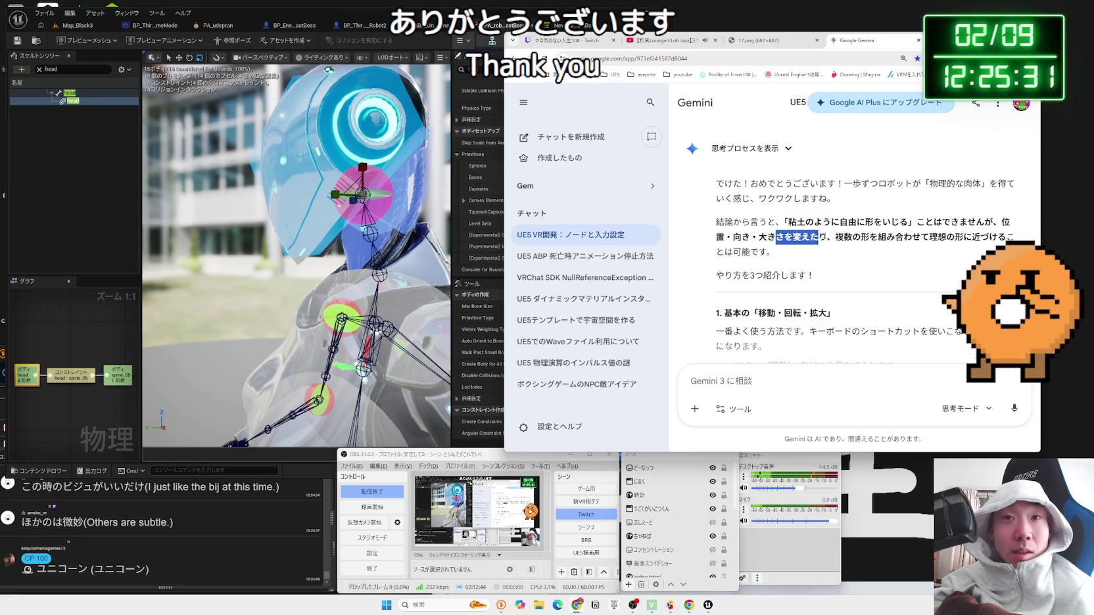
click(759, 241)
scroll(760, 241, down, 2)
mouse_move(759, 240)
mouse_down()
mouse_move(854, 301)
mouse_move(769, 276)
mouse_up()
click(768, 275)
scroll(768, 275, down, 5)
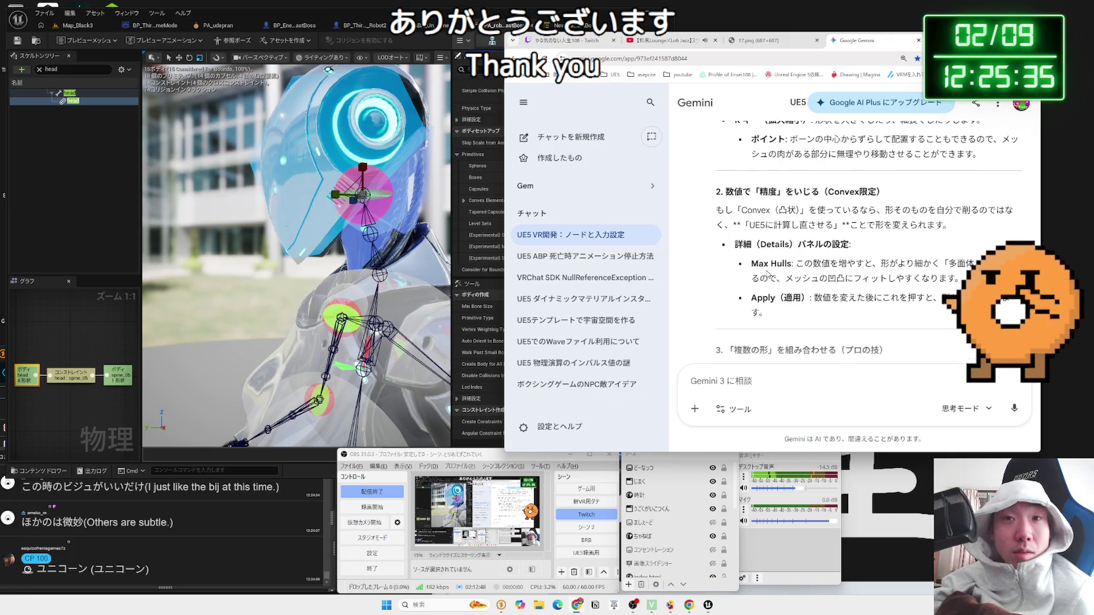
triple_click(750, 214)
triple_click(750, 214)
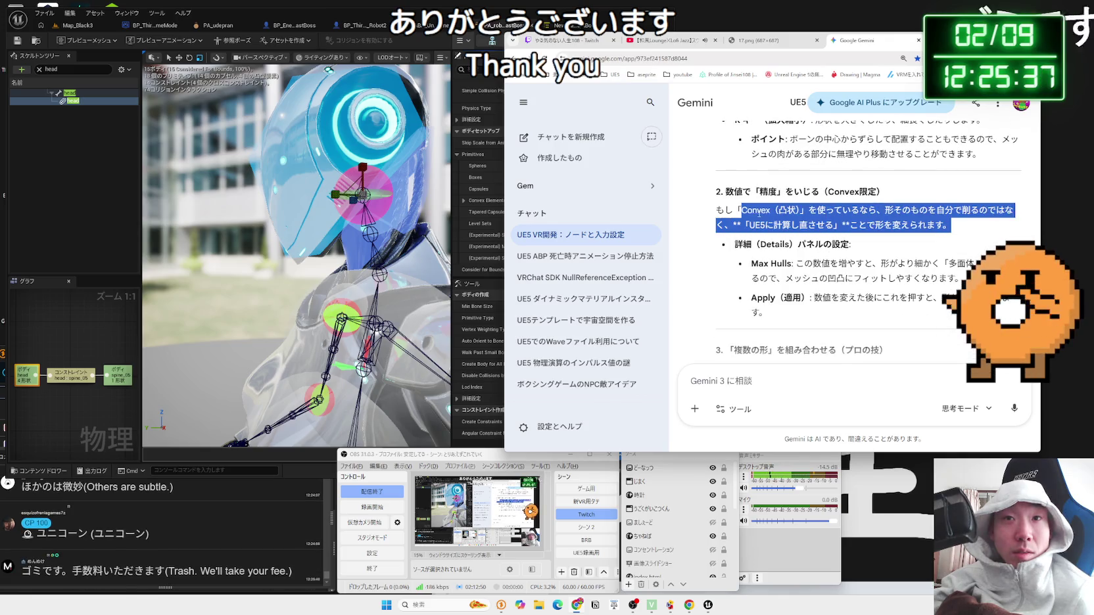
click(750, 214)
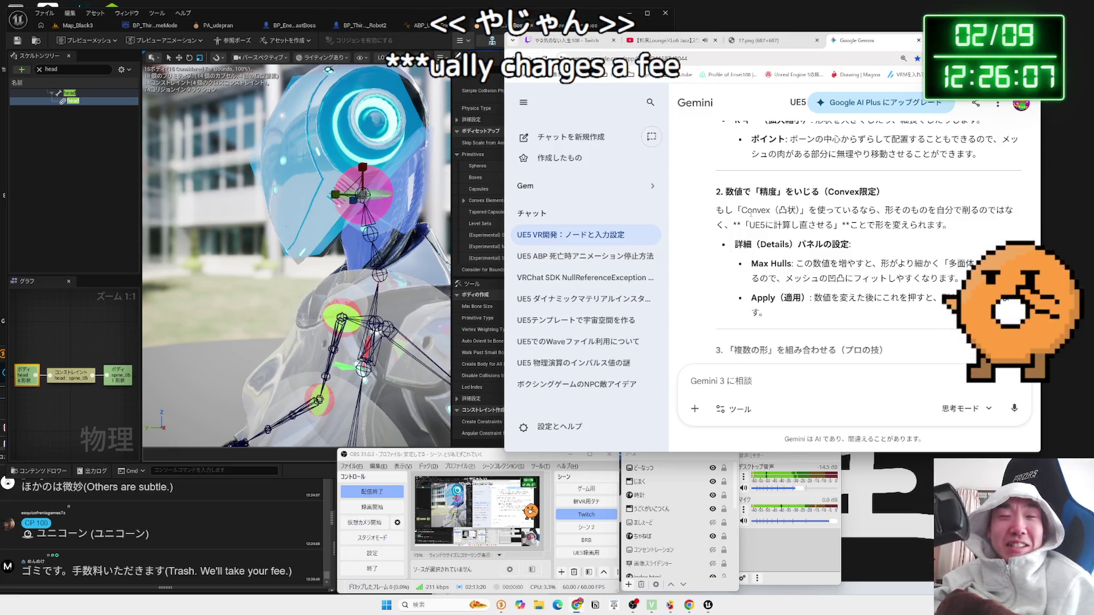
Step: Highlight the Max Hulls explanation, then expand the head body's Convex Elements in Unreal
mouse_move(741, 210)
mouse_down()
mouse_move(888, 226)
mouse_move(867, 235)
mouse_up()
drag(751, 263, 960, 278)
click(755, 264)
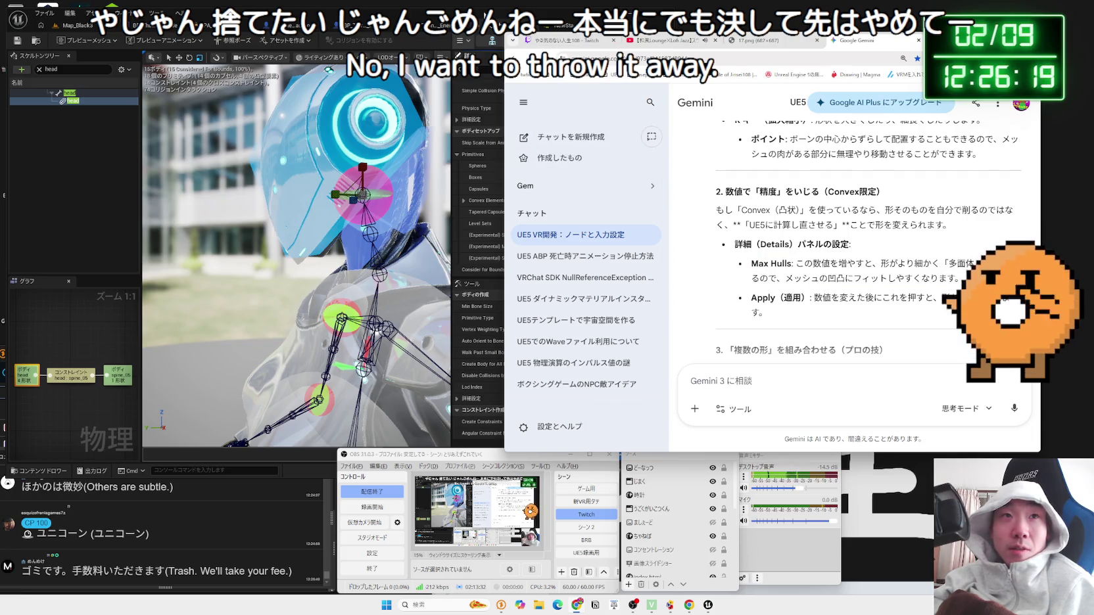
click(480, 164)
click(464, 201)
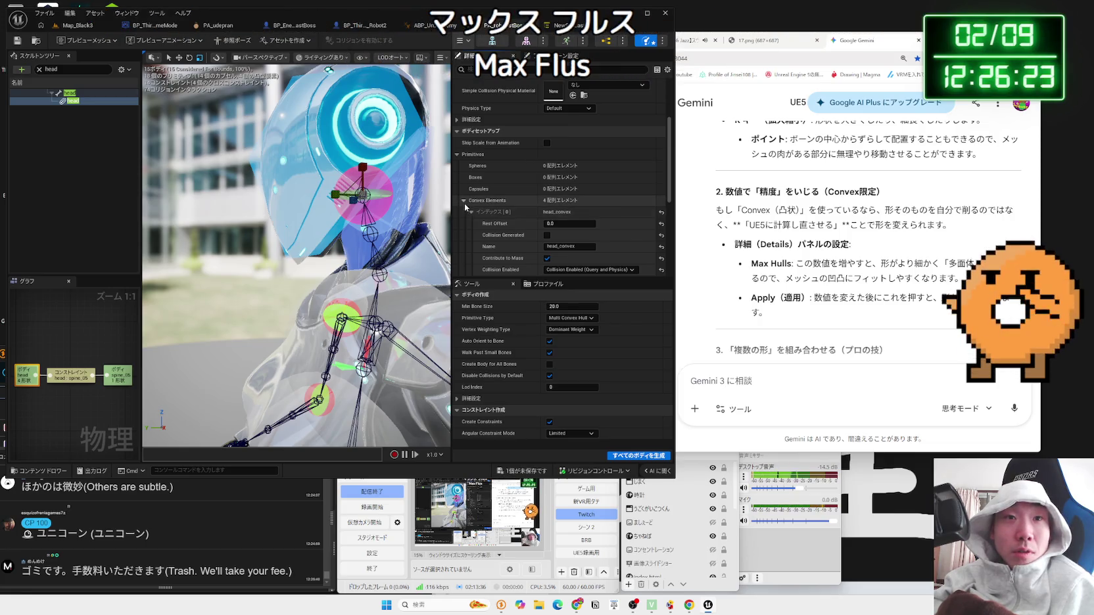
Step: Re-expand Convex Elements and inspect convex elements [0] and [1]
click(464, 201)
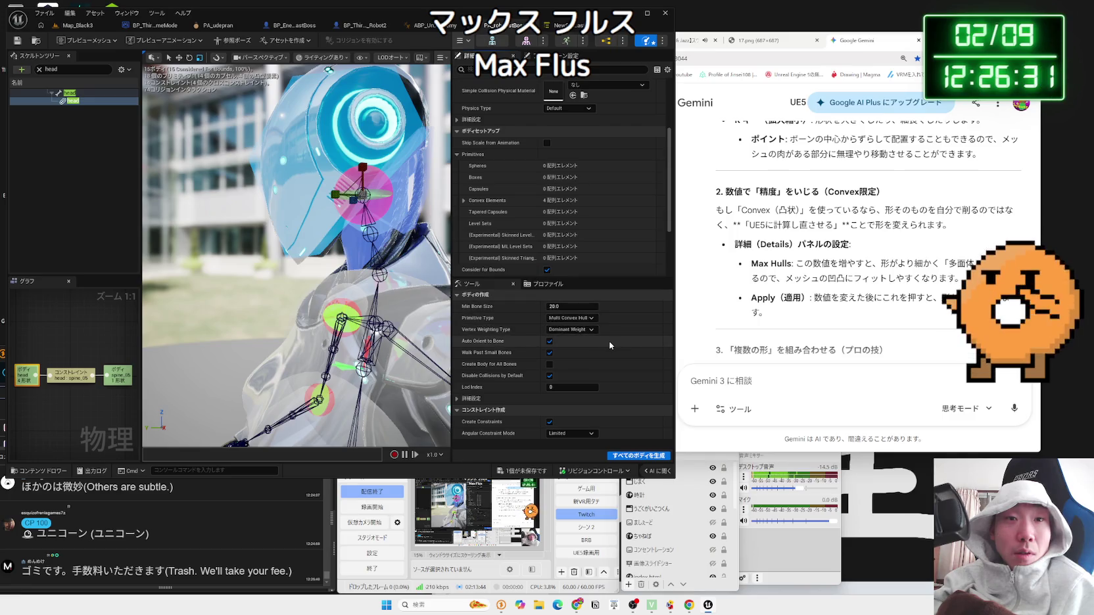
click(464, 200)
scroll(522, 234, down, 1)
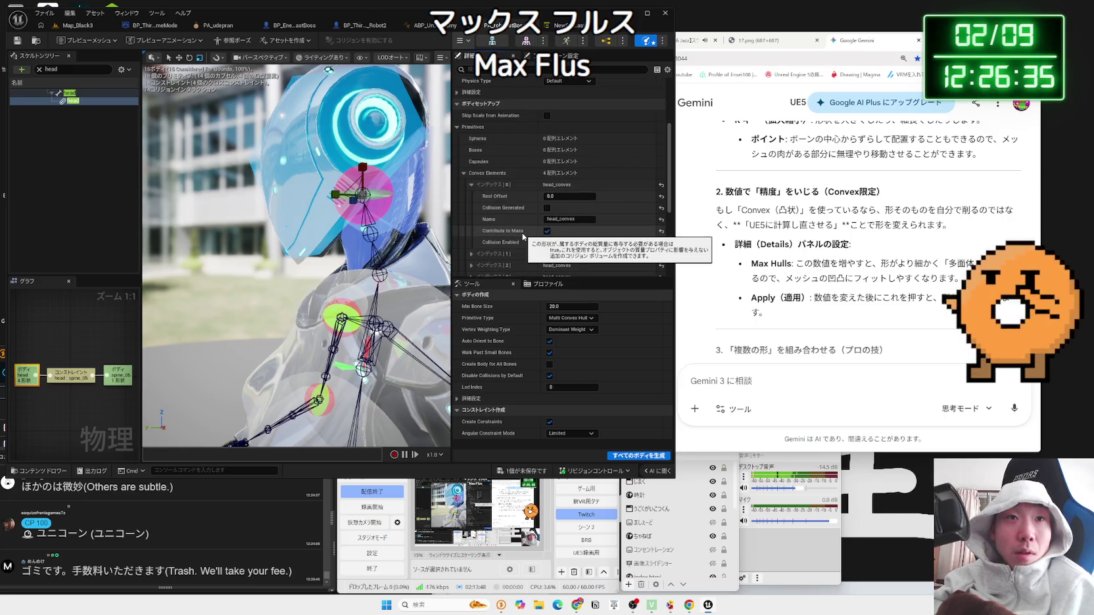
scroll(523, 235, down, 1)
click(471, 214)
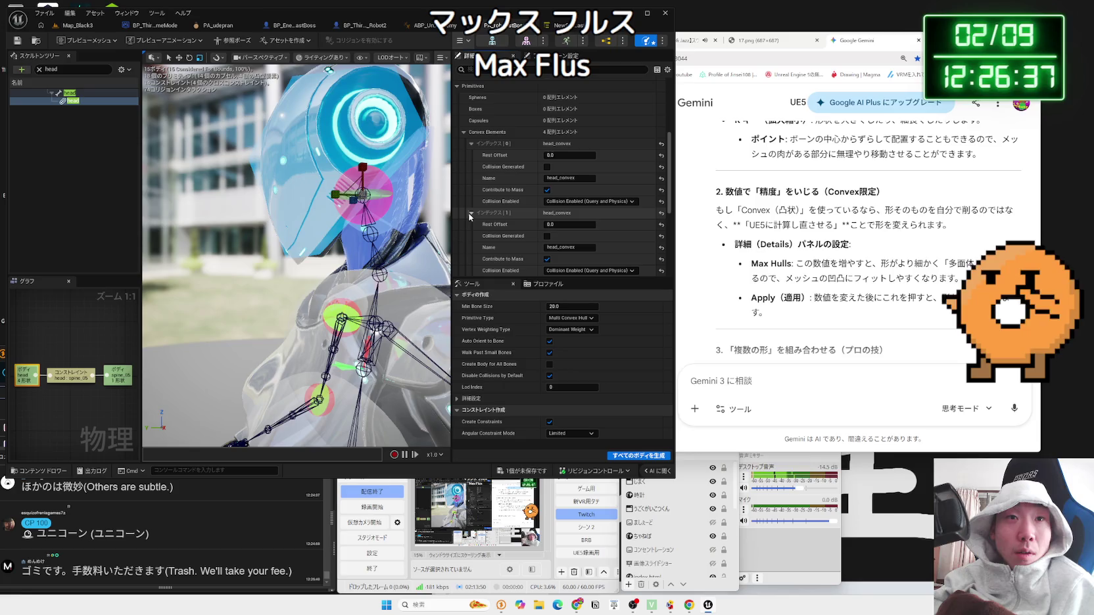
click(472, 212)
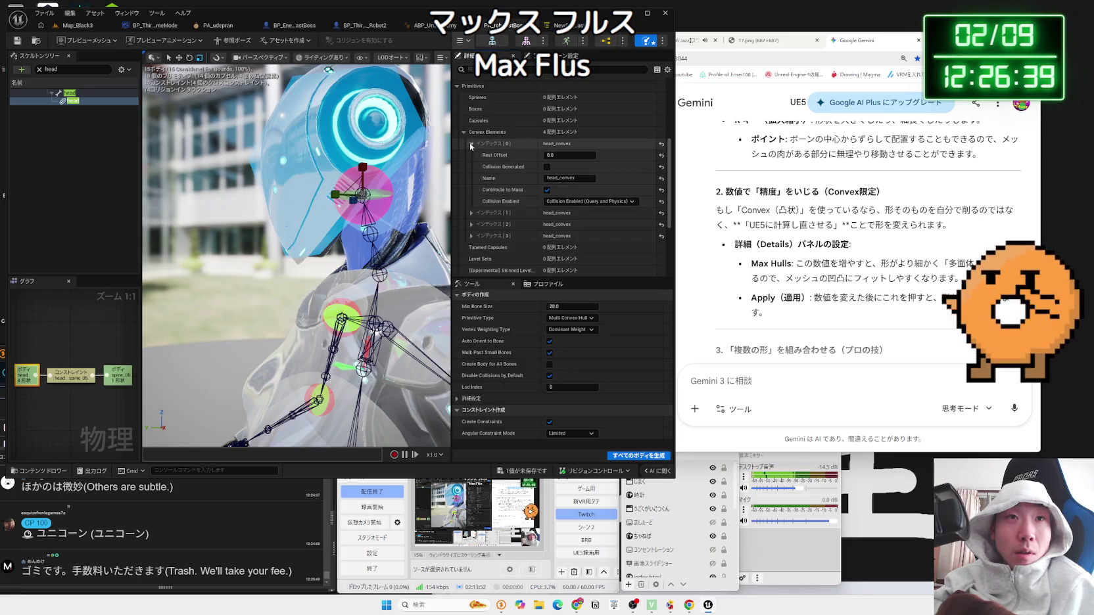
click(471, 144)
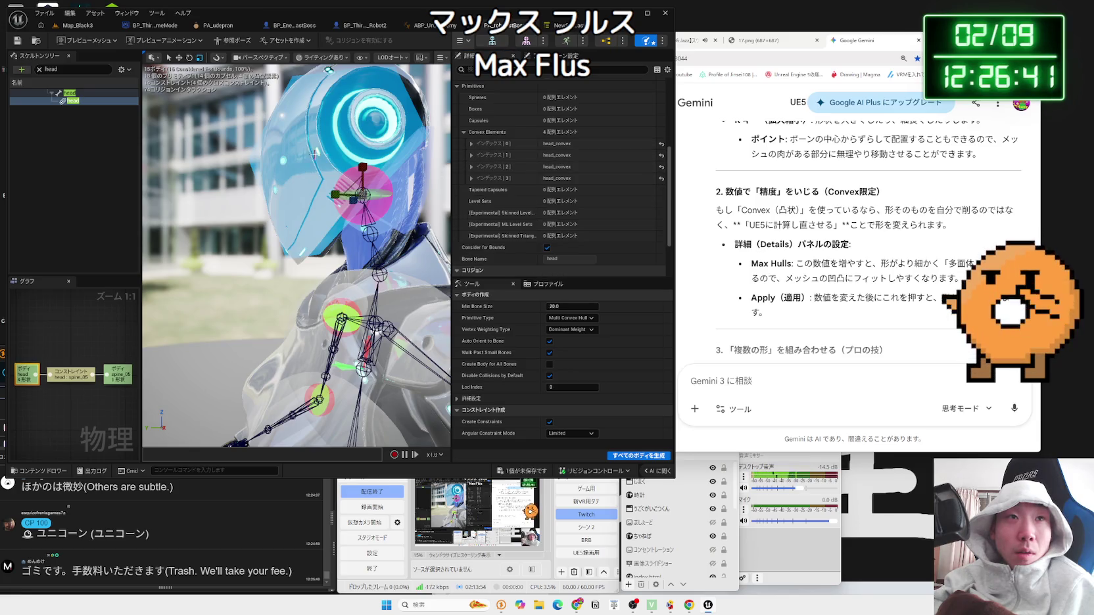
click(470, 144)
click(471, 144)
Step: Check Gemini's Max Hulls description, then confirm Primitive Type stays Multi Convex Hull
key(alt+Tab)
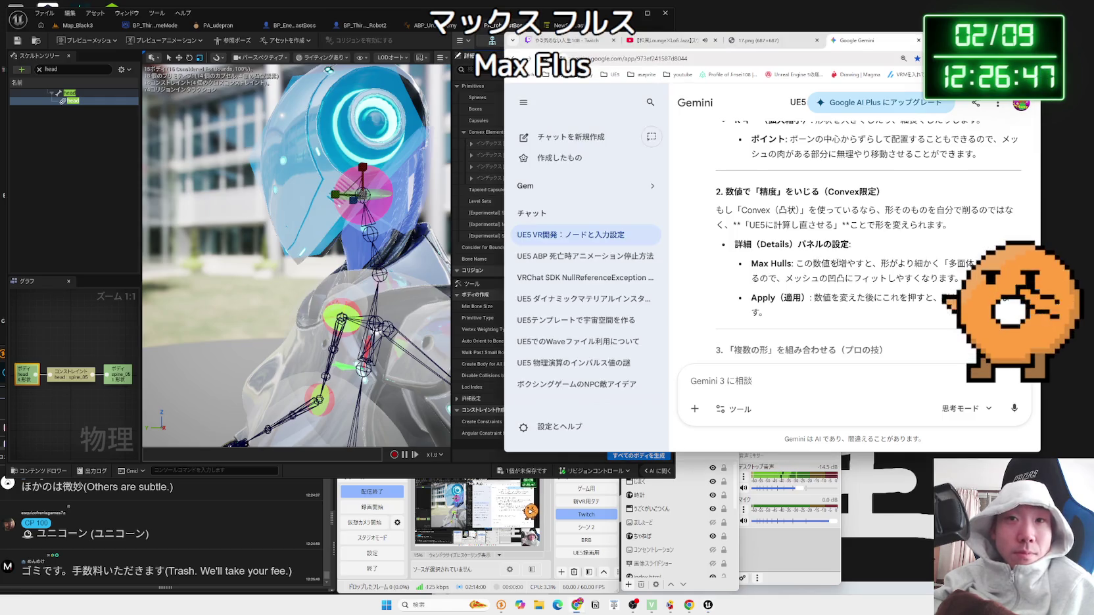
drag(796, 264, 936, 288)
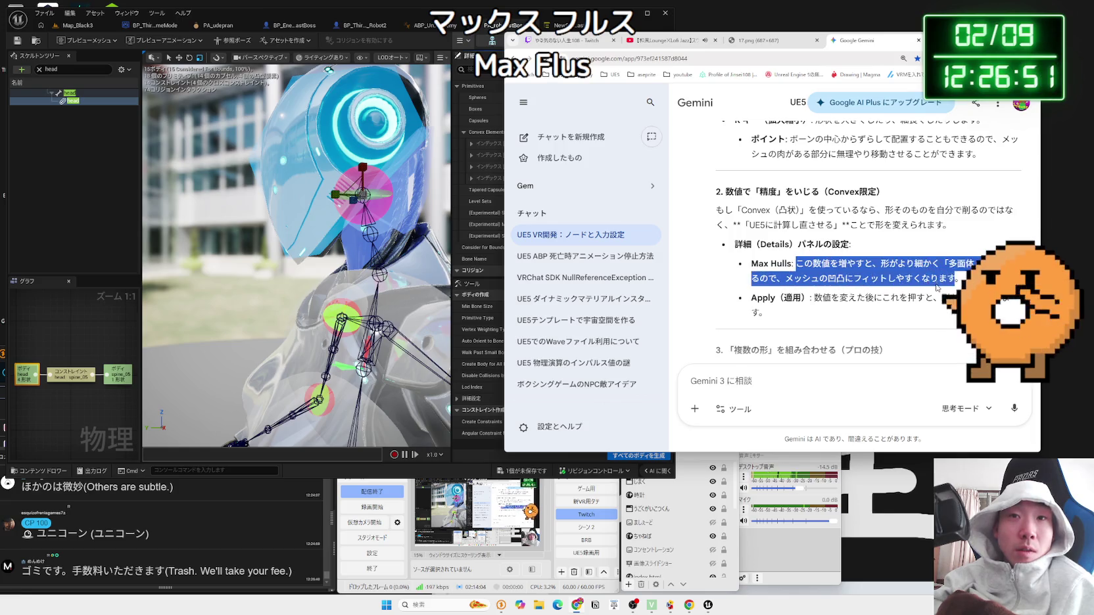
click(937, 287)
key(alt+Tab)
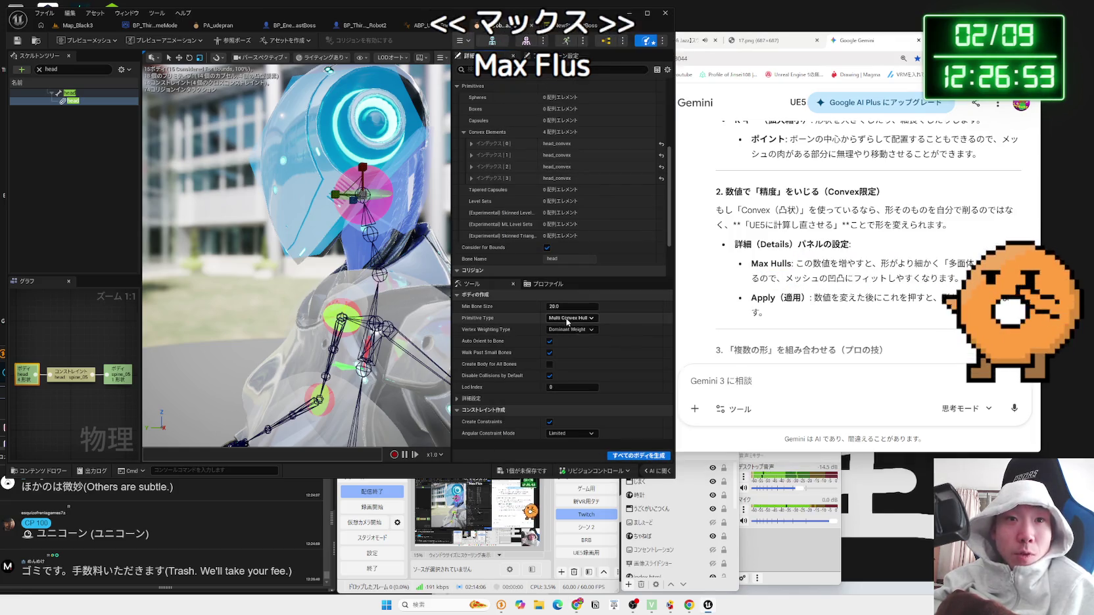
click(567, 319)
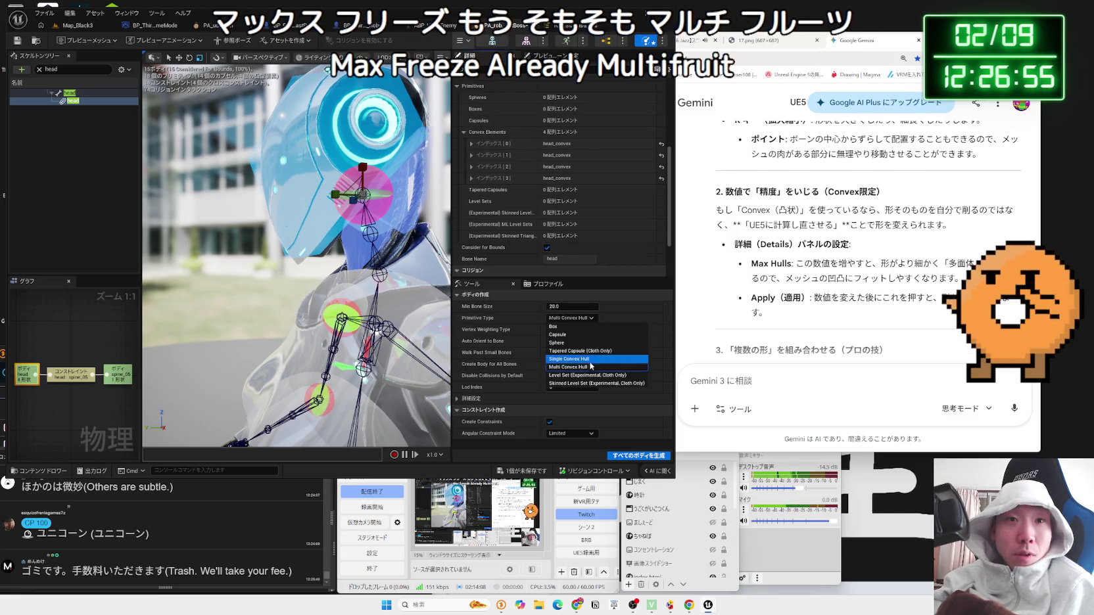
click(571, 318)
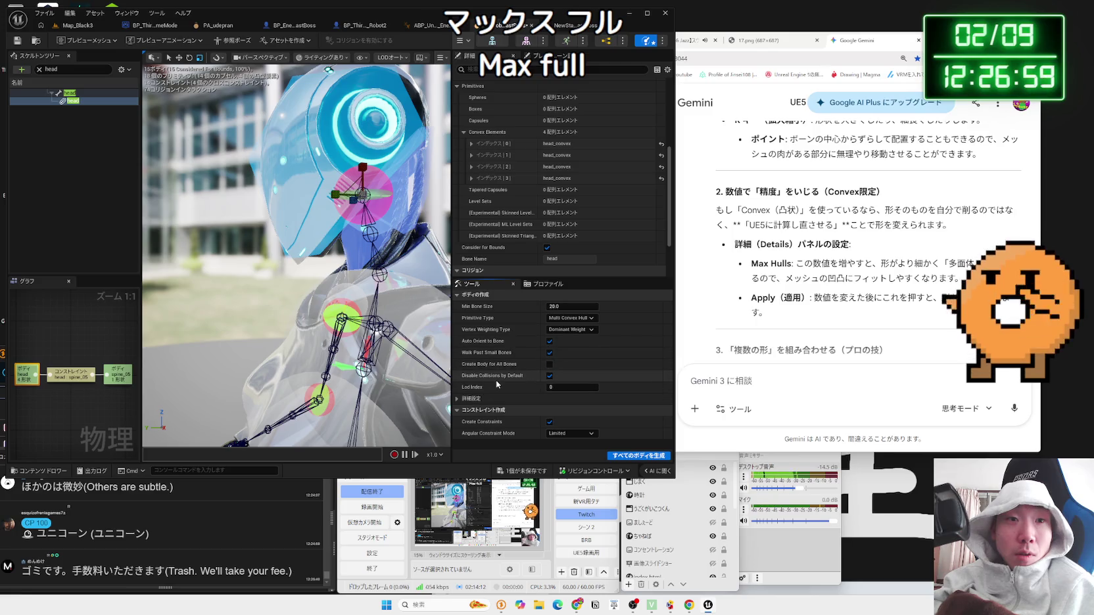
Step: Read Gemini's Apply explanation and scroll on to the multiple-small-shapes tip
mouse_move(811, 299)
mouse_down()
mouse_move(831, 292)
mouse_move(925, 322)
mouse_up()
click(924, 322)
scroll(907, 315, down, 3)
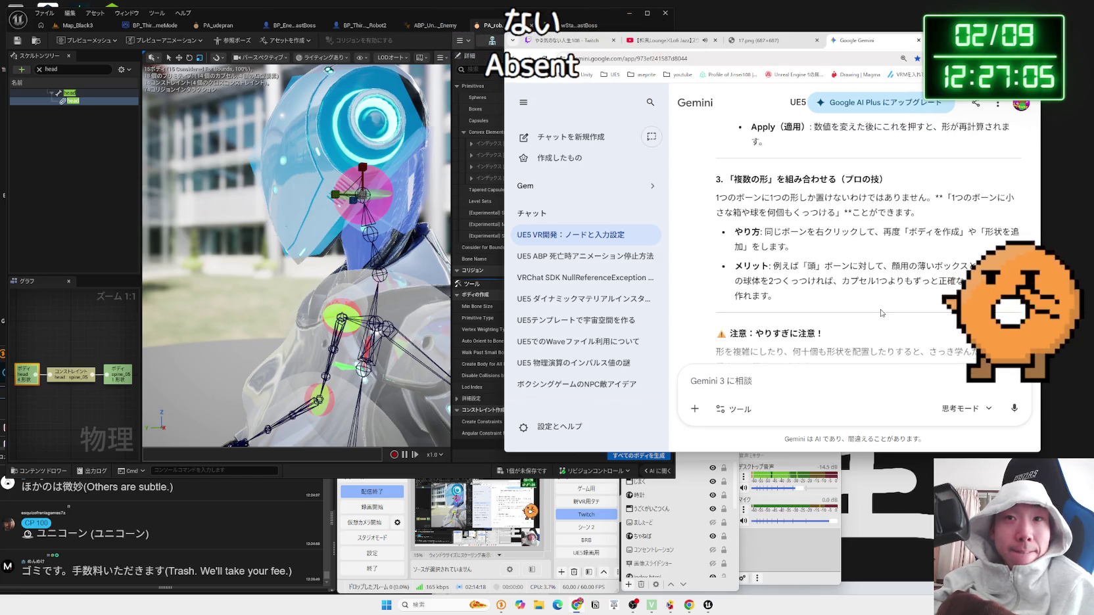
Step: Read the answer's メリット and processing-load caution paragraphs
drag(868, 297, 782, 253)
click(782, 253)
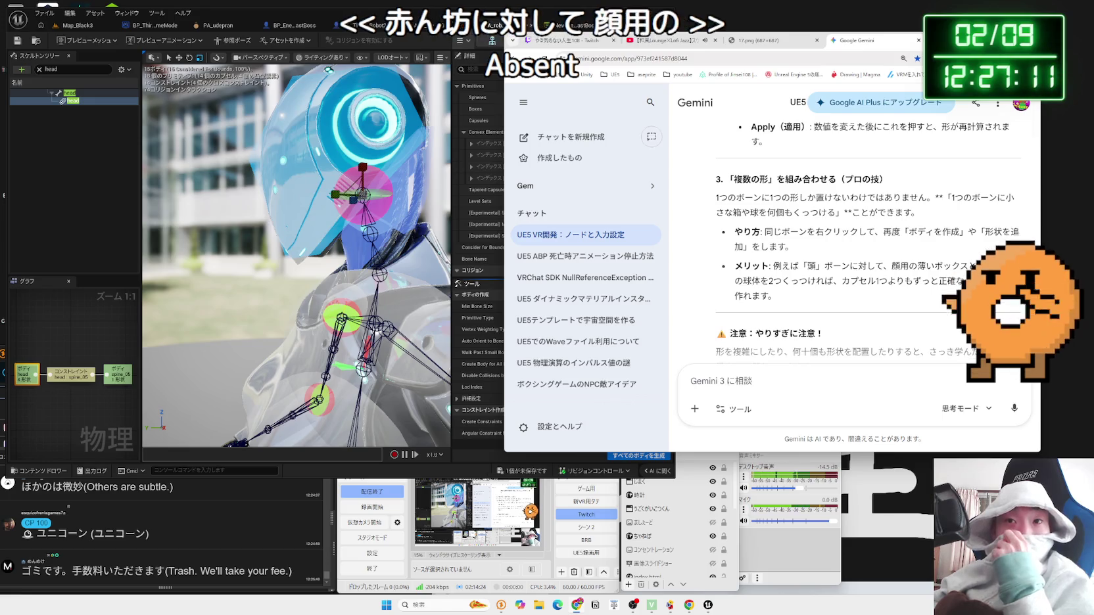
scroll(786, 267, down, 2)
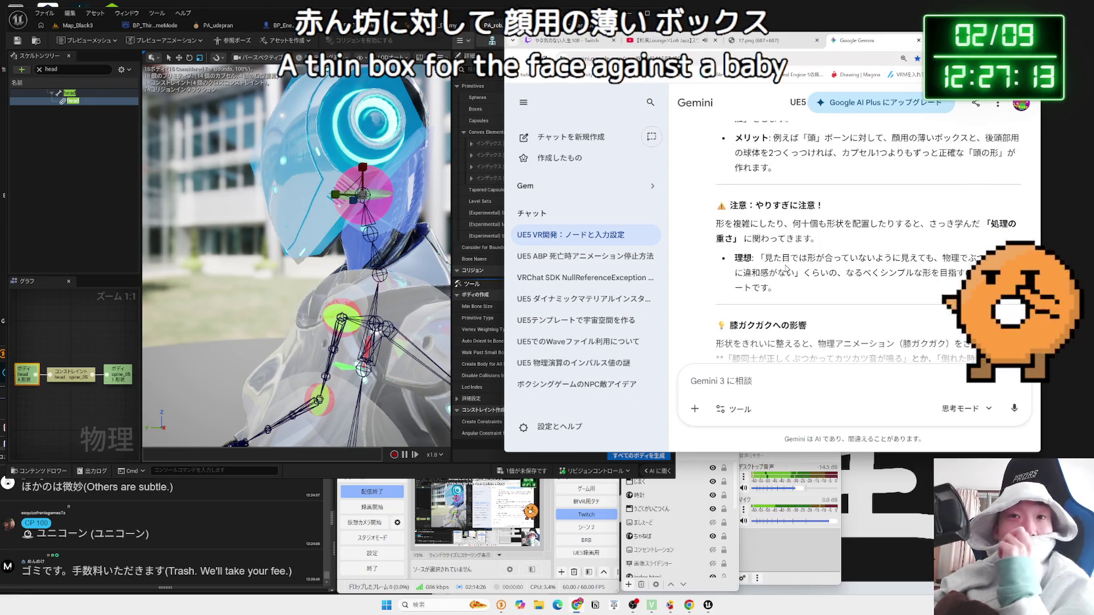
drag(751, 235, 717, 230)
click(745, 238)
scroll(745, 238, up, 5)
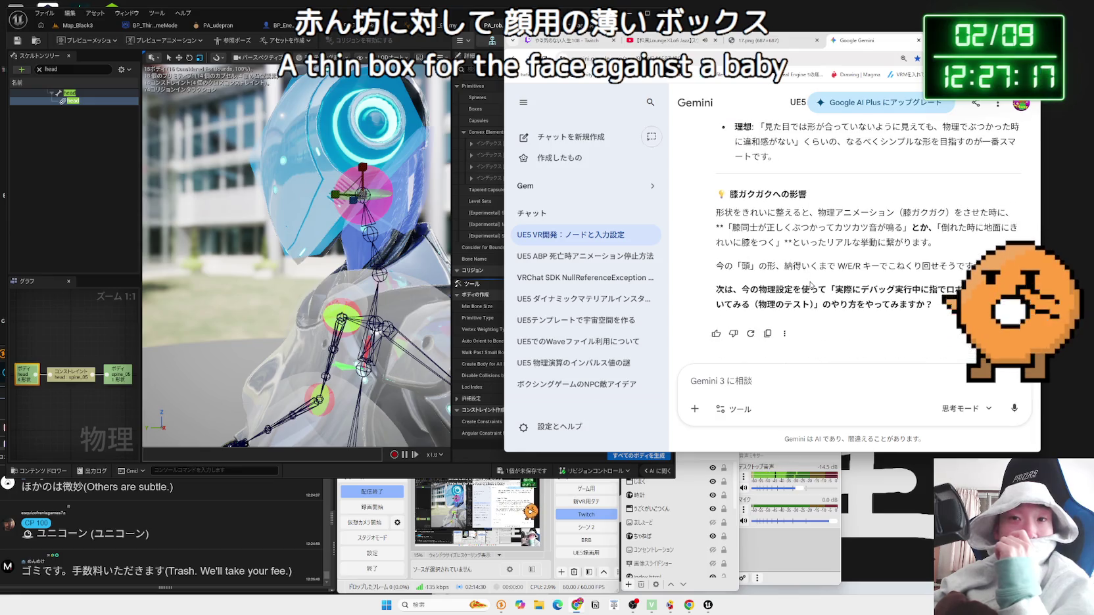
scroll(807, 277, up, 1)
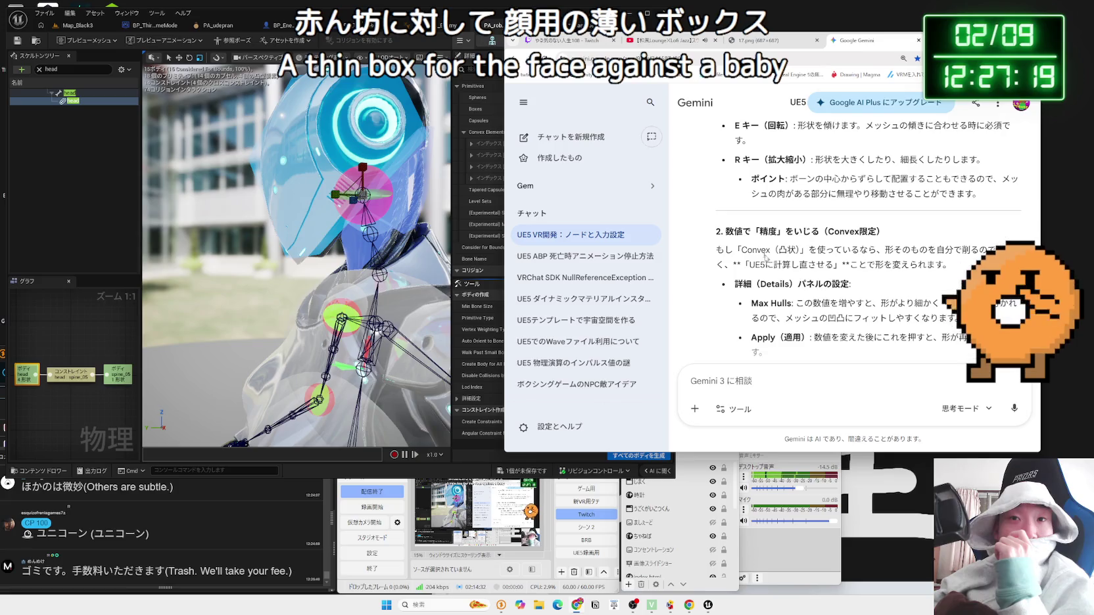
Step: Reselect the section-2 Convex paragraph, briefly glancing back at the editor
mouse_move(728, 249)
mouse_down()
mouse_move(929, 250)
mouse_move(768, 254)
mouse_up()
triple_click(723, 253)
triple_click(715, 256)
drag(714, 256, 922, 264)
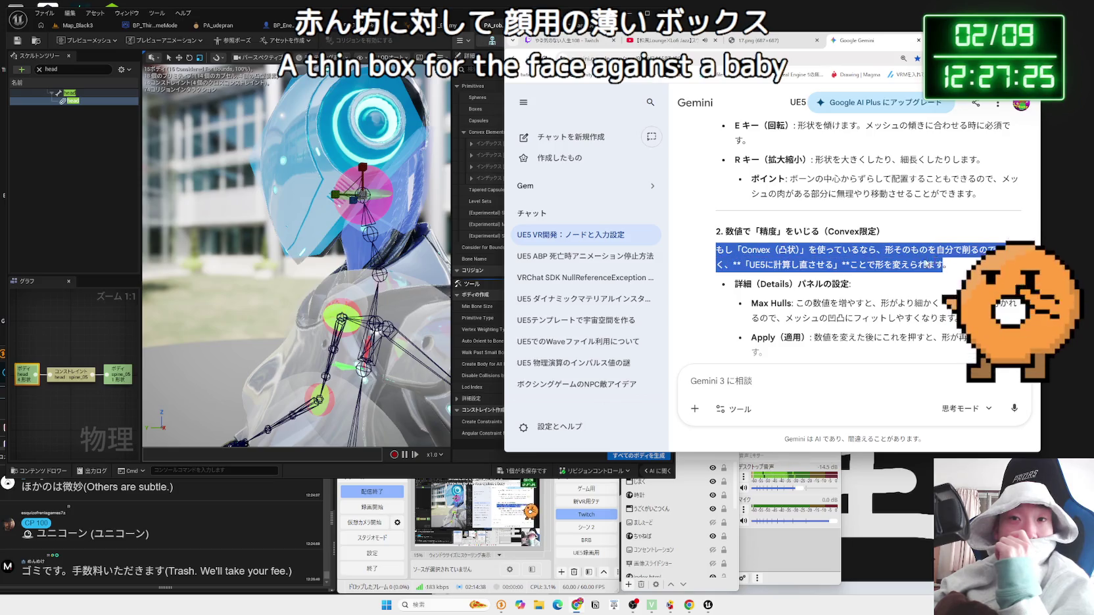
triple_click(954, 266)
click(954, 267)
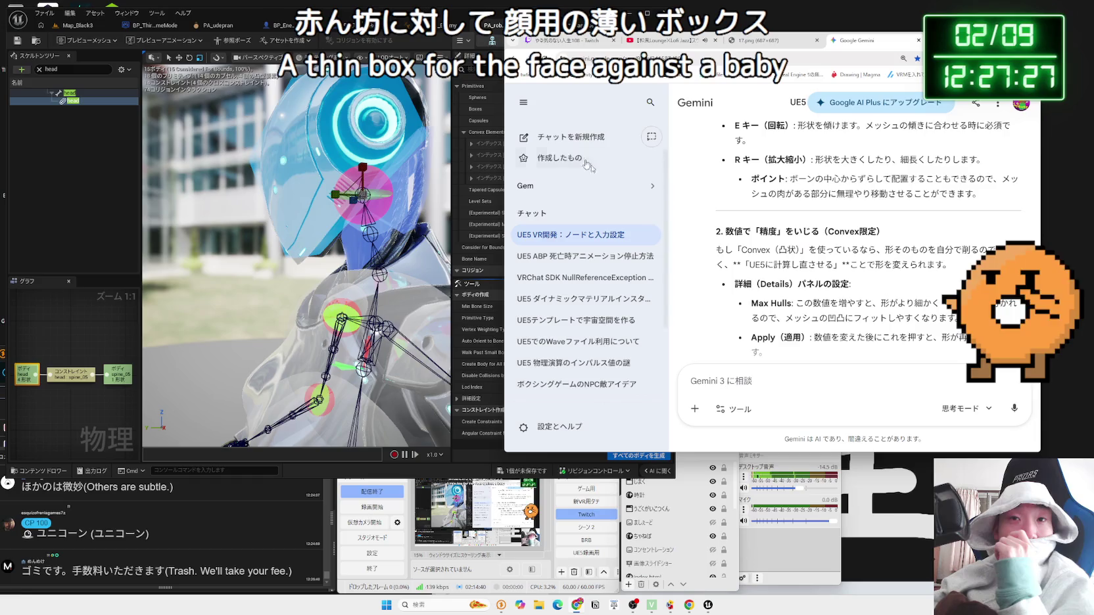
click(453, 16)
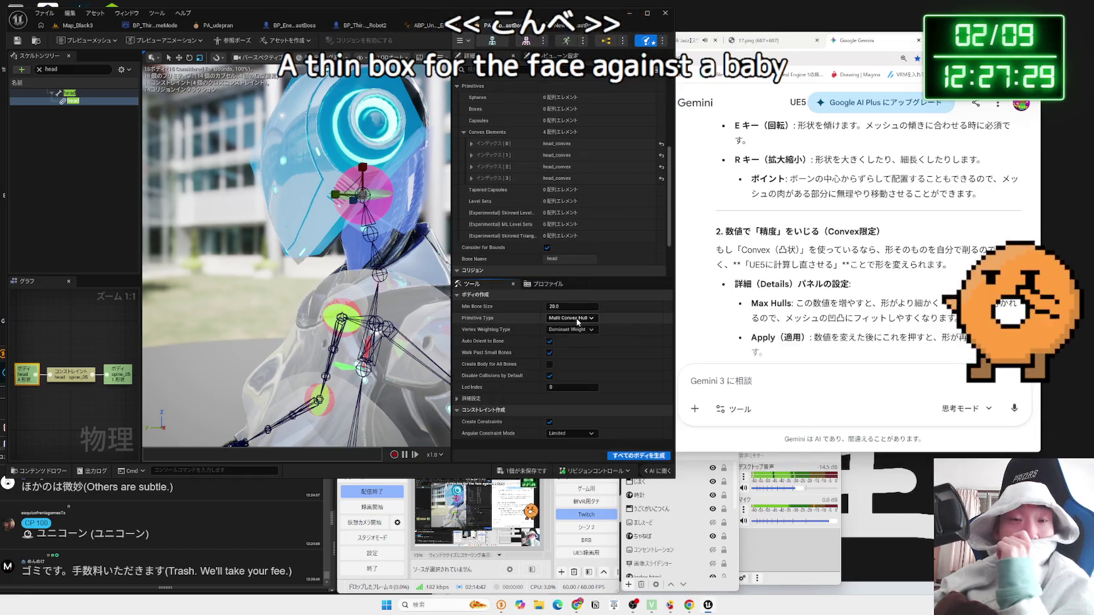
scroll(808, 288, down, 1)
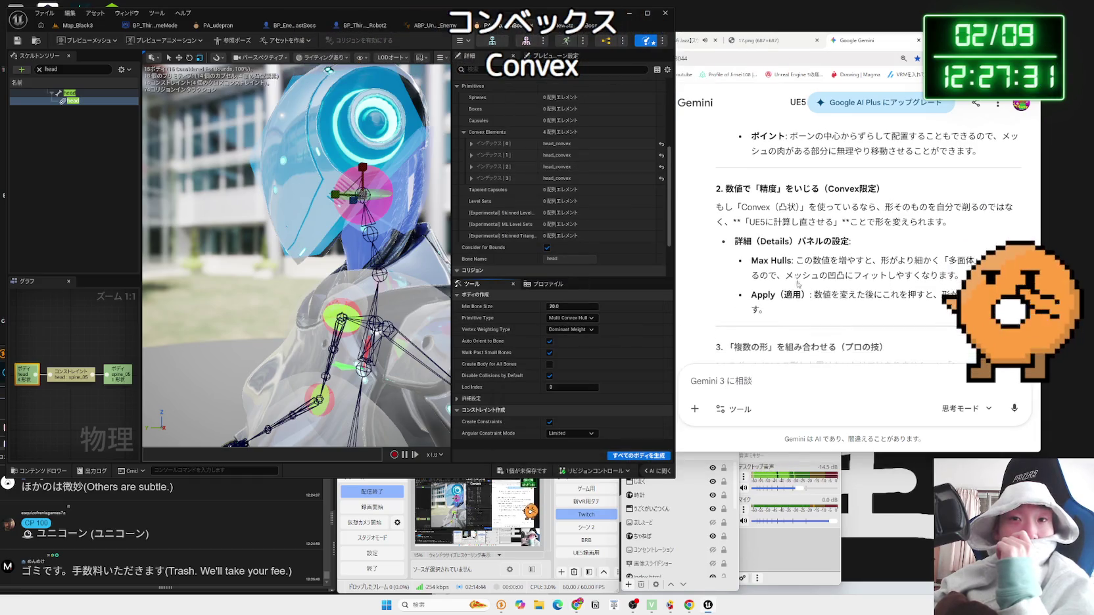
Step: Copy 'Max Hulls' and send Gemini the follow-up 'Max Hullsがない'
click(750, 264)
right_click(789, 261)
key(Escape)
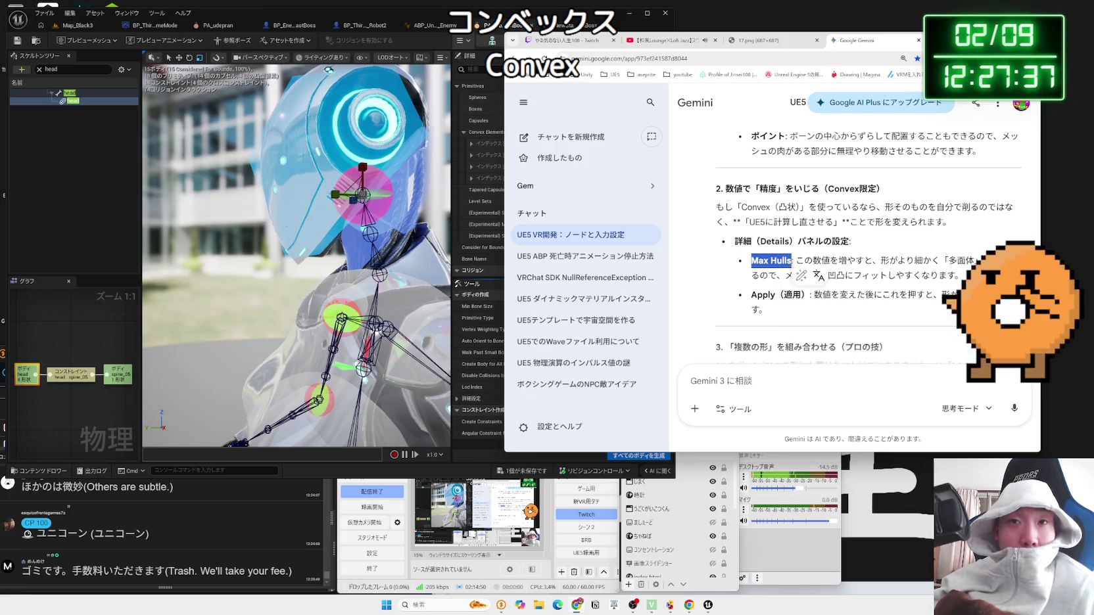
right_click(785, 263)
key(Escape)
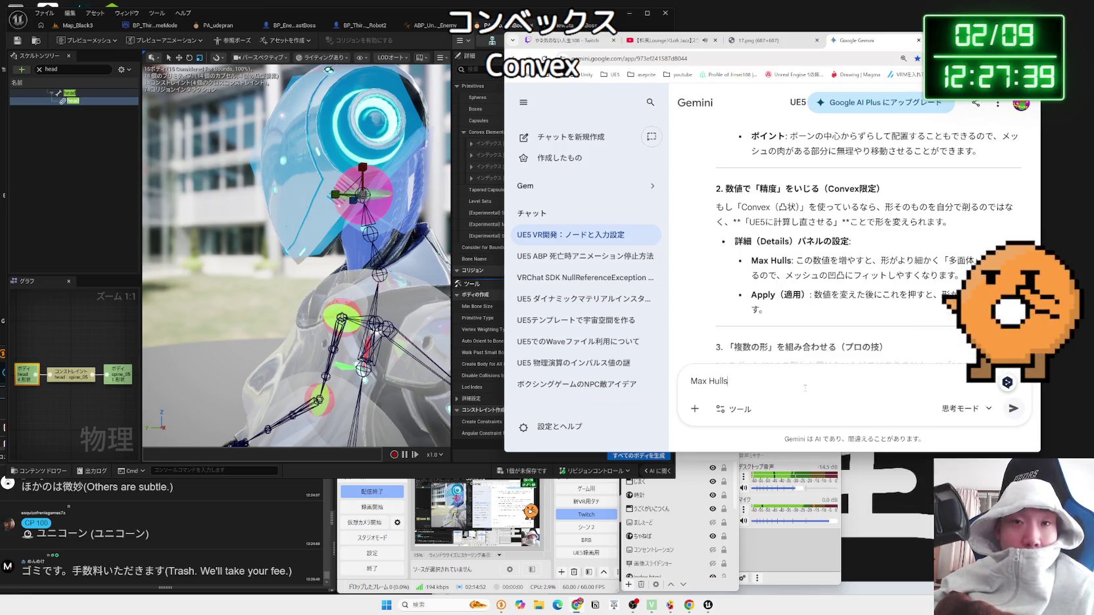
key(Zenkaku_Hankaku)
text(g)
key(Zenkaku_Hankaku)
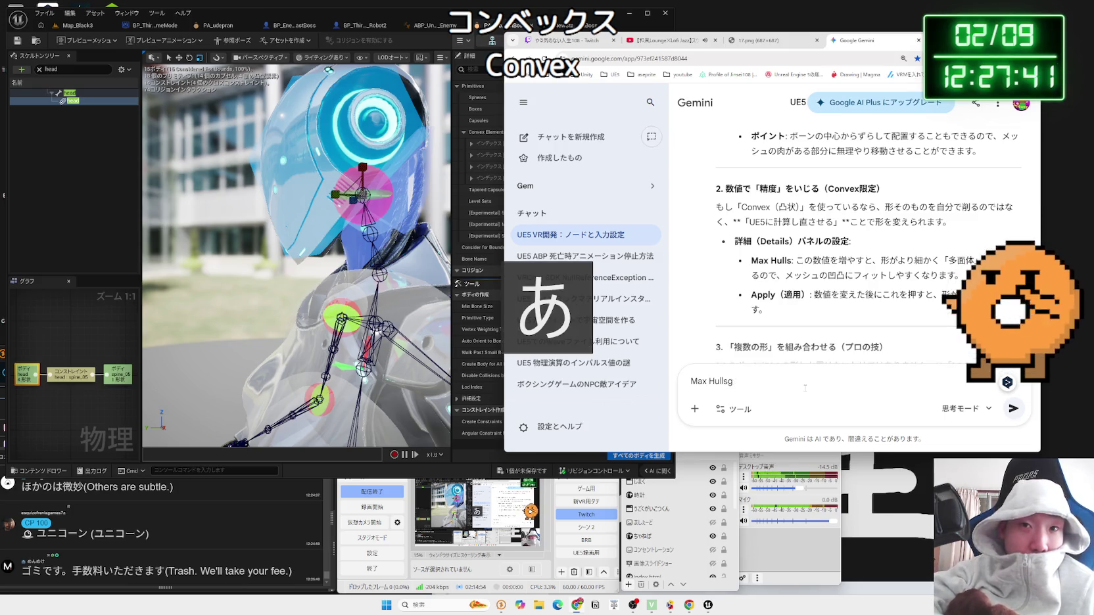
text(anai)
key(Return)
key(Return)
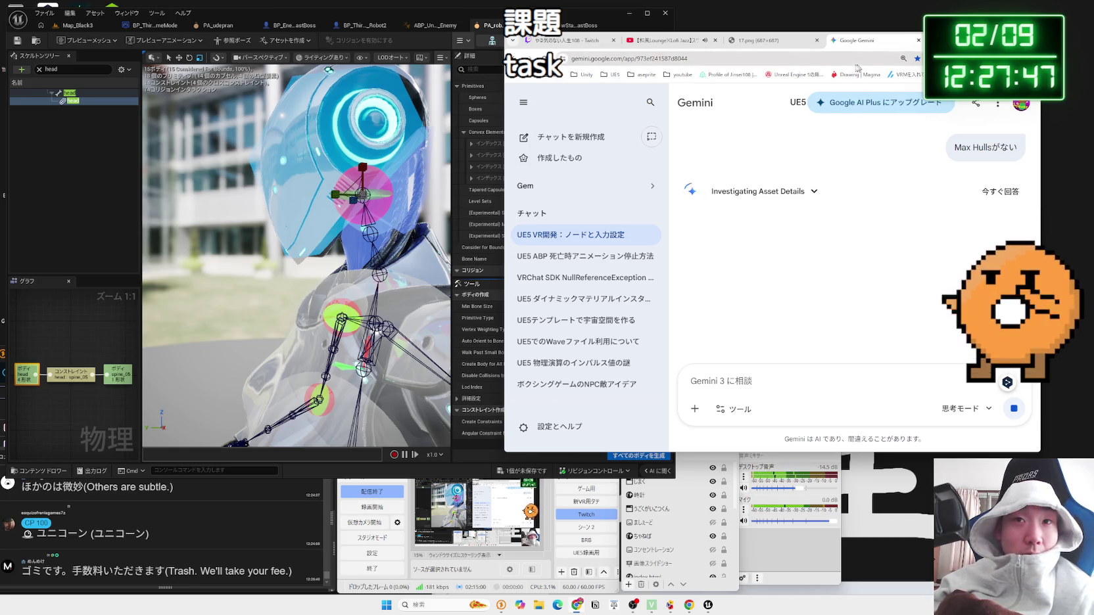
key(alt+Tab)
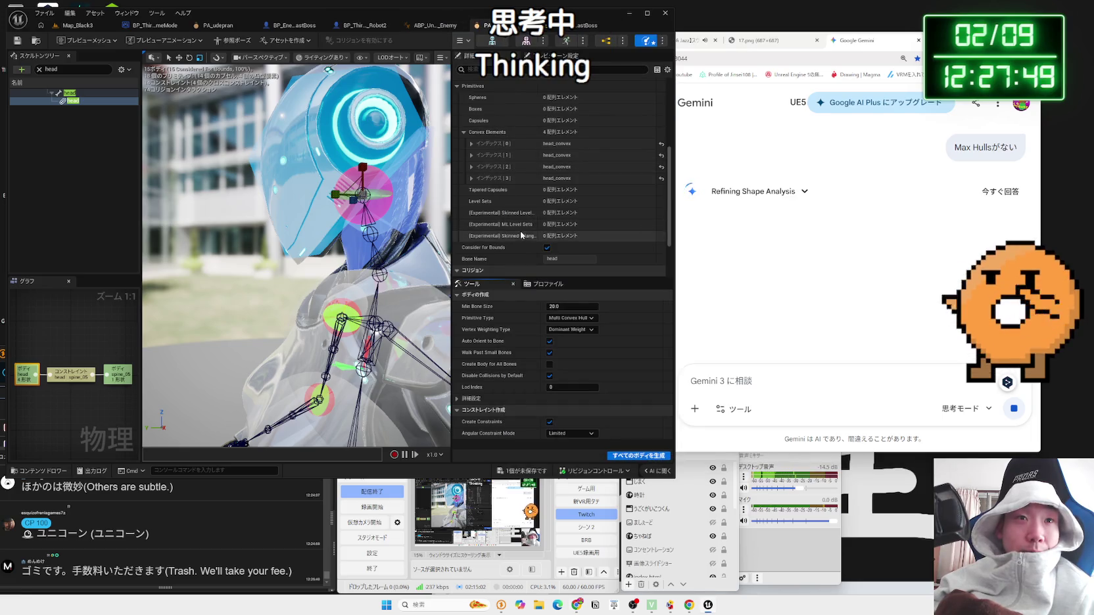
Step: Leave Vertex Weighting unchanged, filter Details by 'hull', then clear the filter
click(572, 330)
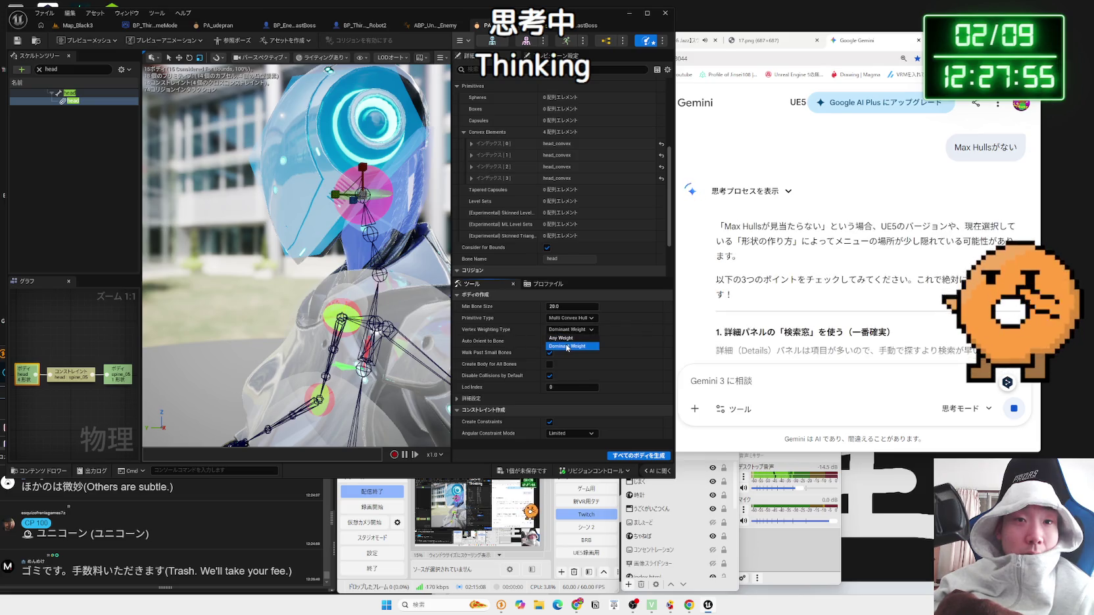
click(577, 332)
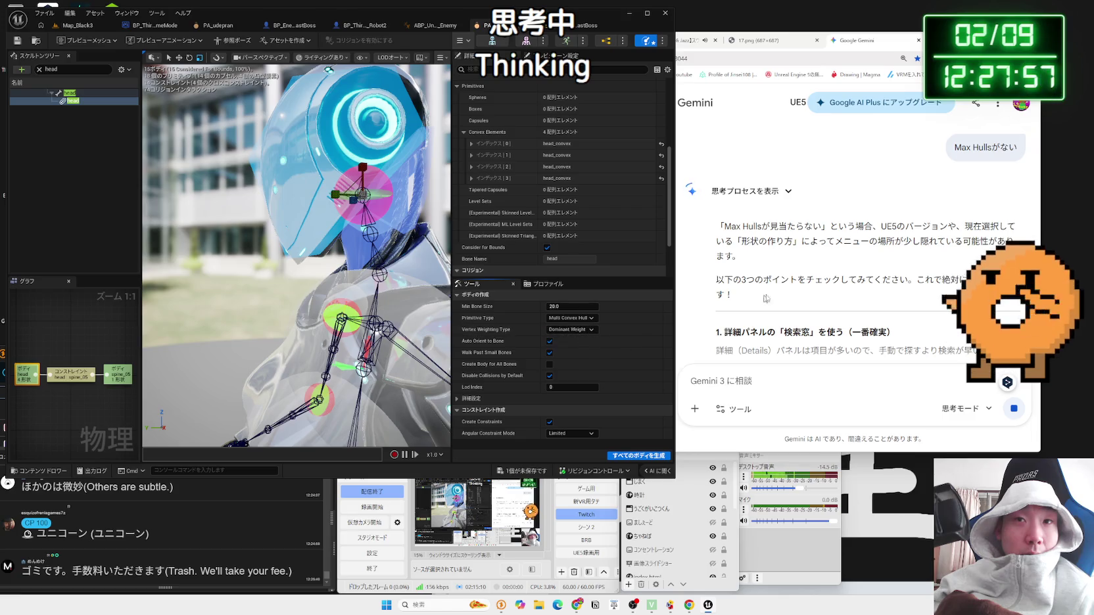
click(803, 277)
scroll(803, 277, down, 2)
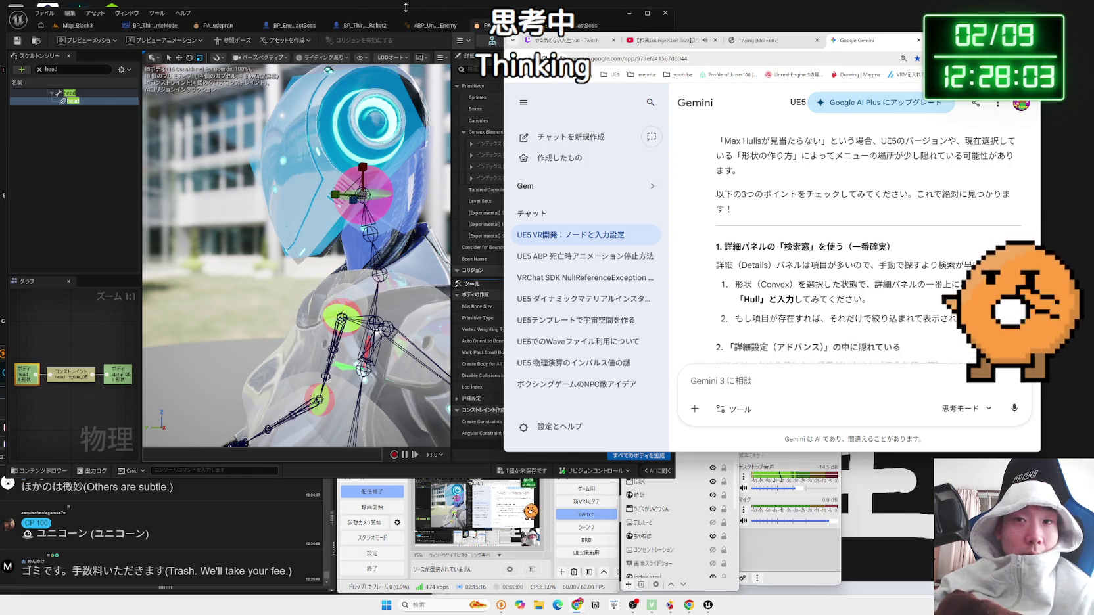
click(474, 46)
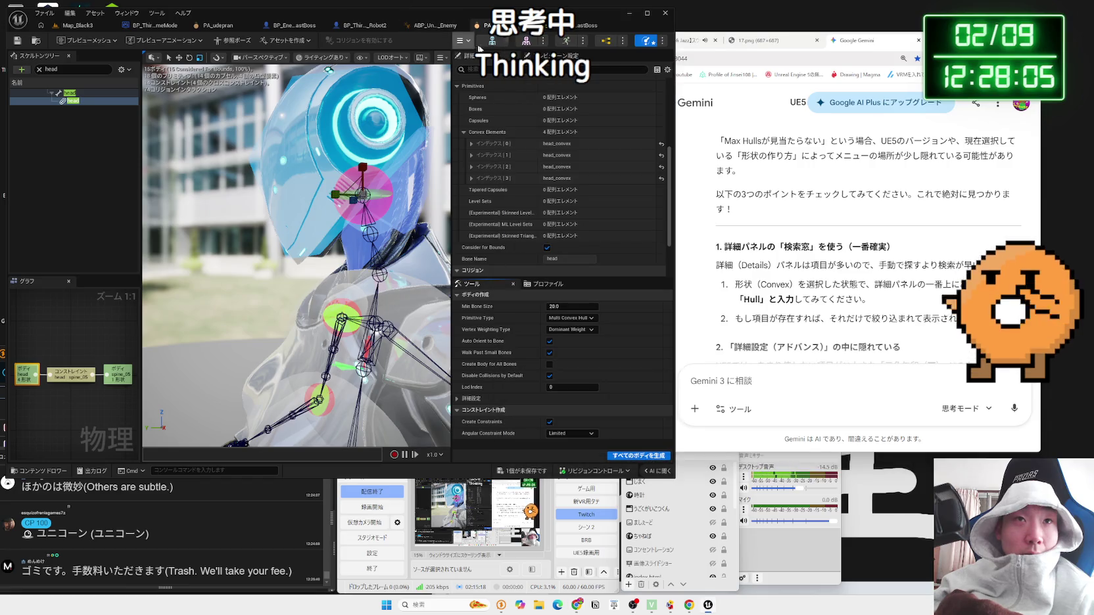
text(hull)
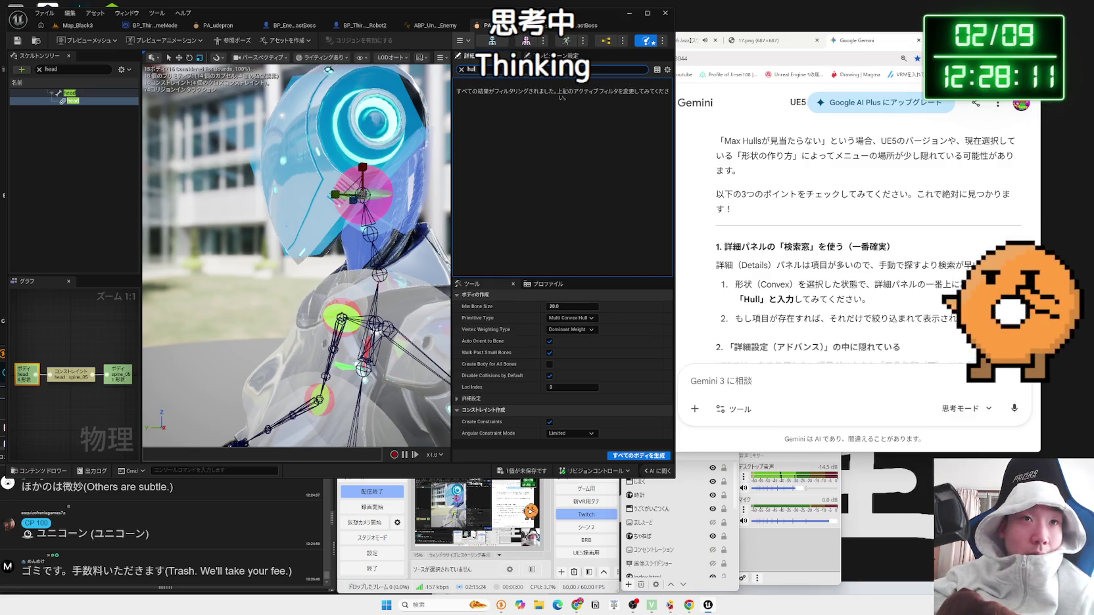
click(462, 69)
Step: Read Gemini's advice about hidden advanced sections in the Details panel
click(832, 262)
scroll(832, 262, down, 3)
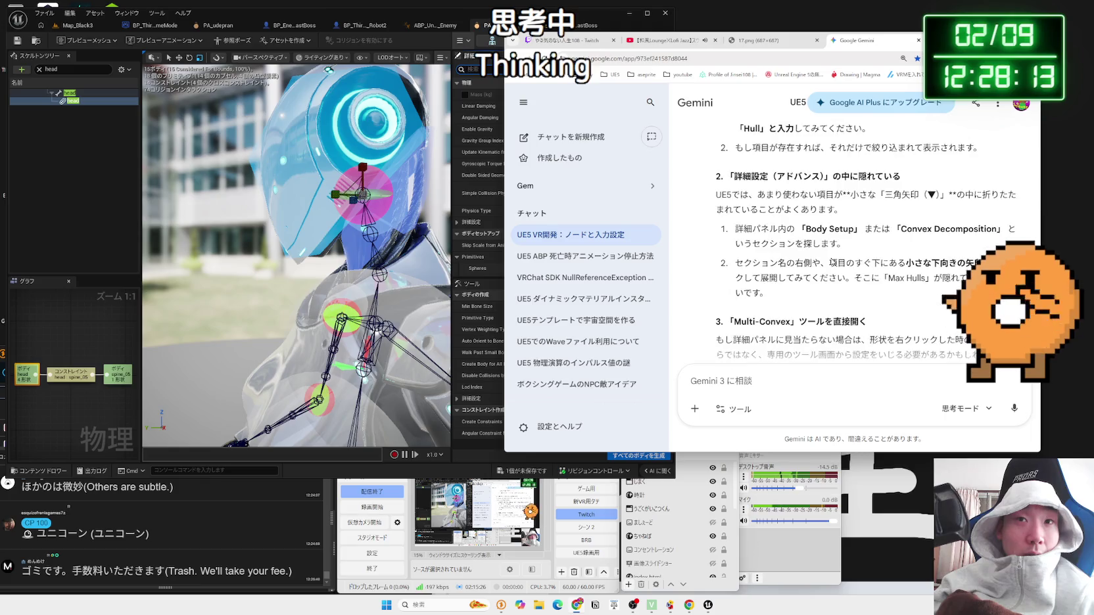
mouse_move(733, 171)
mouse_down()
mouse_move(921, 245)
mouse_move(737, 195)
mouse_move(900, 296)
mouse_up()
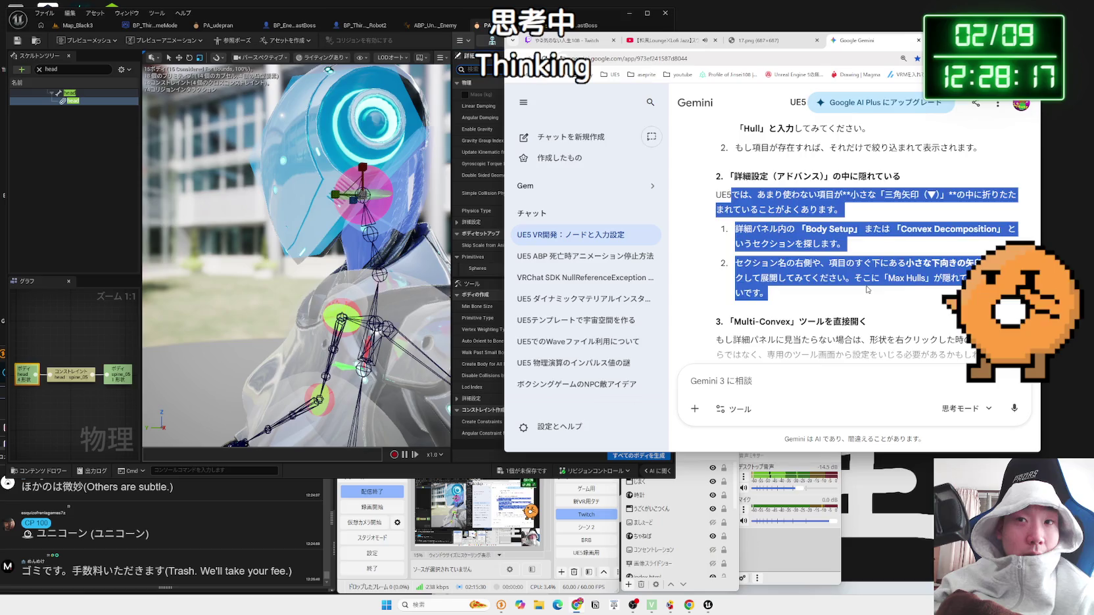
click(874, 289)
scroll(867, 289, down, 2)
scroll(867, 287, down, 2)
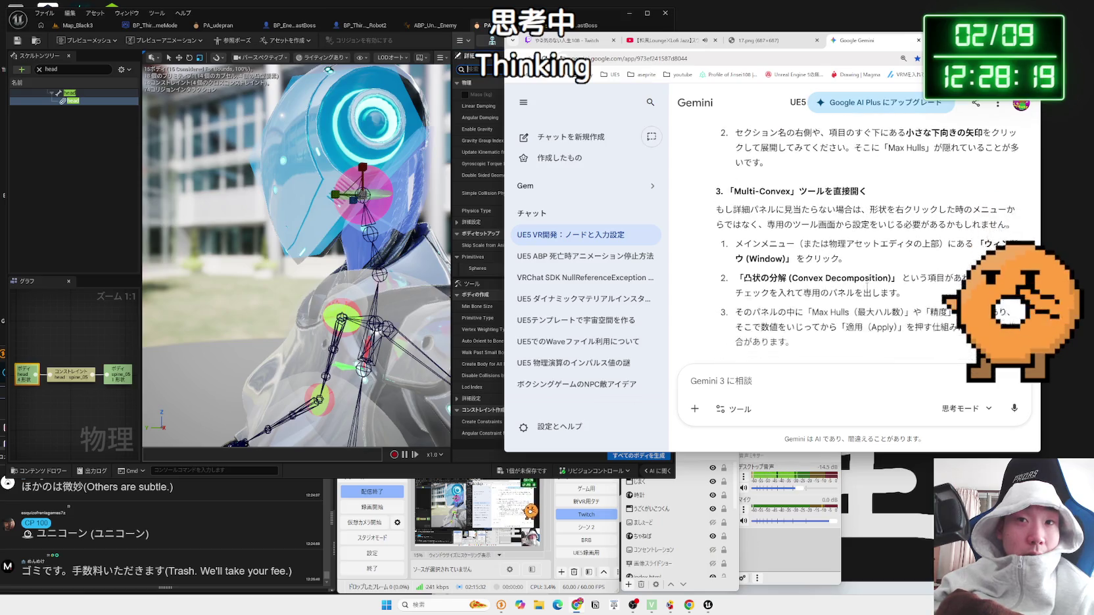
Step: Open the AI Assistant panel from the Window menu
click(486, 287)
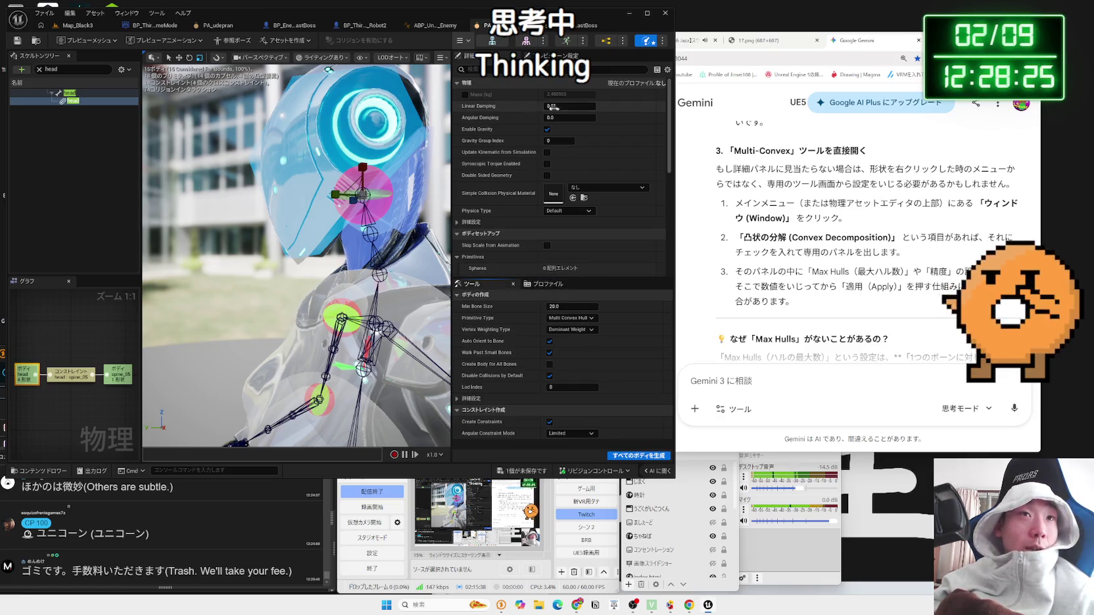
right_click(595, 56)
click(136, 18)
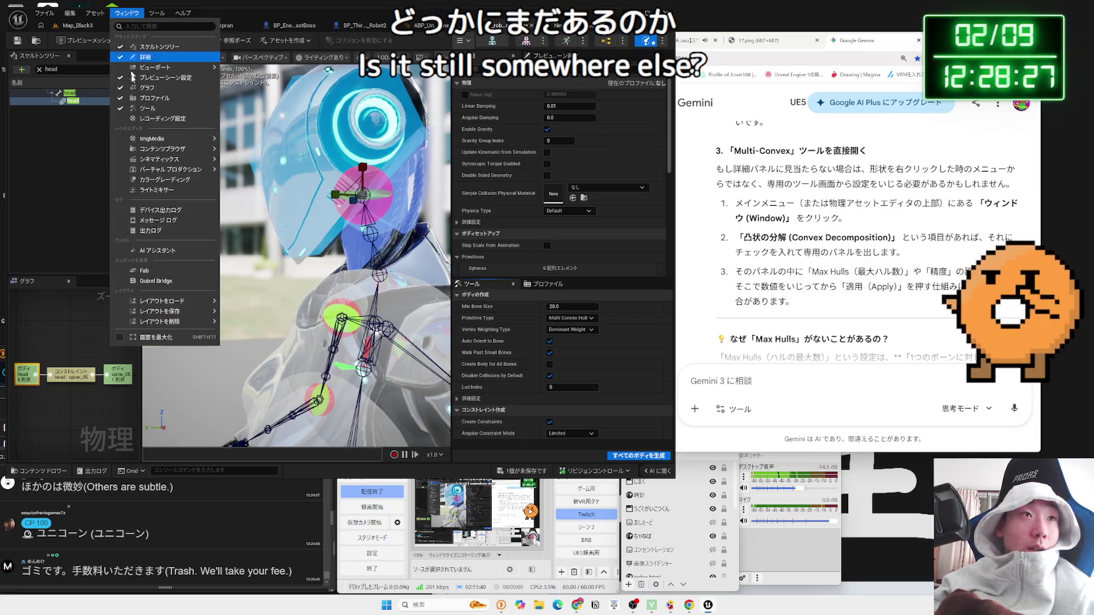
mouse_move(149, 70)
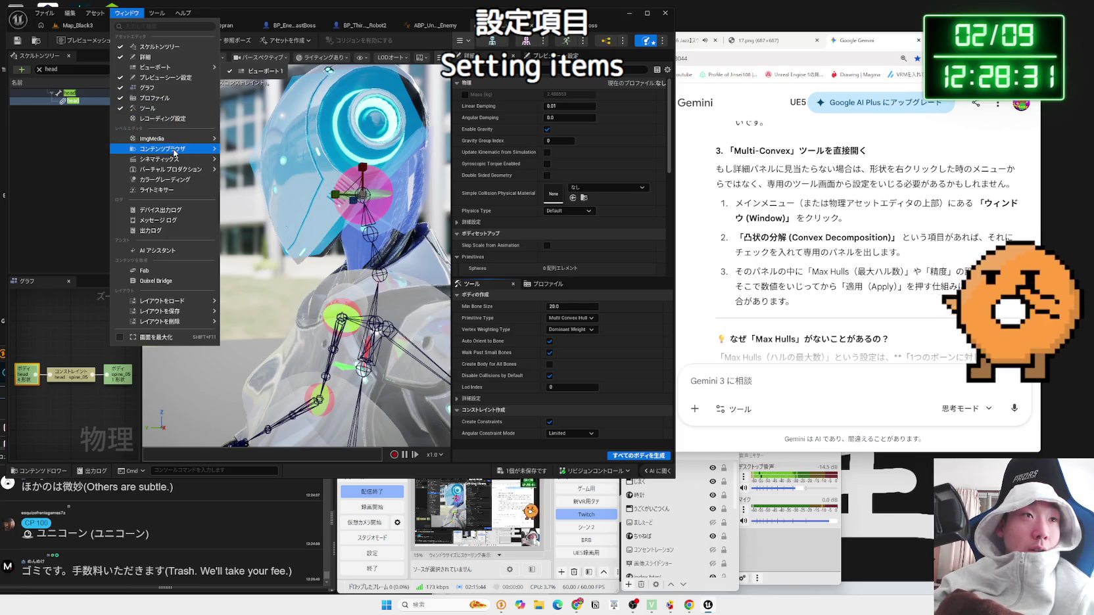
mouse_move(177, 169)
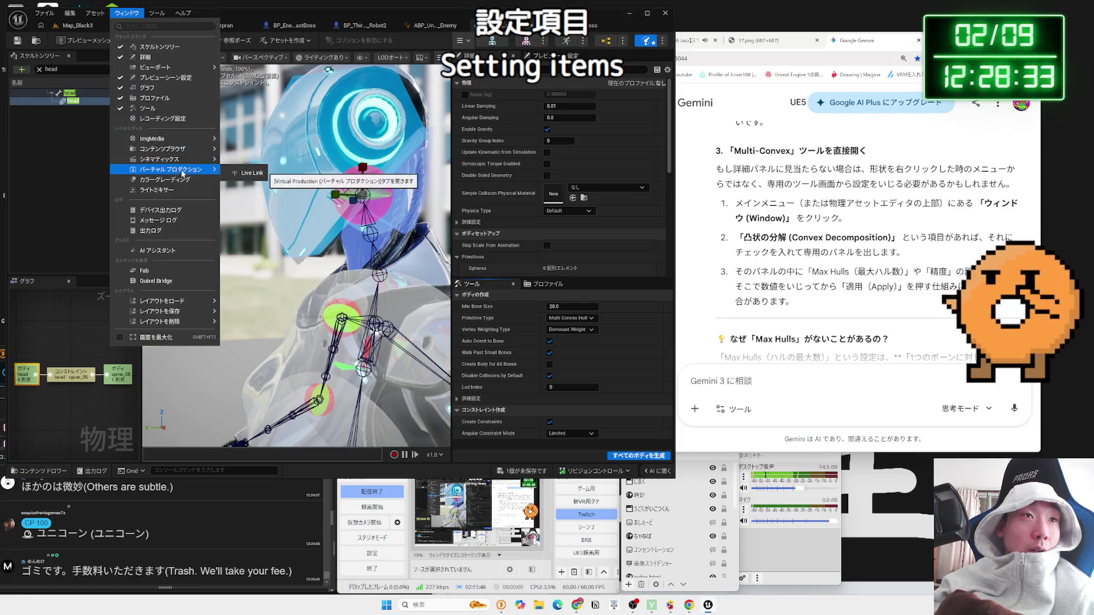
click(171, 252)
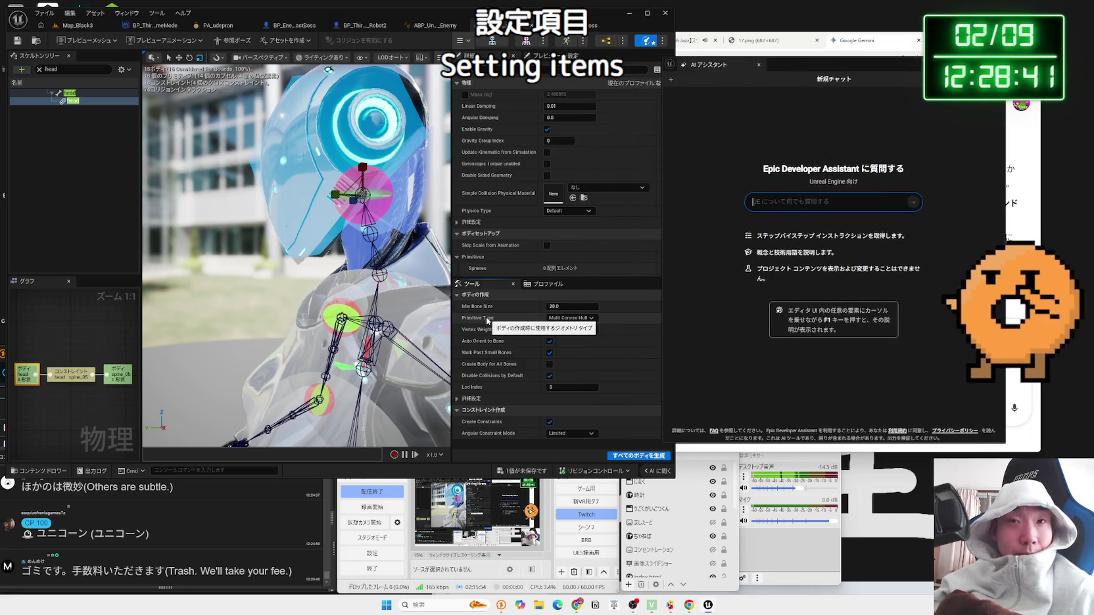
Step: Ask the AI Assistant about Primitive Type via F1 and read its Box-to-Level Set list
key(F1)
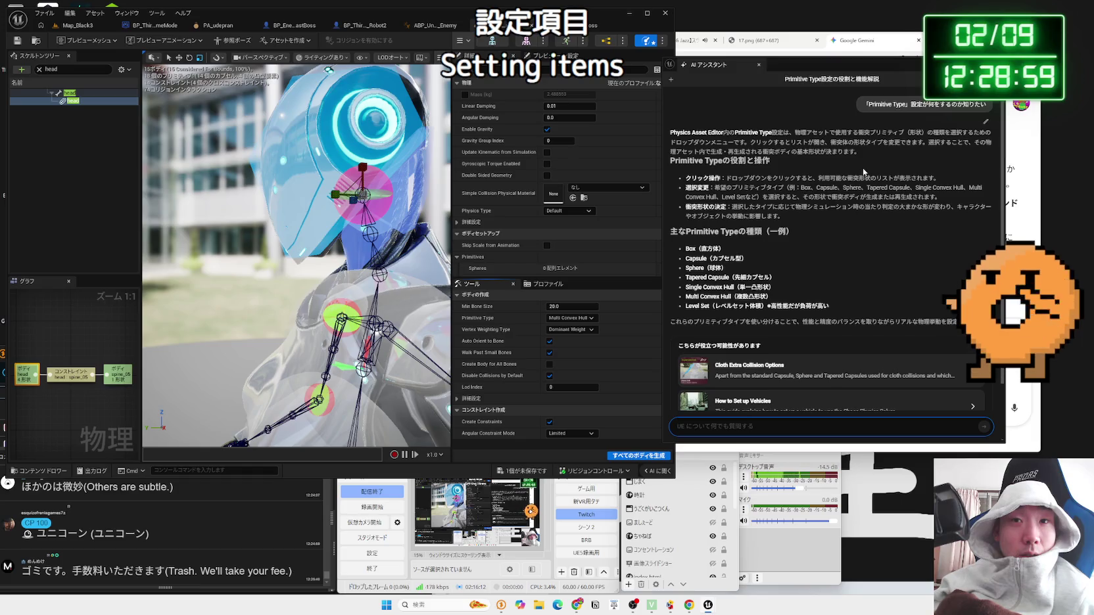
scroll(862, 168, down, 1)
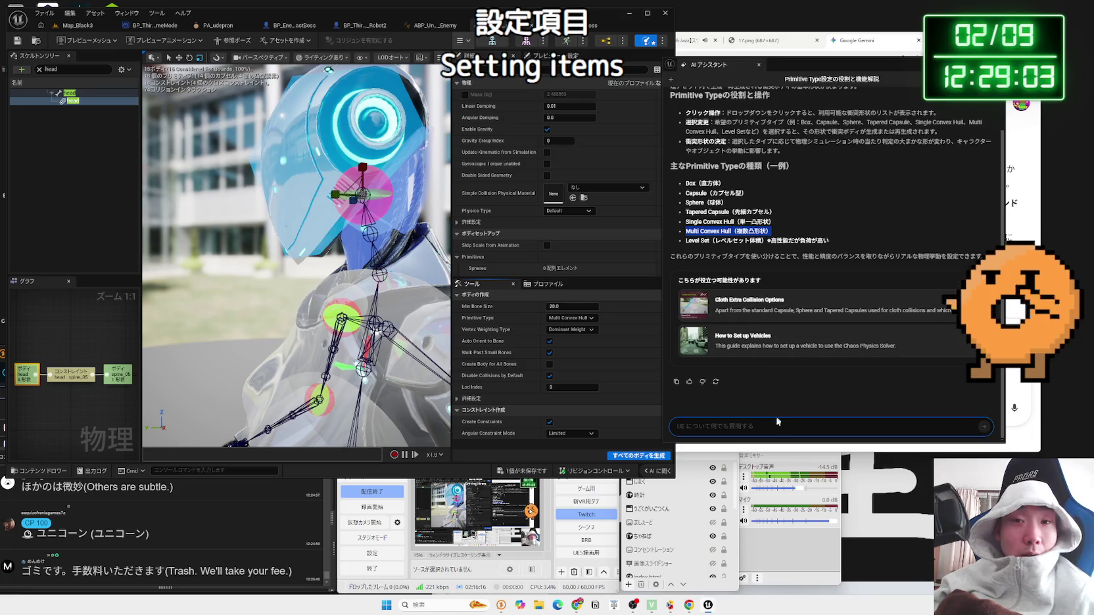
Step: Send the assistant a Japanese question on adding more Multi Convex Hulls, then simulate
click(848, 428)
text(Multi Convex Hull（複数凸形状）)
key(Zenkaku_Hankaku)
text(を)
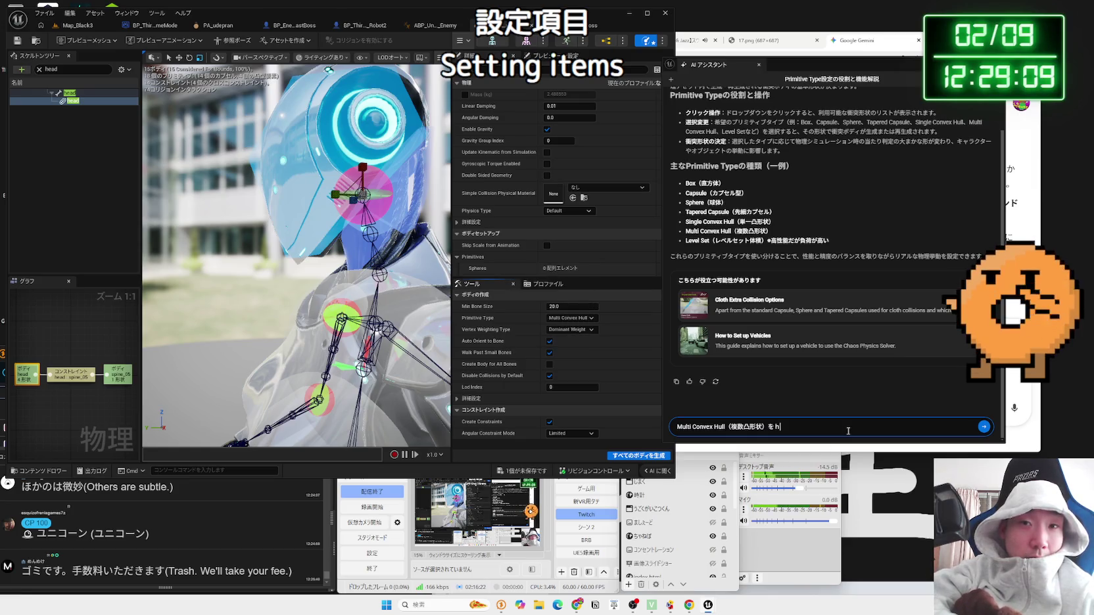
text(u)
text(uya)
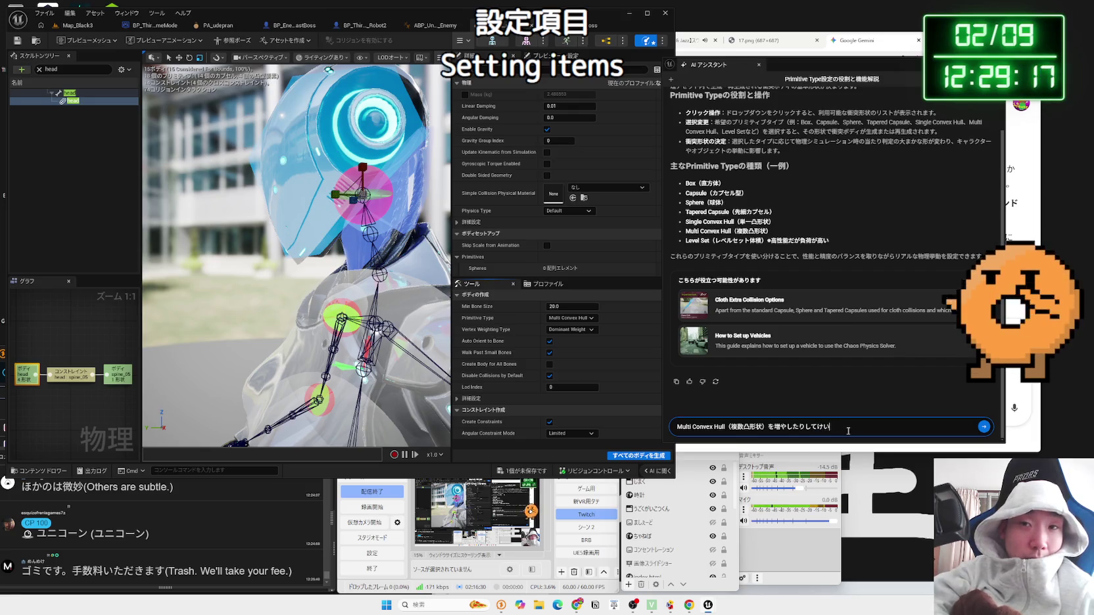
text(jou)
key(space)
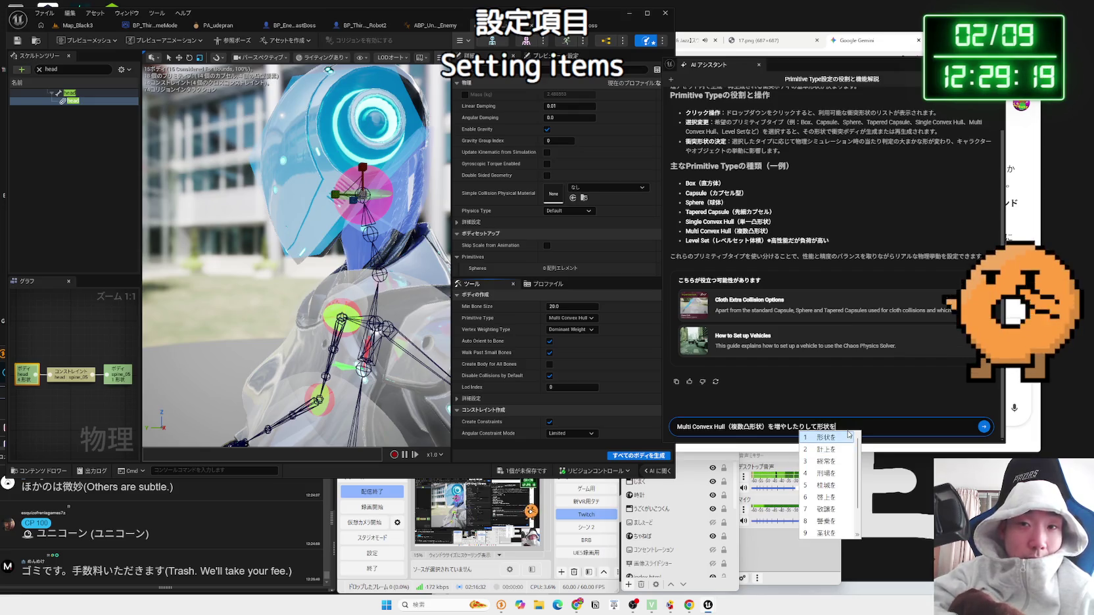
text(totai)
key(Return)
key(Return)
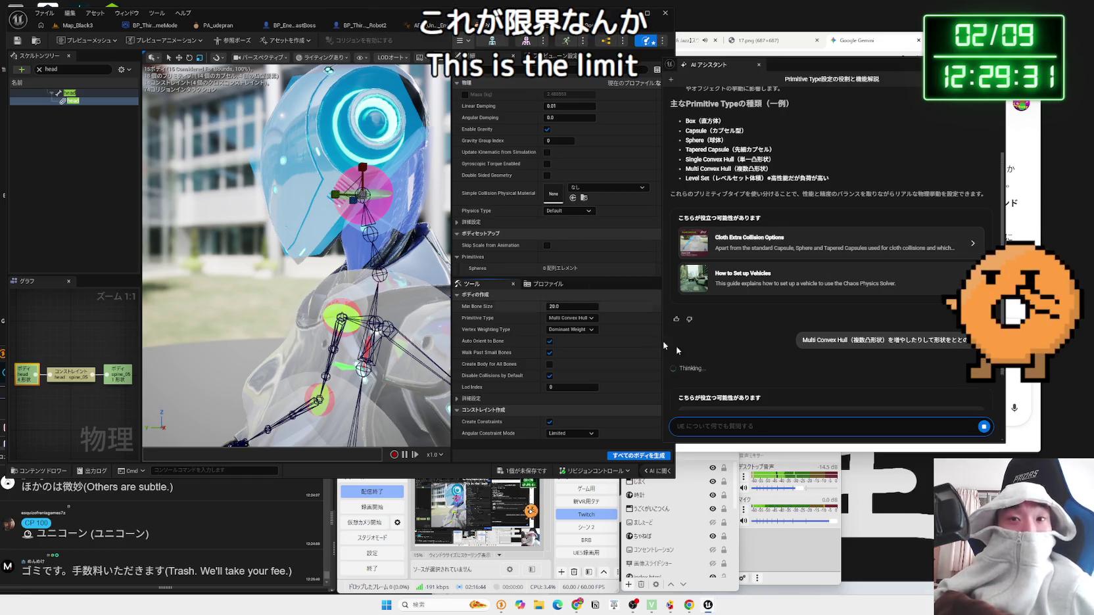
key(alt+s)
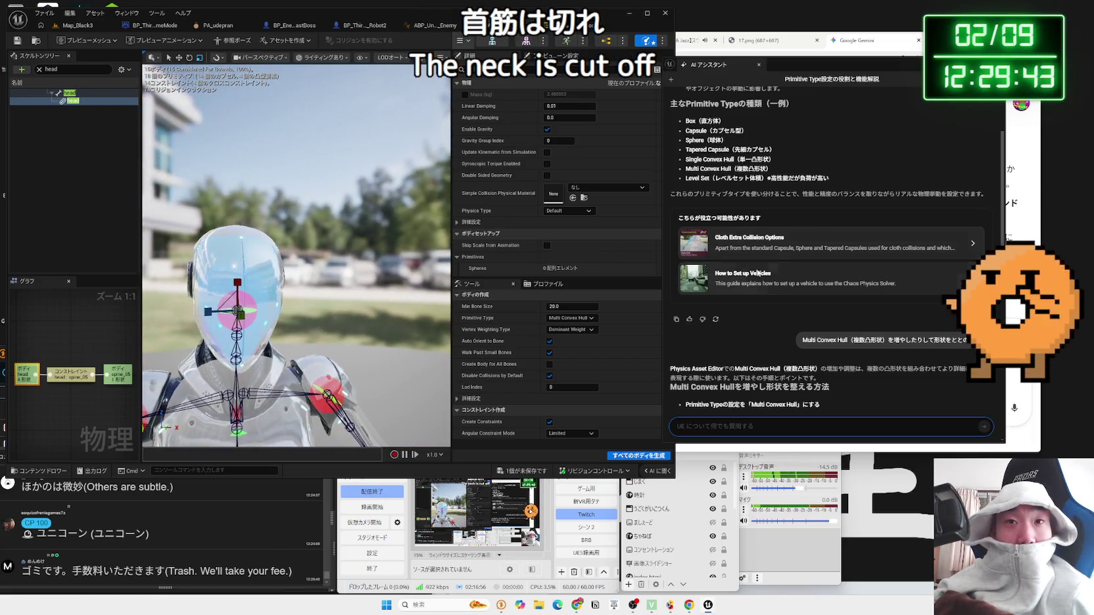
scroll(781, 314, down, 3)
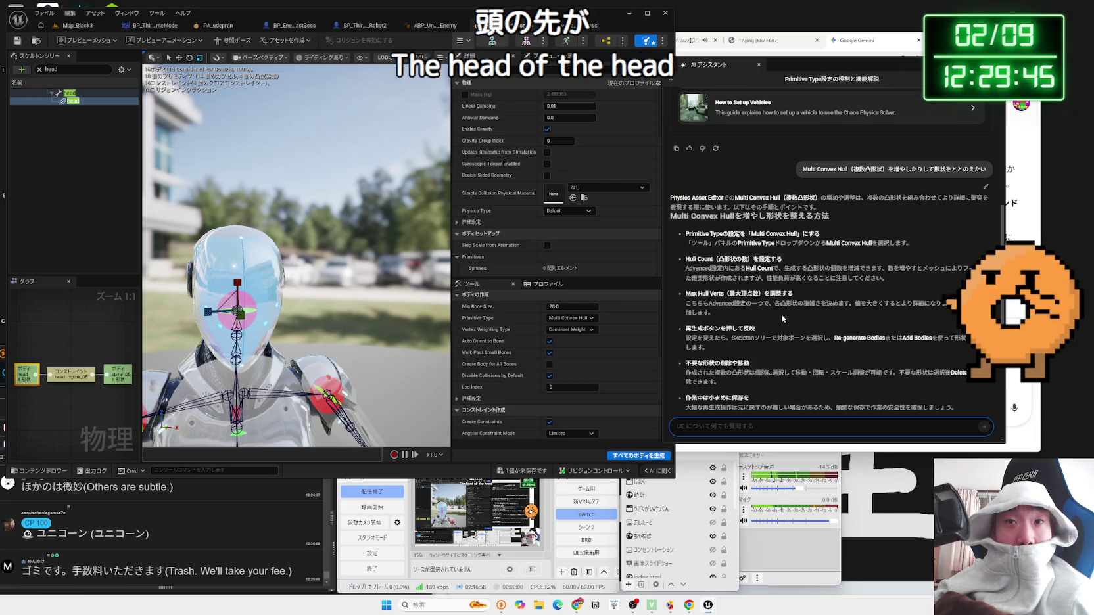
scroll(781, 314, up, 1)
mouse_move(750, 276)
mouse_down()
mouse_move(838, 280)
mouse_move(726, 280)
mouse_up()
click(721, 316)
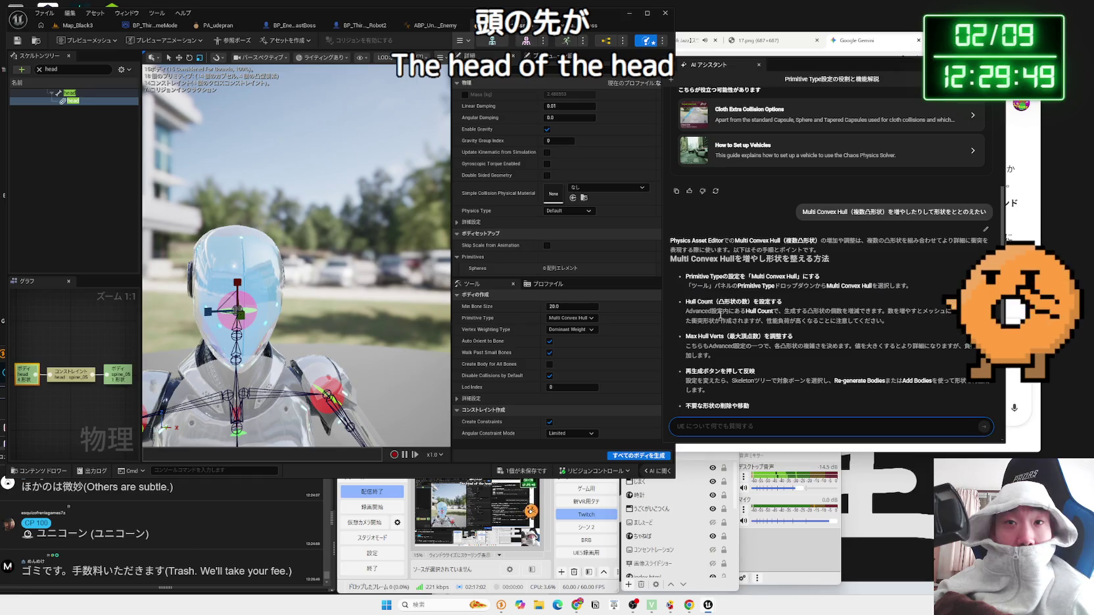
triple_click(702, 314)
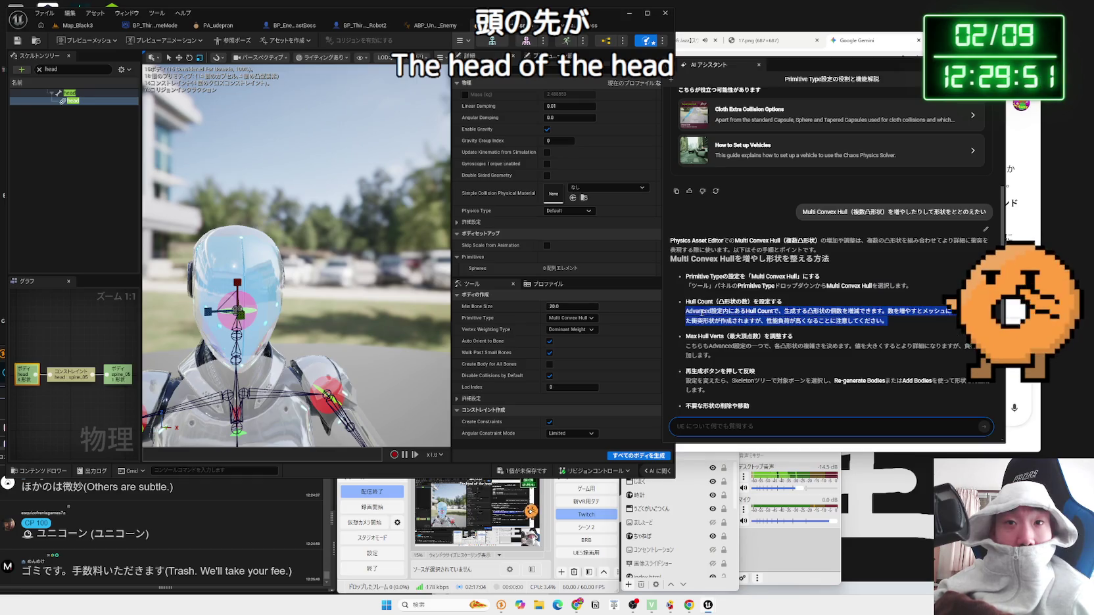
click(902, 320)
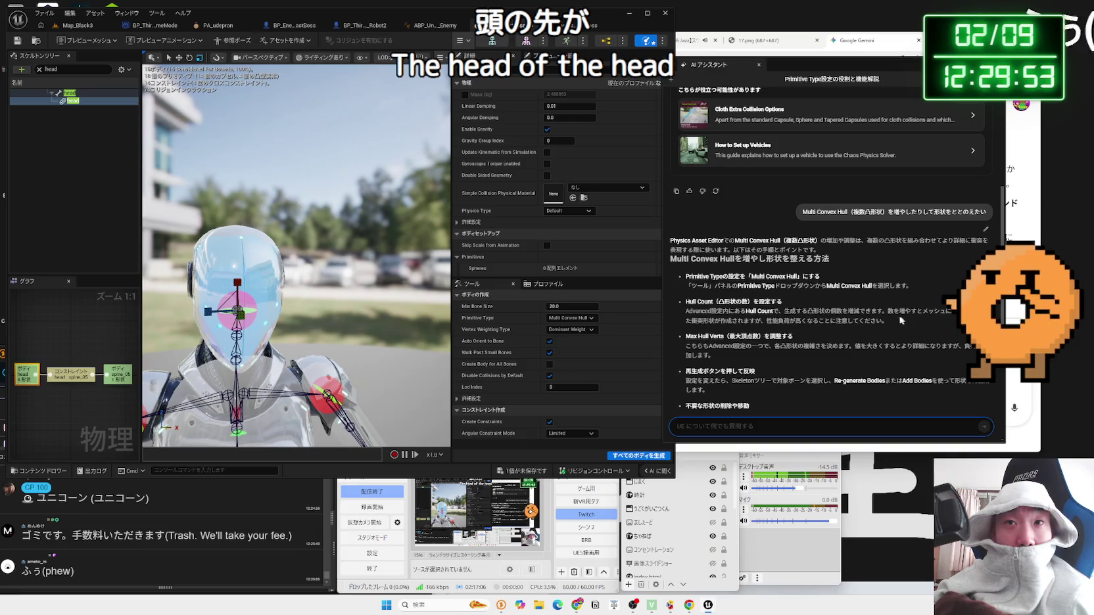
triple_click(902, 321)
click(902, 321)
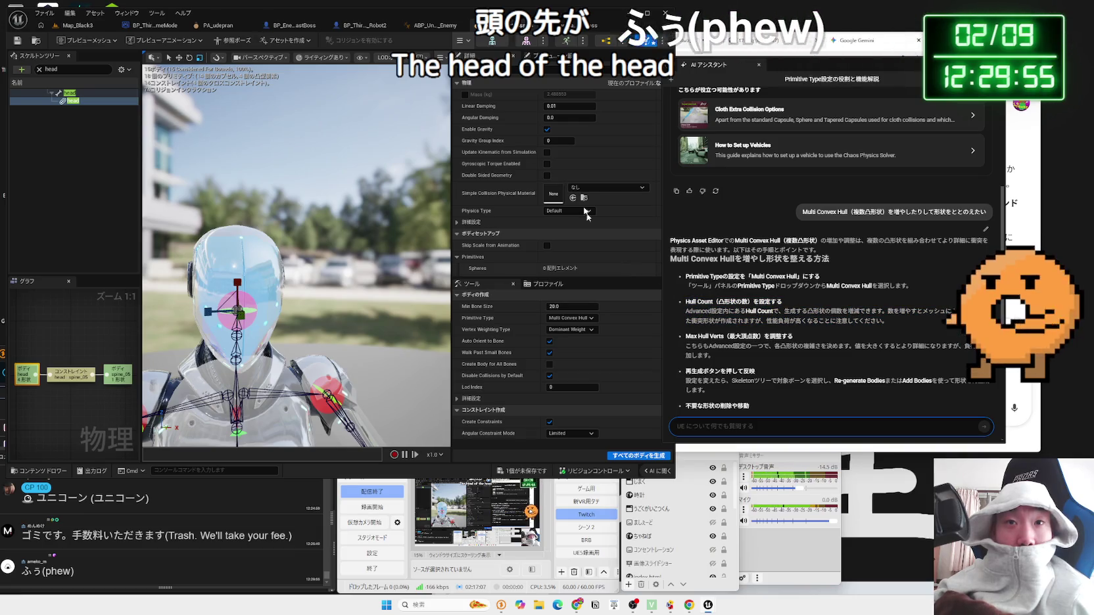
click(517, 70)
key(ctrl+v)
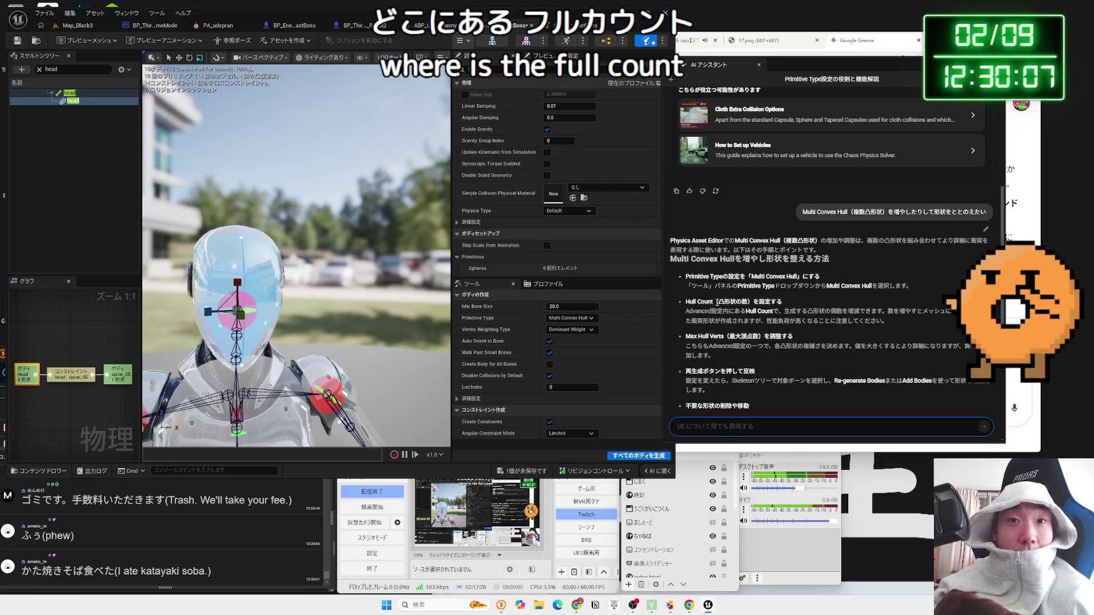
mouse_move(687, 301)
mouse_down()
mouse_move(782, 301)
mouse_move(733, 308)
mouse_up()
click(774, 308)
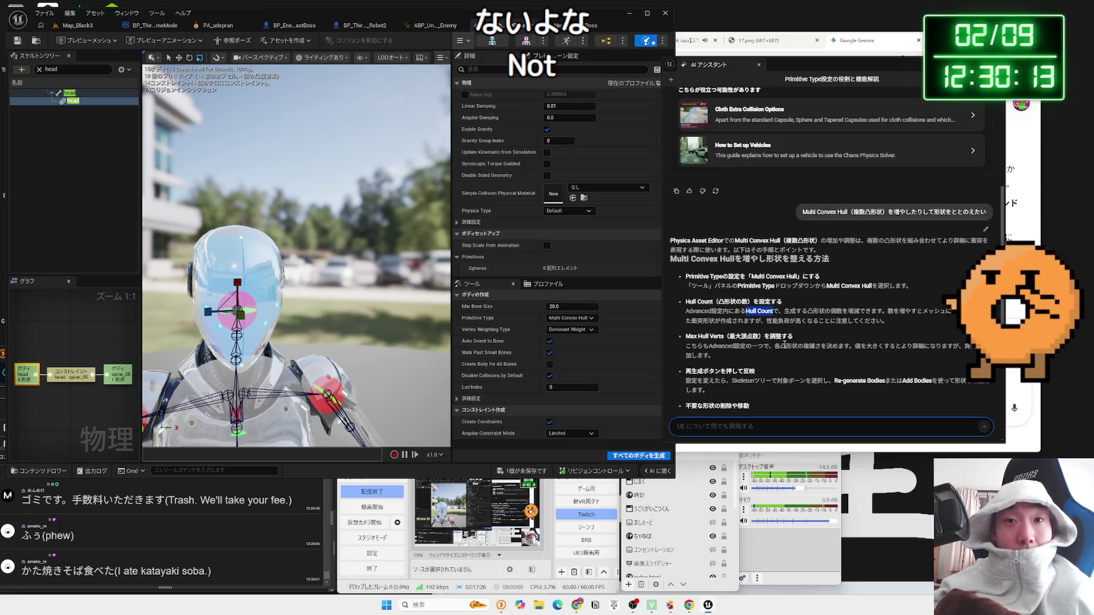
scroll(785, 343, down, 4)
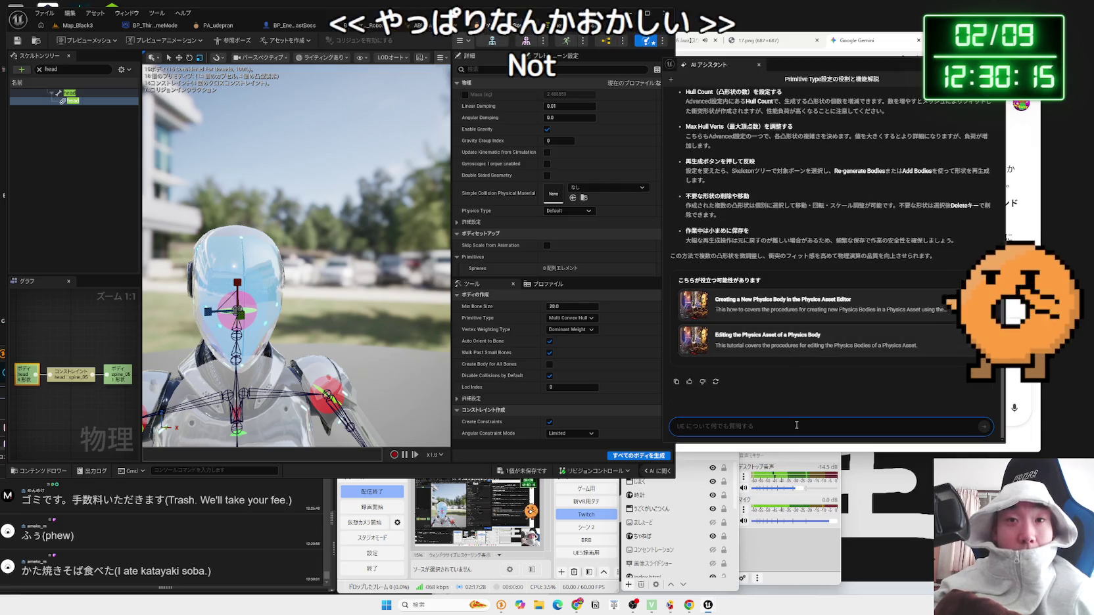
Step: Search the physics body creation article for 'hull', skim it, and close it
click(790, 307)
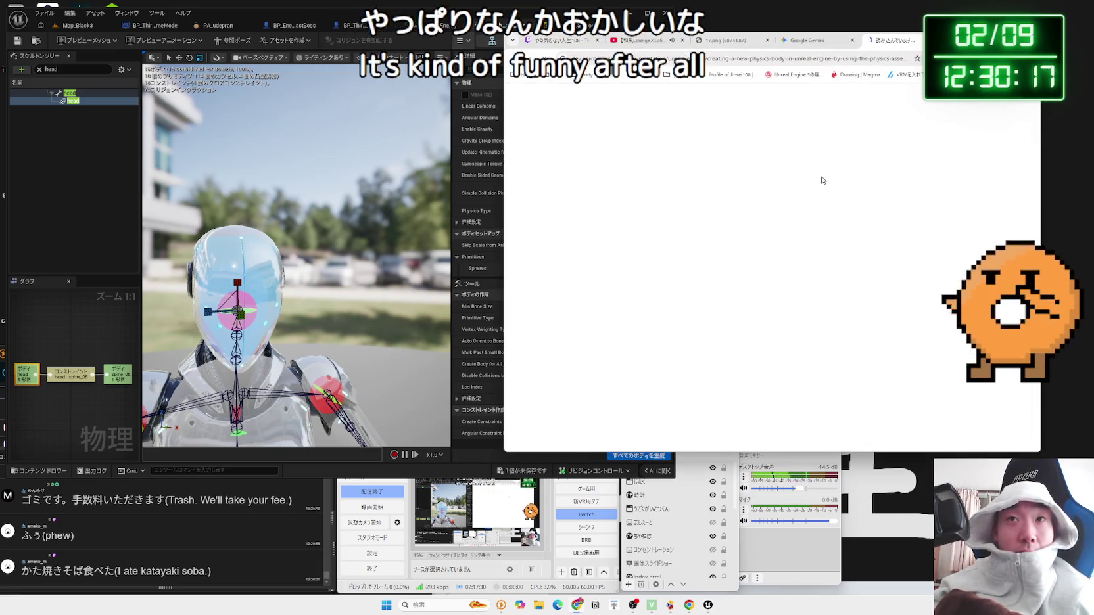
key(ctrl+f)
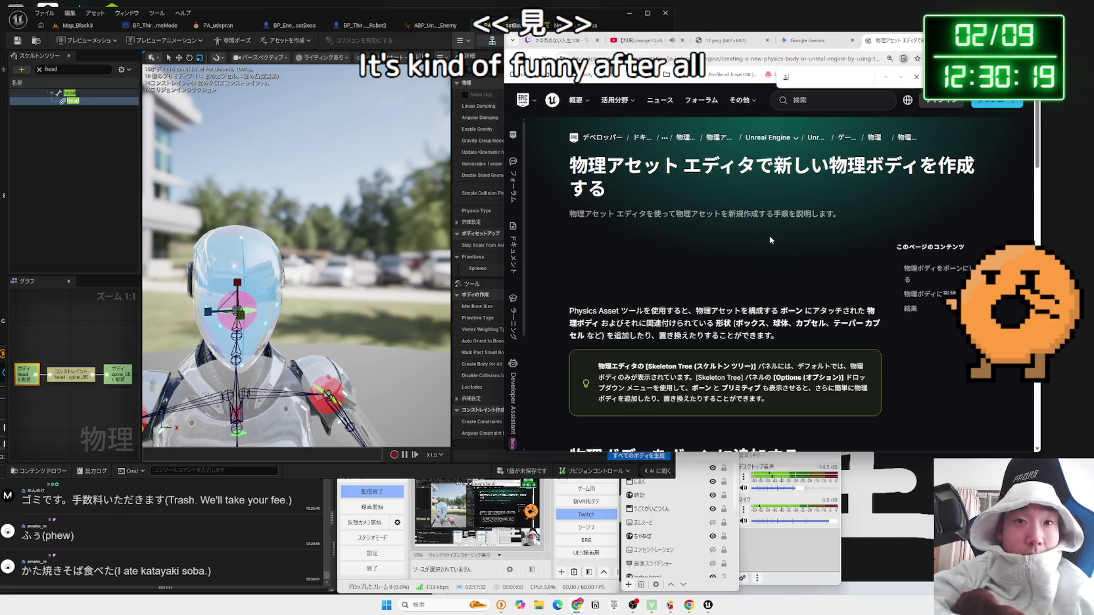
text(hull)
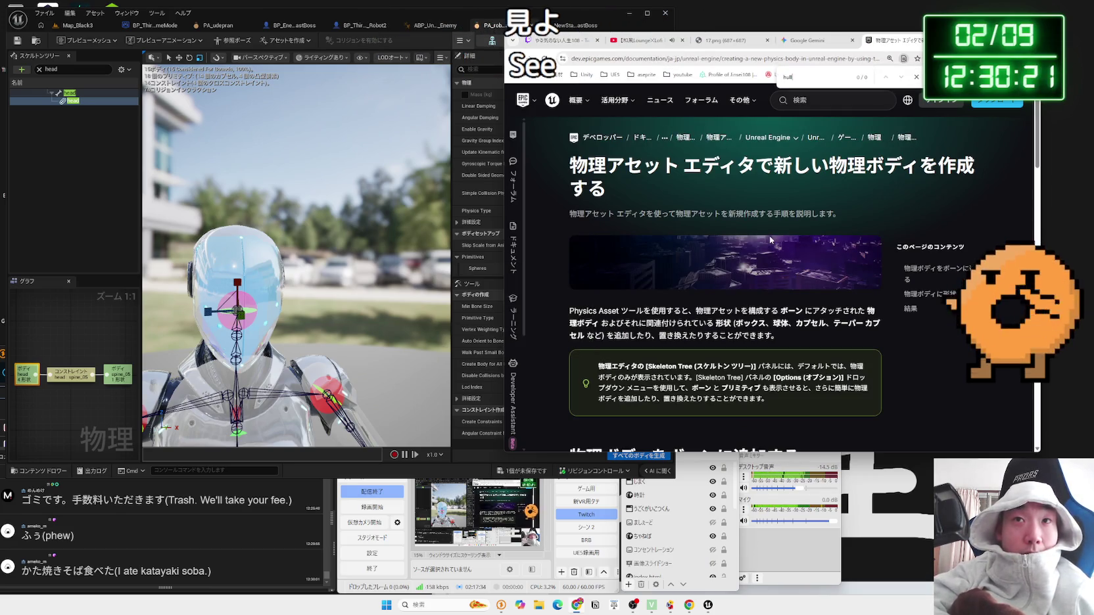
click(916, 77)
scroll(779, 251, down, 5)
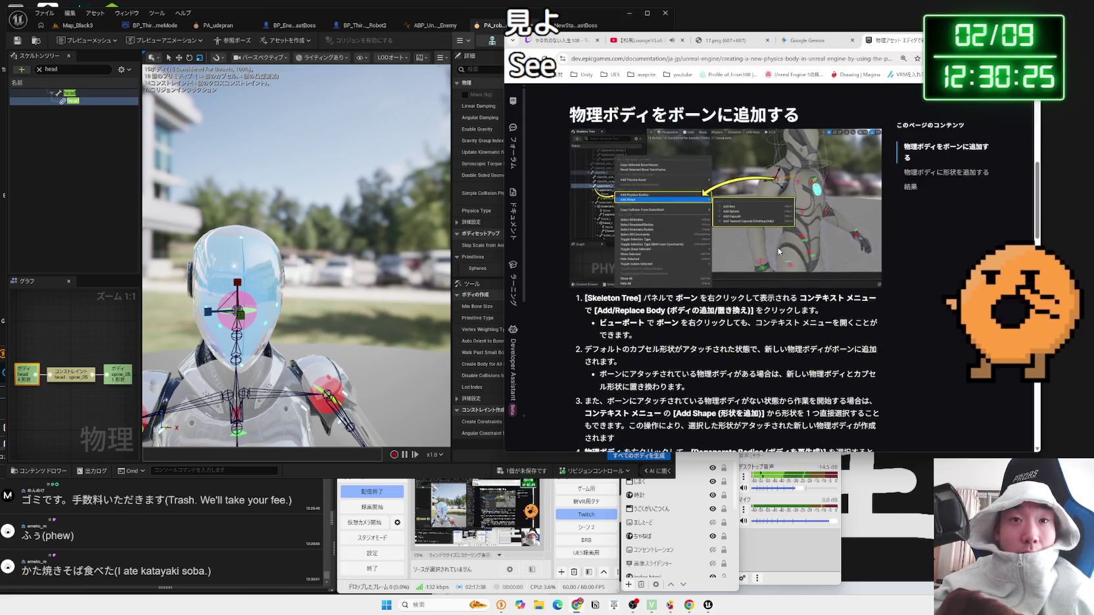
scroll(779, 251, down, 10)
scroll(778, 251, up, 3)
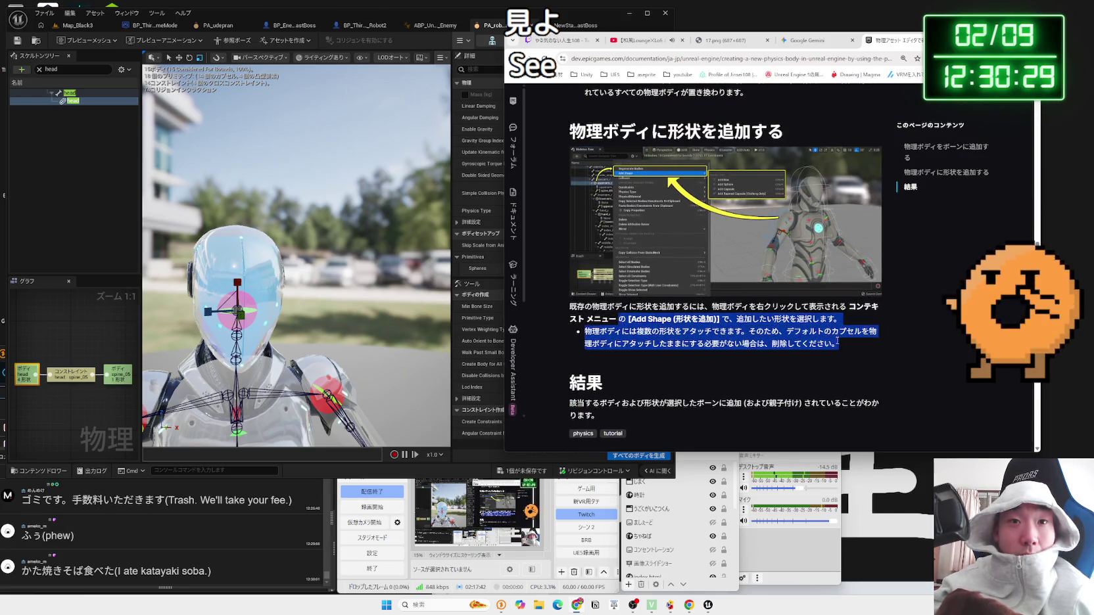
scroll(823, 338, down, 3)
scroll(822, 336, up, 8)
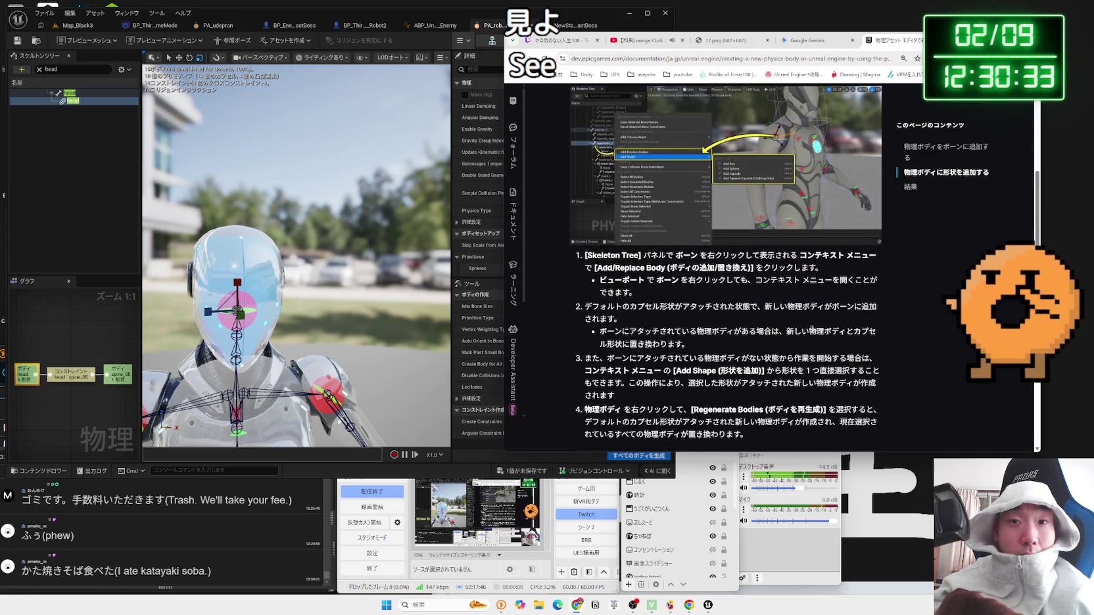
scroll(812, 330, up, 10)
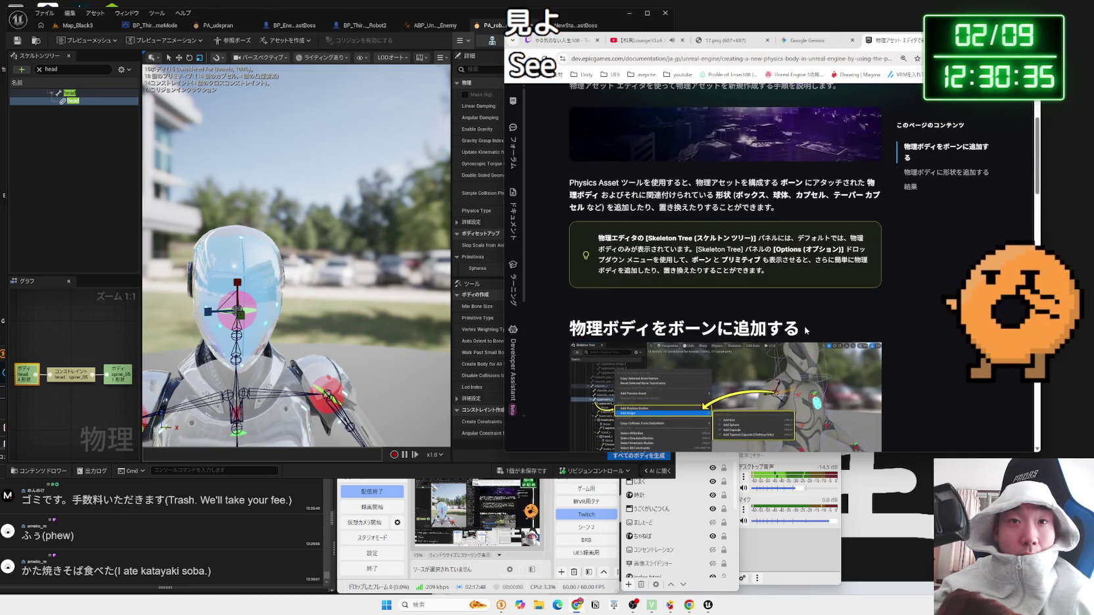
key(ctrl+w)
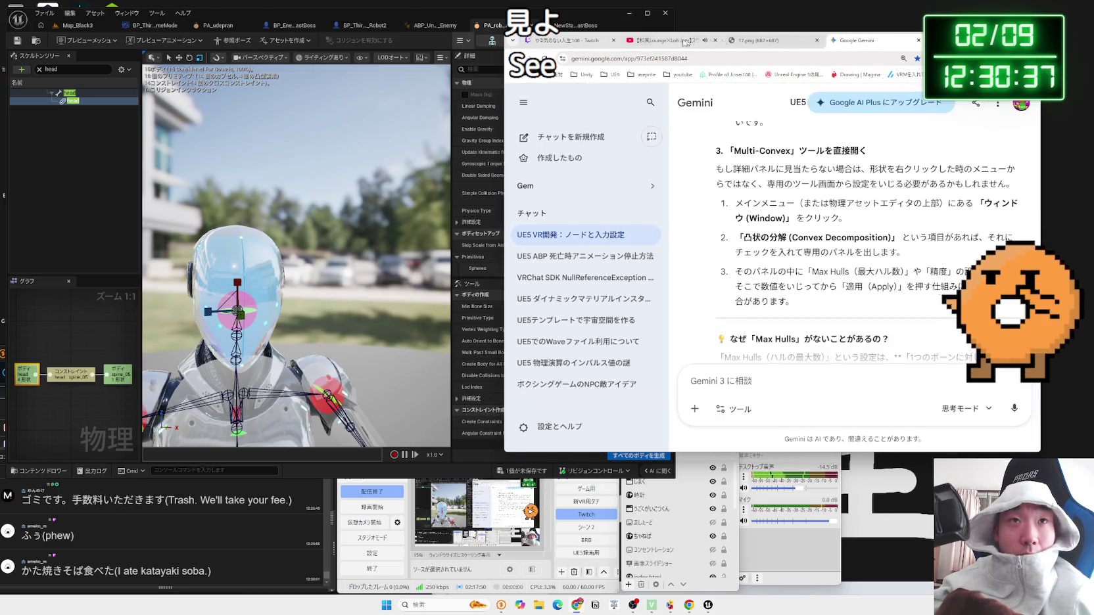
Step: Move the browser aside and follow the assistant's 'Editing the Physics Asset' link
drag(805, 33, 805, 136)
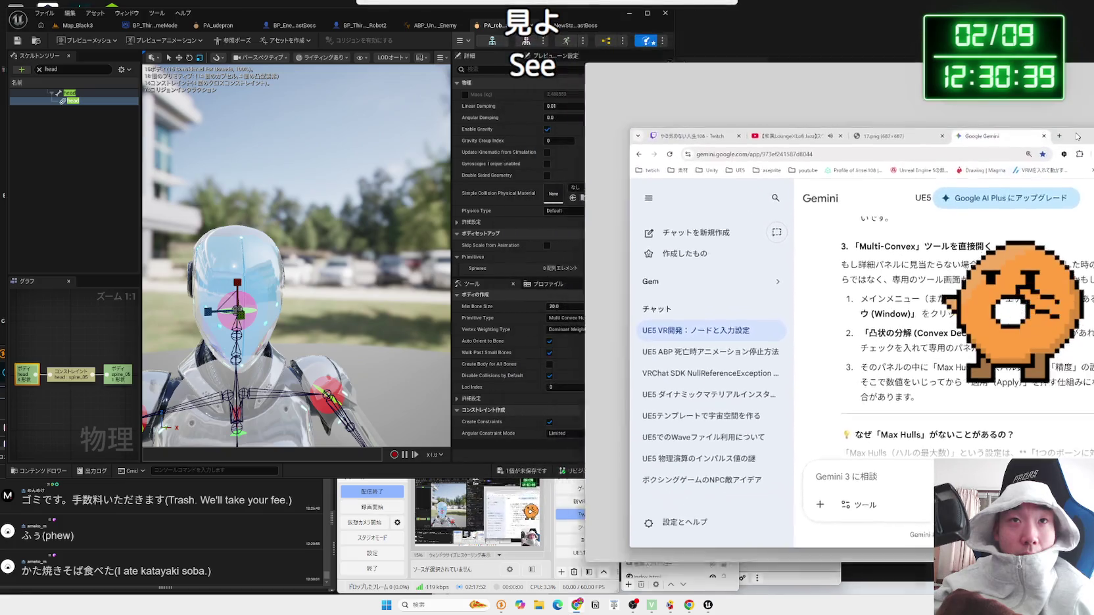
click(805, 122)
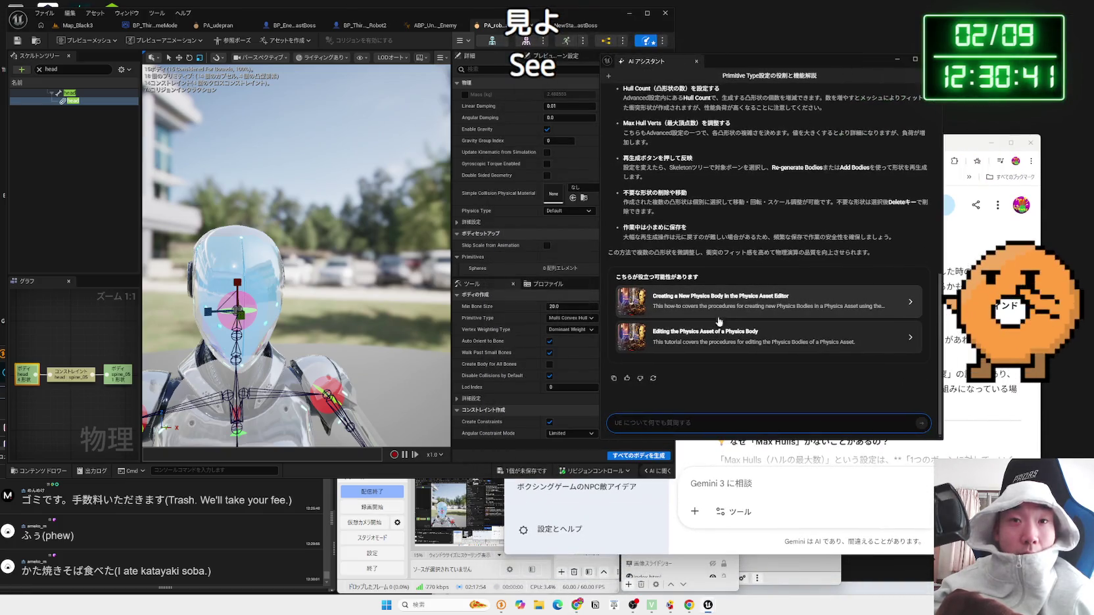
click(715, 336)
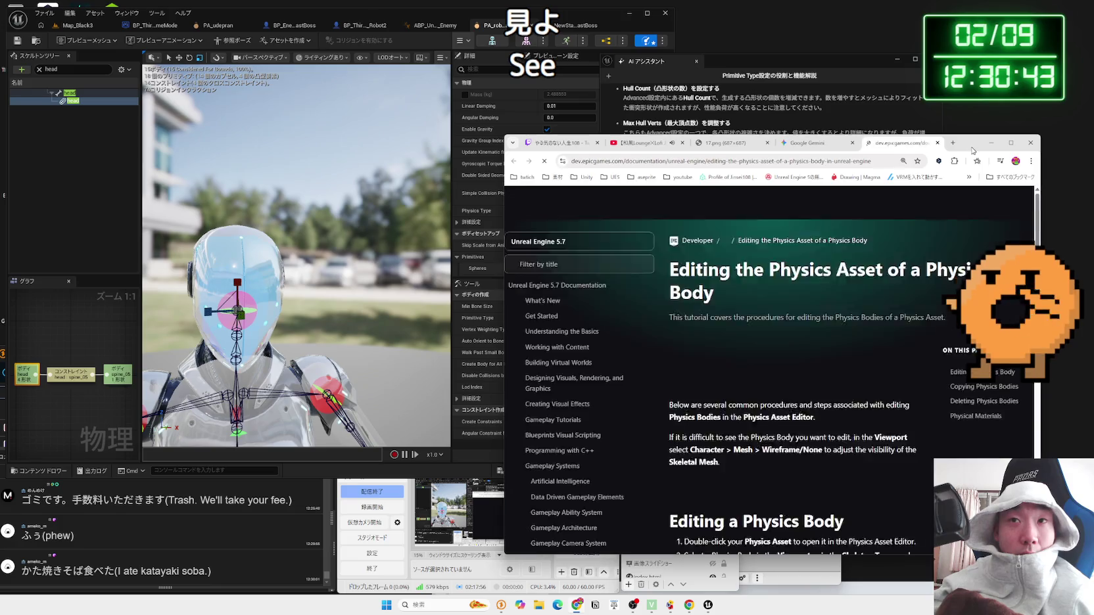
Step: Scroll the tutorial down to its 物理マテリアル section, then close the tab
drag(966, 142, 895, 43)
scroll(697, 265, down, 4)
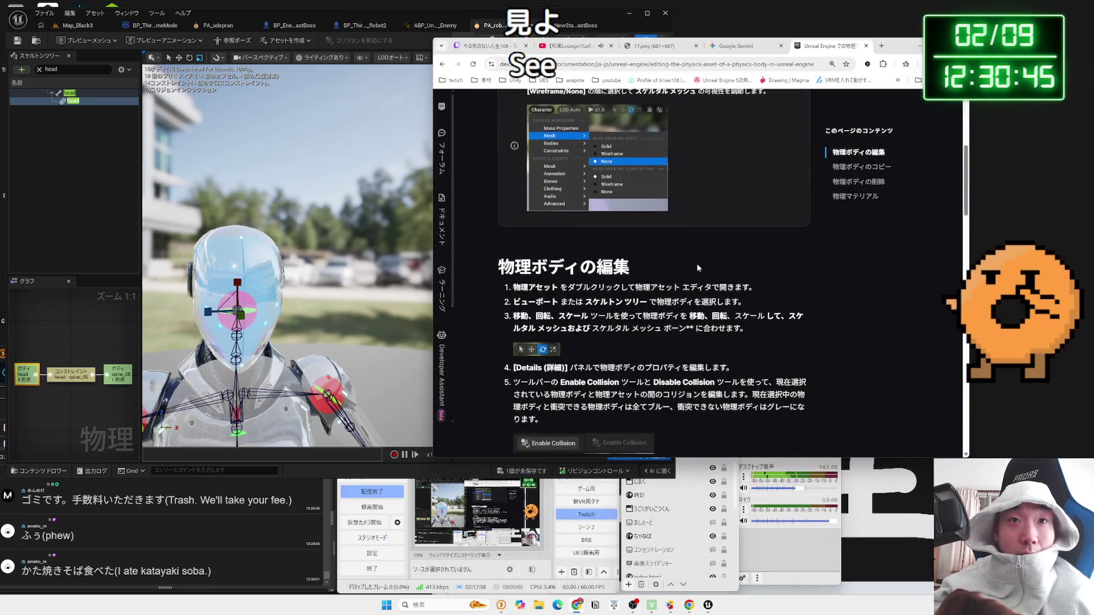
scroll(697, 266, down, 10)
scroll(697, 265, down, 3)
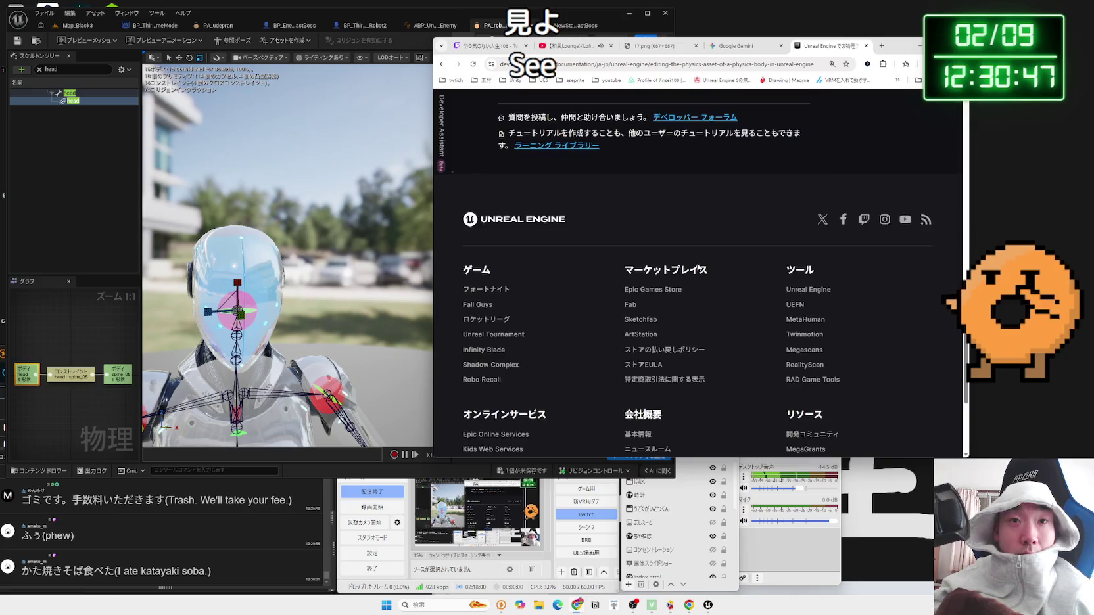
scroll(700, 252, up, 5)
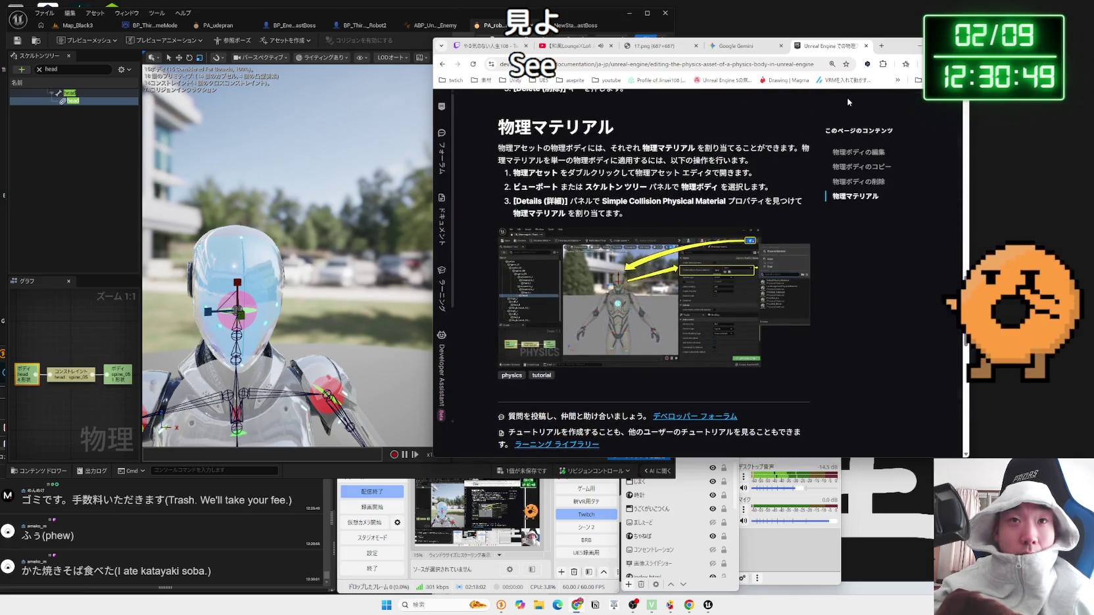
click(865, 45)
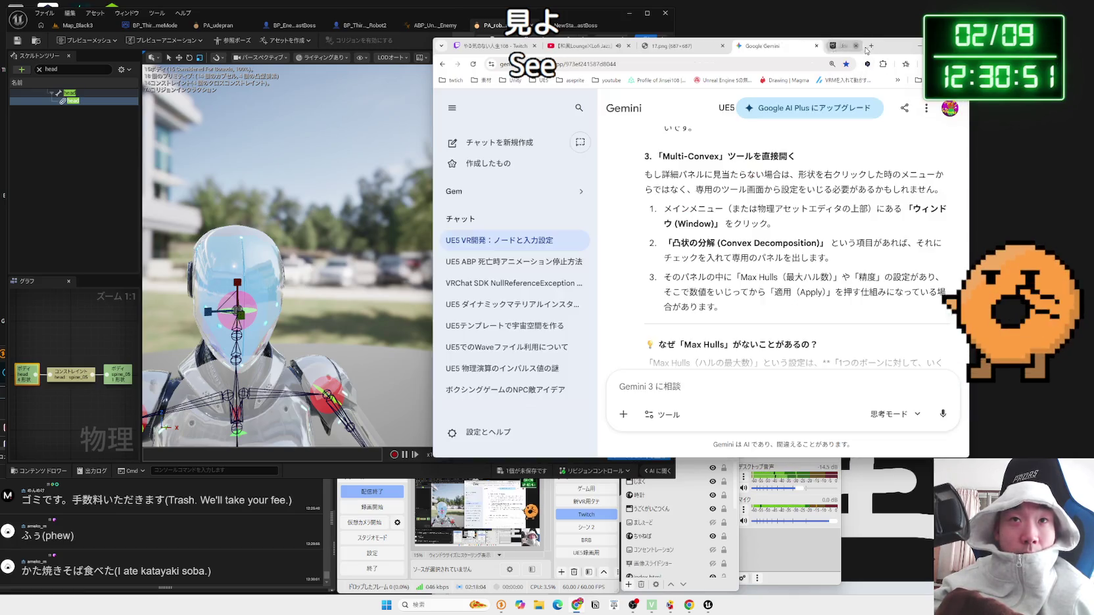
Step: Ask the AI Assistant where HullCount-type settings are, then start a new browser tab
drag(873, 49, 947, 133)
click(907, 131)
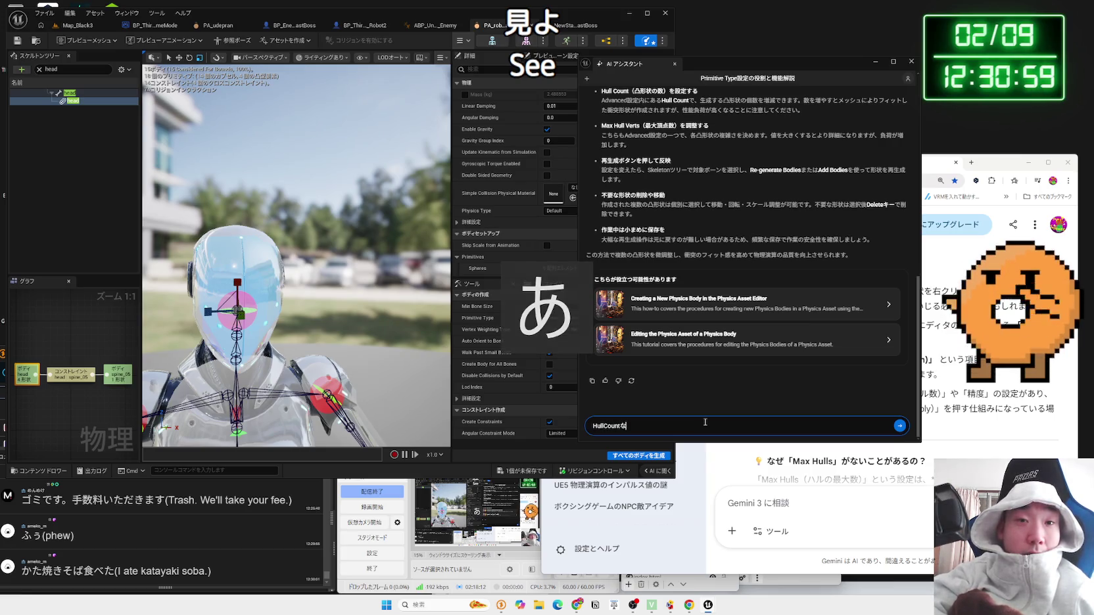
text(などのせってい)
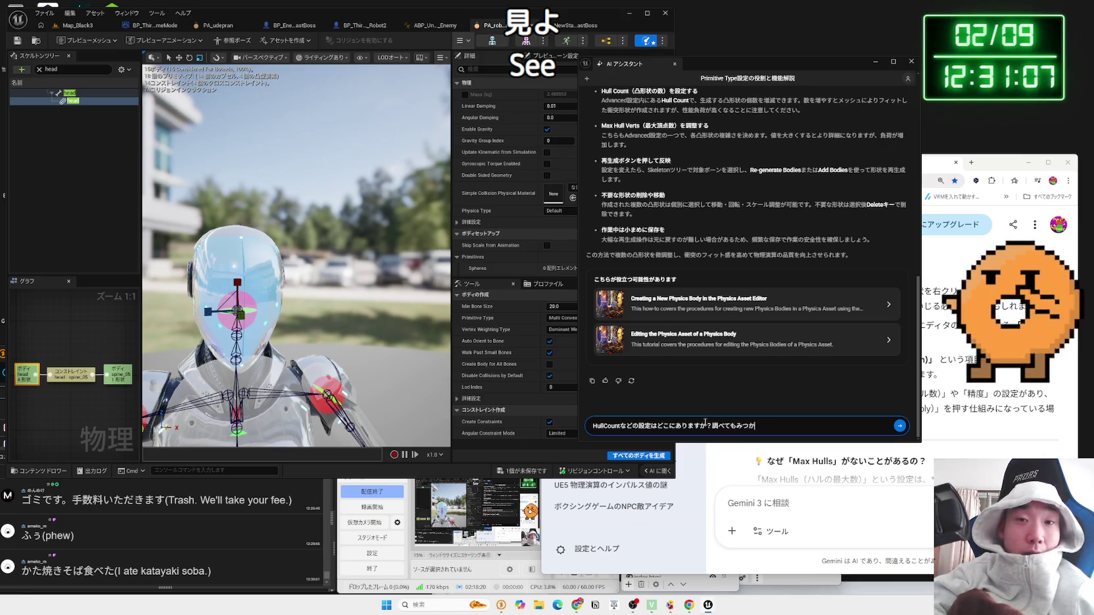
click(986, 172)
click(973, 163)
Step: Search Google for 'ＵＥ５ Hull Count', then refine it to 'Hull Count physicsasset'
text(ＵＥ５)
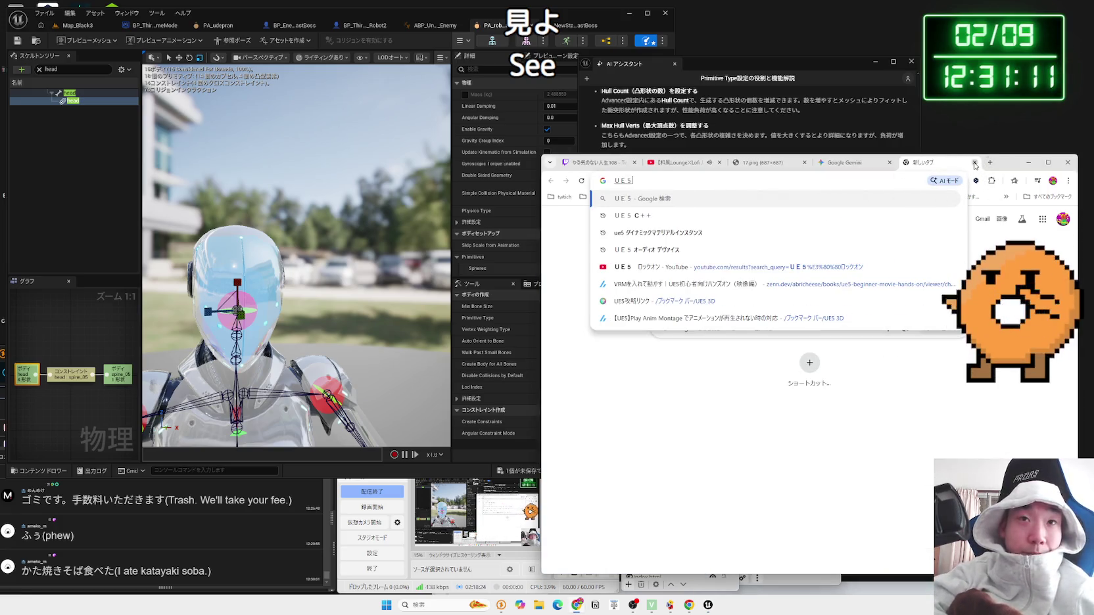
key(Zenkaku_Hankaku)
text(　Hu)
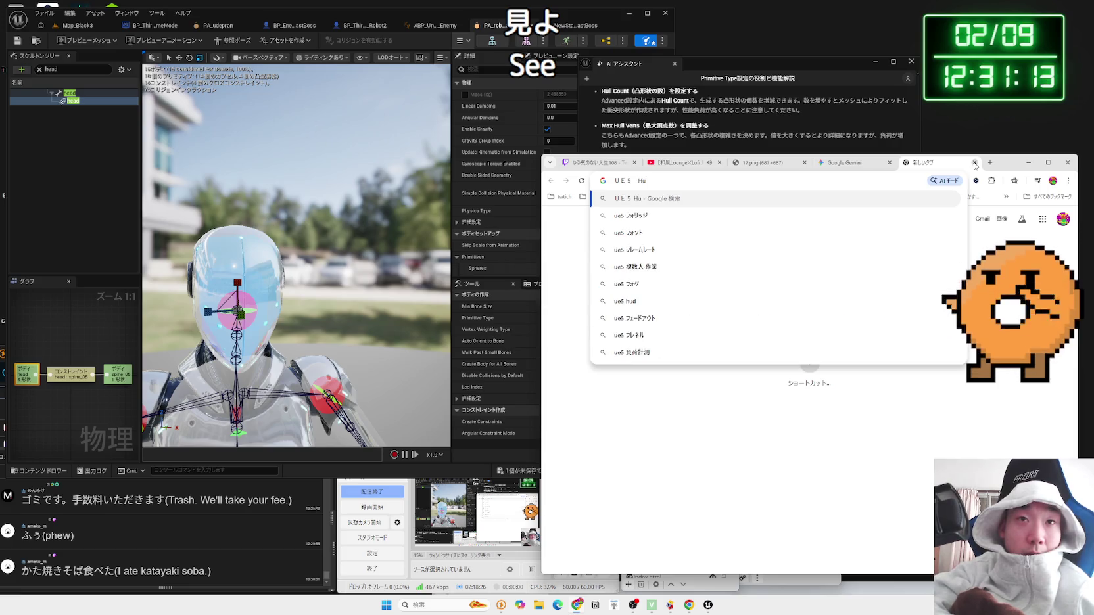
text(ll Count)
key(Return)
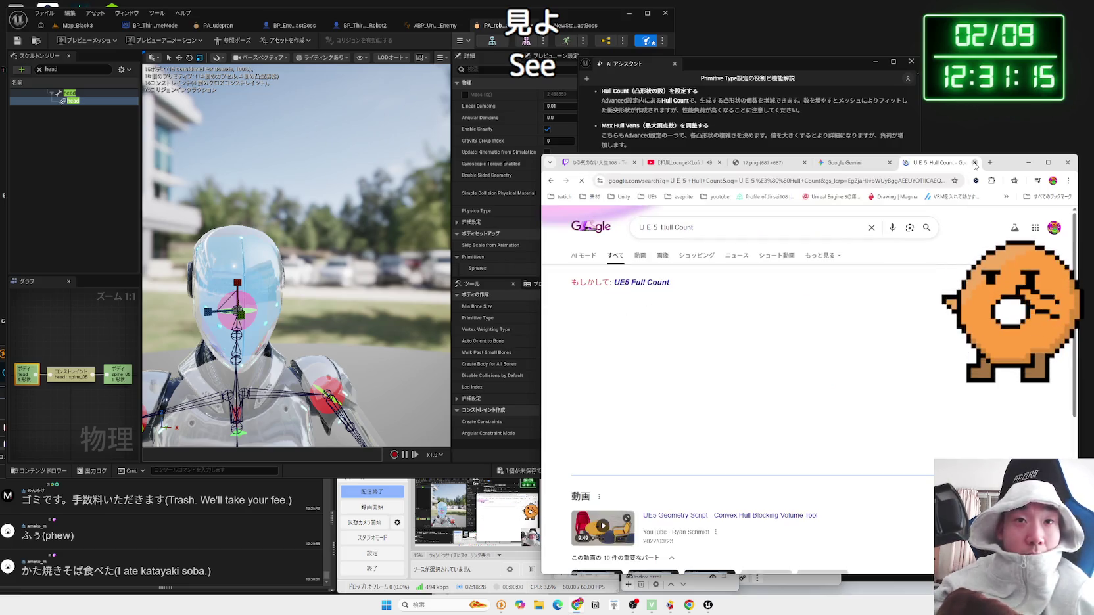
scroll(637, 304, down, 3)
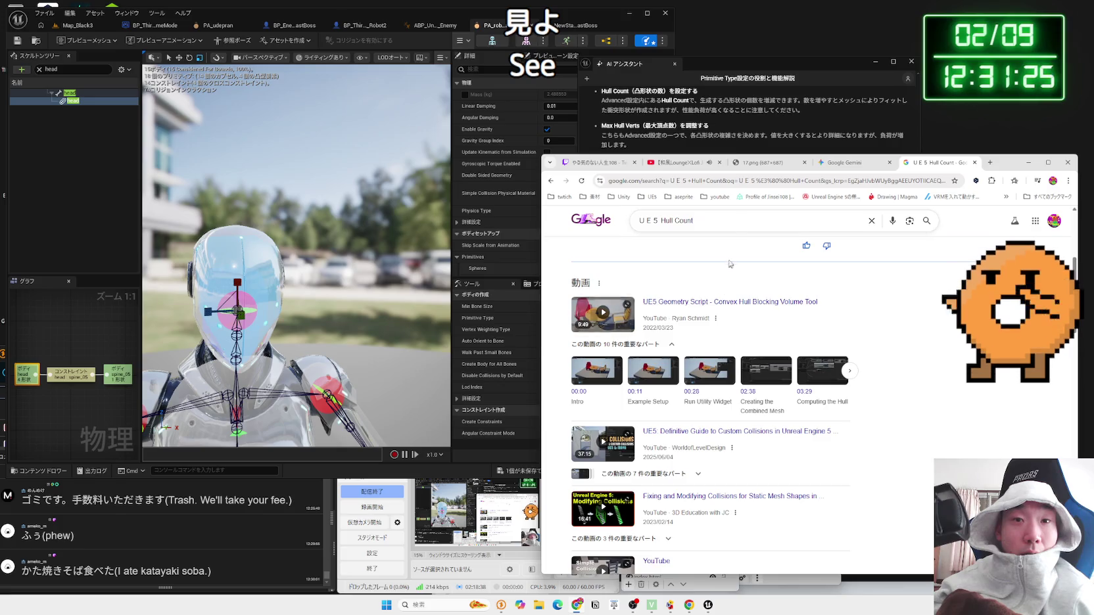
text( phy)
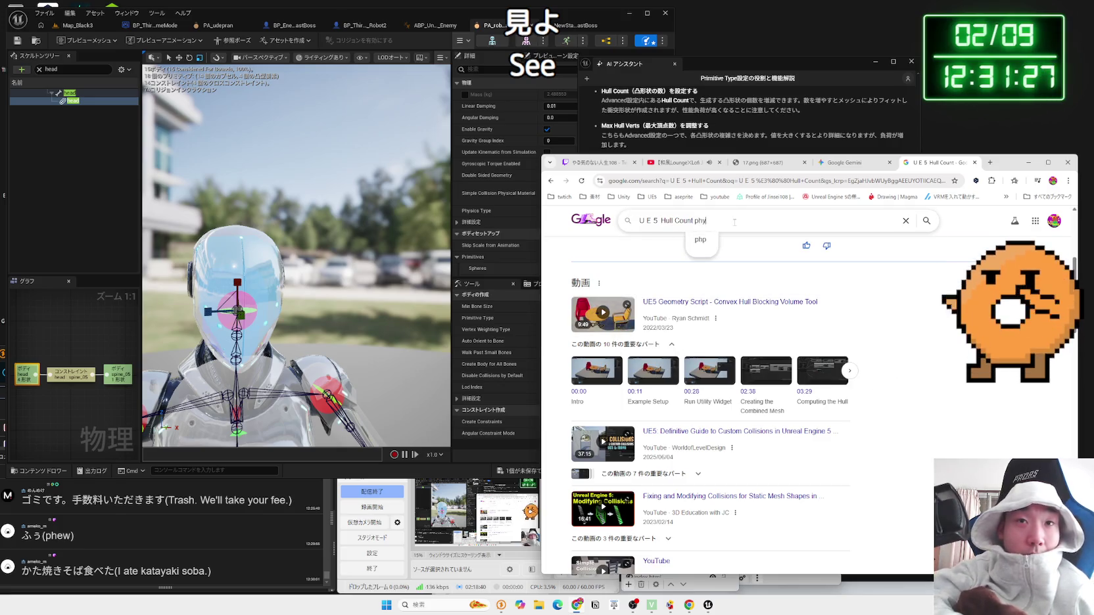
text(sics compo)
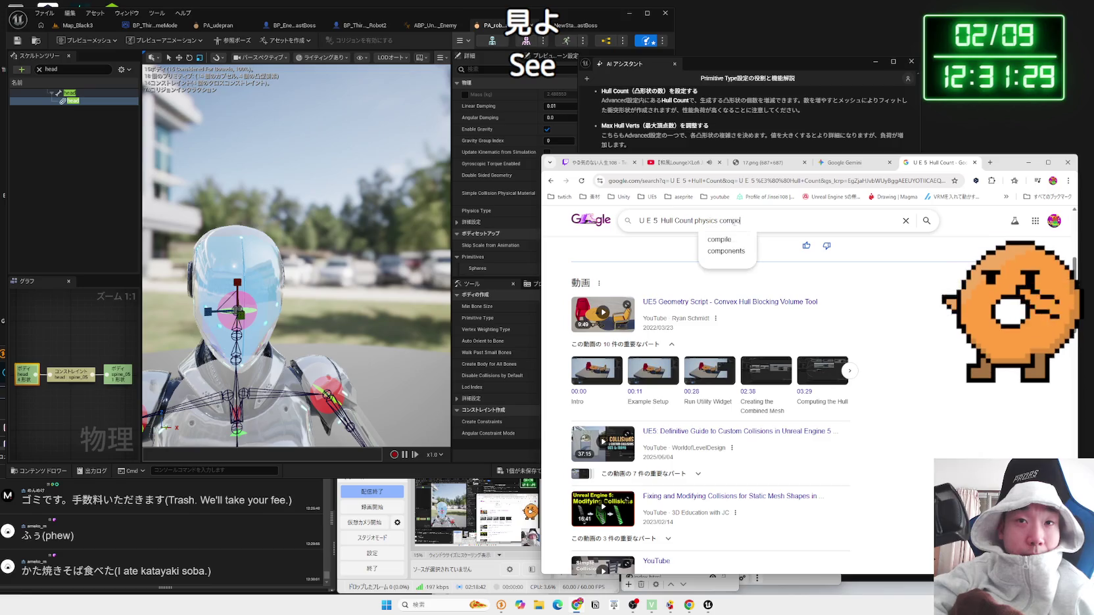
key(BackSpace)
key(BackSpace)
key(BackSpace)
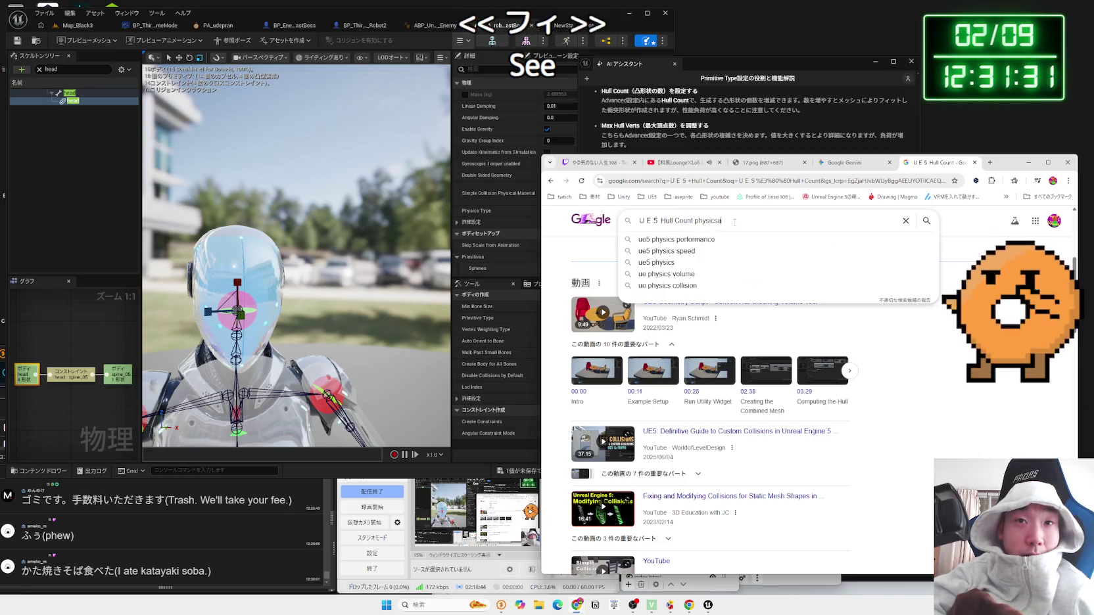
text(asset)
key(Return)
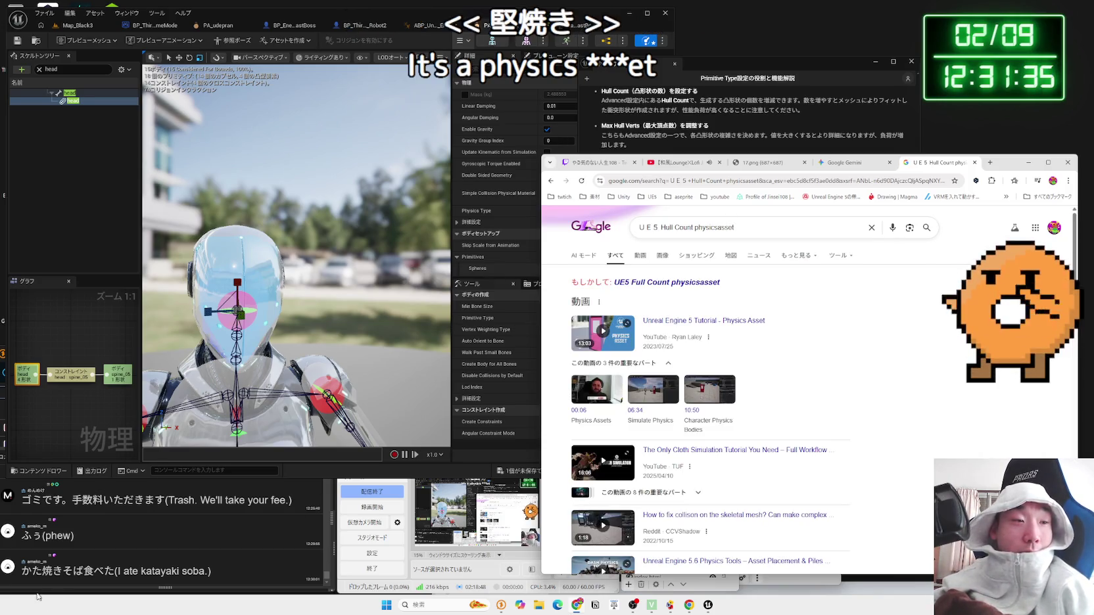
Step: Google the chat comment's word かた焼きそば and move the browser window
drag(22, 570, 84, 571)
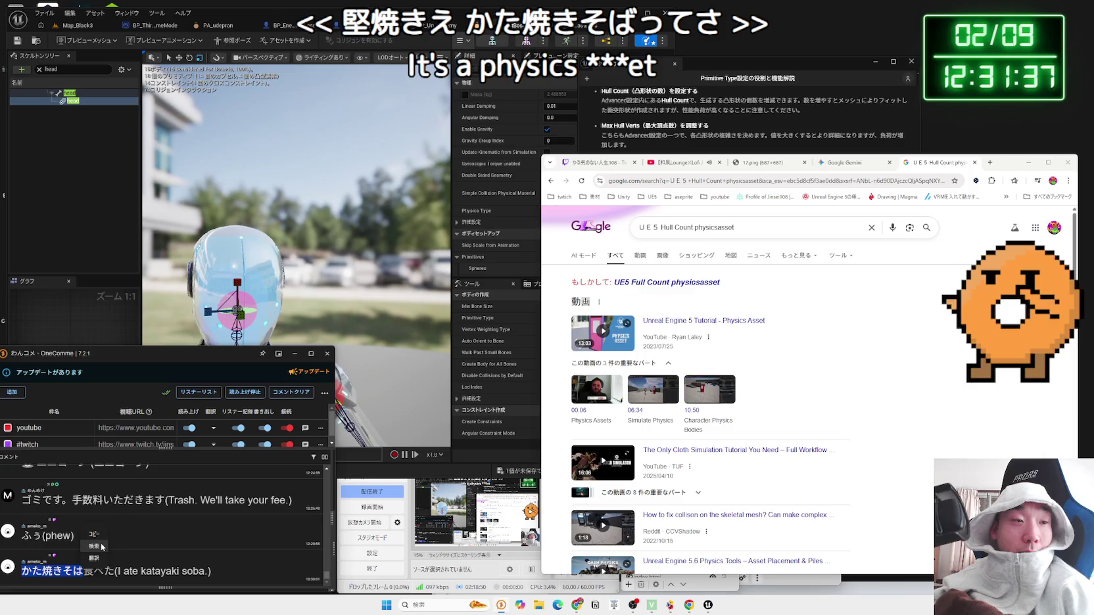
click(94, 546)
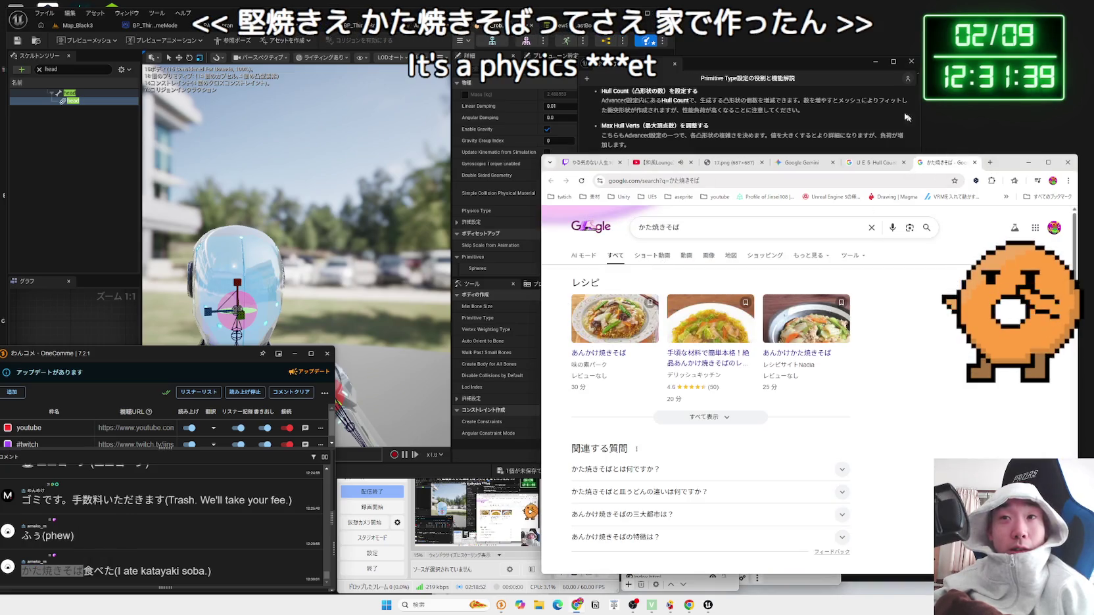
drag(996, 163, 848, 82)
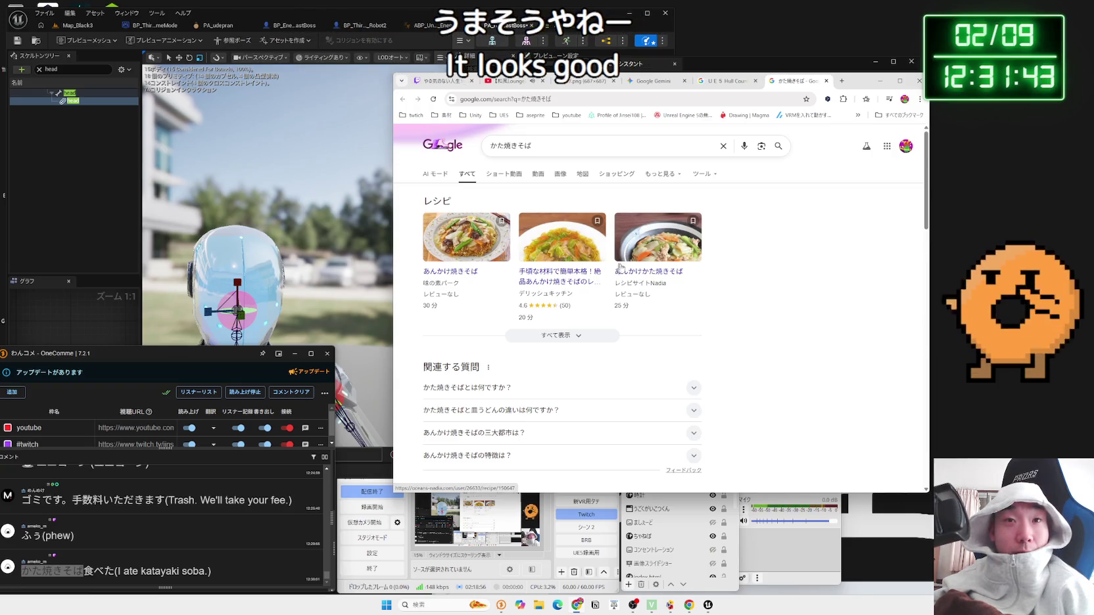
Step: Browse the かた焼きそば recipe page, selecting the 焼きそば ingredient name and viewing the dish photo
scroll(641, 255, down, 4)
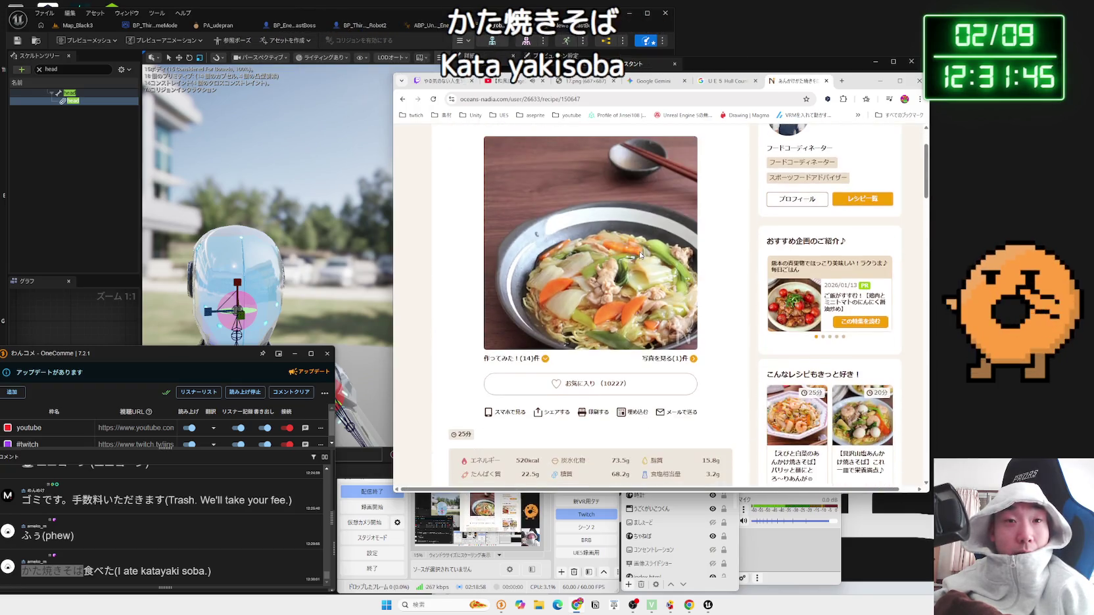
scroll(641, 255, up, 3)
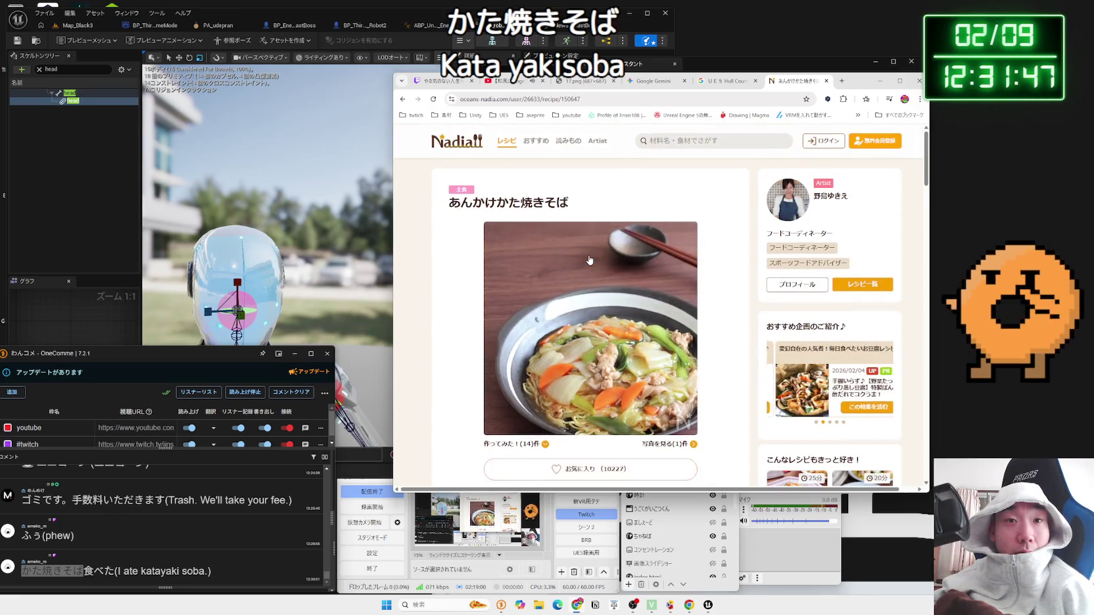
scroll(589, 258, down, 3)
scroll(590, 258, down, 15)
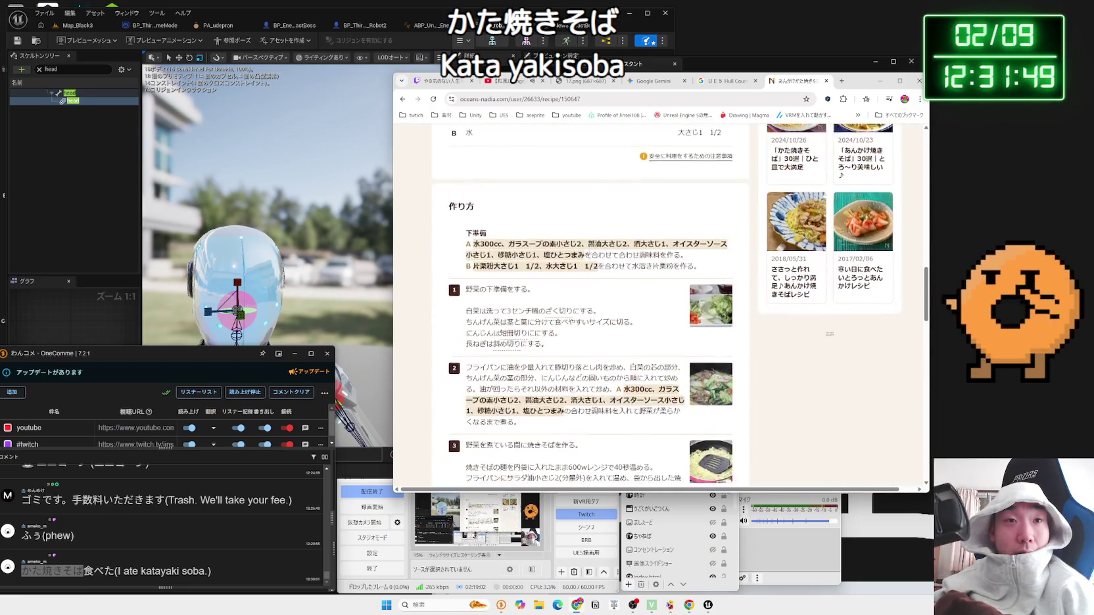
scroll(589, 255, down, 2)
scroll(700, 289, down, 3)
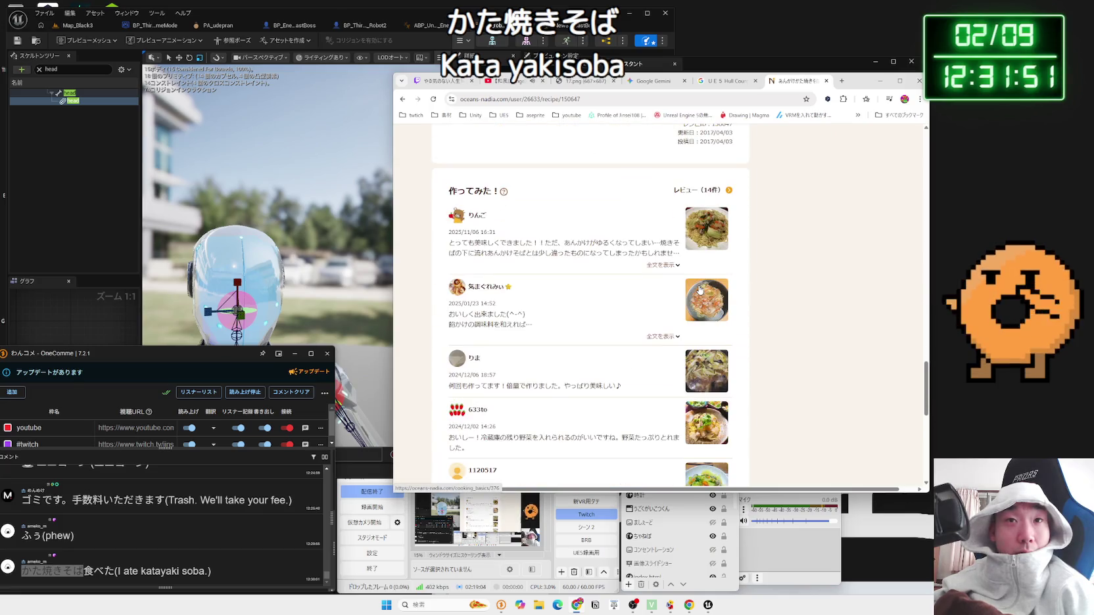
scroll(700, 289, up, 10)
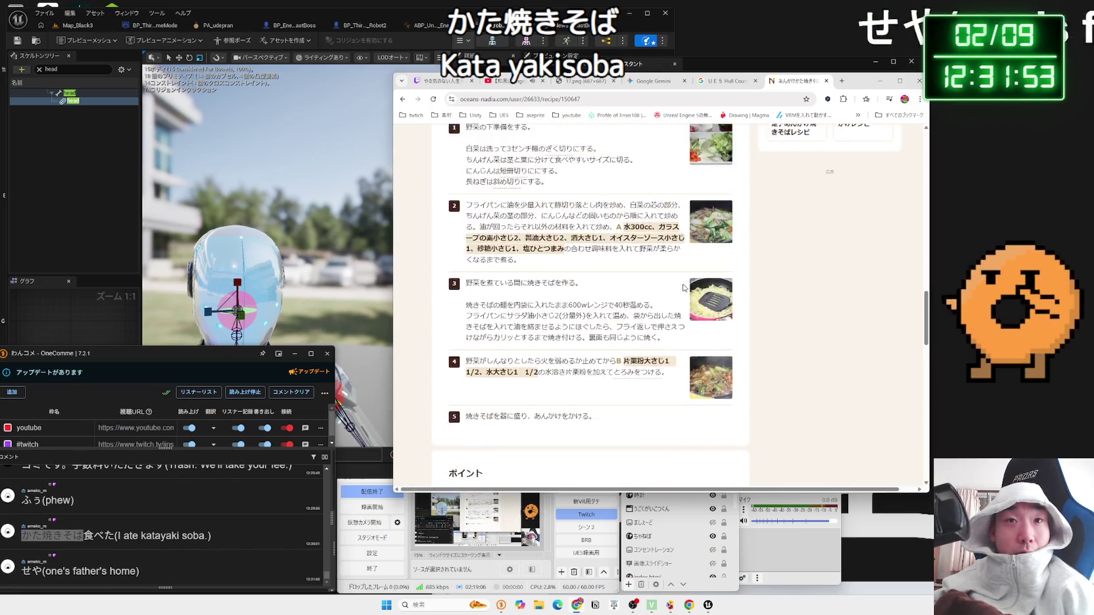
scroll(620, 283, up, 3)
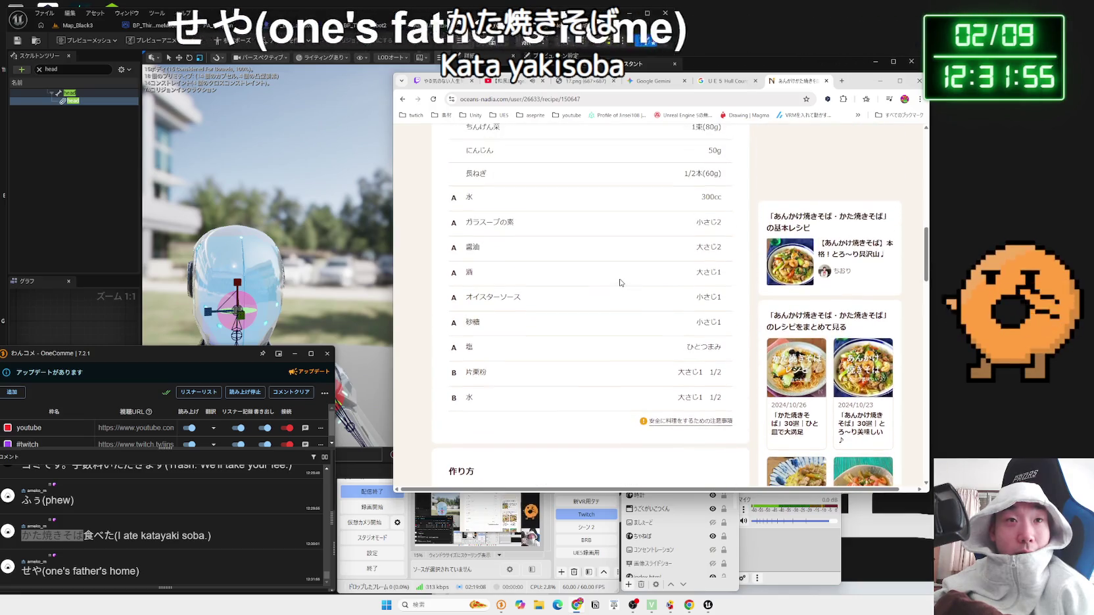
scroll(620, 283, up, 3)
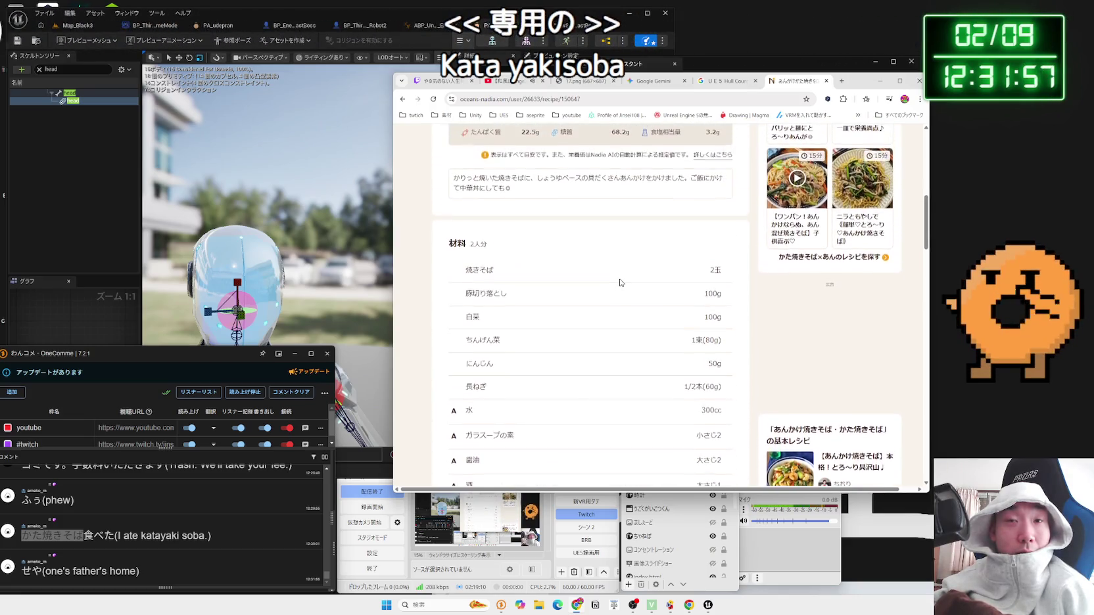
double_click(499, 272)
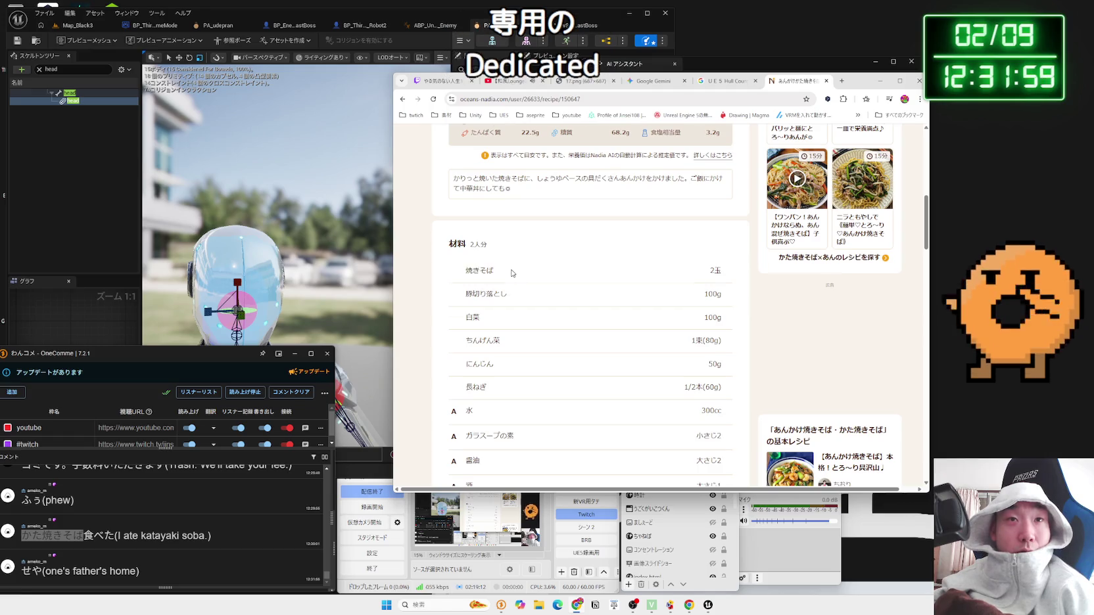
scroll(512, 273, up, 5)
click(579, 272)
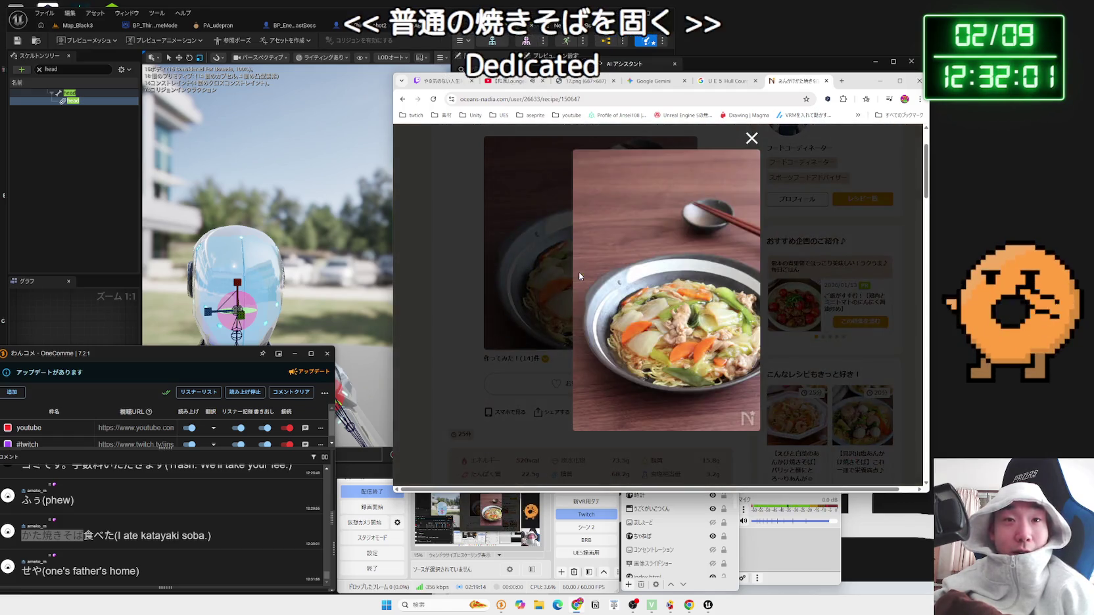
click(579, 276)
scroll(609, 295, down, 10)
scroll(609, 296, down, 2)
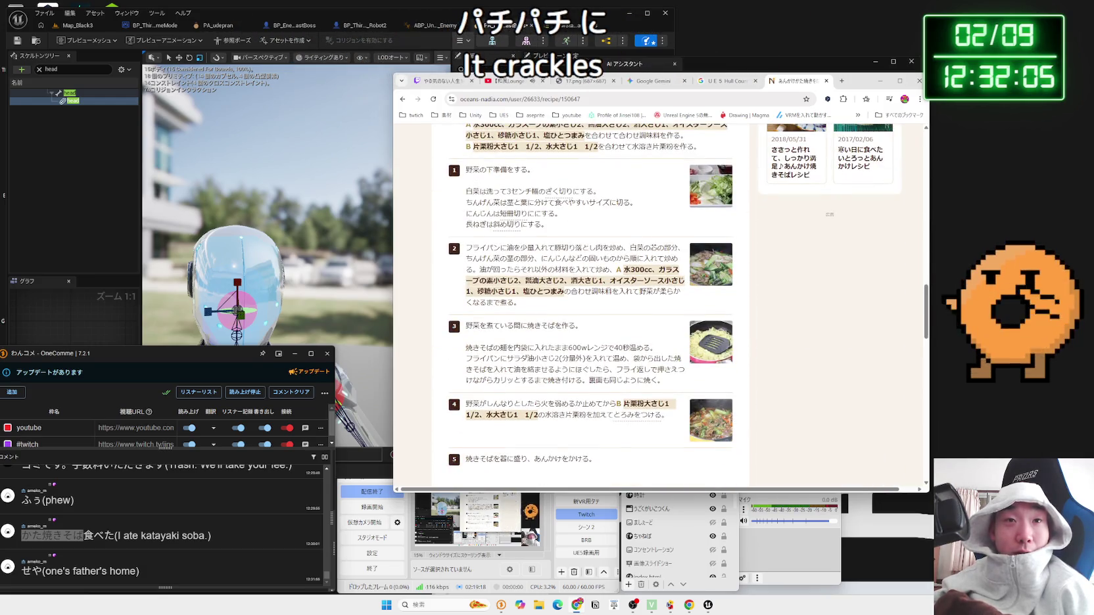
Step: Return to the かた焼きそば results and read the expanded 'かた焼きそばとは何ですか？' answer
key(alt+Left)
scroll(611, 294, down, 3)
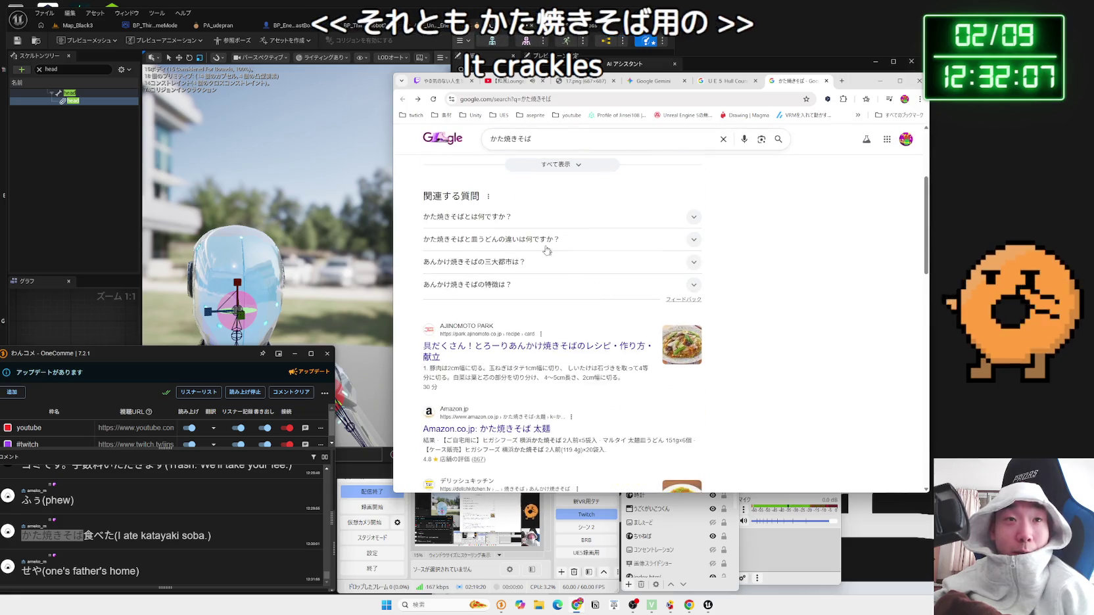
click(521, 217)
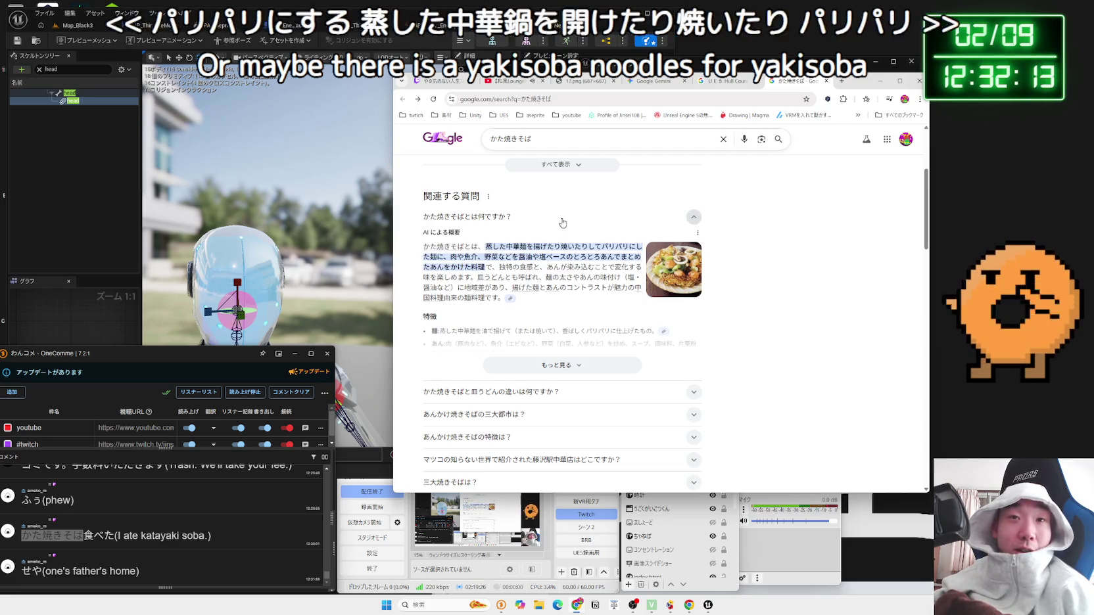
scroll(608, 292, down, 10)
scroll(608, 292, down, 3)
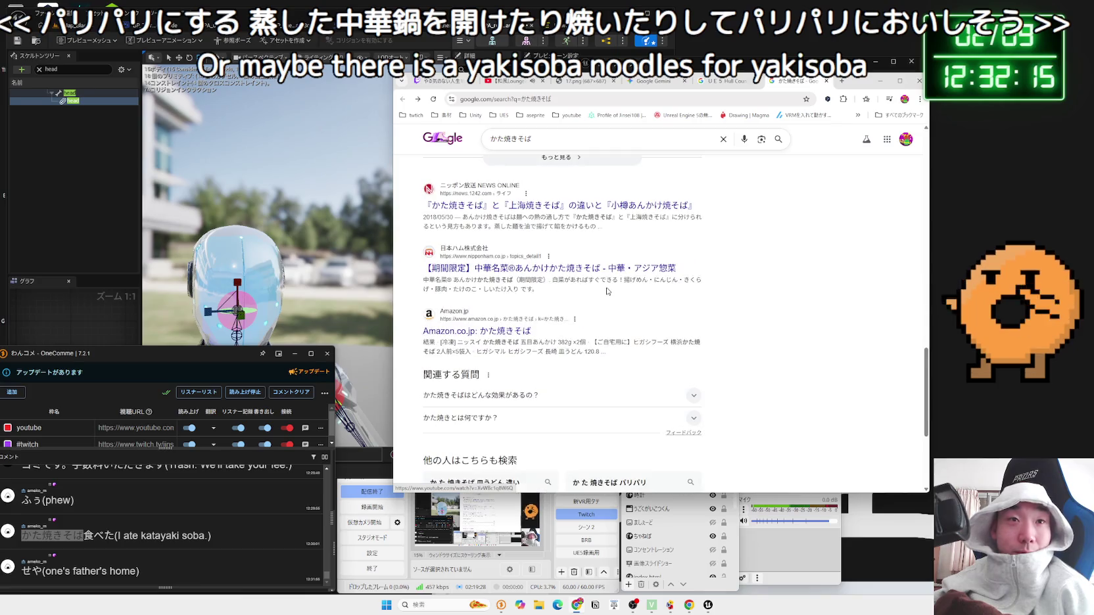
scroll(607, 291, down, 3)
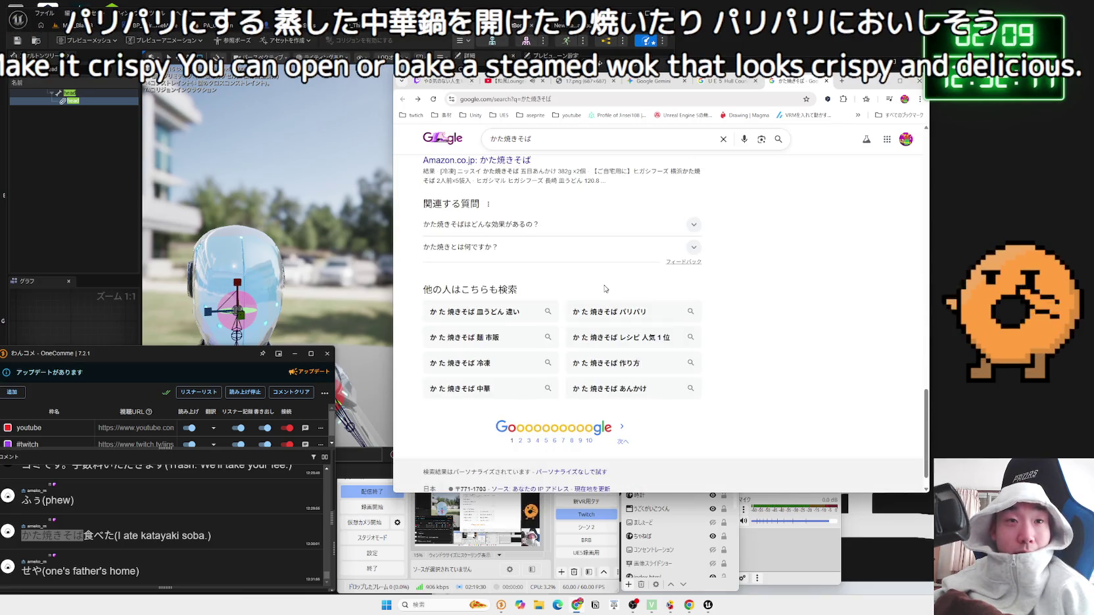
scroll(605, 288, up, 10)
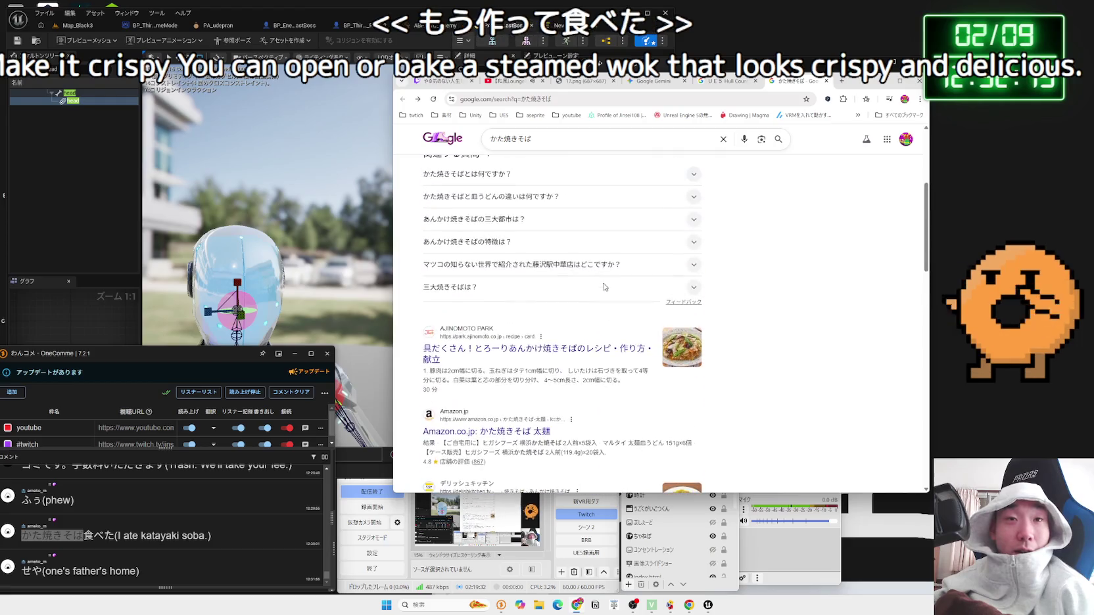
scroll(603, 284, up, 3)
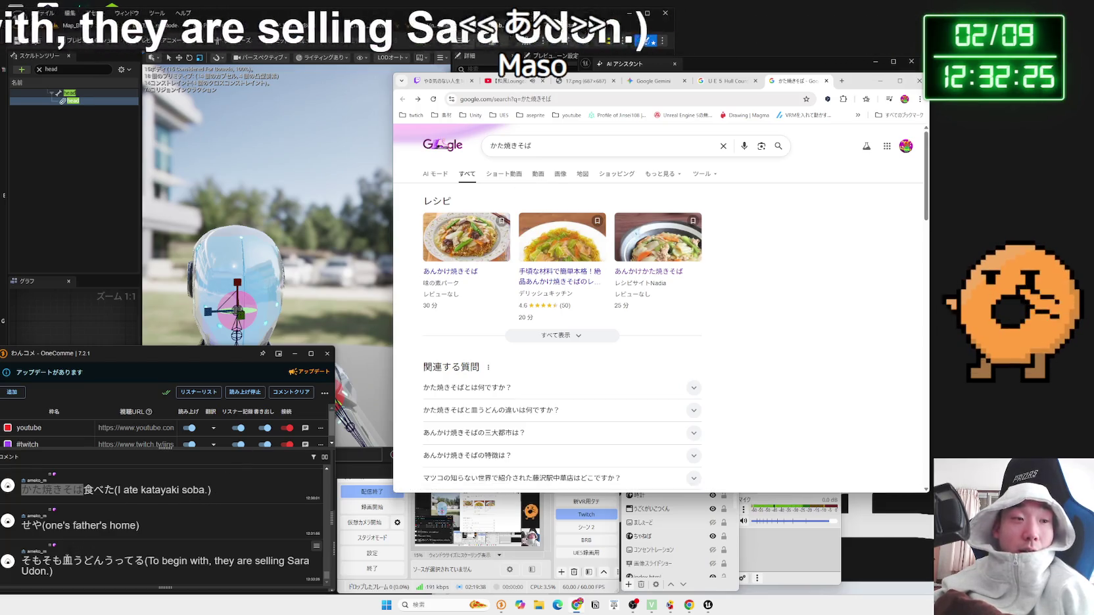
key(ctrl+c)
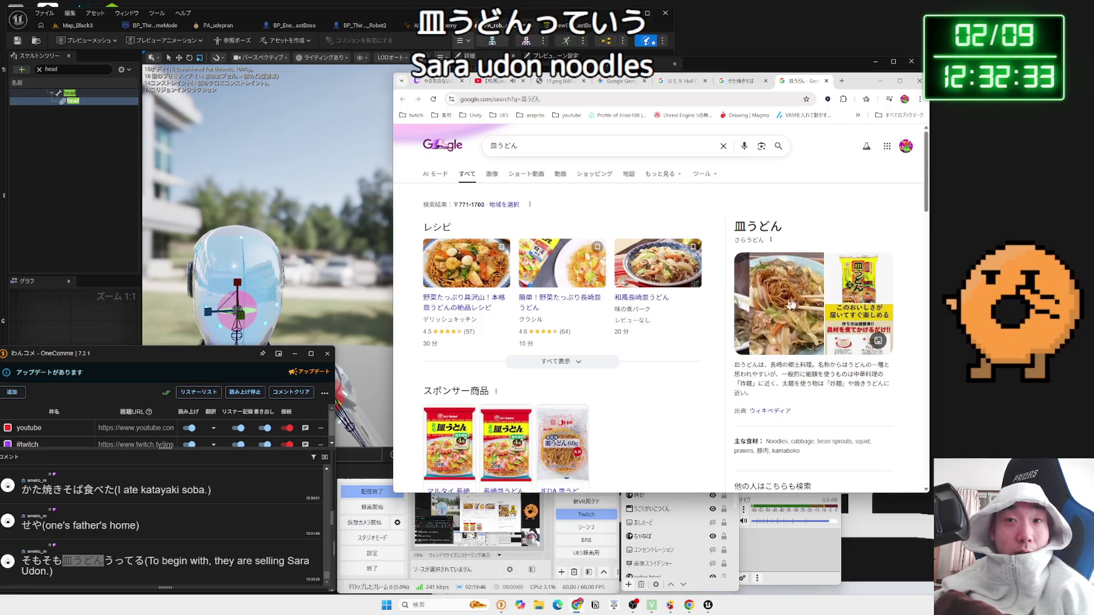
Step: View the 皿うどん product image and its Higashimaru source page, then close that page
click(848, 289)
click(837, 336)
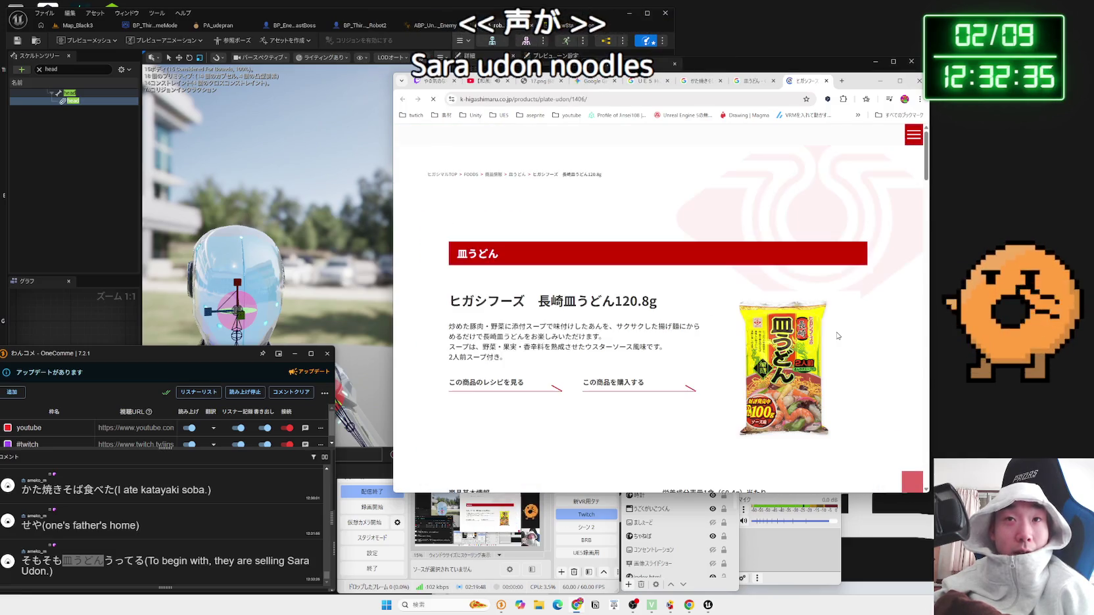
scroll(791, 318, down, 5)
scroll(790, 318, up, 4)
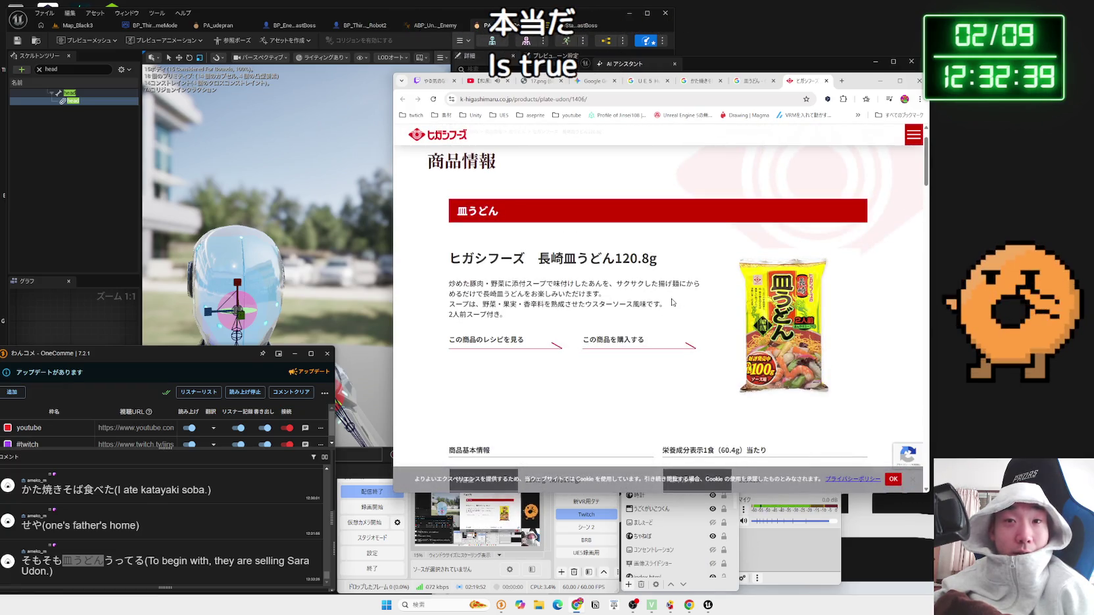
key(ctrl+w)
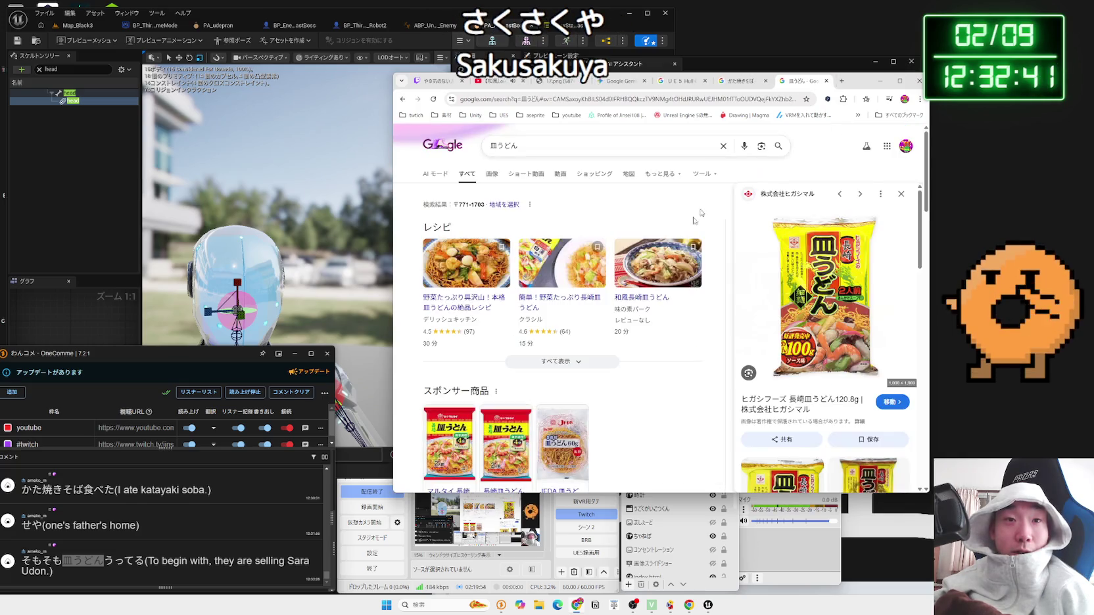
Step: Browse the JFDA 皿うどん 丸型 60g Amazon product page, then close it
scroll(638, 276, down, 3)
click(580, 280)
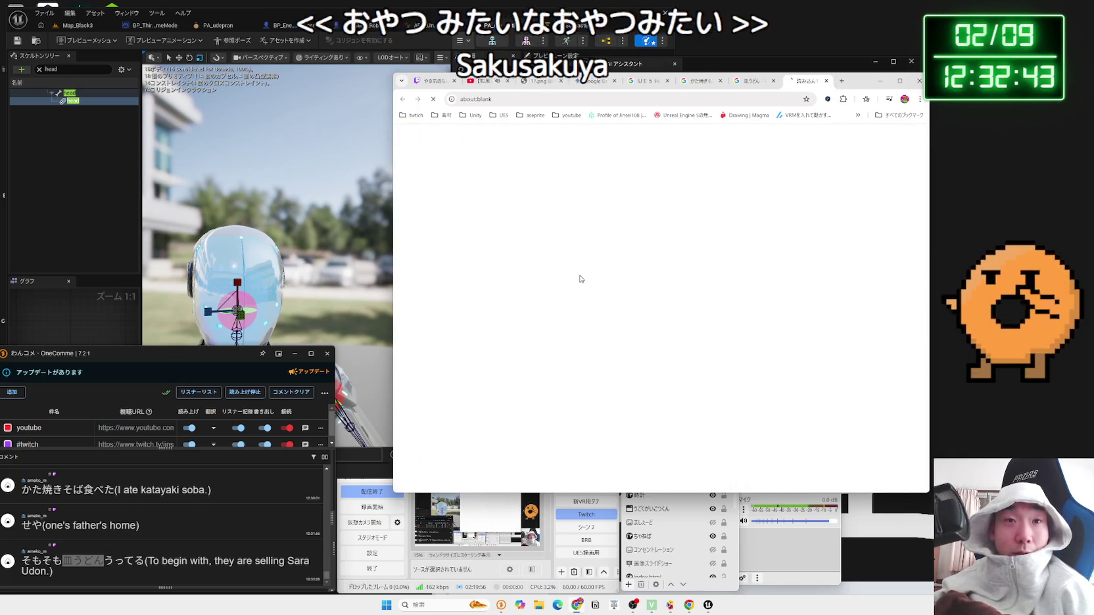
mouse_move(580, 279)
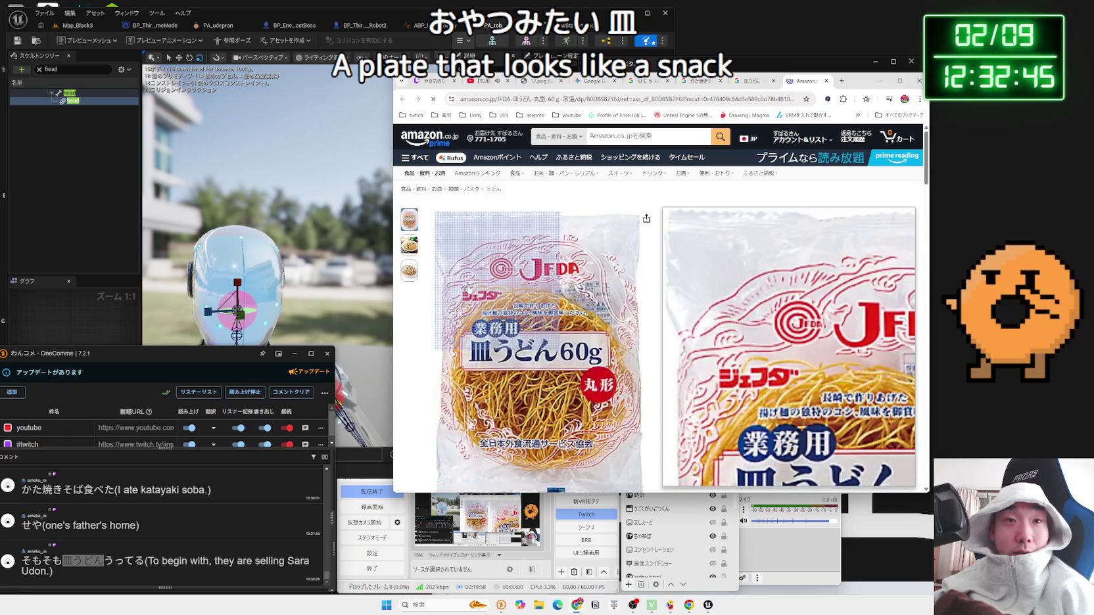
mouse_move(402, 244)
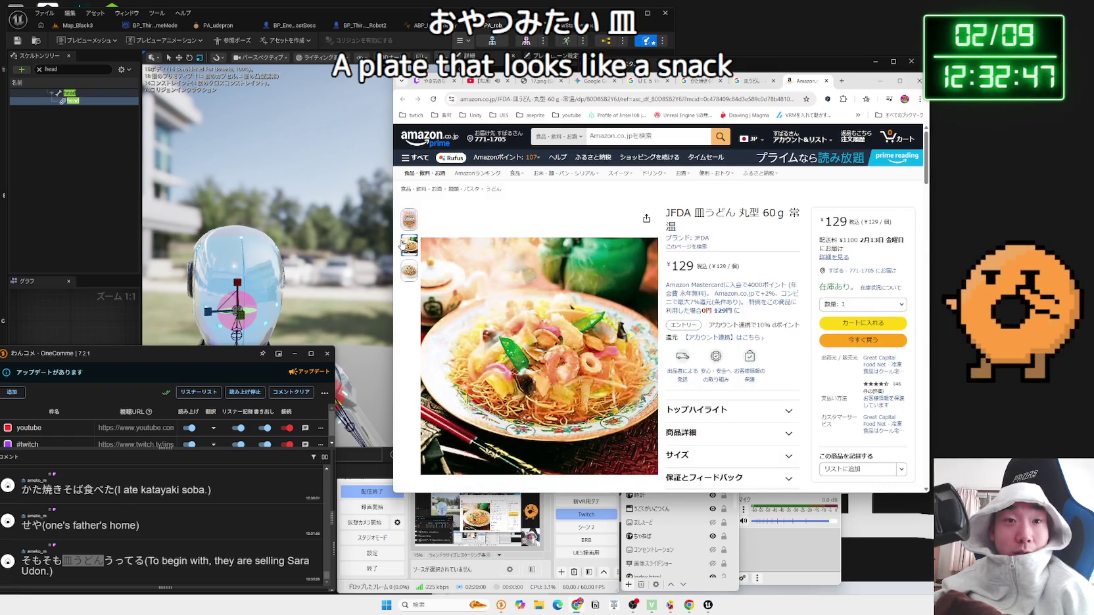
mouse_move(403, 270)
mouse_move(570, 326)
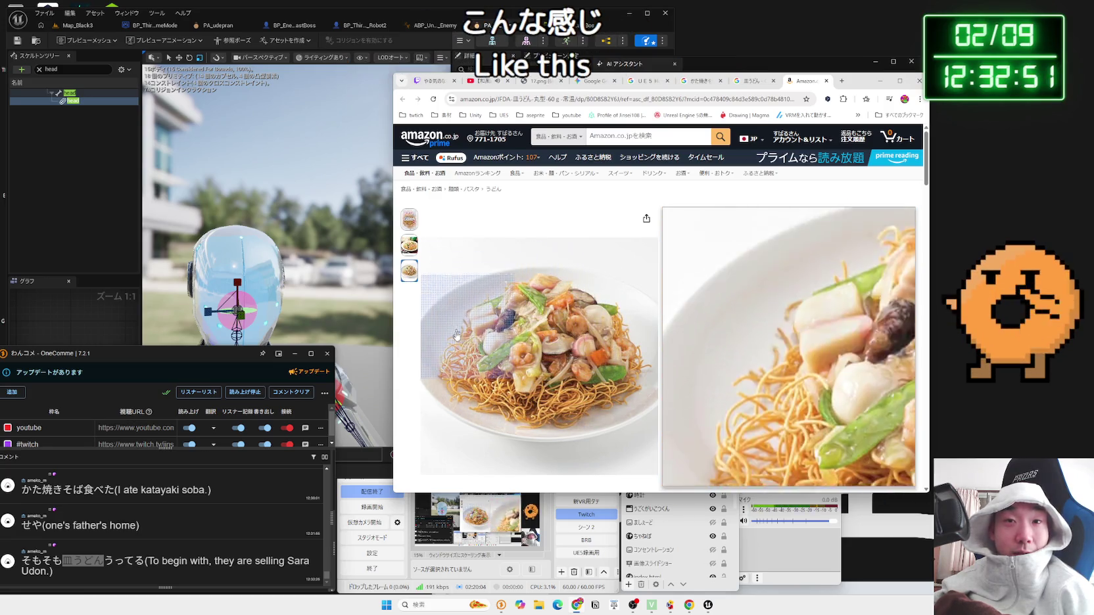
click(827, 80)
Step: Close the かた焼きそば tab, reposition the browser and scan the Hull Count results
key(ctrl+w)
mouse_move(852, 82)
mouse_down()
mouse_move(934, 77)
mouse_move(951, 58)
mouse_up()
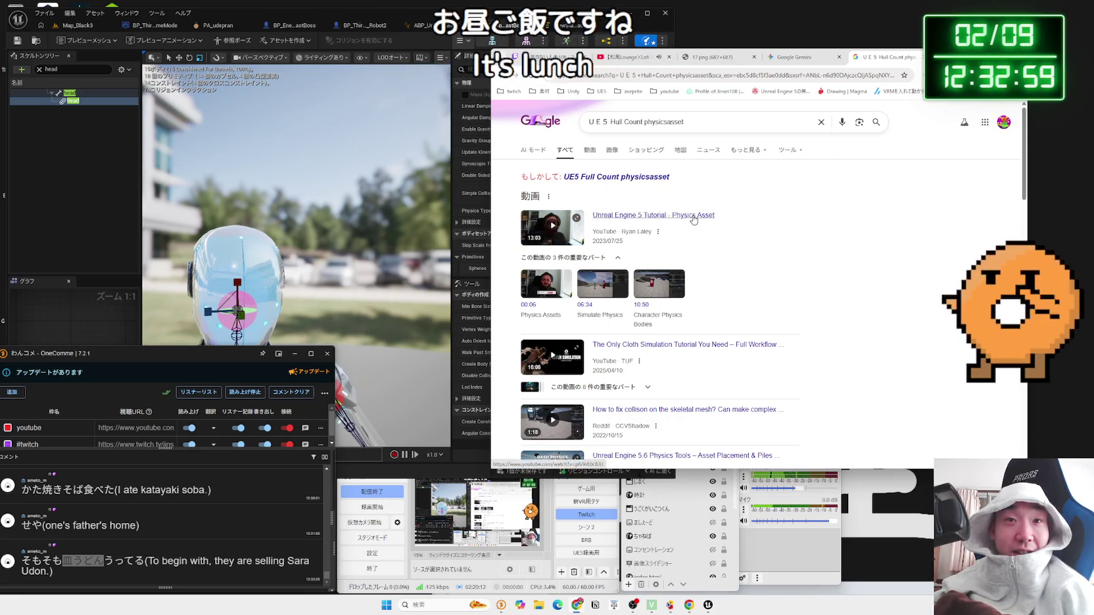
scroll(690, 263, down, 2)
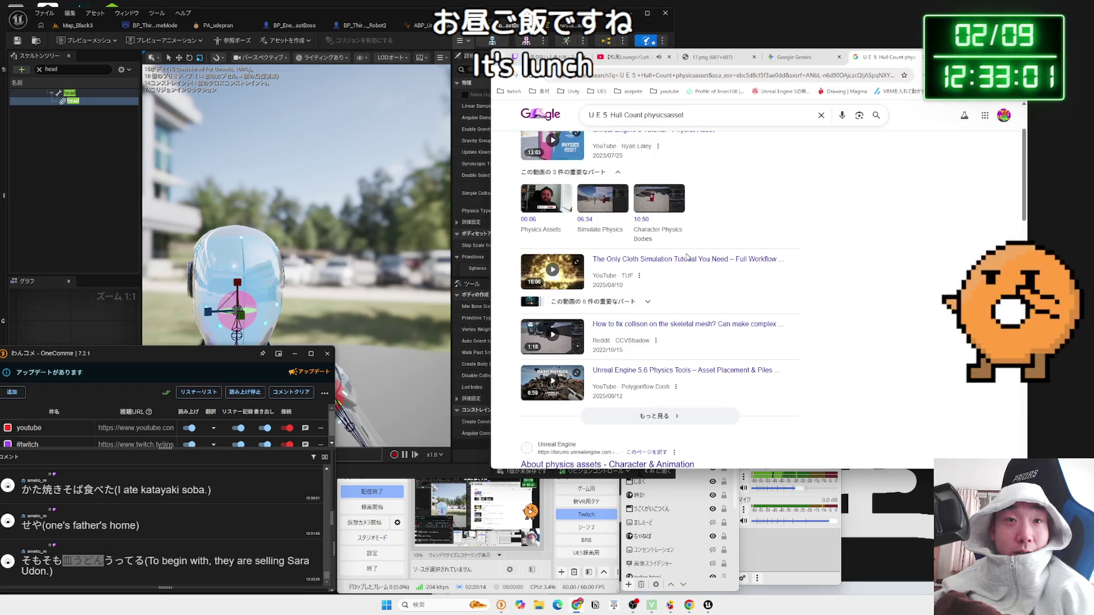
scroll(685, 287, down, 7)
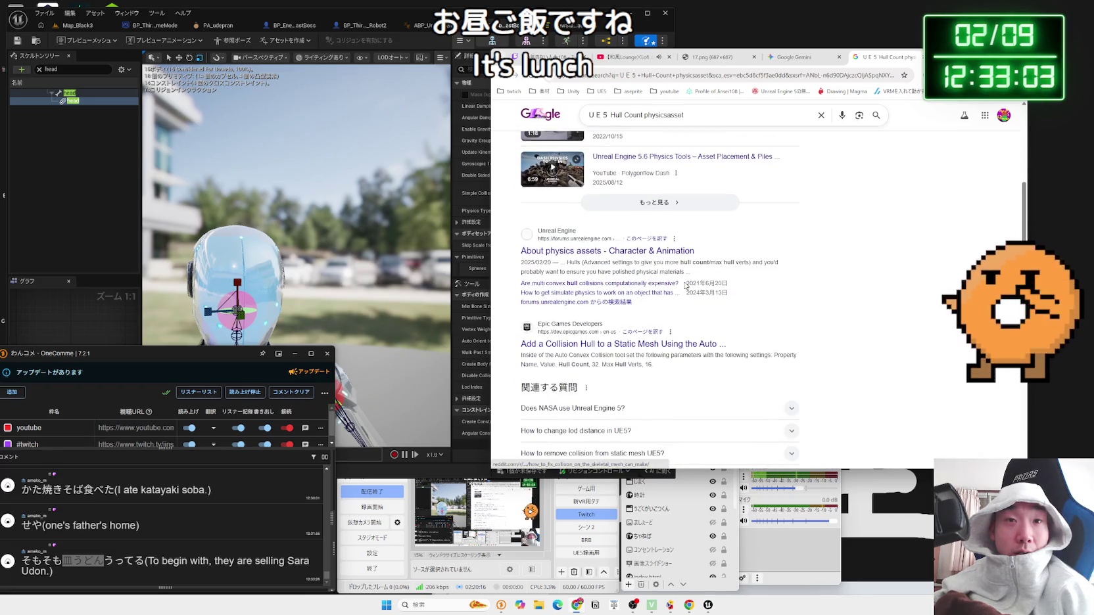
scroll(685, 285, down, 8)
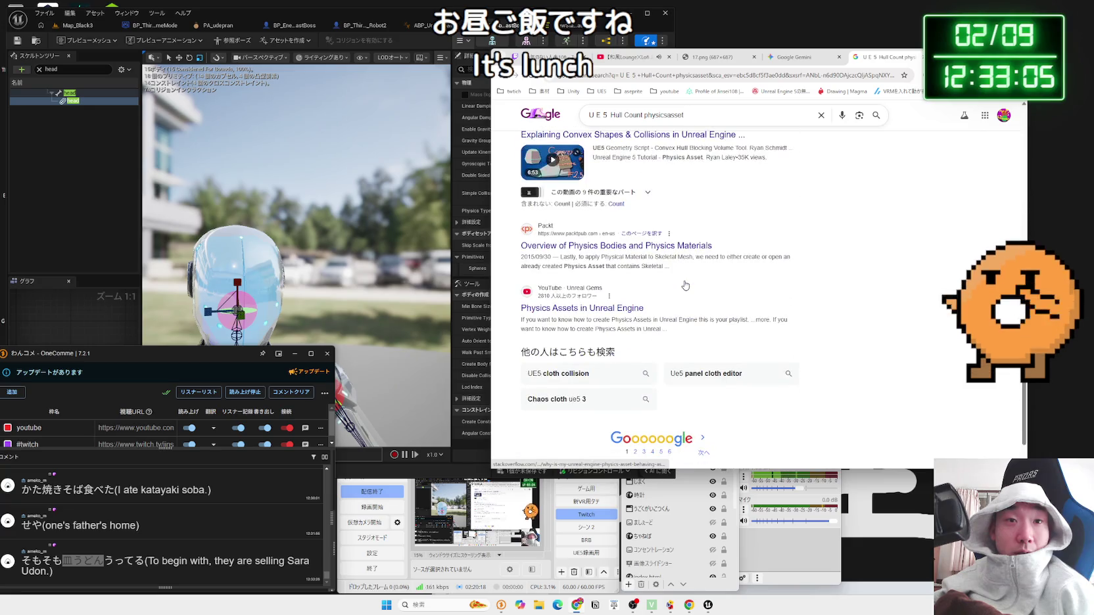
scroll(685, 285, up, 1)
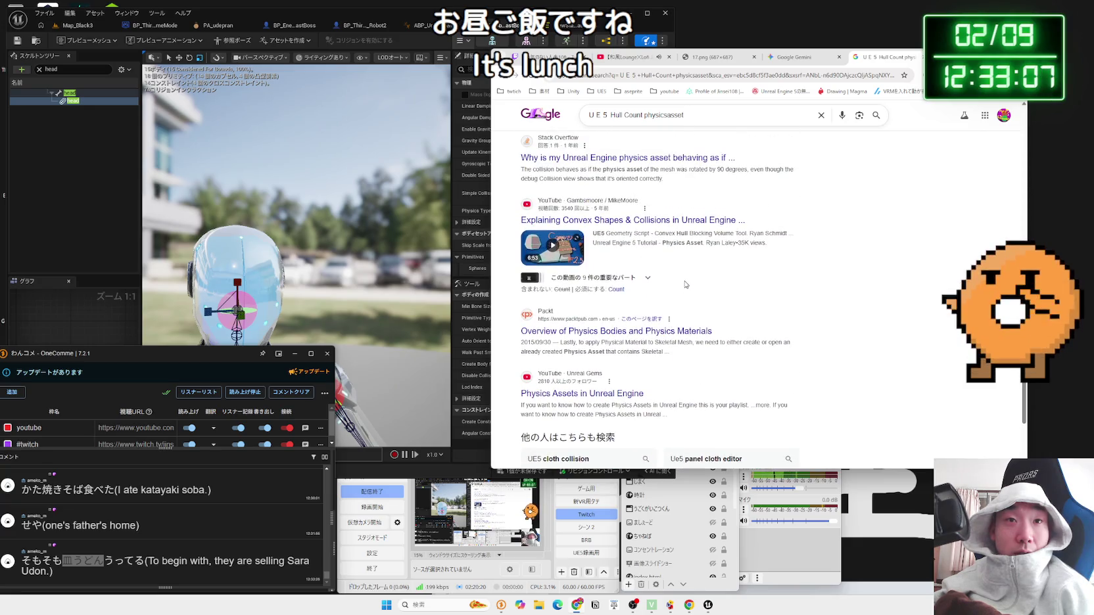
Step: Watch the Explaining Convex Shapes video, skipping ahead to about 4:08
click(629, 227)
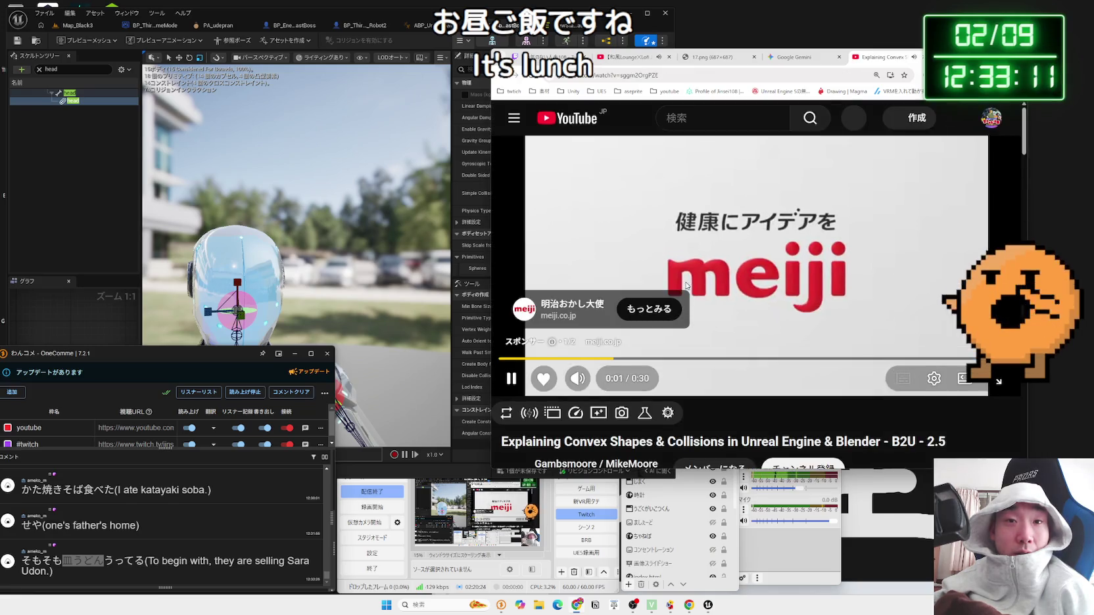
scroll(629, 263, down, 3)
drag(554, 270, 835, 270)
click(940, 306)
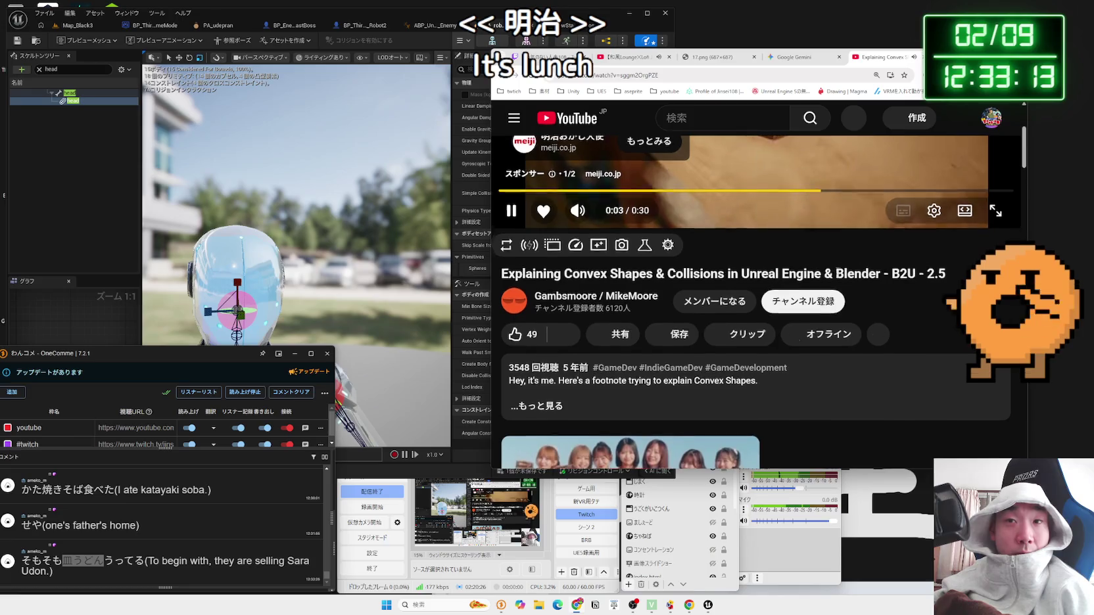
scroll(940, 306, up, 3)
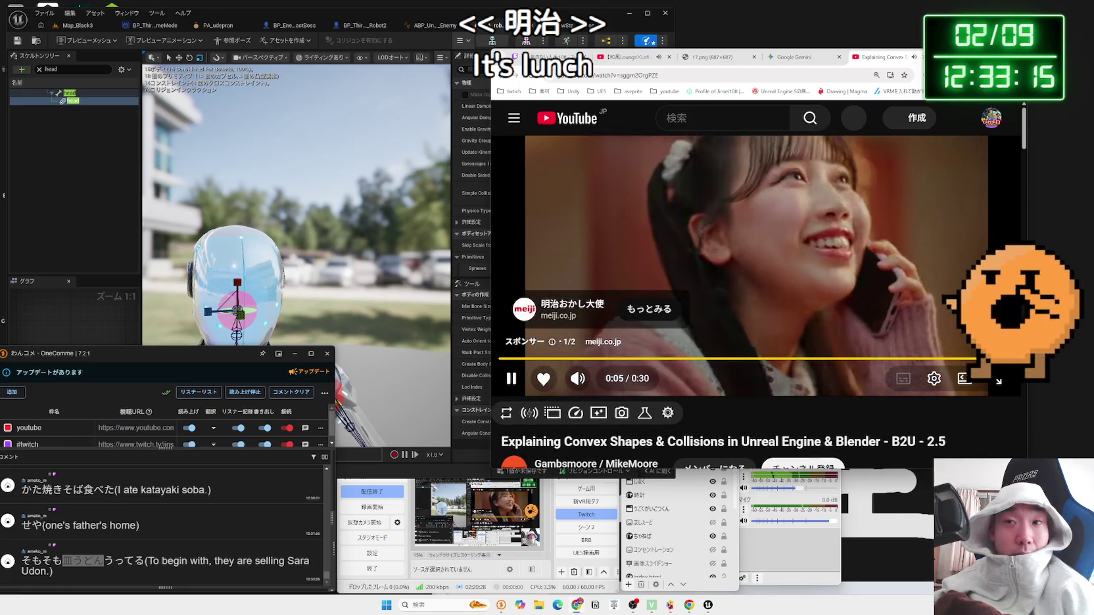
click(532, 358)
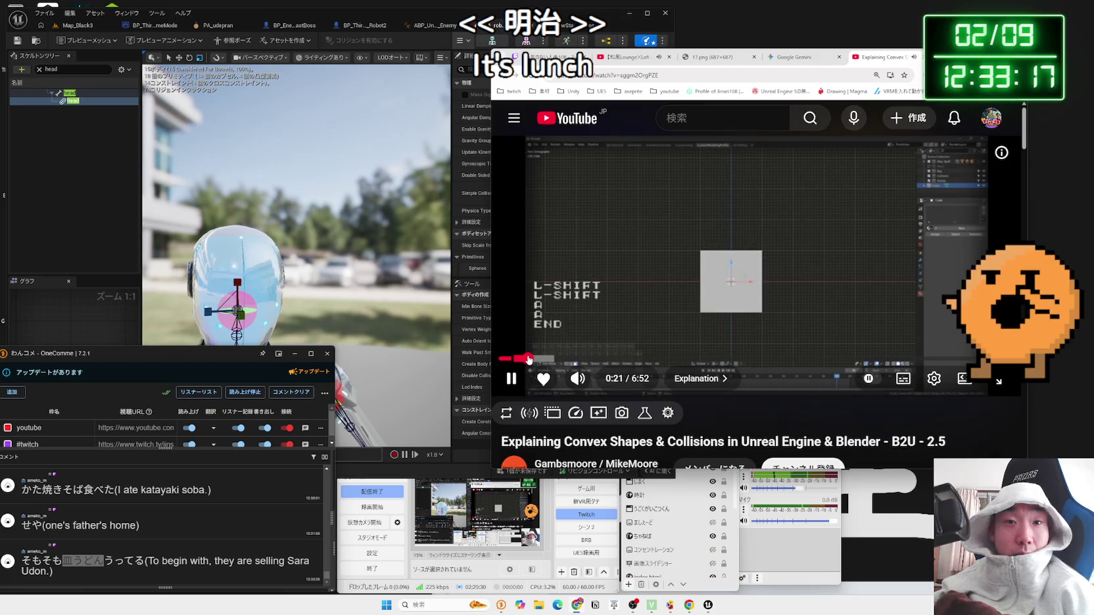
scroll(533, 358, down, 2)
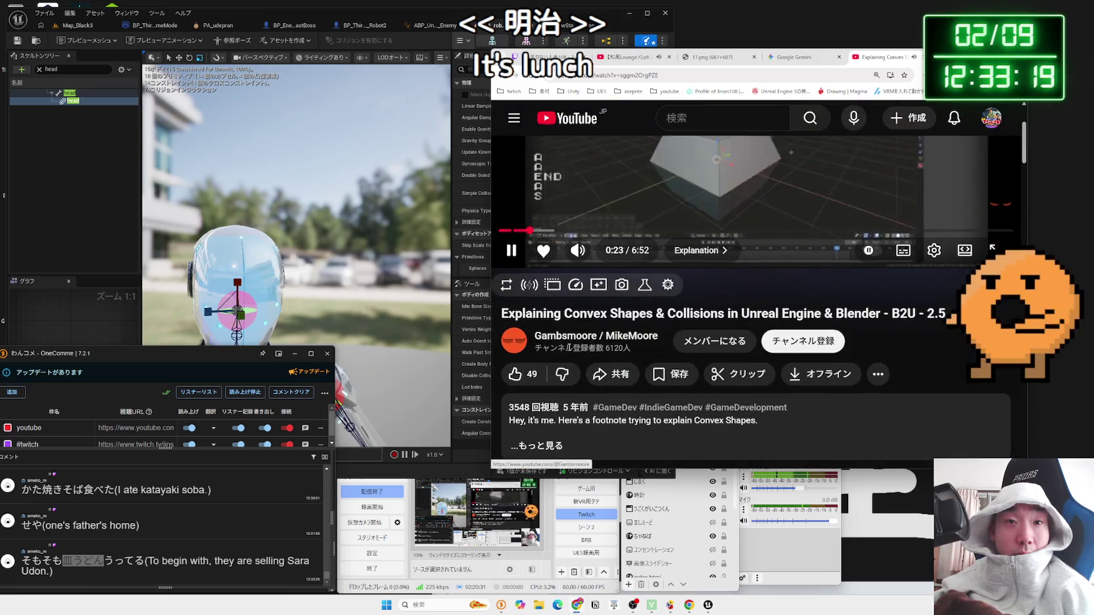
scroll(568, 346, up, 2)
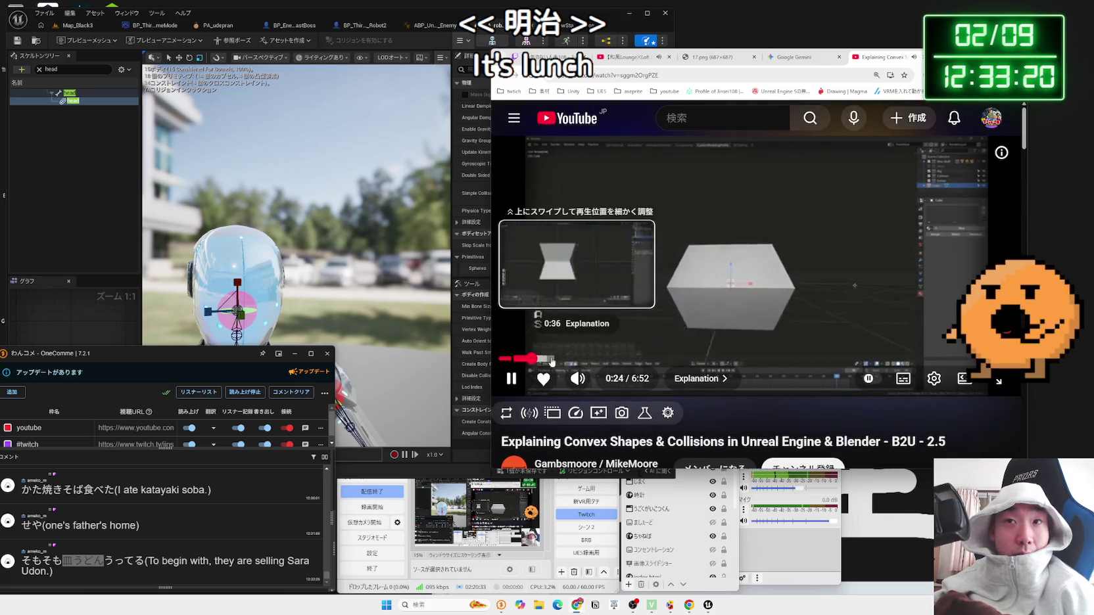
click(552, 359)
mouse_move(587, 361)
mouse_down()
mouse_move(962, 360)
mouse_move(947, 360)
mouse_up()
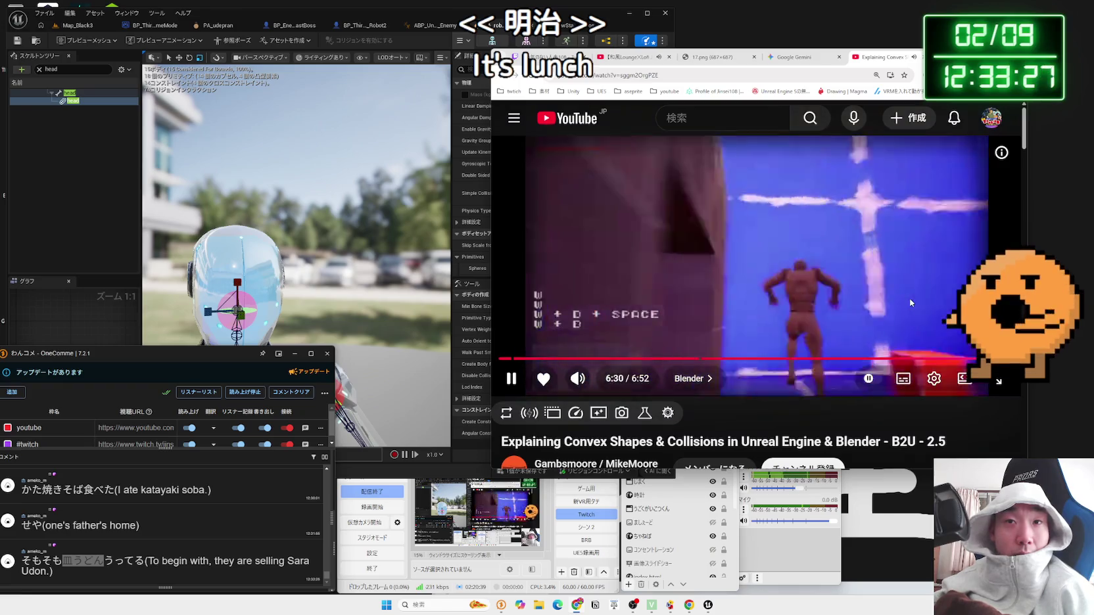
Step: Skim the Physics Assets in Unreal Engine playlist, then close the Hull Count results tab
key(alt+Left)
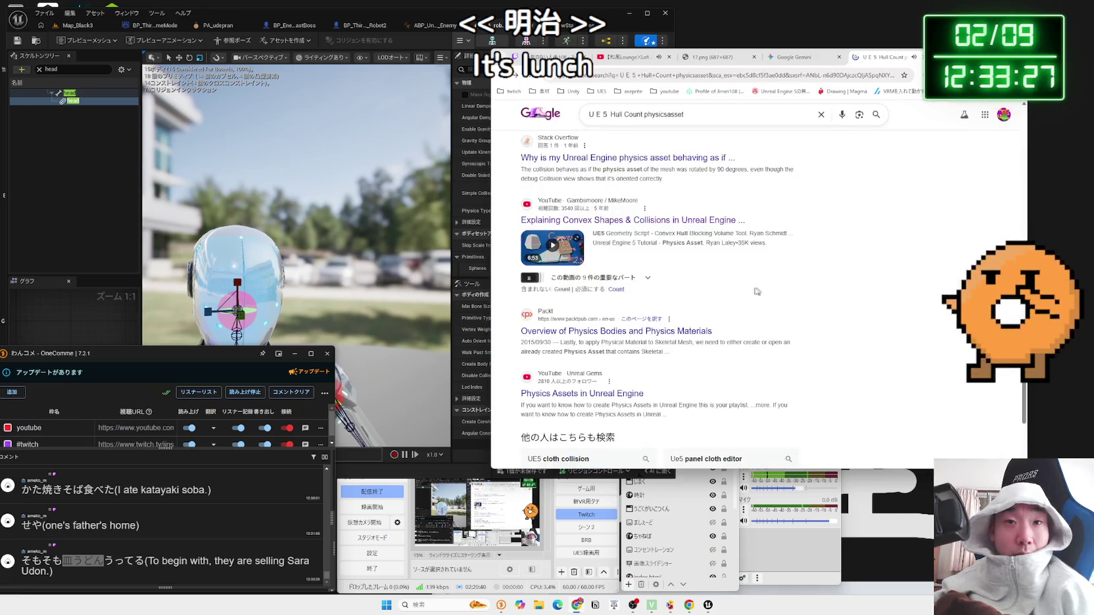
click(641, 246)
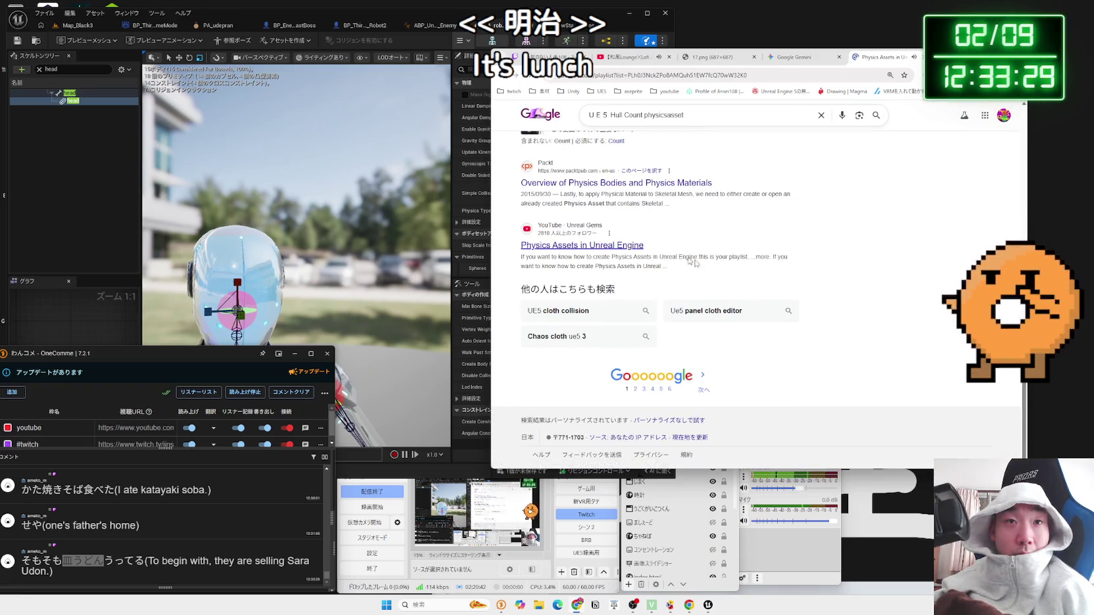
scroll(748, 290, down, 3)
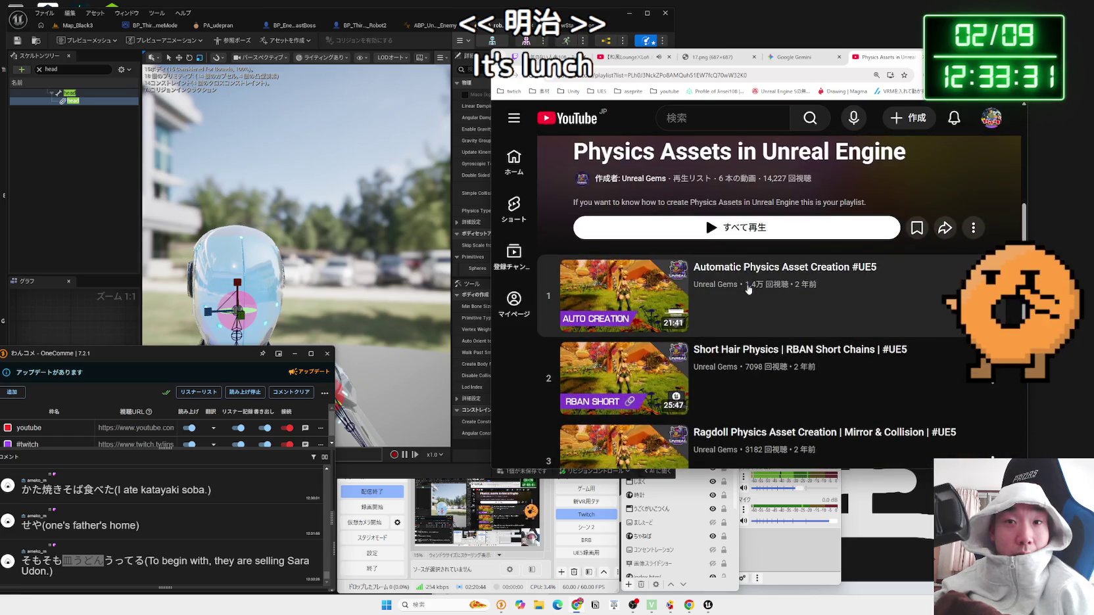
scroll(748, 289, down, 5)
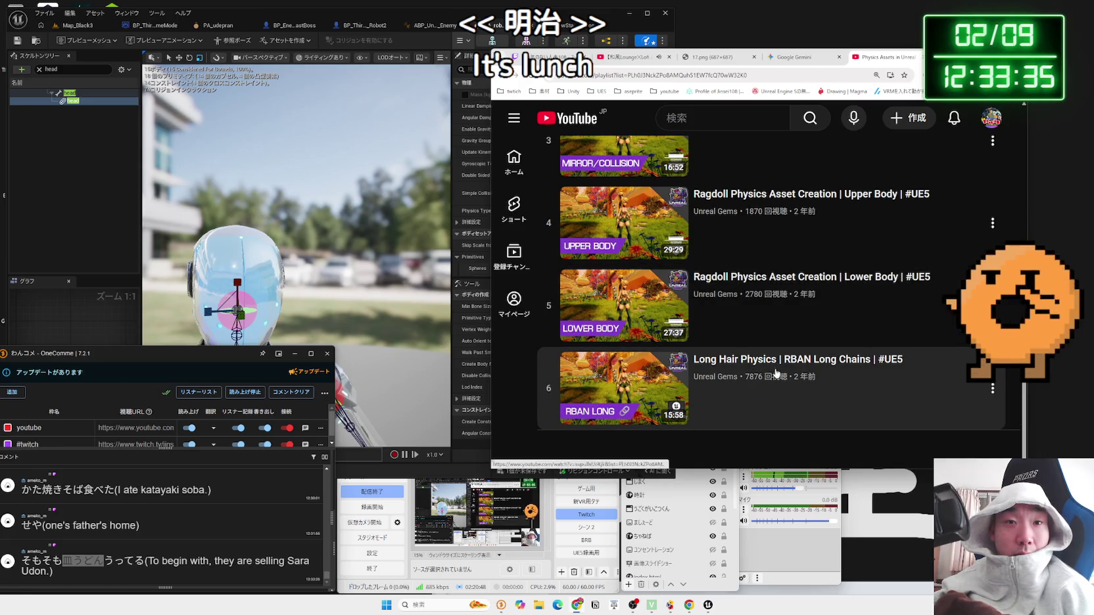
key(alt+Left)
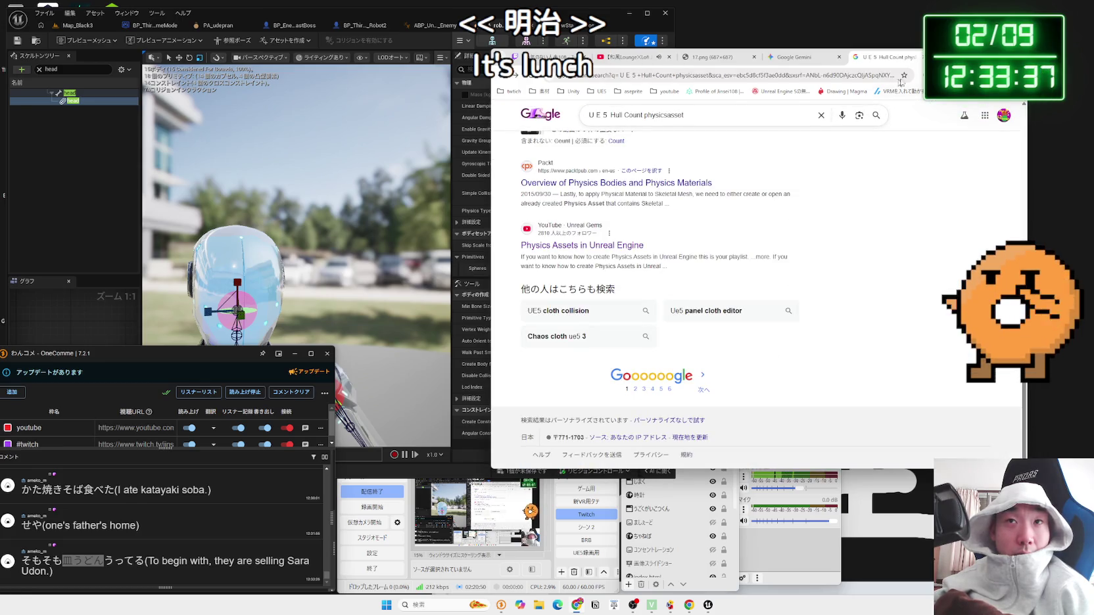
key(ctrl+w)
drag(775, 46, 775, 94)
Step: Bring the AI Assistant chat forward and reread its Multi Convex Hull and Hull Count instructions
click(560, 74)
drag(559, 74, 605, 92)
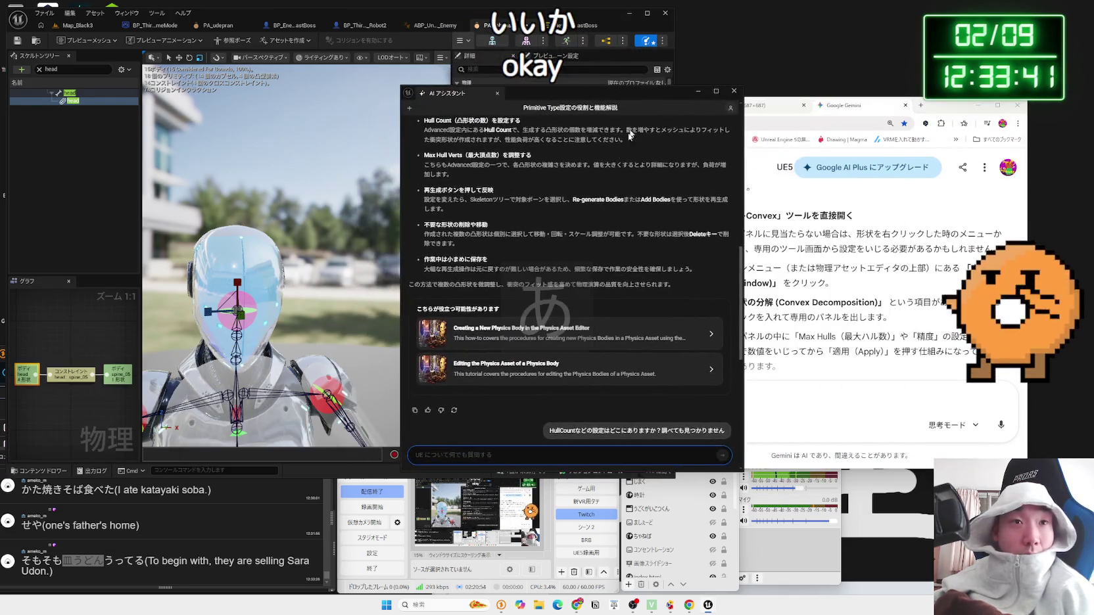
scroll(489, 281, up, 2)
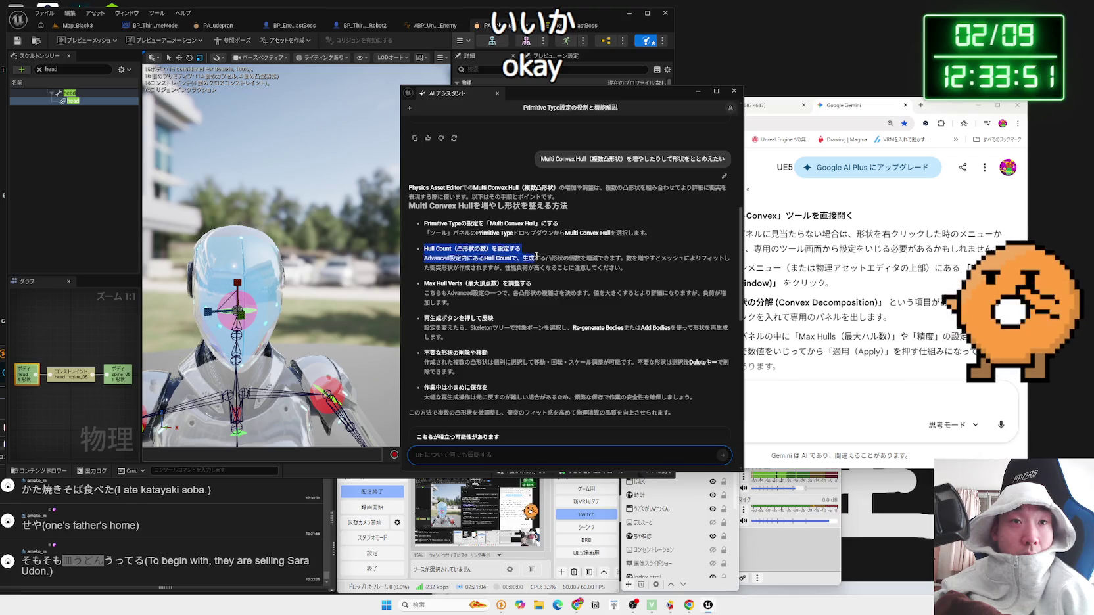
click(453, 236)
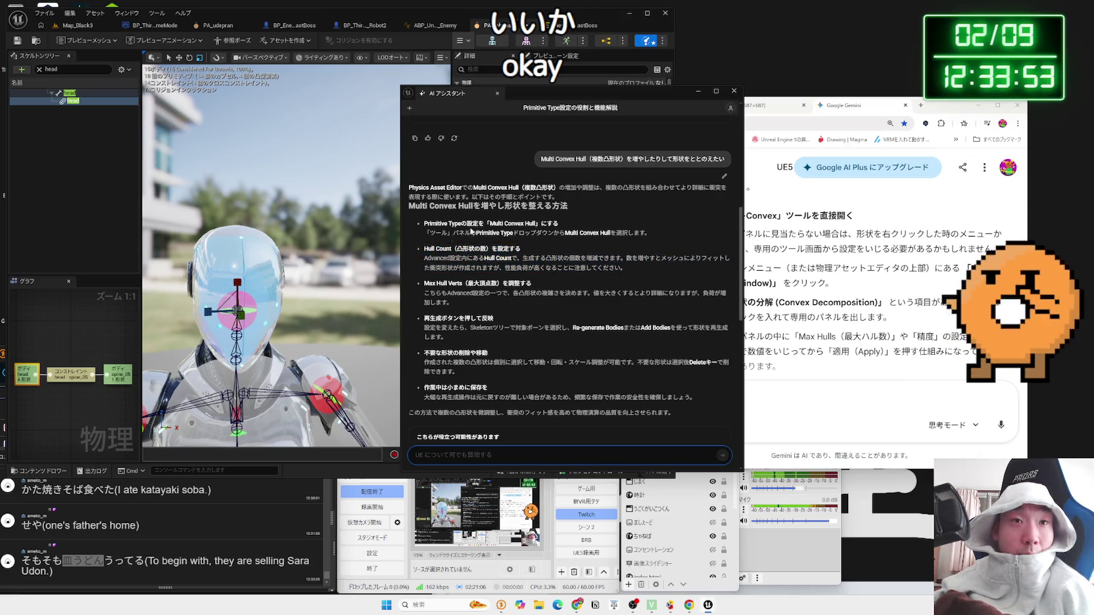
Step: Move the AI Assistant aside and expand the advanced body-creation settings showing Hull Count 4, Max Hull Verts 16
drag(563, 103, 847, 84)
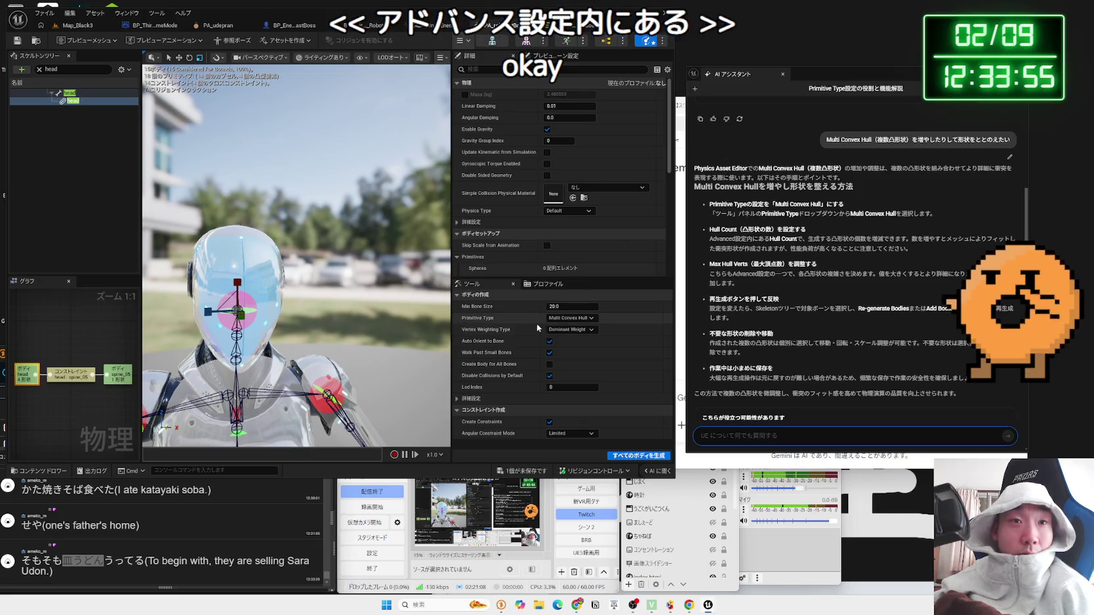
click(499, 398)
scroll(493, 395, down, 2)
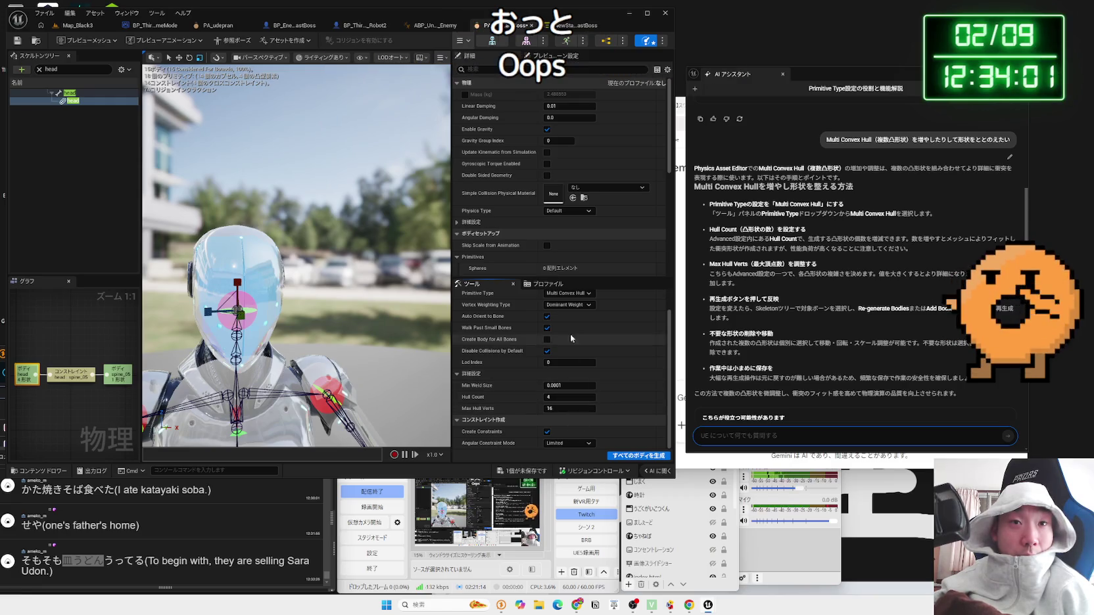
scroll(527, 398, up, 1)
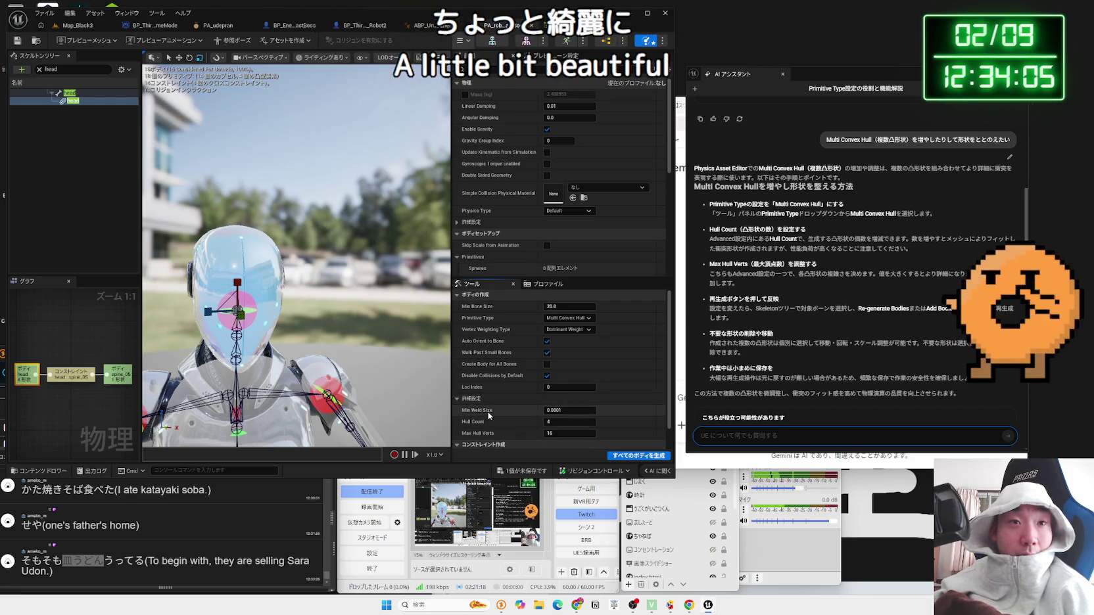
Step: Adjust the subtitle and clock overlays in the streaming software, then orbit closer to the robot's head
click(448, 483)
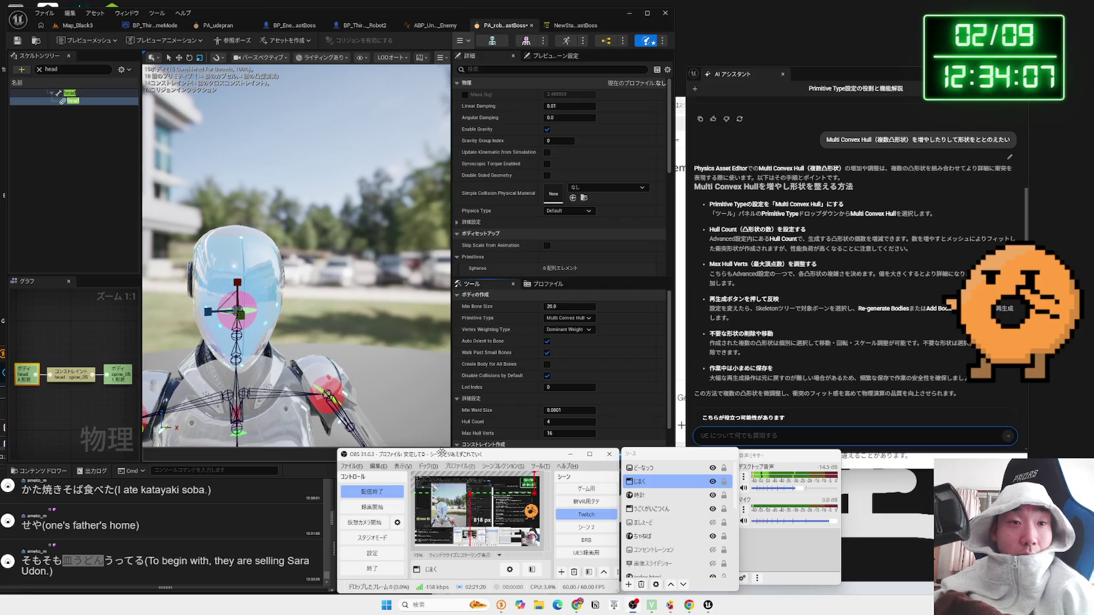
drag(447, 473, 445, 480)
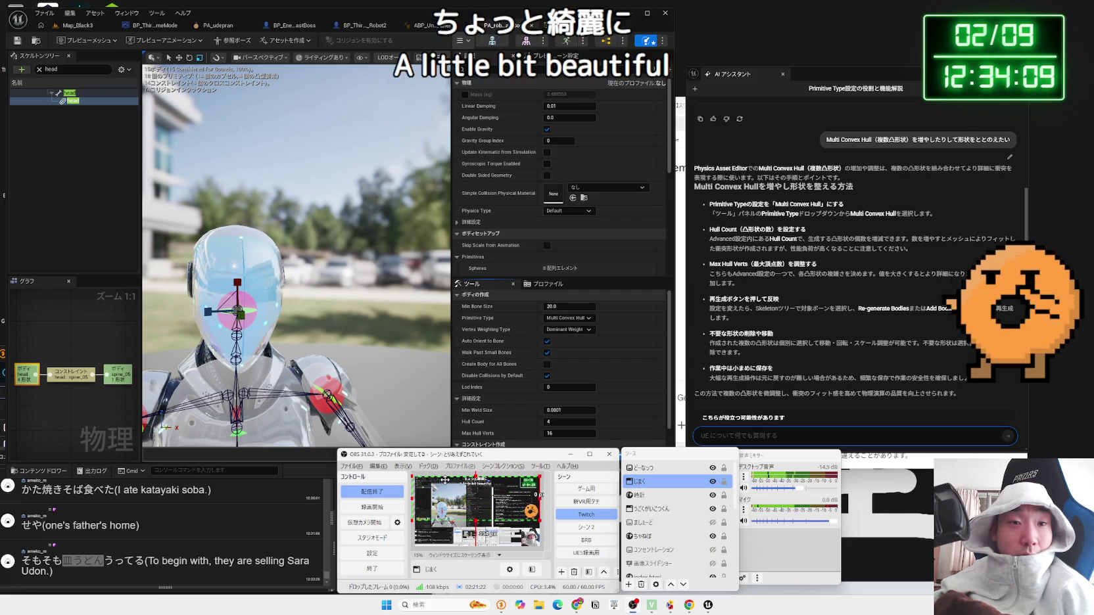
click(536, 482)
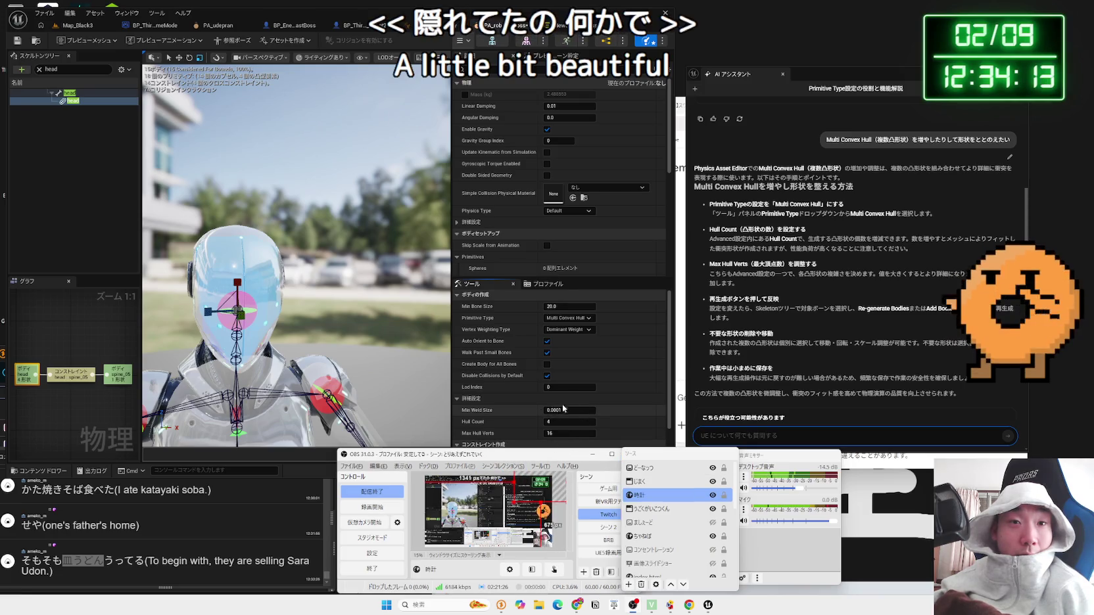
click(622, 283)
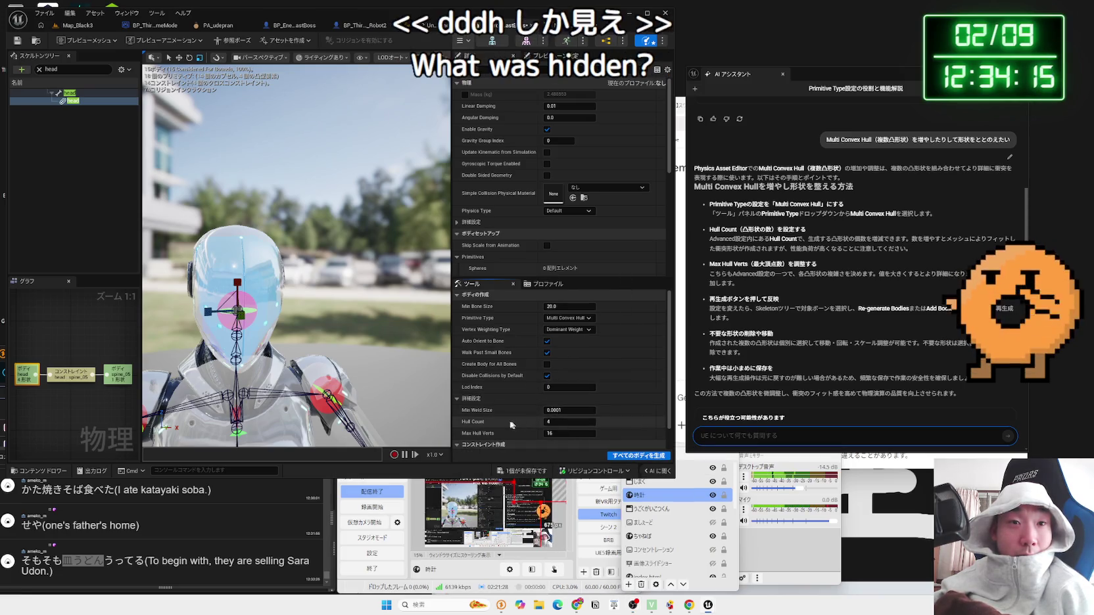
scroll(506, 416, down, 1)
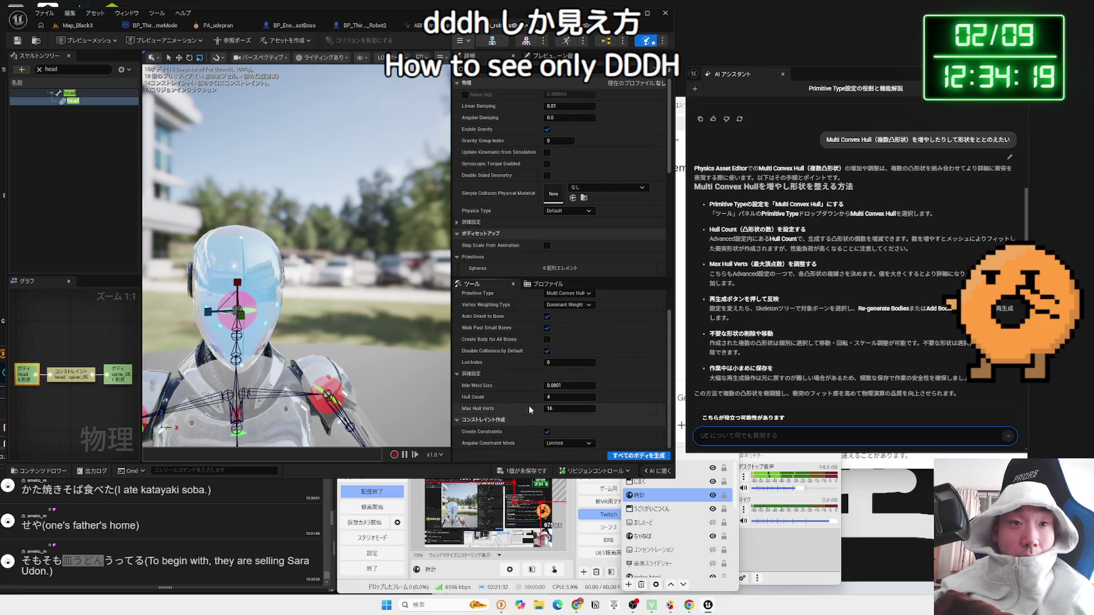
drag(358, 321, 319, 286)
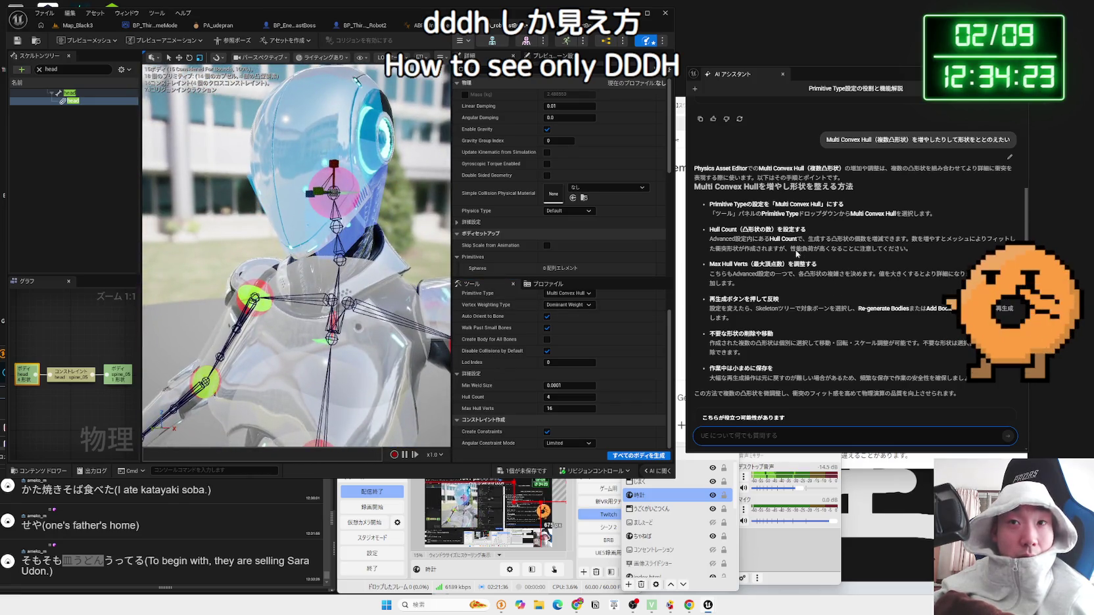
Step: Set Hull Count to 8 and Max Hull Verts to 32, then generate all bodies
click(939, 250)
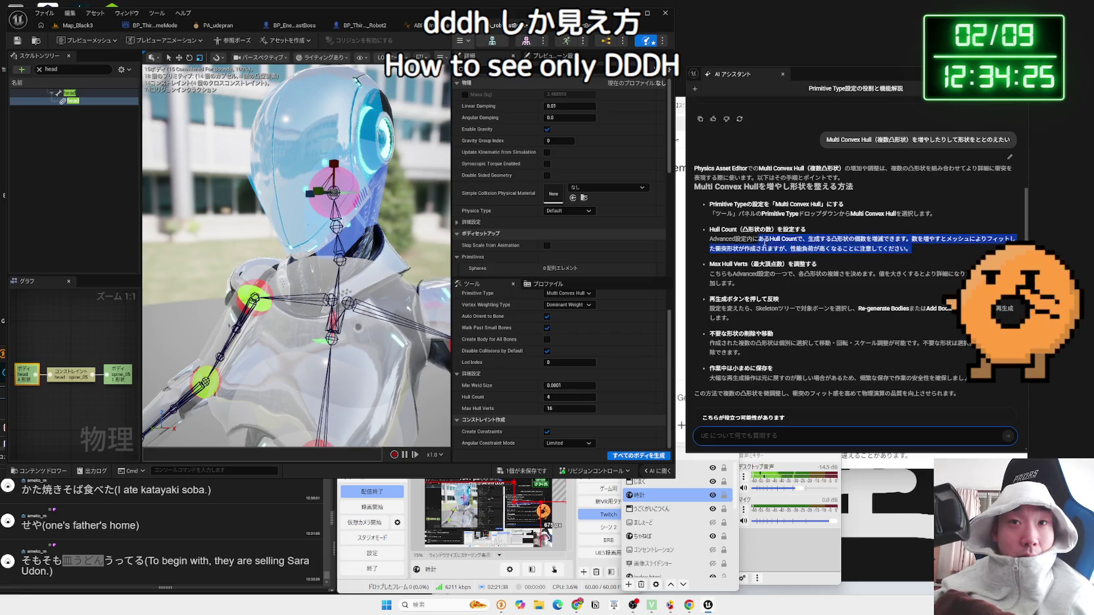
drag(909, 249, 878, 248)
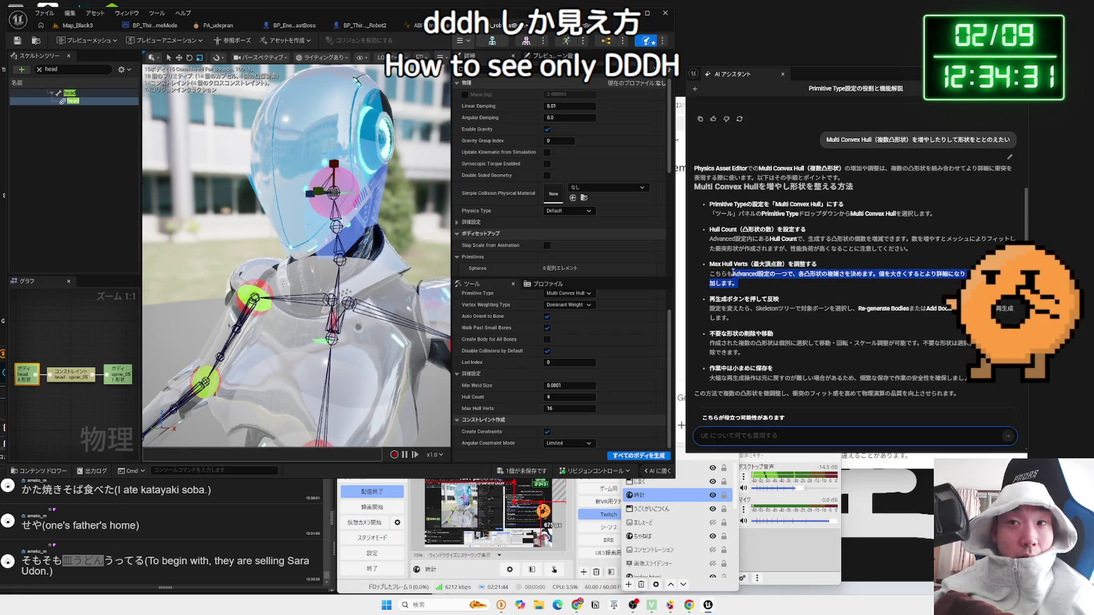
click(569, 397)
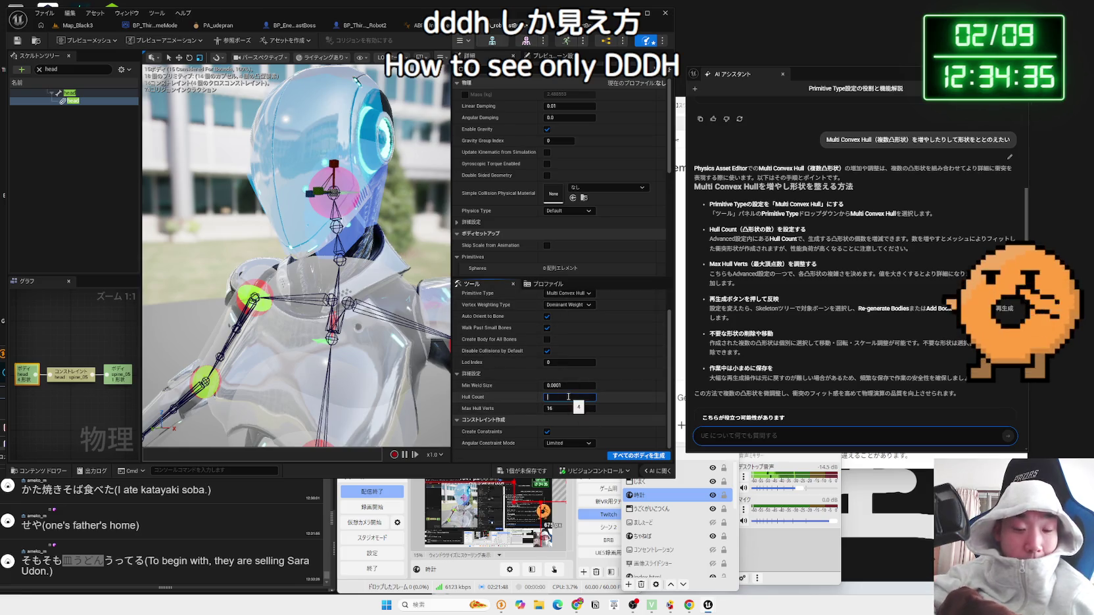
text(8)
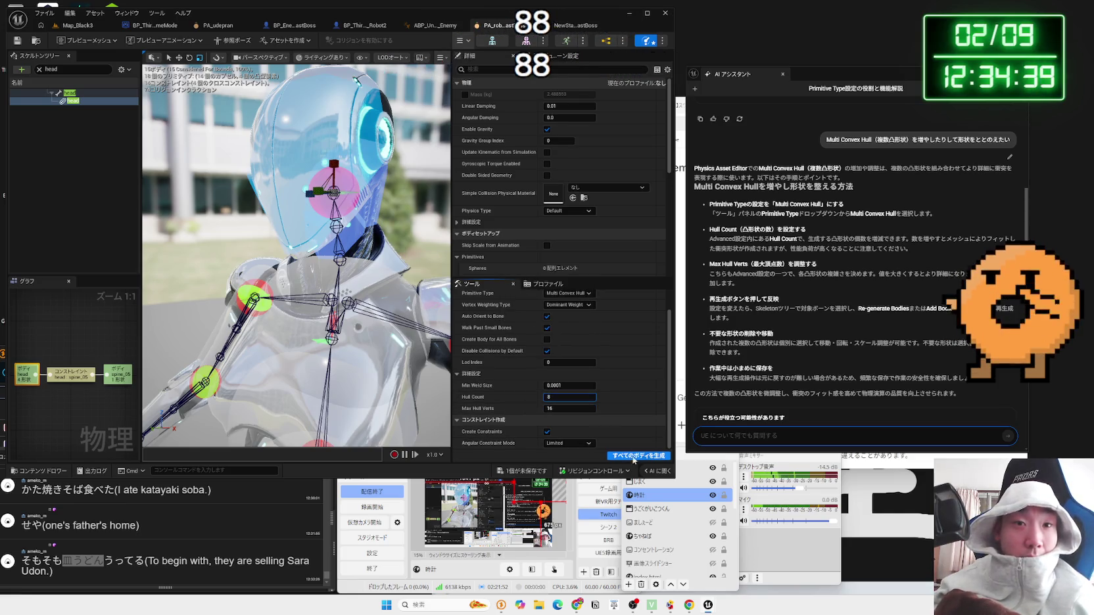
click(636, 458)
key(f)
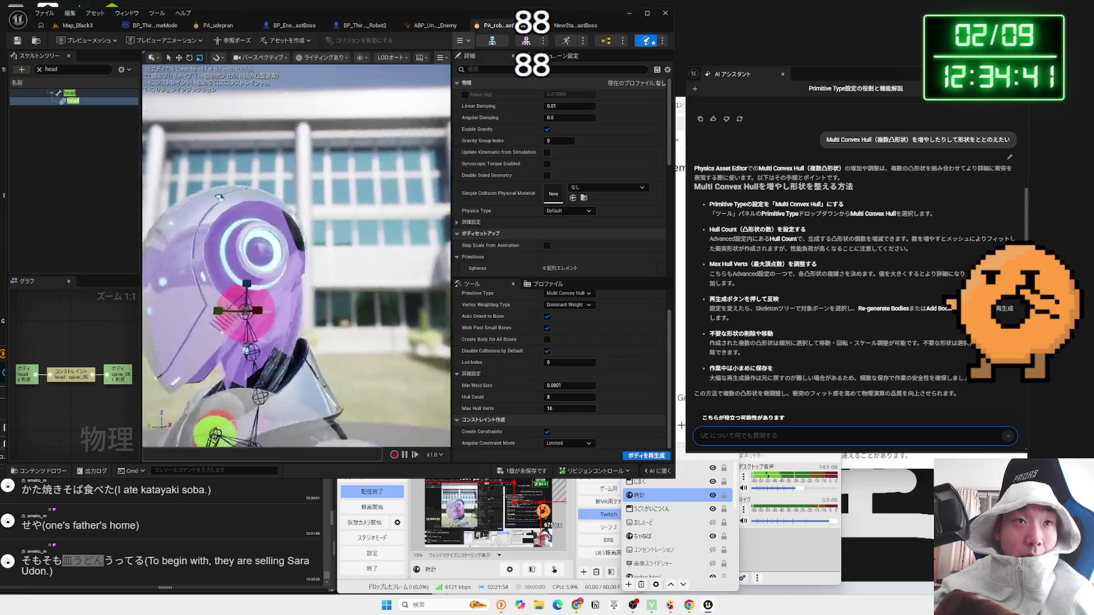
mouse_move(296, 256)
mouse_down()
mouse_move(243, 259)
mouse_move(421, 248)
mouse_move(368, 251)
mouse_up()
click(323, 248)
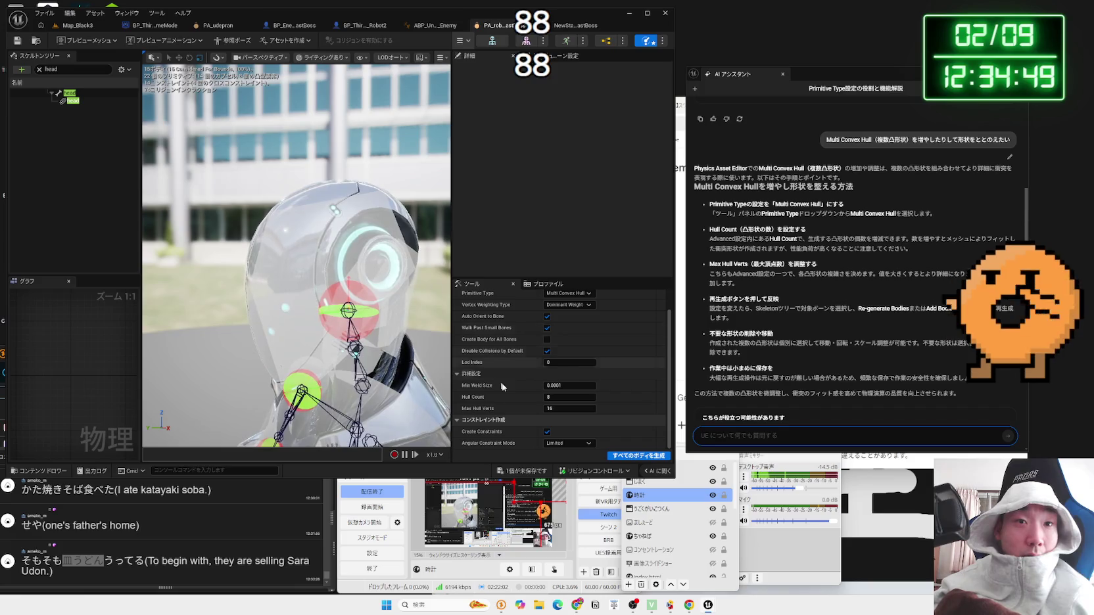
text(32)
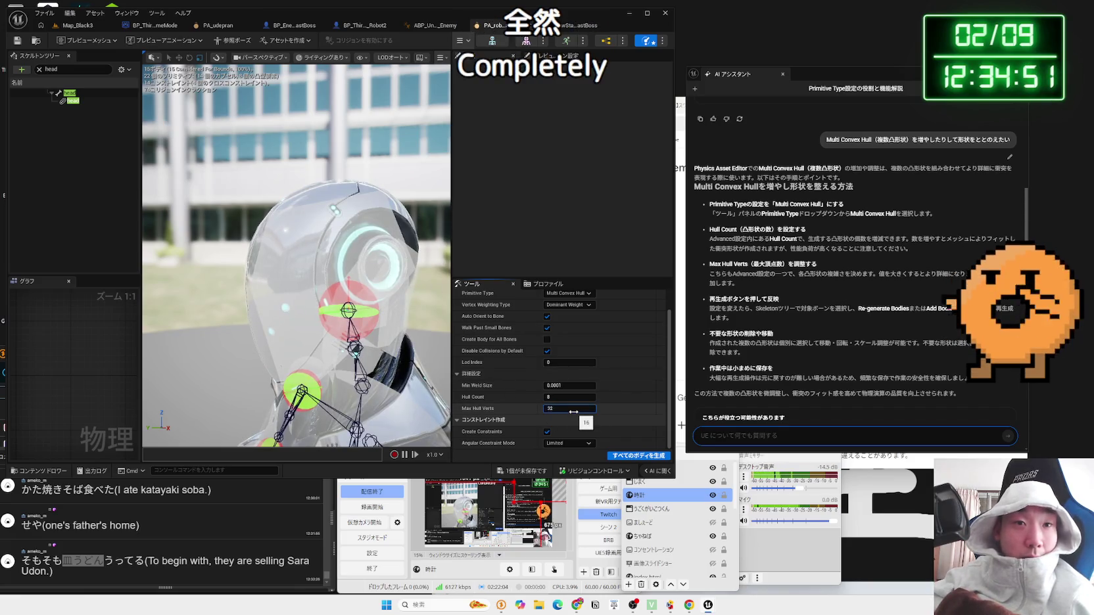
click(644, 456)
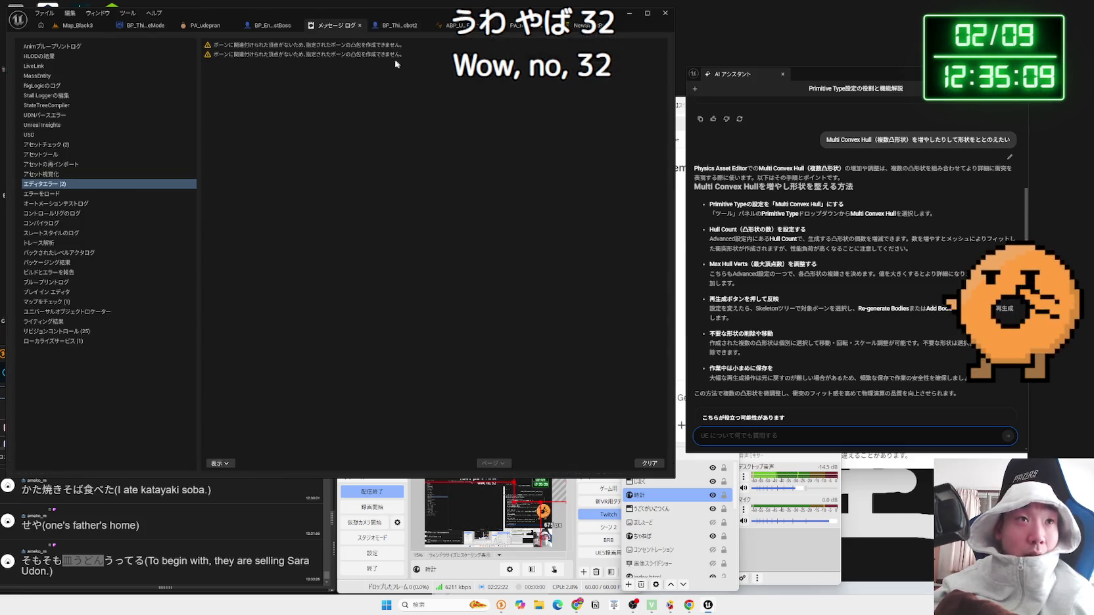
Step: Close the Message Log and inspect PA_udepran's regenerated head, torso and pelvis collision bodies
click(359, 27)
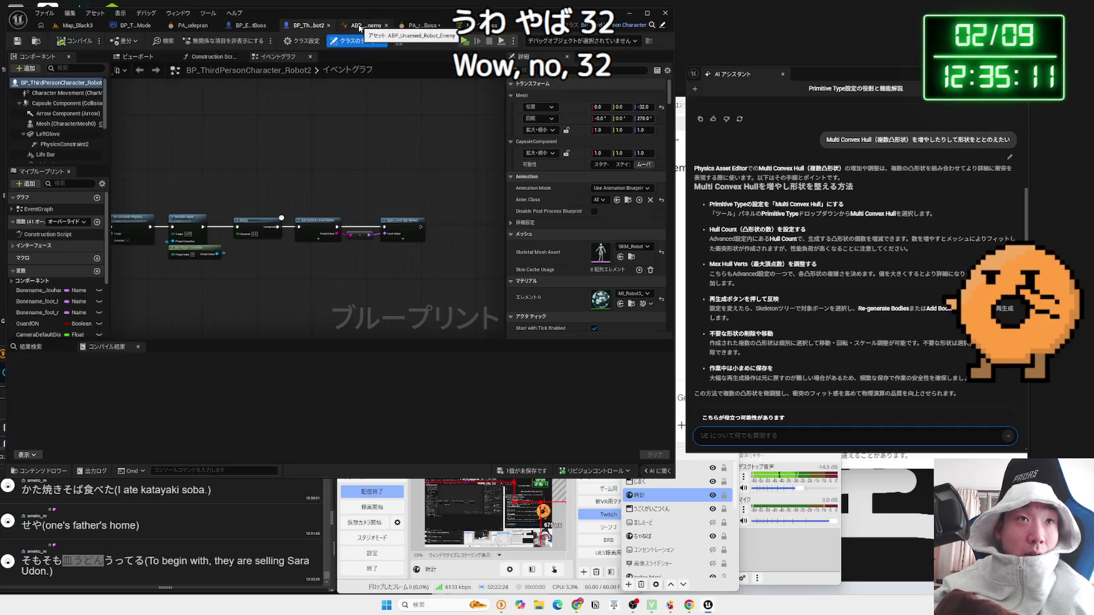
click(389, 30)
click(212, 32)
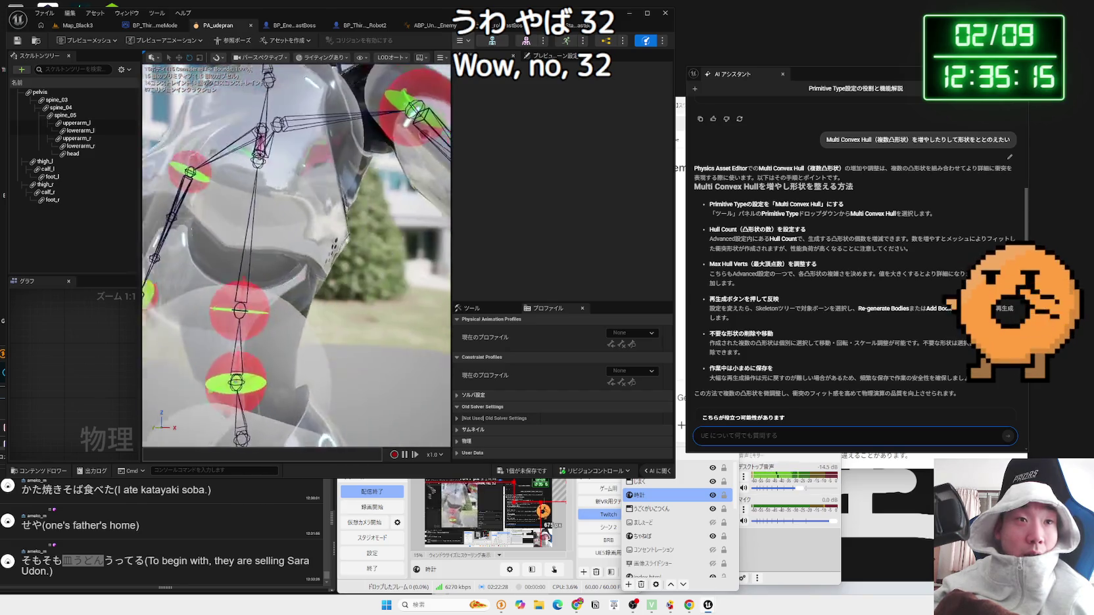
drag(324, 213, 324, 213)
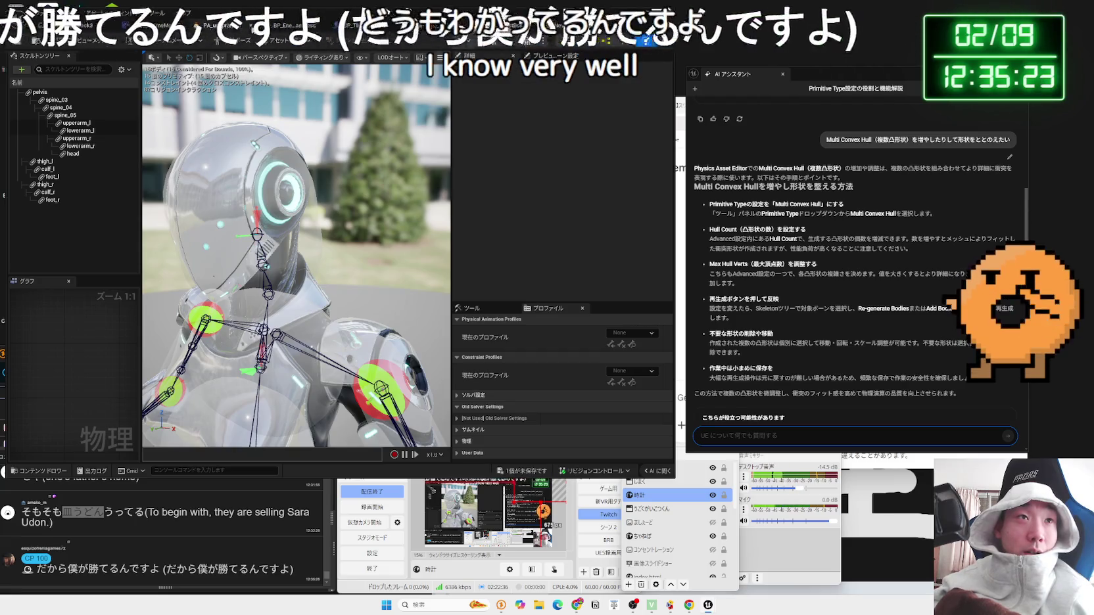
click(323, 25)
click(454, 25)
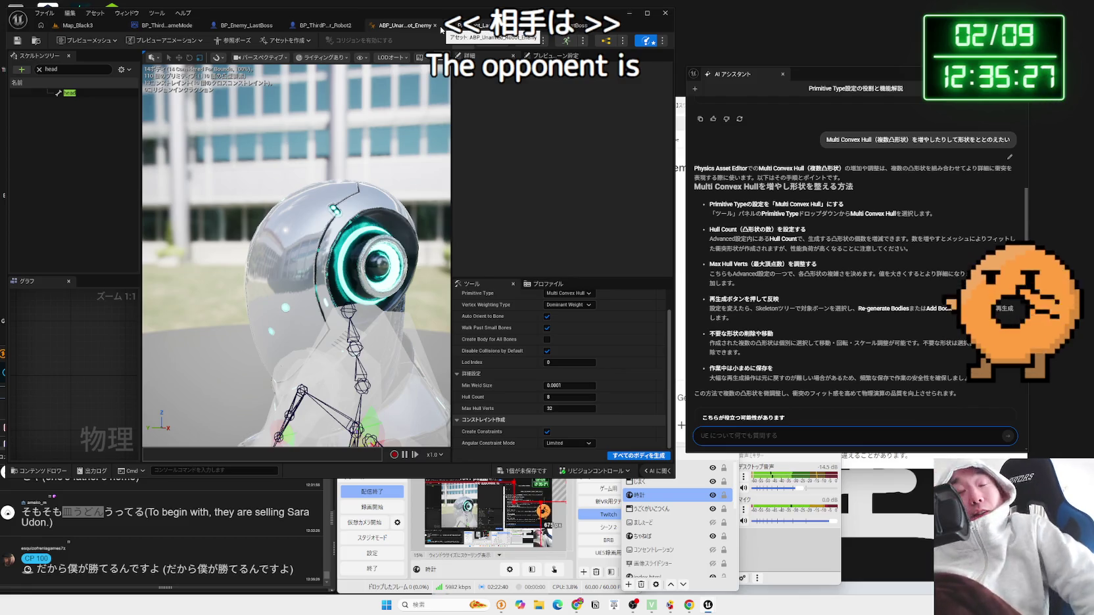
drag(404, 92, 328, 250)
mouse_move(204, 337)
mouse_down()
mouse_move(315, 356)
mouse_move(316, 385)
mouse_move(296, 309)
mouse_move(262, 256)
mouse_up()
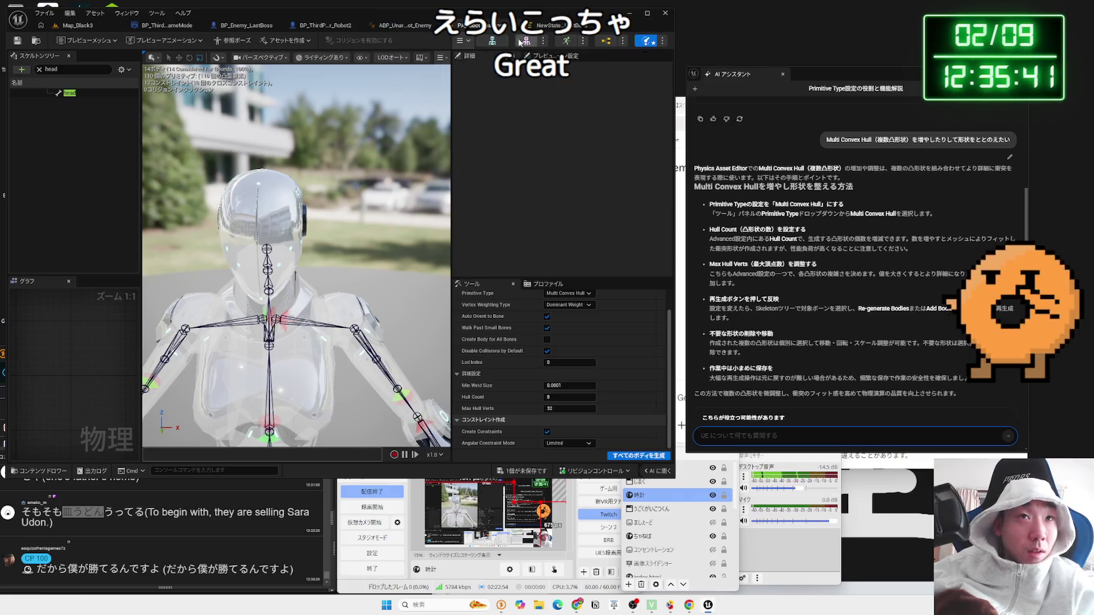
click(401, 25)
Step: Switch to the Map_Black3 level and browse the MPMECH, Blueprint and Enemy folders
click(77, 25)
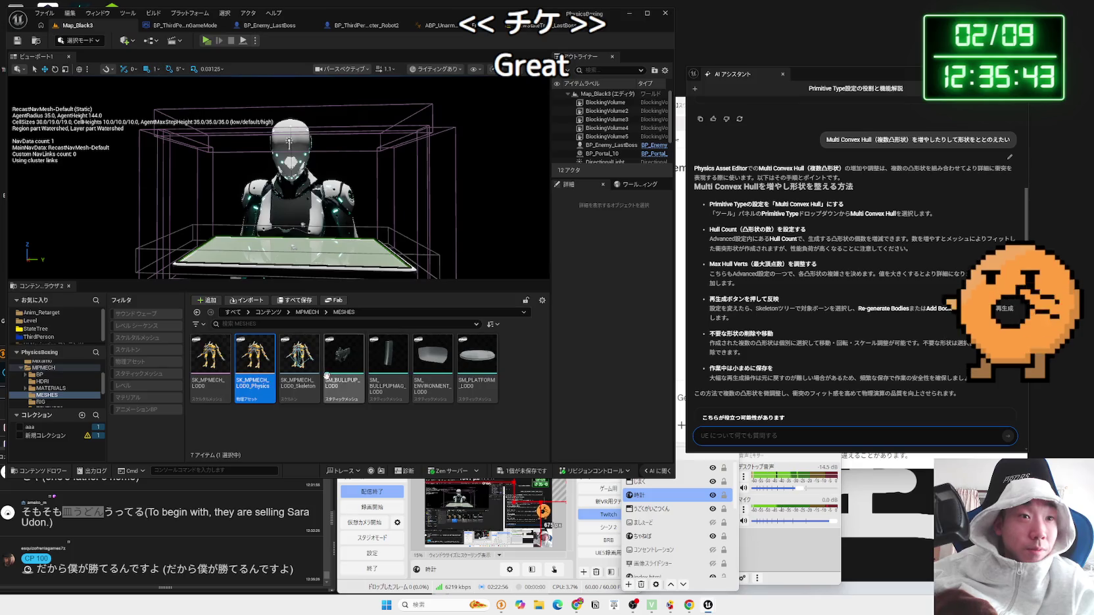
click(43, 368)
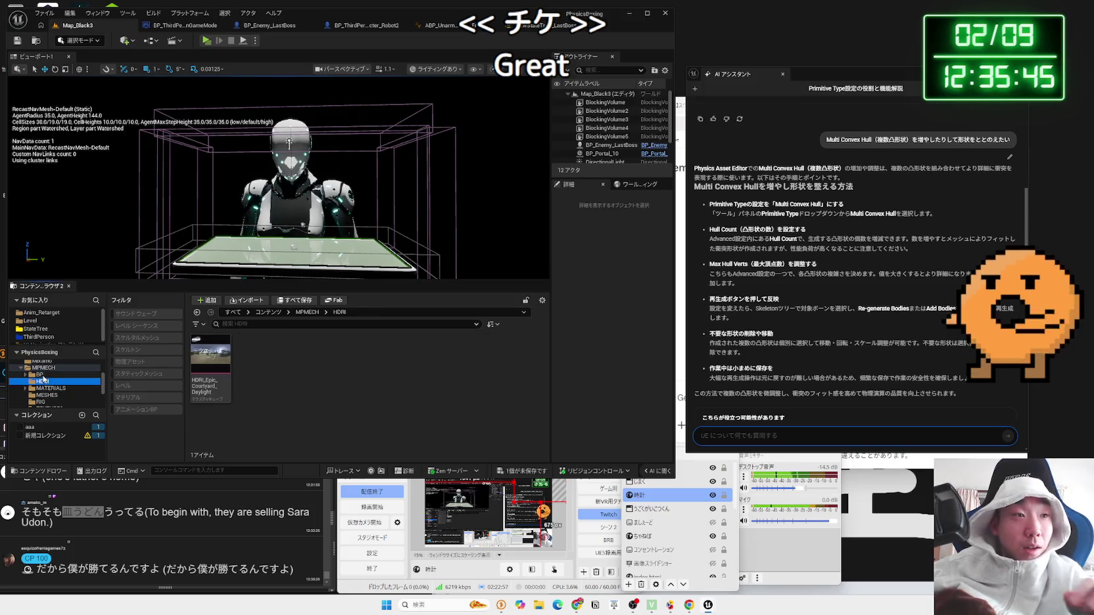
scroll(48, 389, up, 2)
click(40, 369)
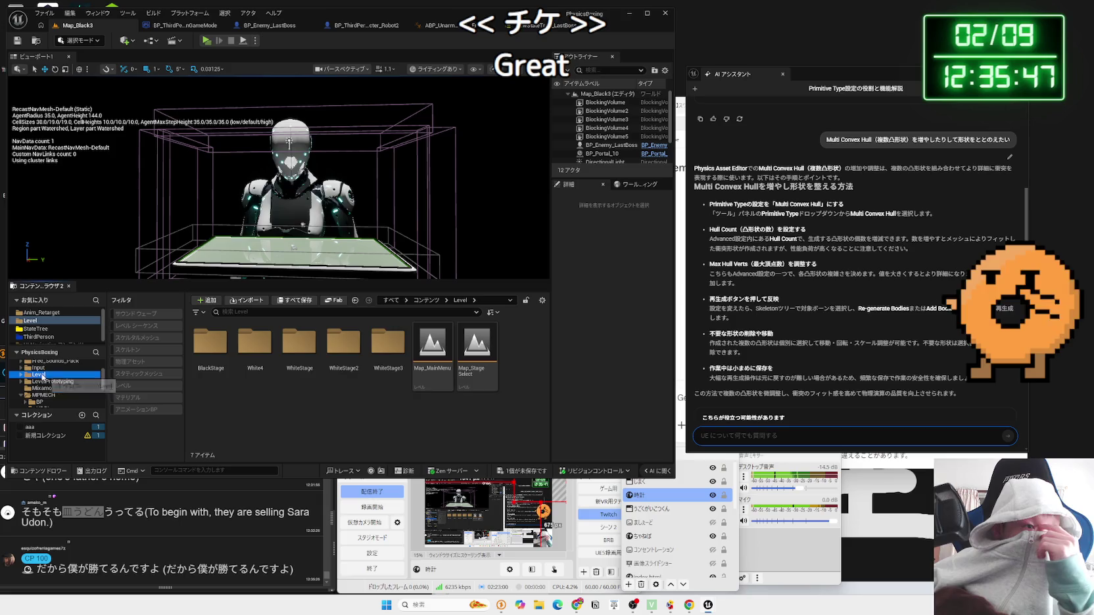
scroll(41, 373, up, 1)
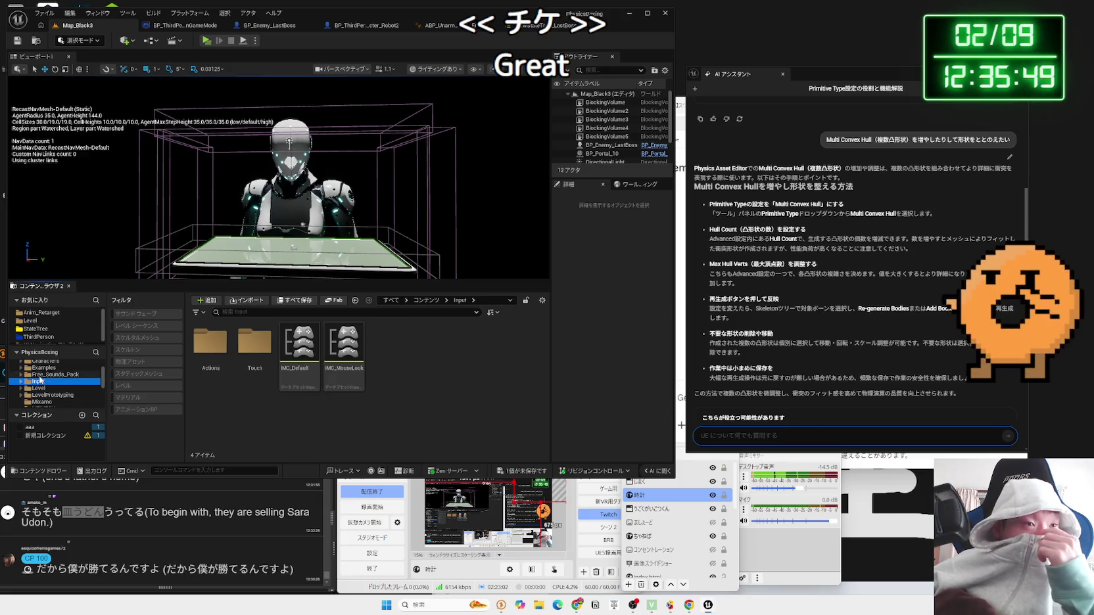
click(50, 367)
scroll(47, 384, up, 3)
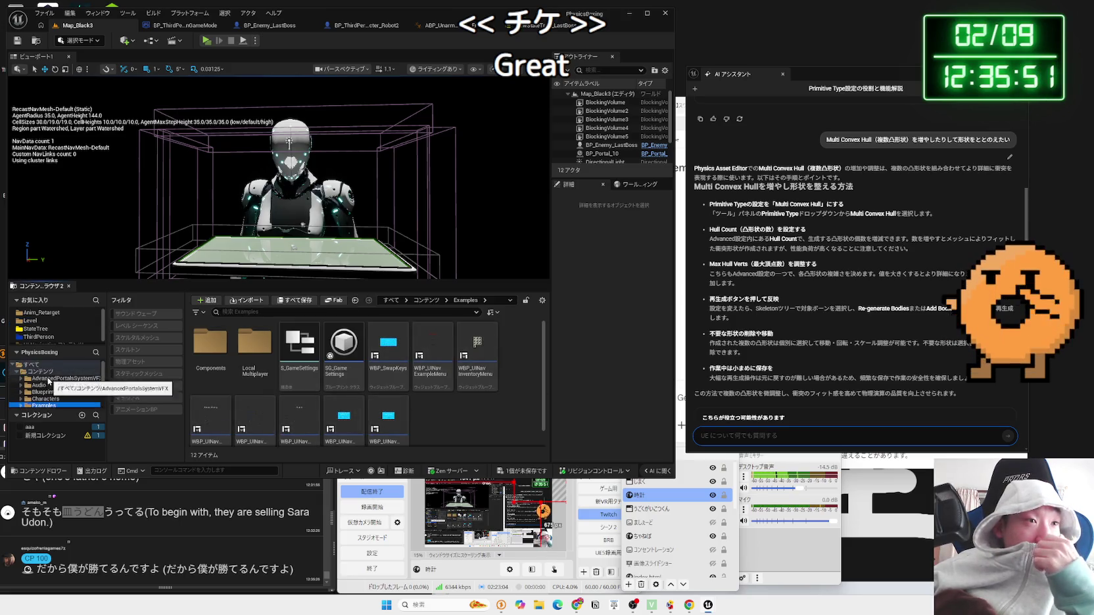
click(43, 392)
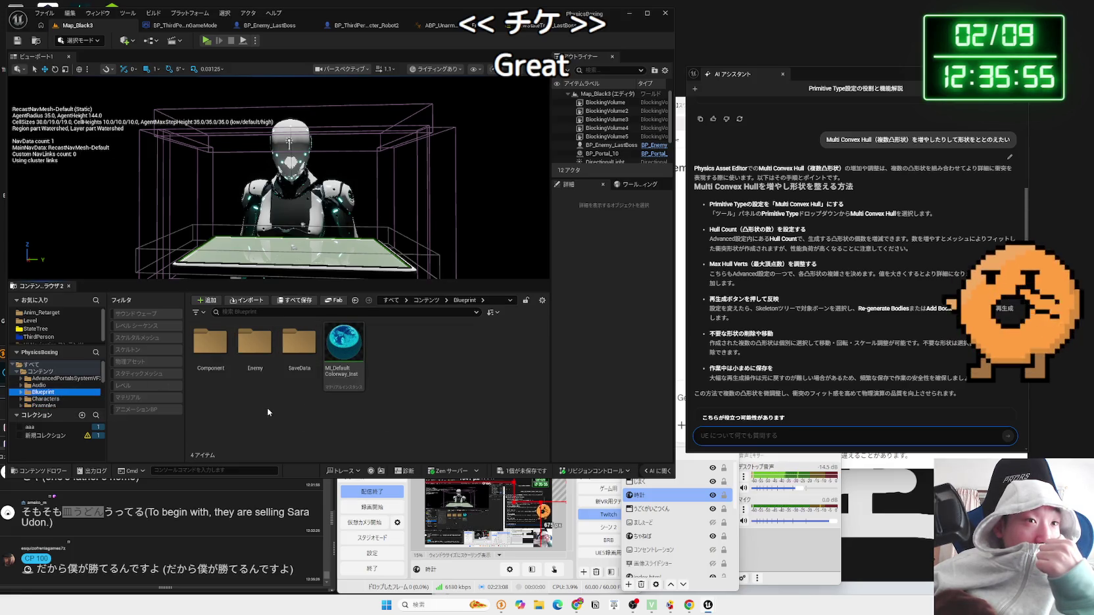
double_click(255, 343)
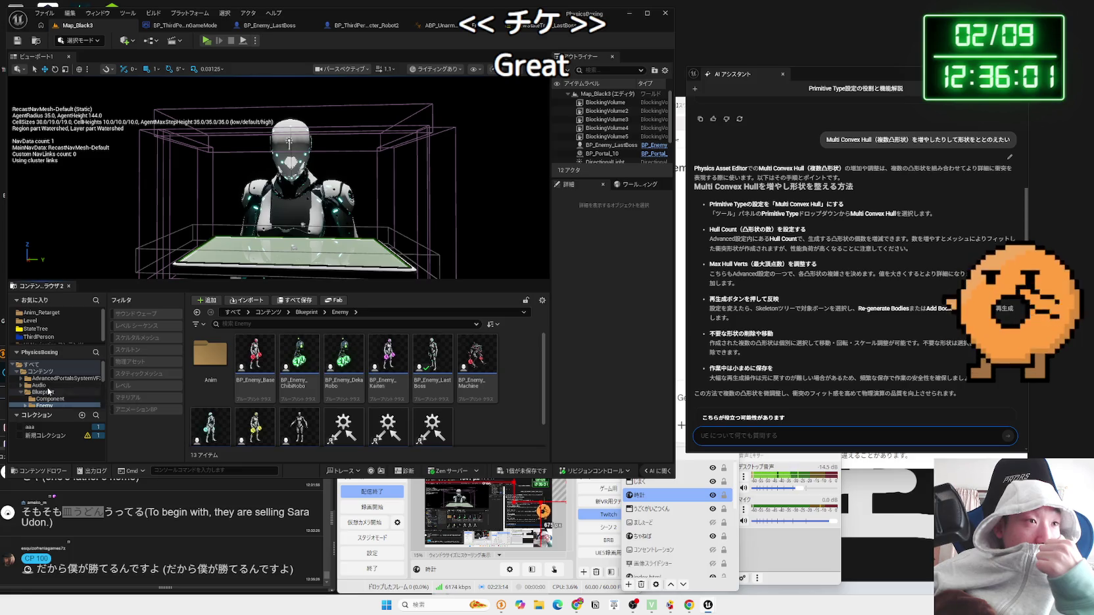
Step: Navigate into Robot3's Mesh_UE5/Full folder and bring up PA_robot_LastBoss's context menu
scroll(48, 392, down, 4)
click(31, 386)
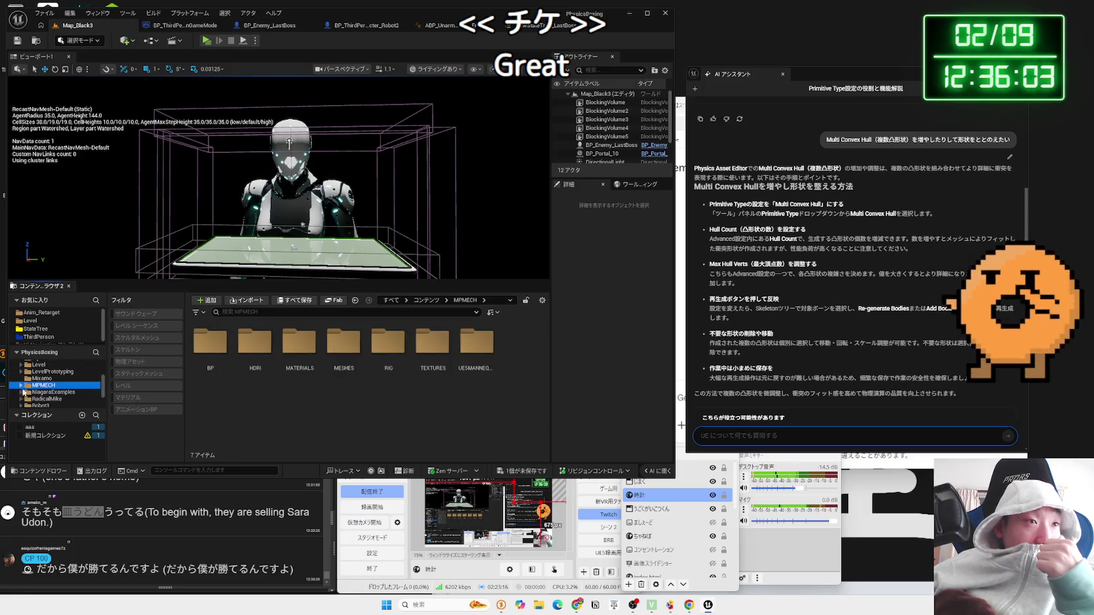
click(41, 404)
double_click(256, 355)
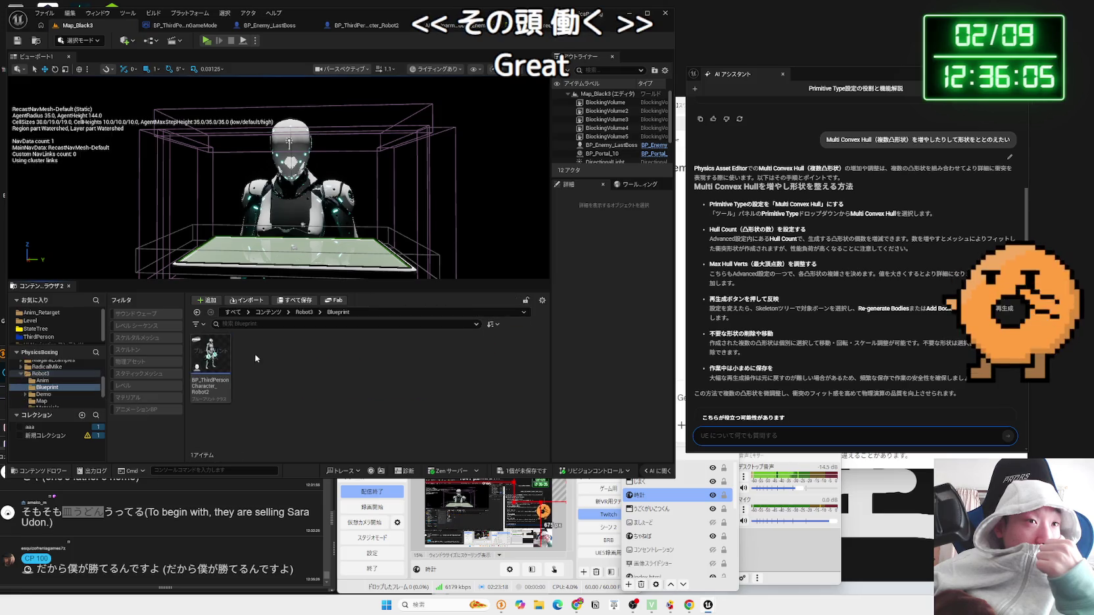
key(alt+Left)
click(330, 359)
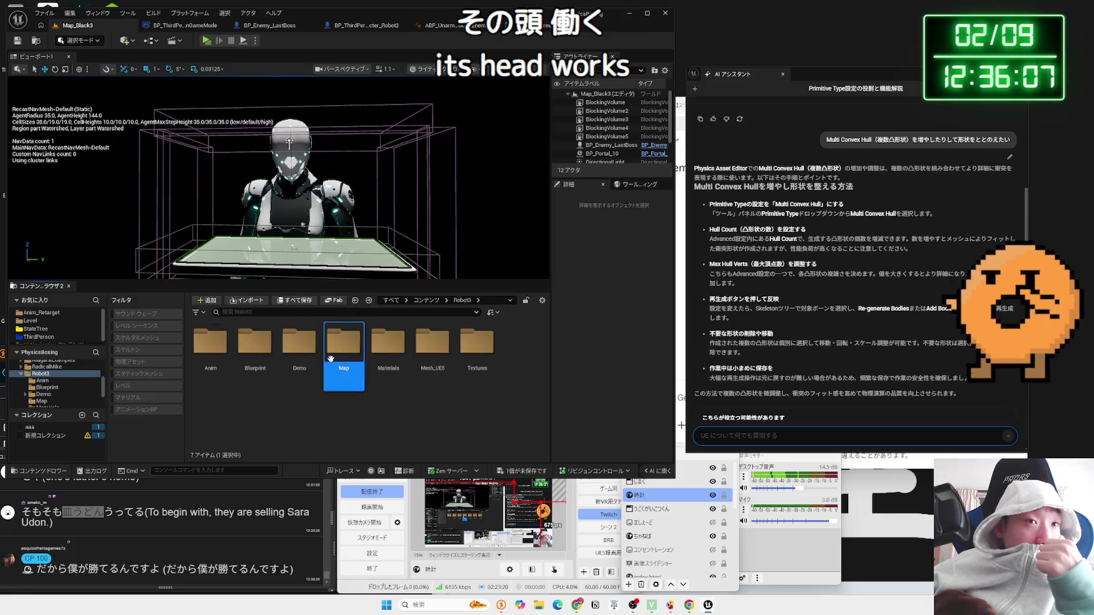
double_click(388, 349)
key(alt+Left)
double_click(426, 356)
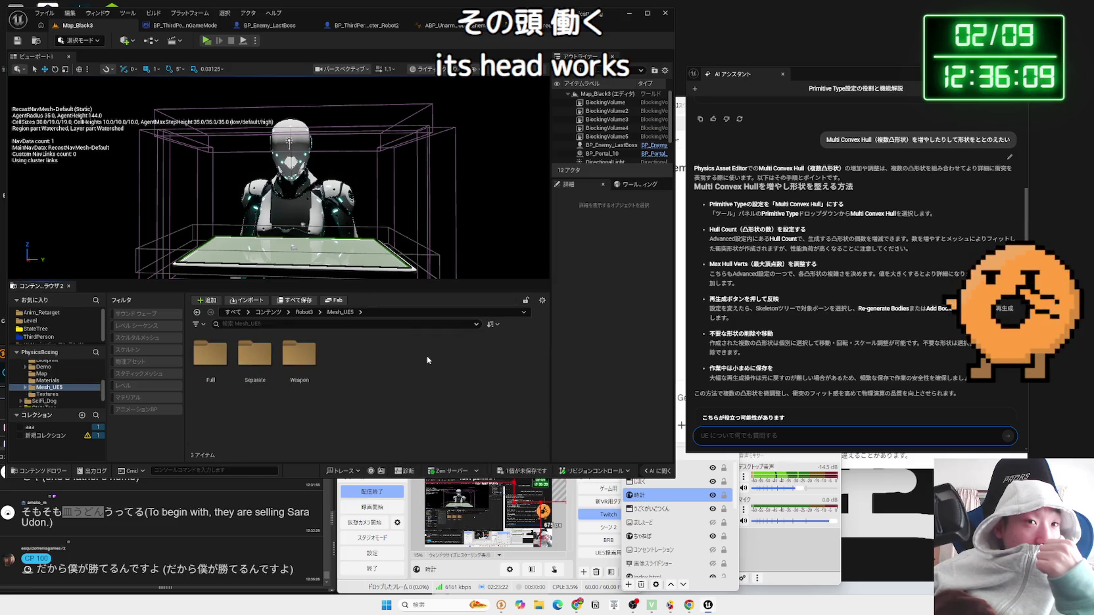
key(alt+Left)
key(alt+Right)
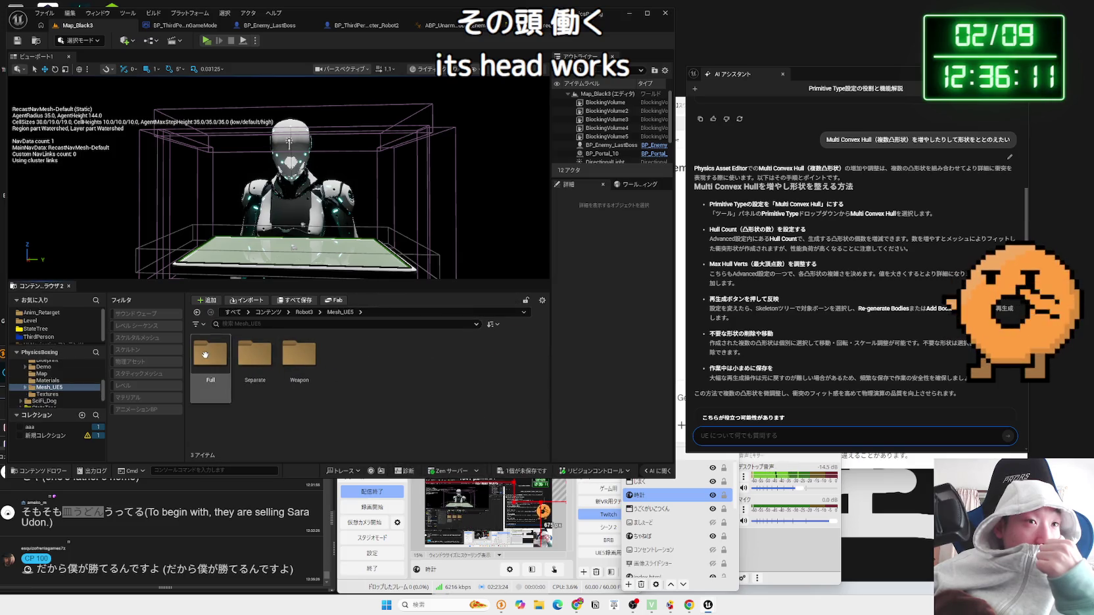
double_click(206, 355)
right_click(299, 368)
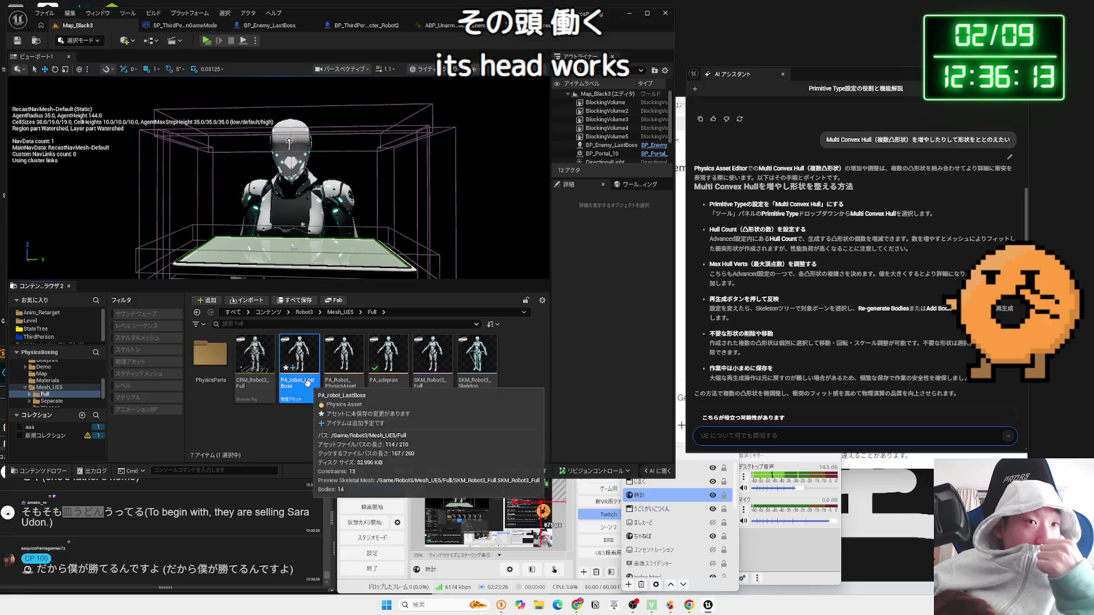
Step: Delete PA_robot_LastBoss from its context menu, confirm, and launch Play from the toolbar
click(308, 438)
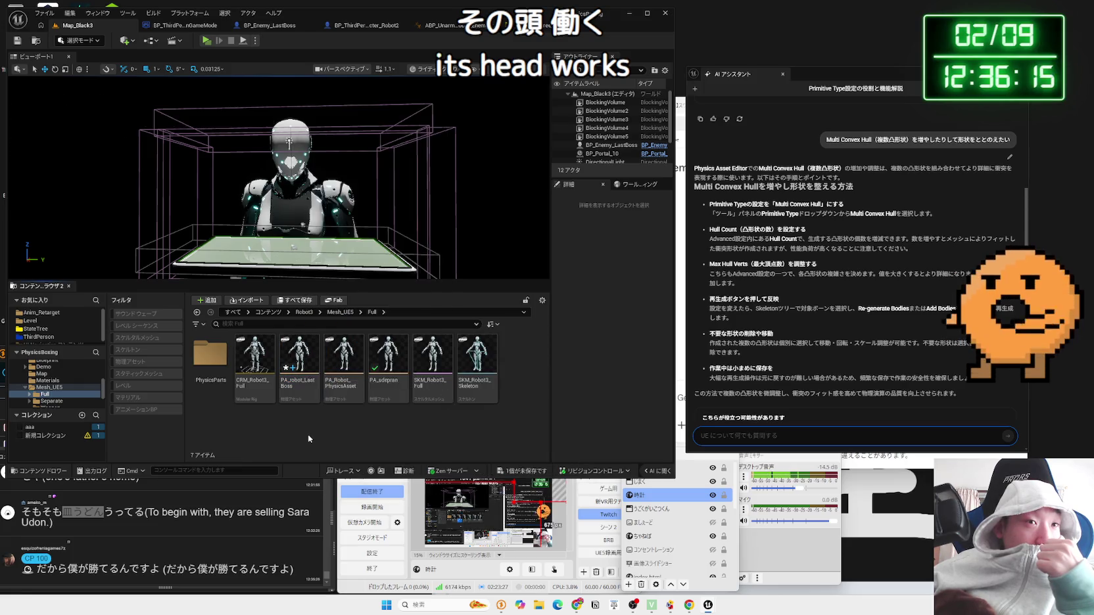
right_click(299, 365)
click(332, 186)
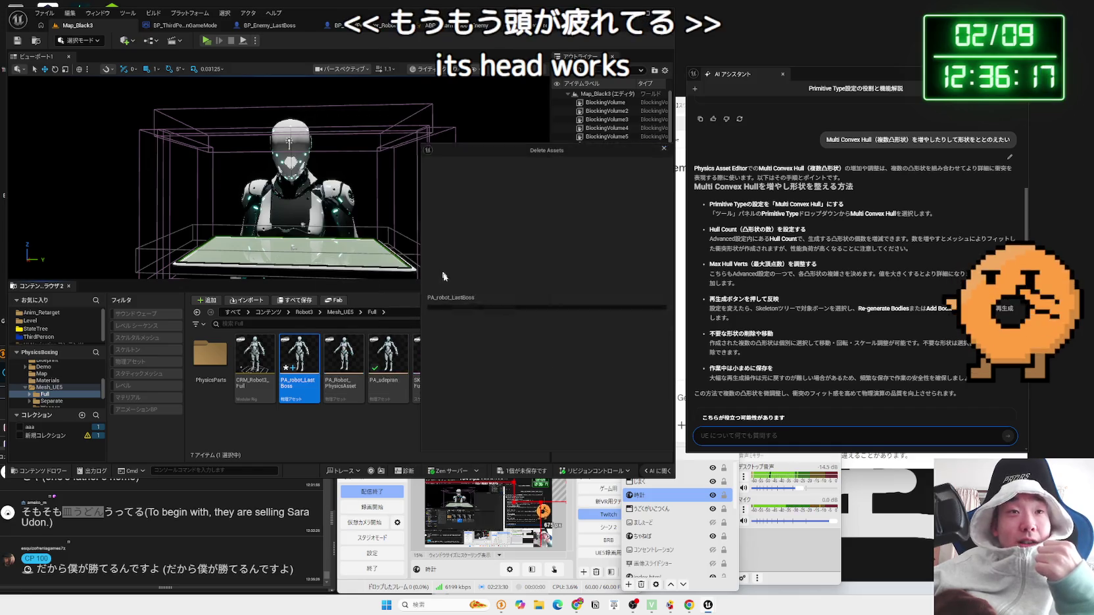
click(587, 449)
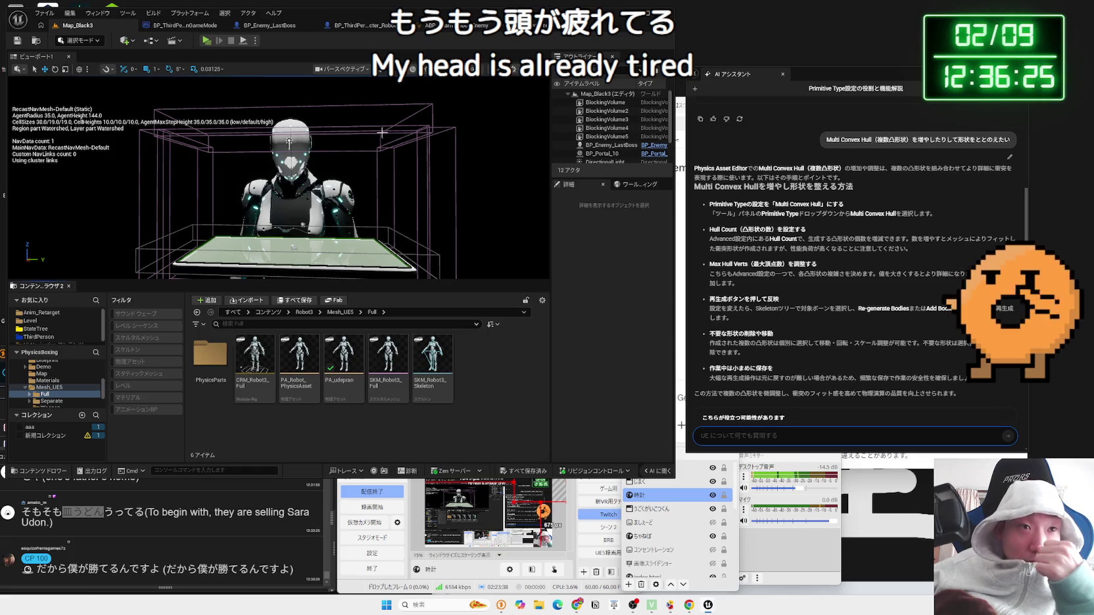
click(203, 41)
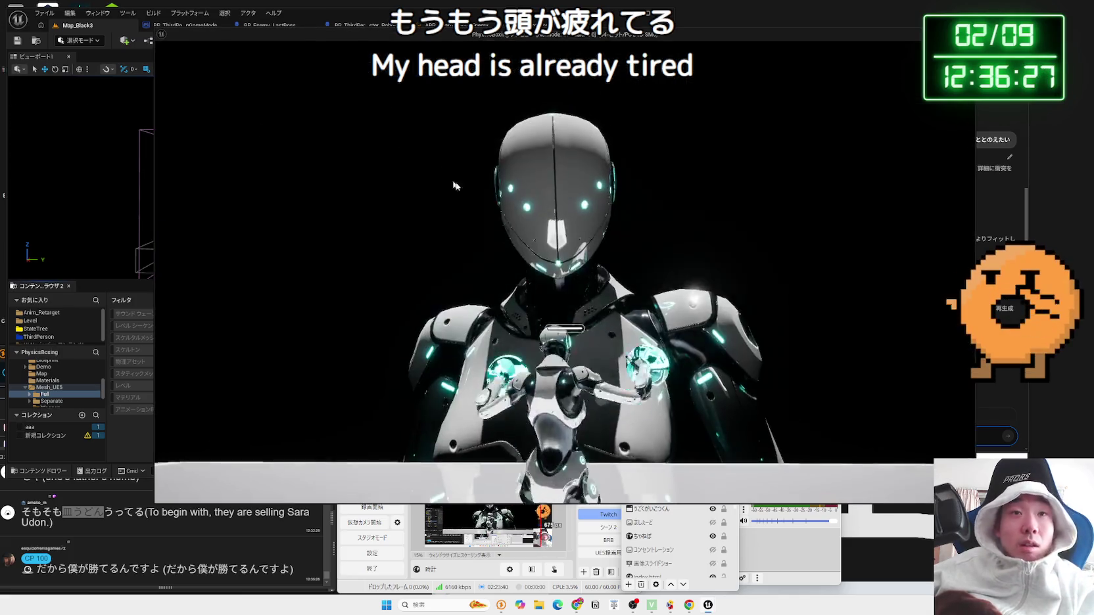
Step: End Play-In-Editor, return to the Map_Black3 editor and list the Mesh_UE5 folder contents
key(Escape)
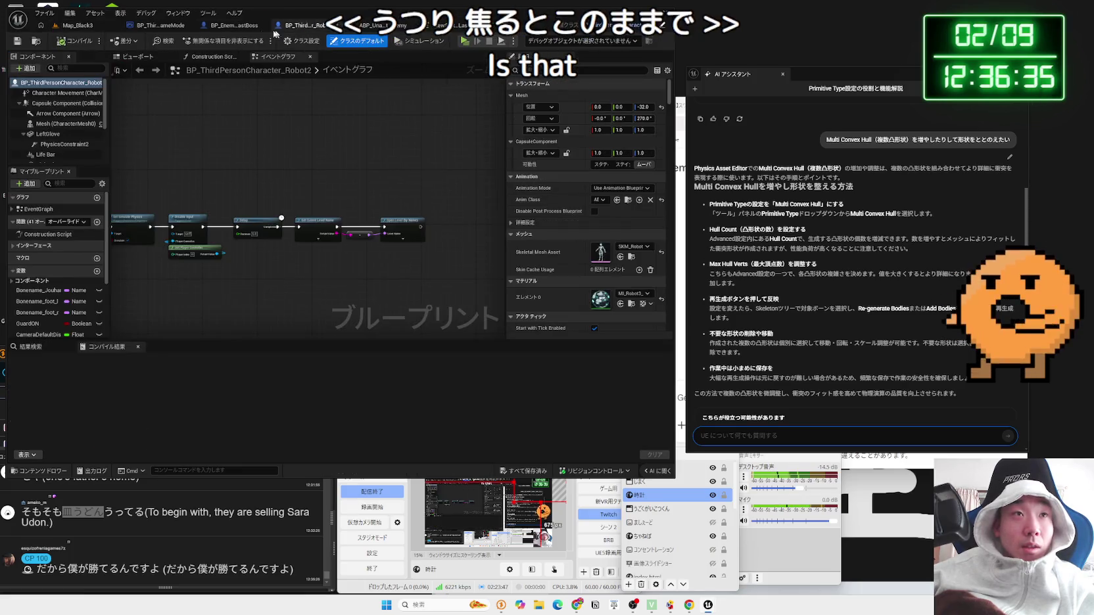
click(181, 29)
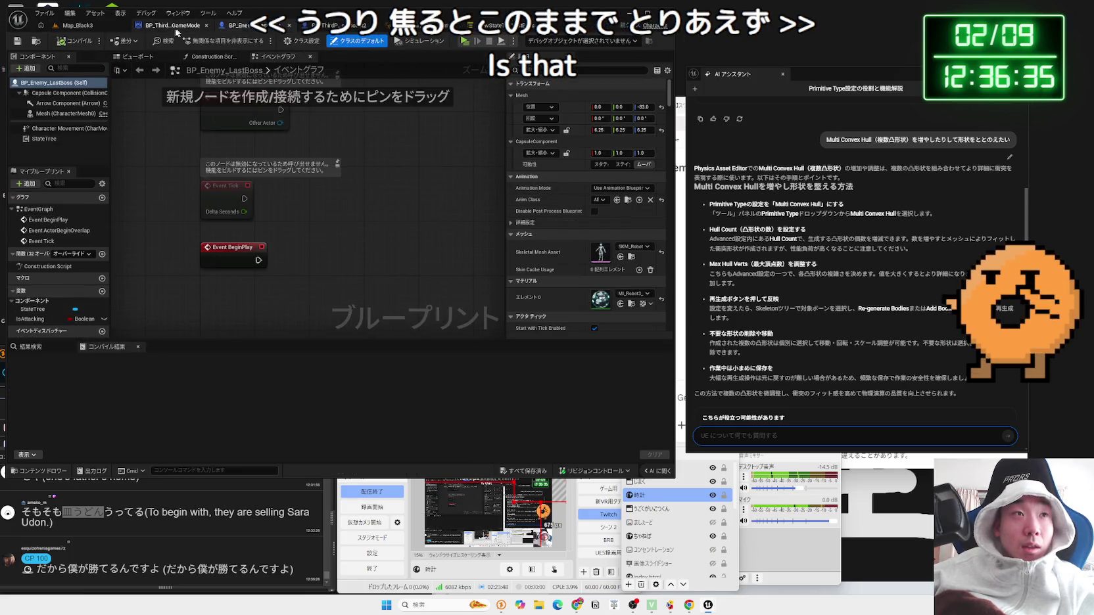
click(181, 31)
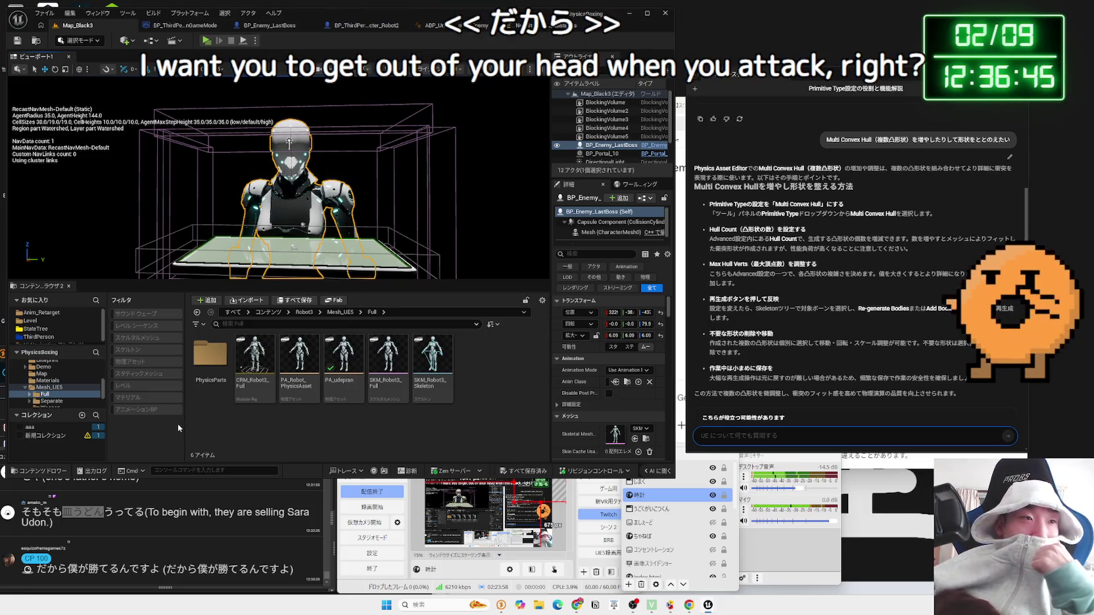
ctrl+click(45, 388)
click(45, 394)
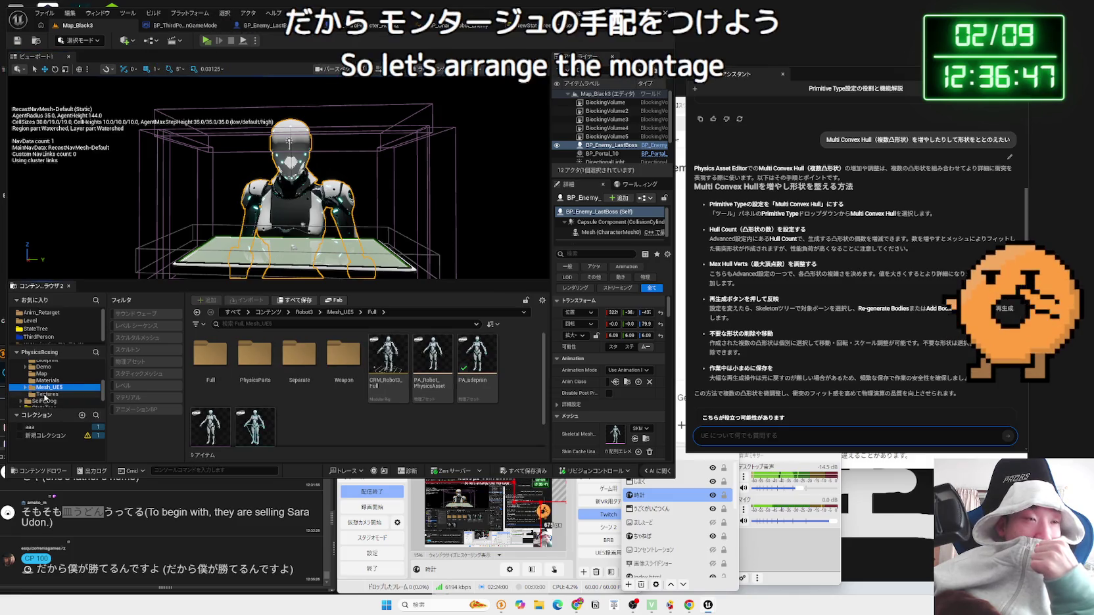
Step: Browse the Demo, Mesh_UE5, Robot3, RadicalMike and MPMECH folders in the Content Browser tree
click(30, 368)
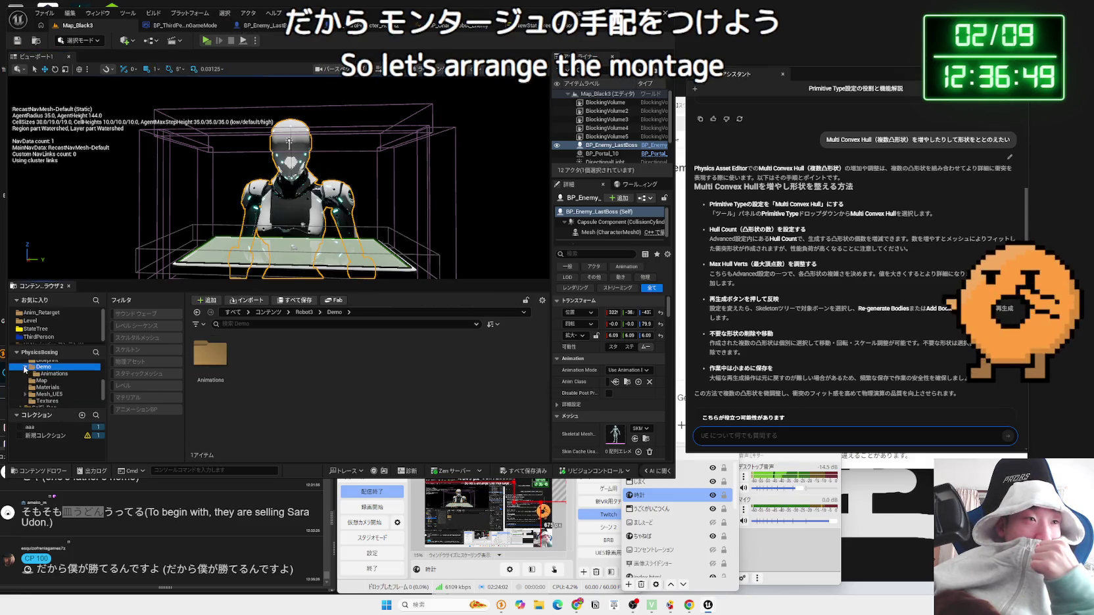
double_click(211, 356)
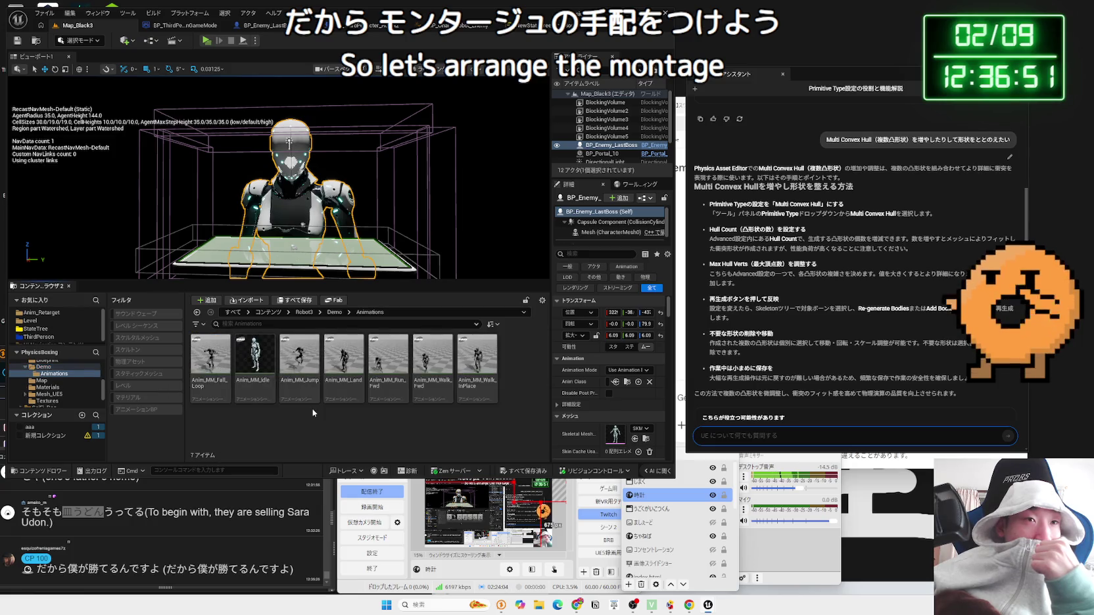
key(alt+Left)
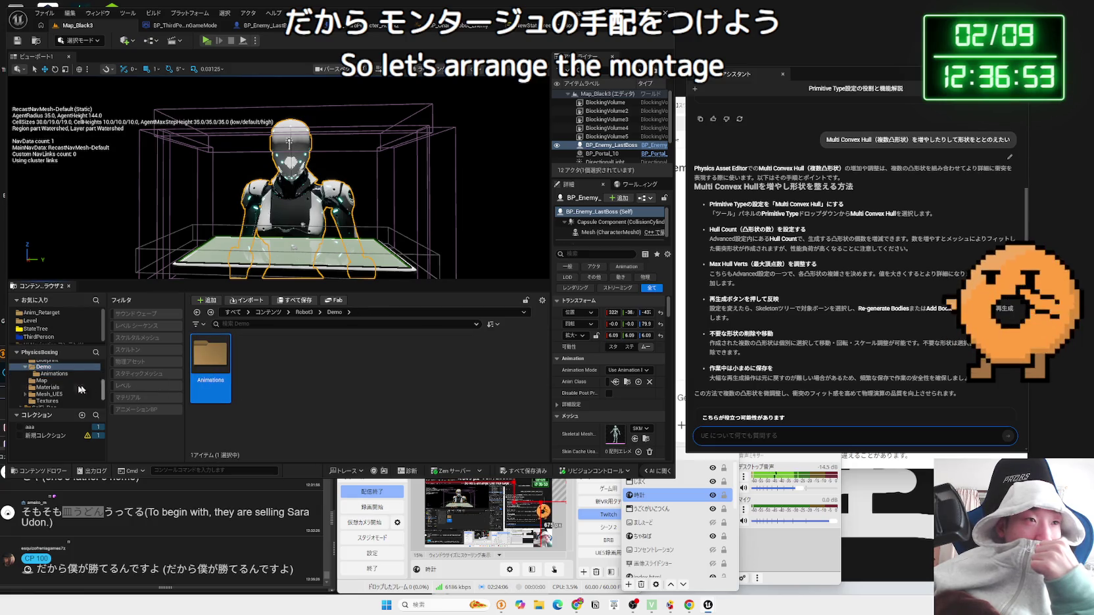
click(26, 370)
click(46, 380)
click(47, 388)
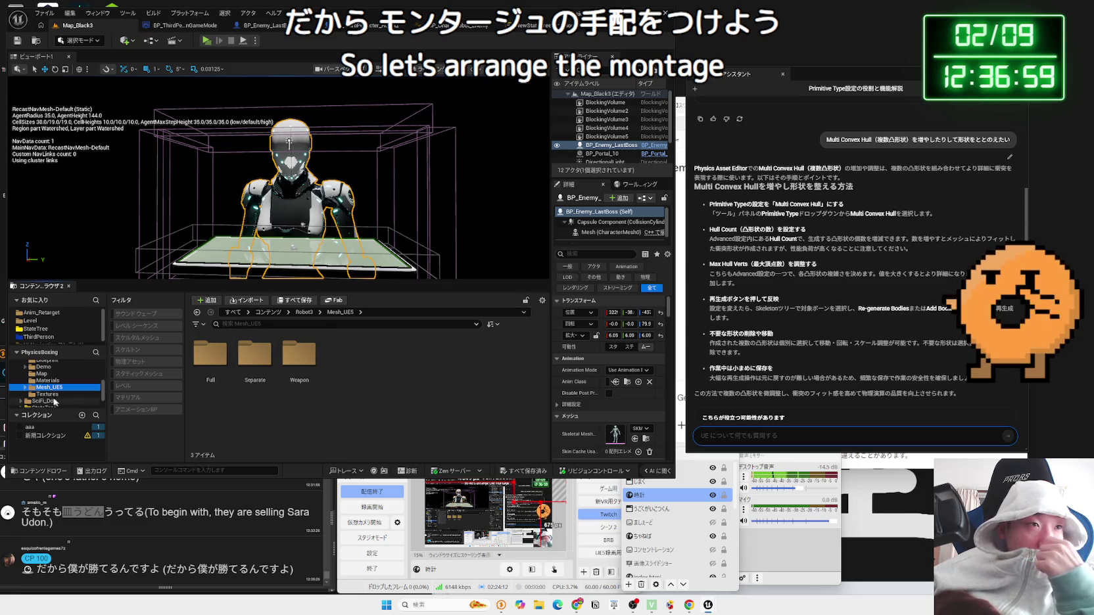
click(57, 402)
click(44, 380)
click(41, 373)
scroll(39, 378, up, 1)
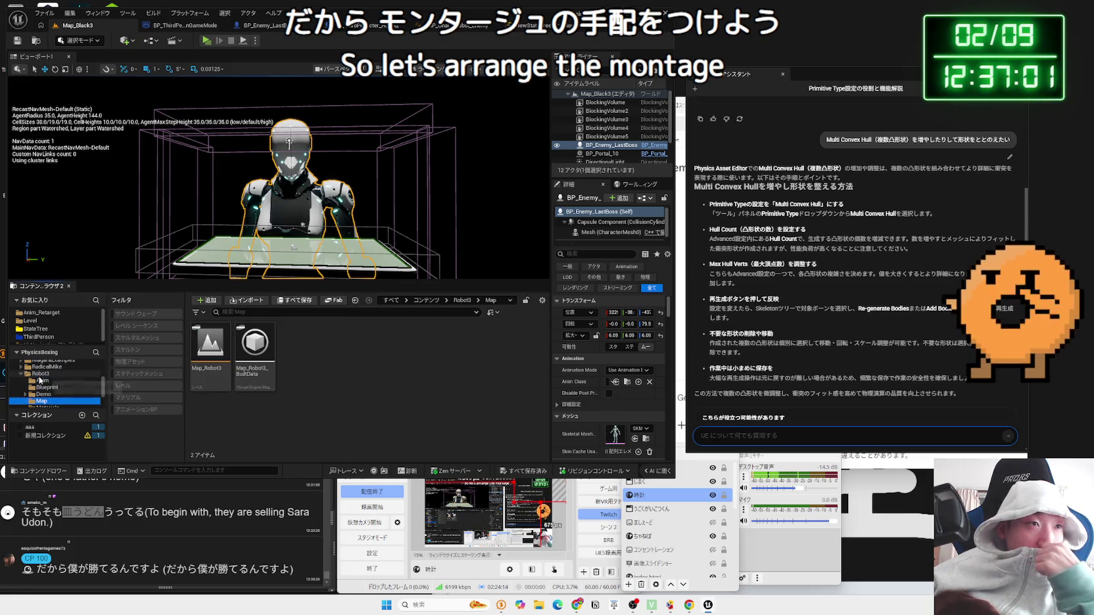
double_click(40, 374)
click(46, 367)
scroll(46, 368, up, 1)
click(42, 369)
scroll(43, 368, up, 1)
click(42, 374)
click(44, 380)
click(43, 373)
click(45, 380)
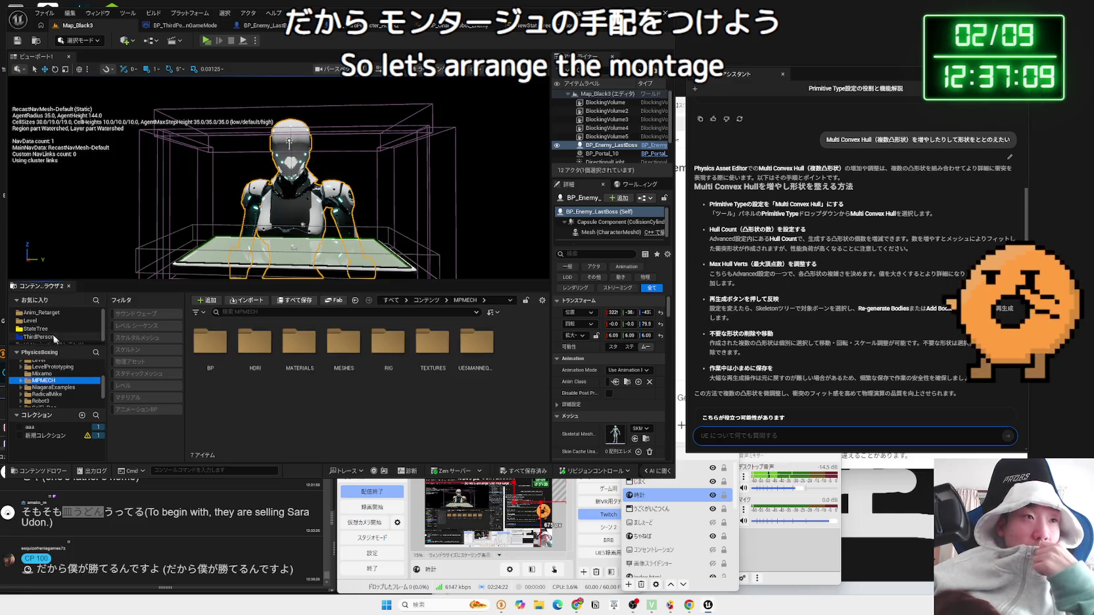
Step: Open STT_AnimChange_LastBoss from the StateTree/LastBoss folder in the Blueprint editor
click(36, 329)
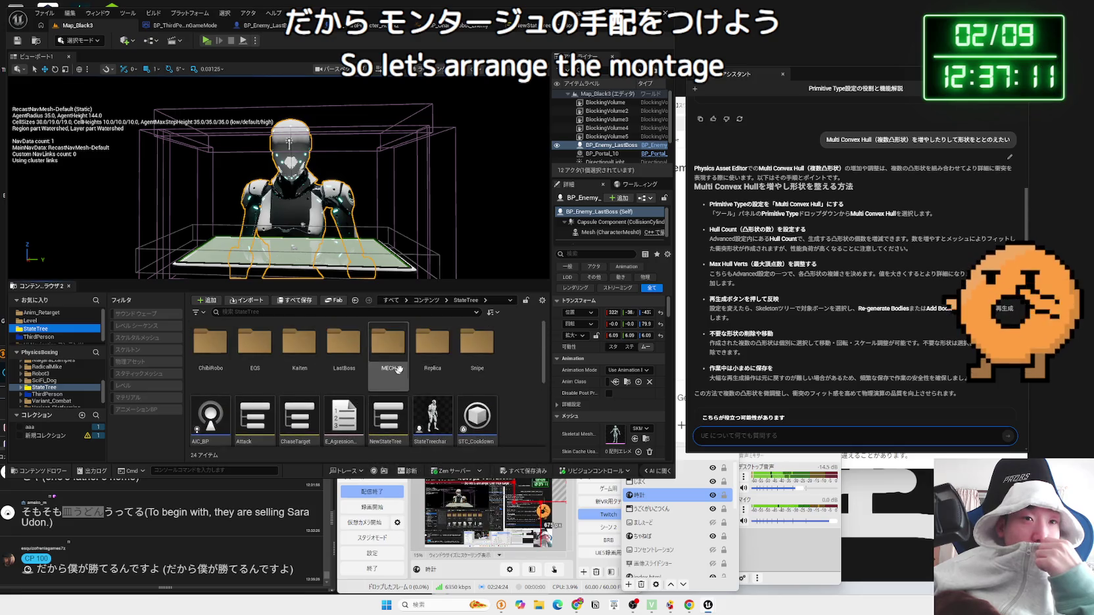
double_click(343, 346)
key(alt+Left)
scroll(394, 382, down, 2)
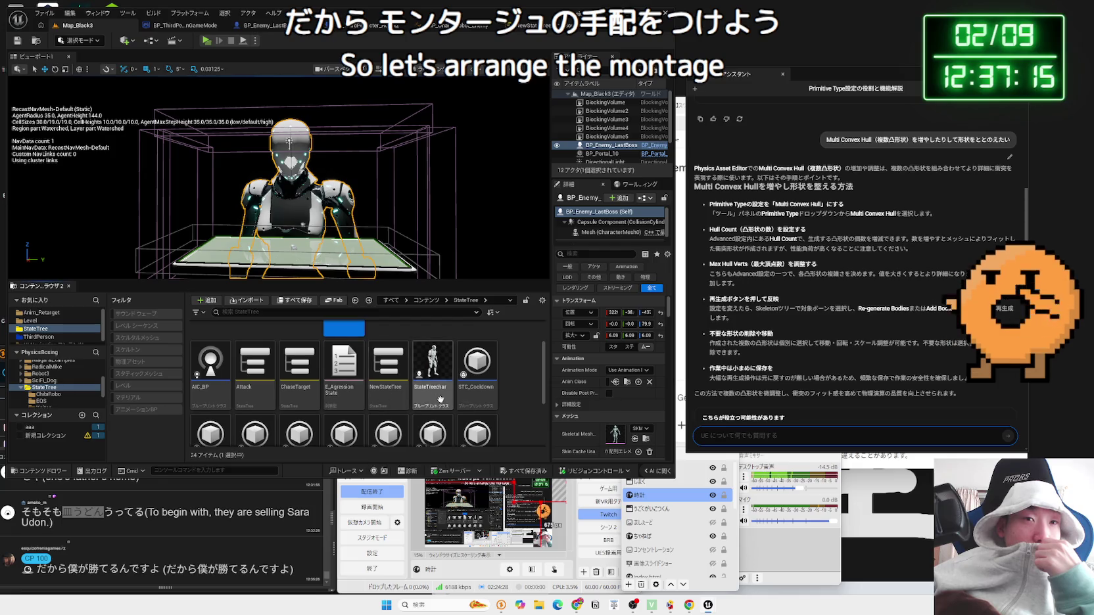
scroll(440, 399, down, 3)
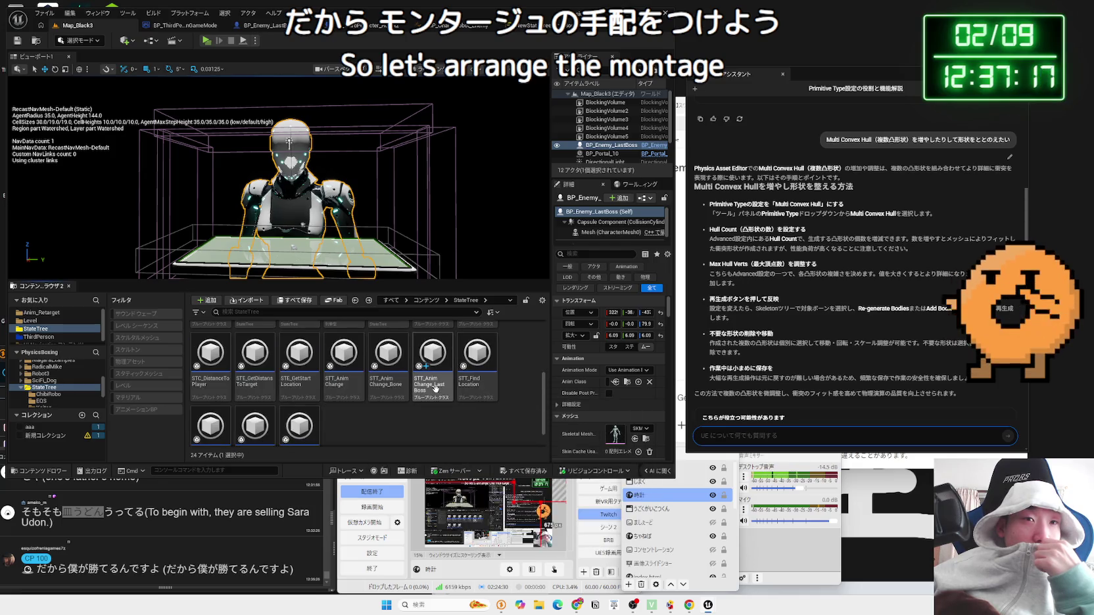
click(430, 368)
scroll(434, 394, up, 2)
scroll(437, 432, up, 1)
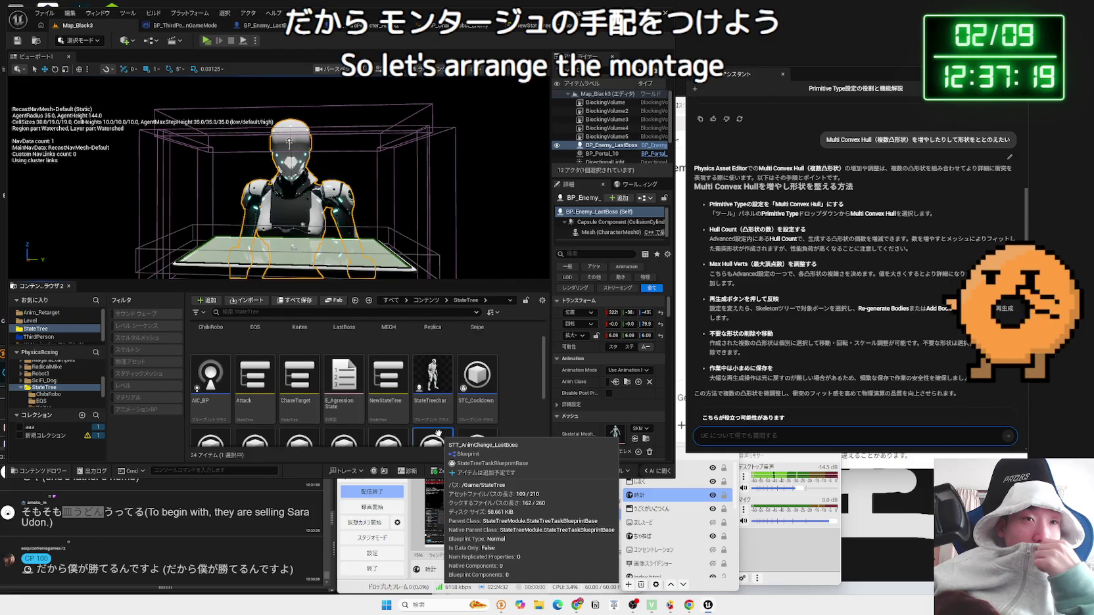
double_click(331, 332)
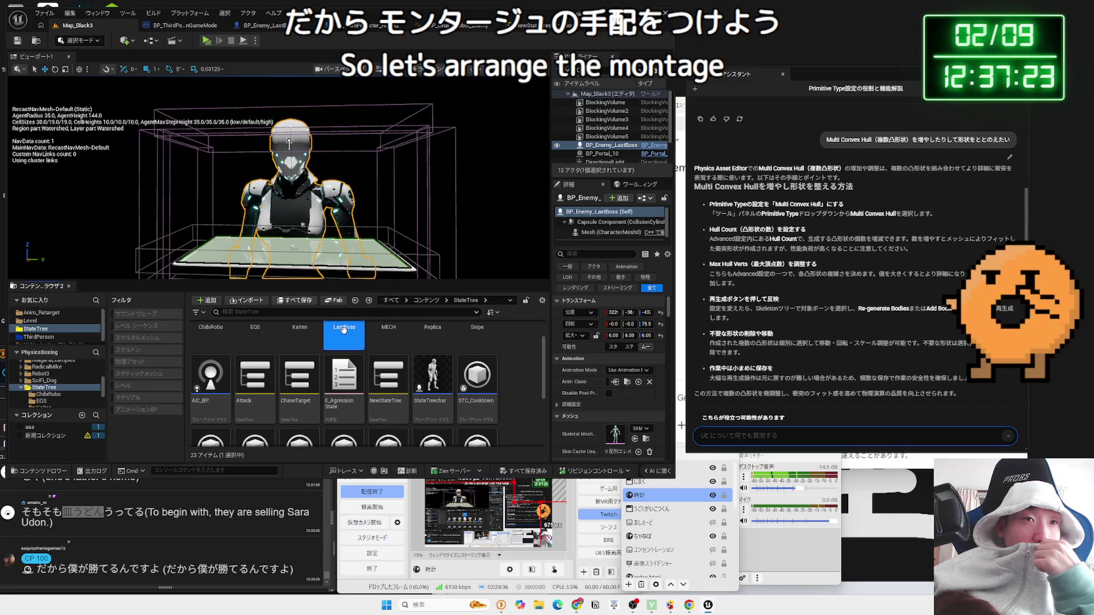
click(272, 360)
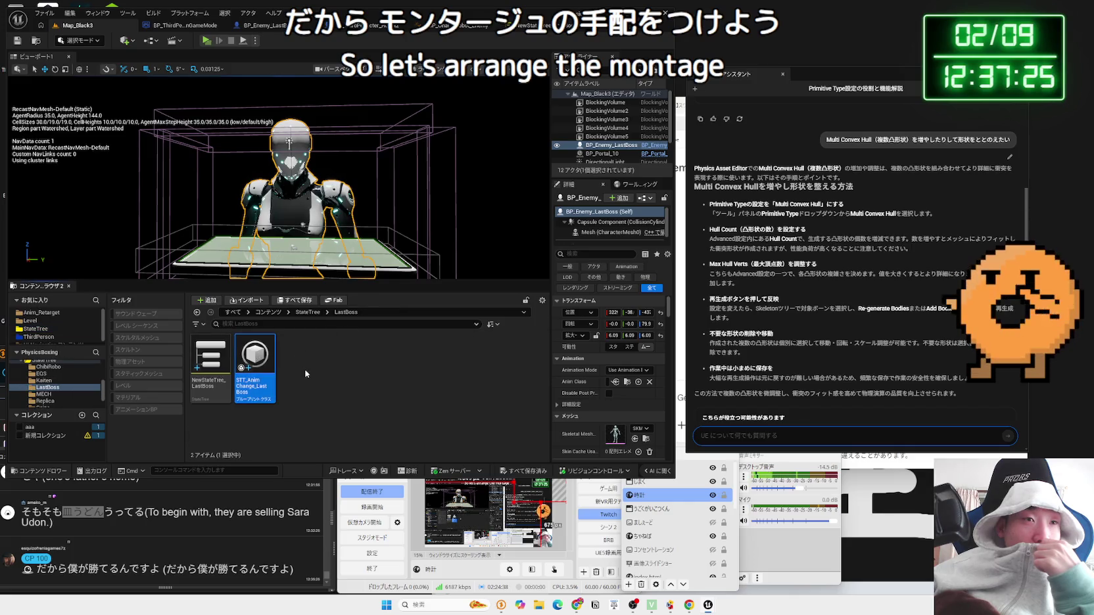
double_click(261, 360)
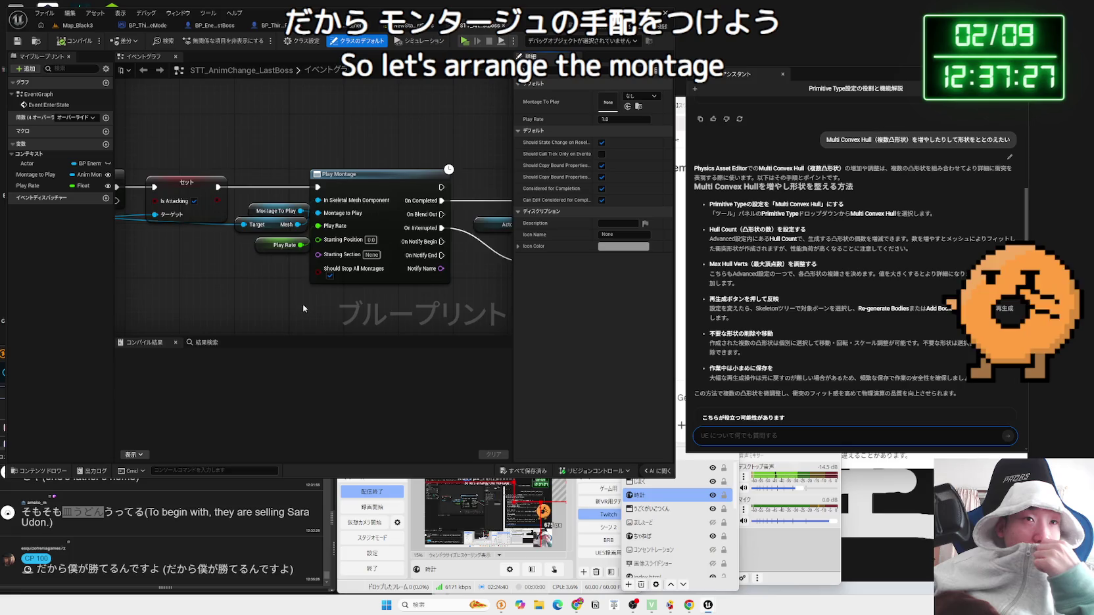
Step: Back in the level editor, look through Robot3's Materials, Mesh_UE5, Full, Textures and Weapon folders
click(77, 25)
scroll(41, 388, down, 2)
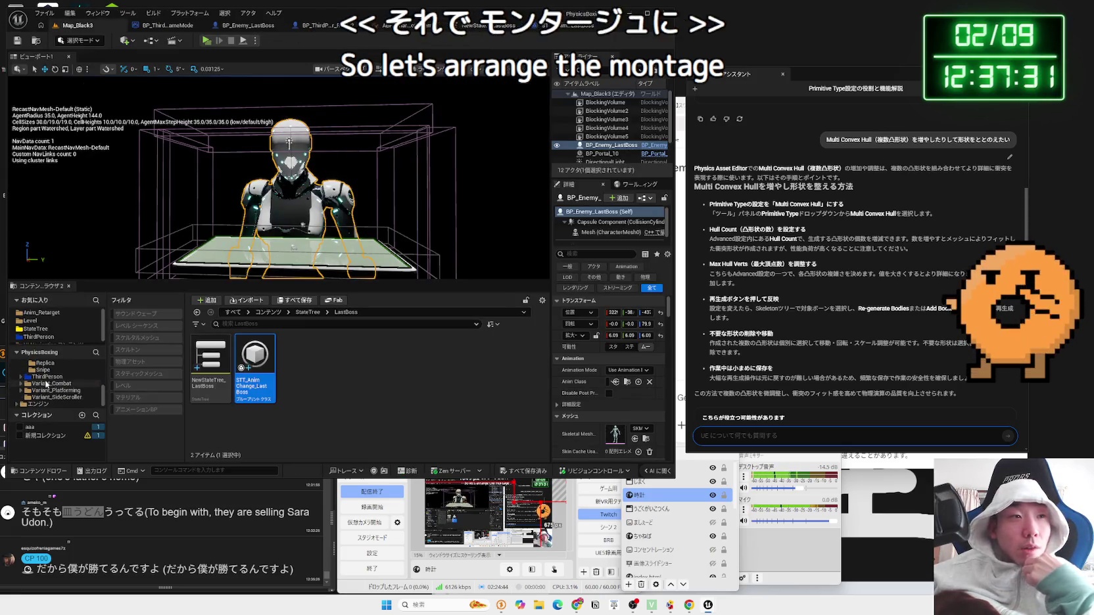
scroll(56, 390, up, 3)
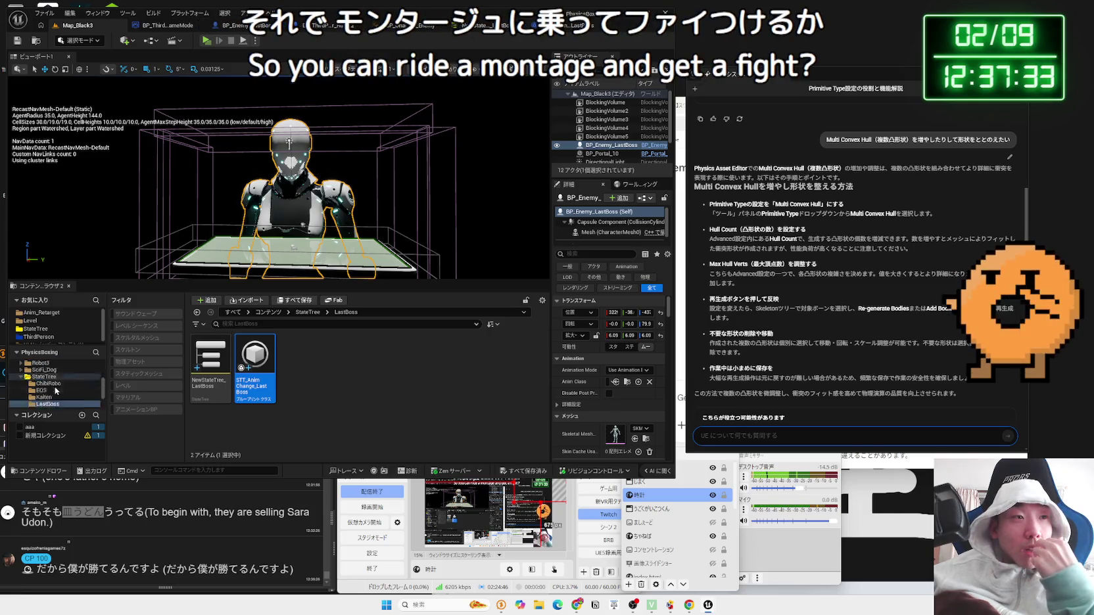
click(41, 376)
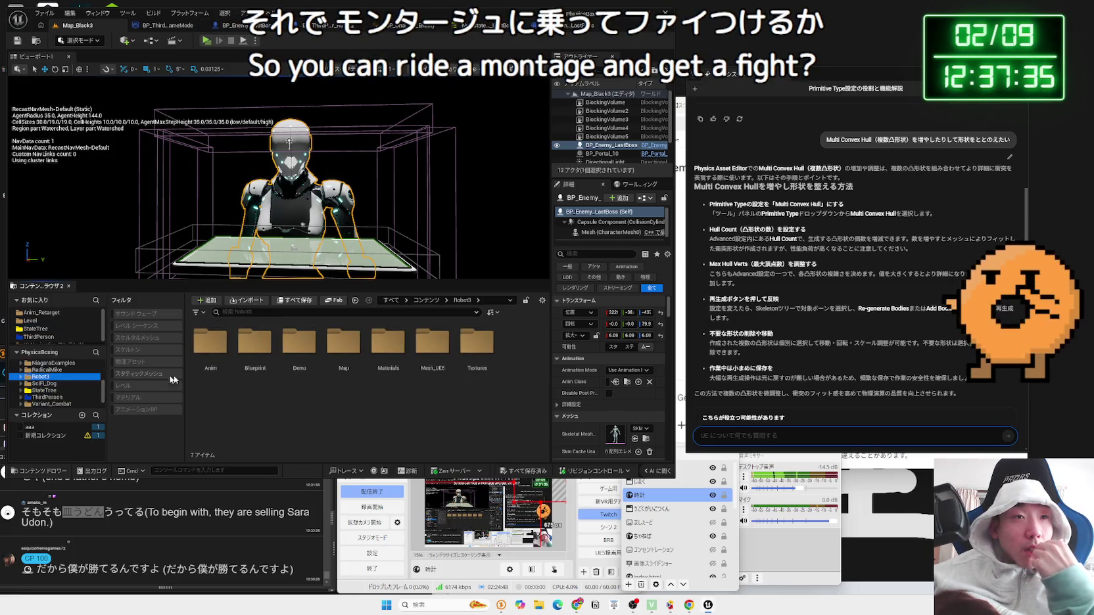
click(259, 351)
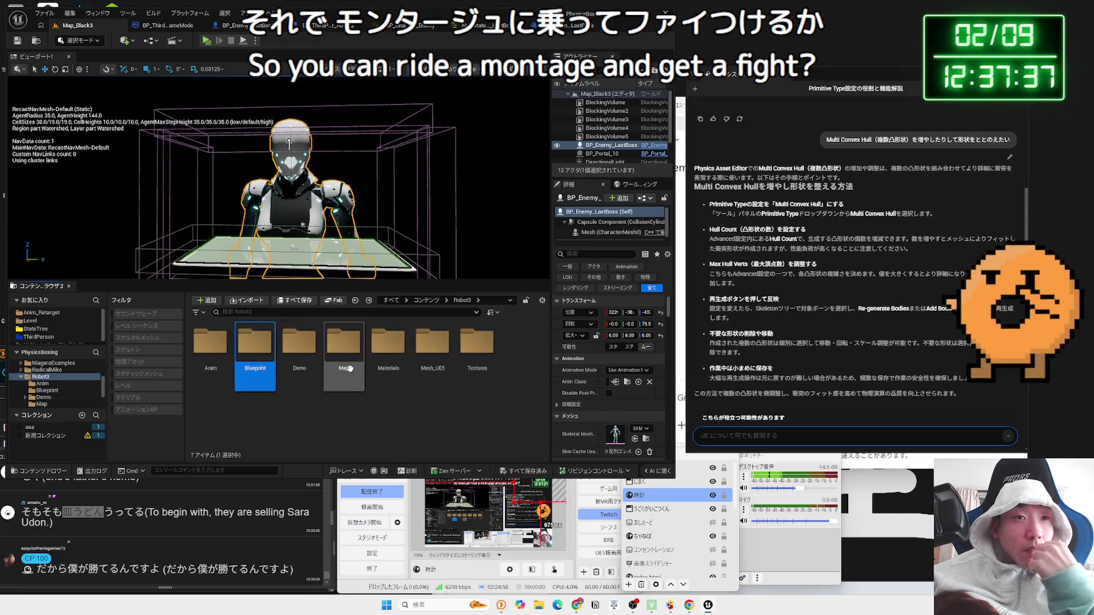
double_click(385, 350)
key(alt+Left)
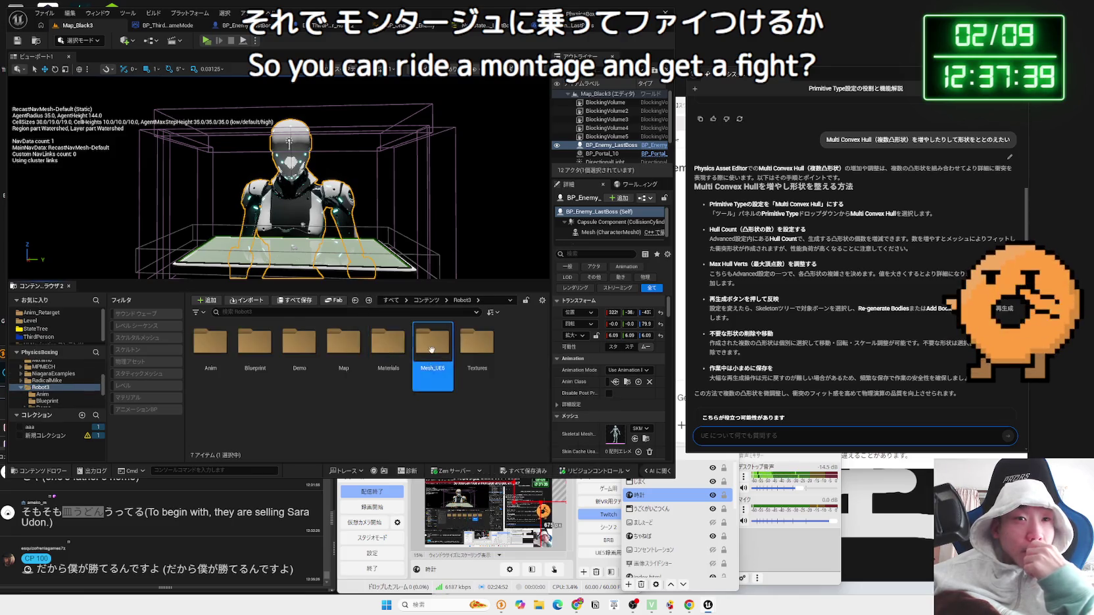
double_click(432, 349)
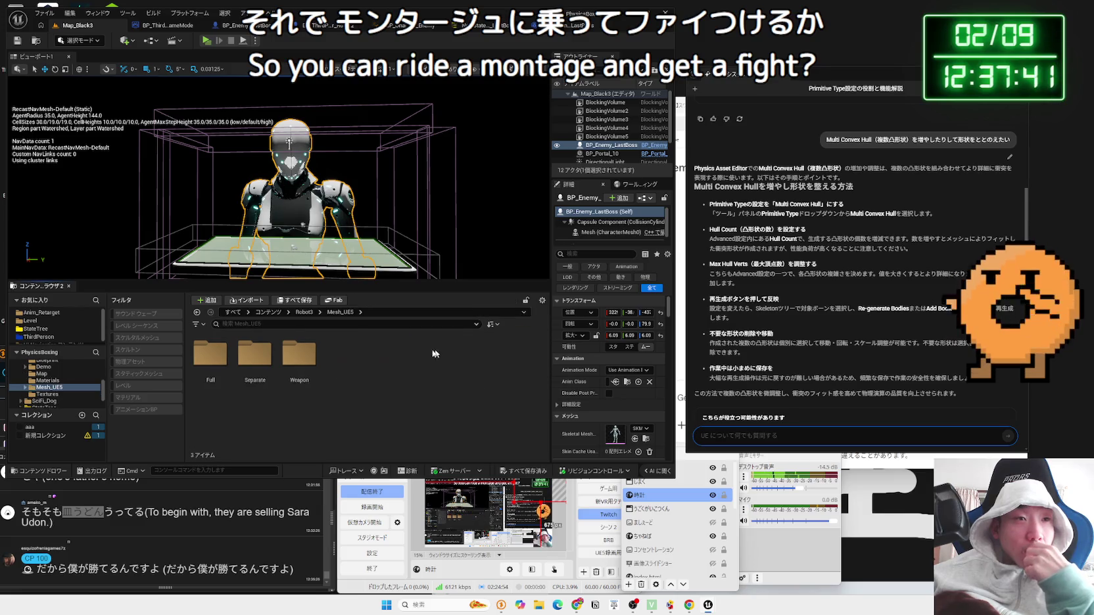
double_click(210, 355)
key(alt+Left)
key(alt+Left)
double_click(478, 348)
key(alt+Left)
double_click(431, 351)
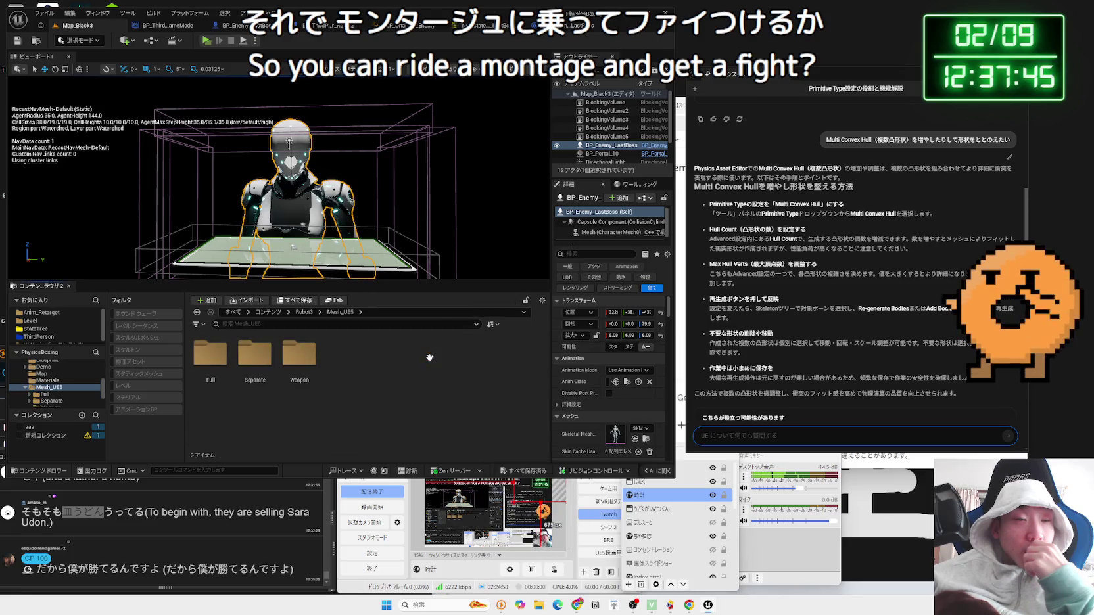
click(299, 355)
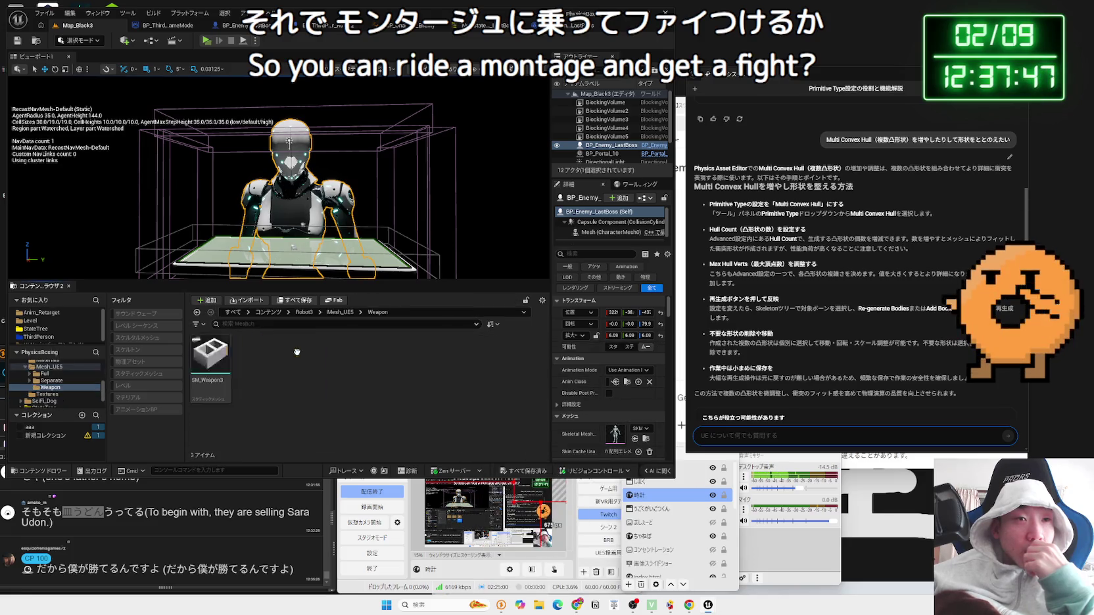
key(alt+Left)
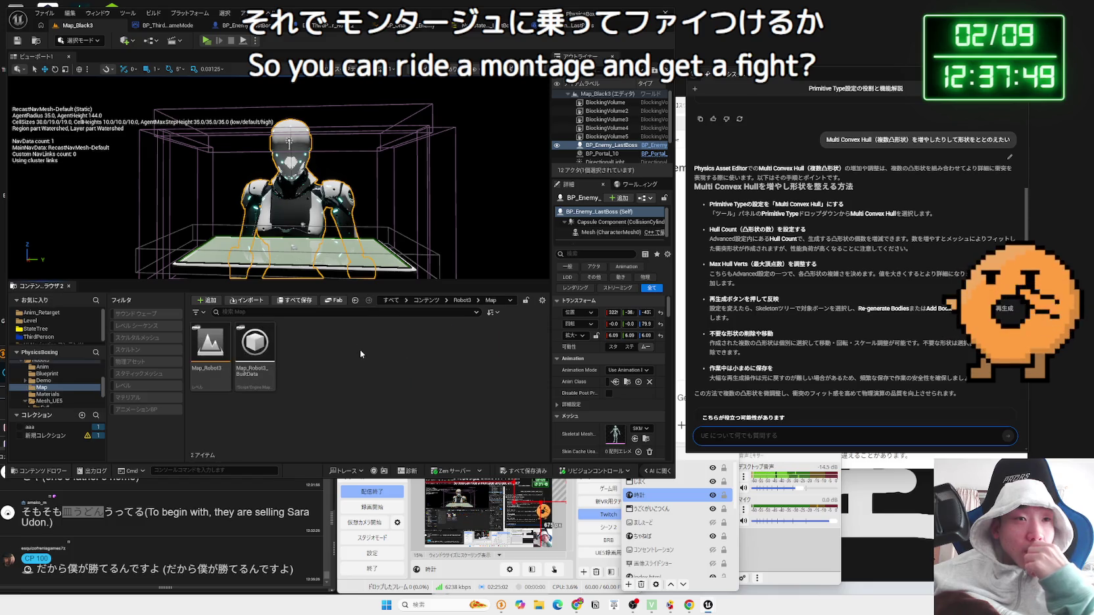
Step: Open Robot3's Anim folder and select MM_Robot_Daipan_Montage
double_click(300, 348)
key(alt+Left)
click(257, 350)
double_click(257, 350)
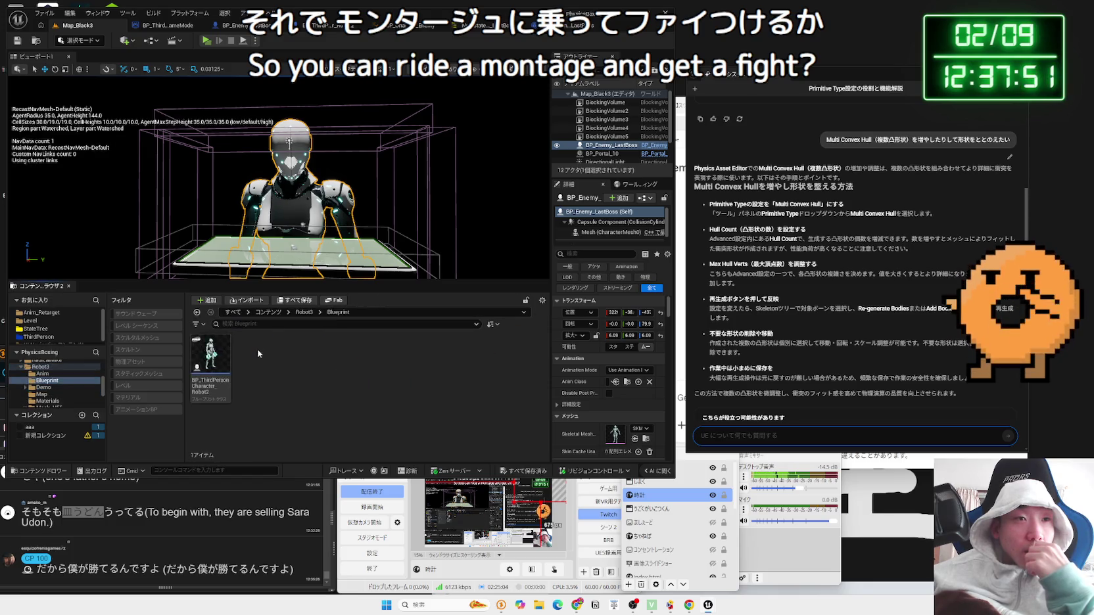
key(alt+Left)
click(344, 348)
click(402, 413)
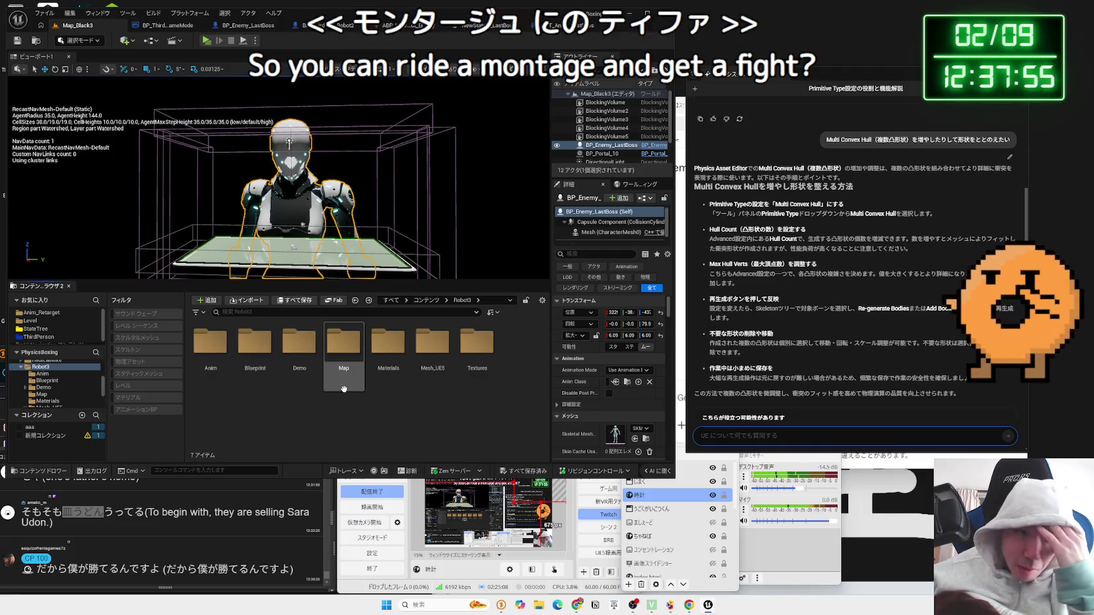
double_click(221, 359)
scroll(296, 368, down, 5)
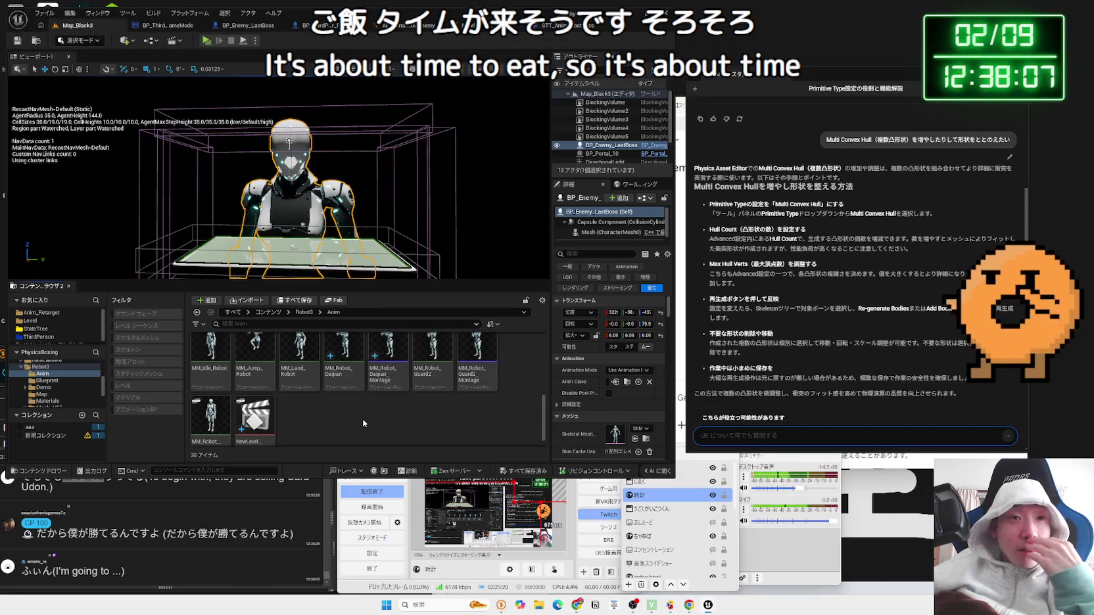
scroll(362, 413, up, 1)
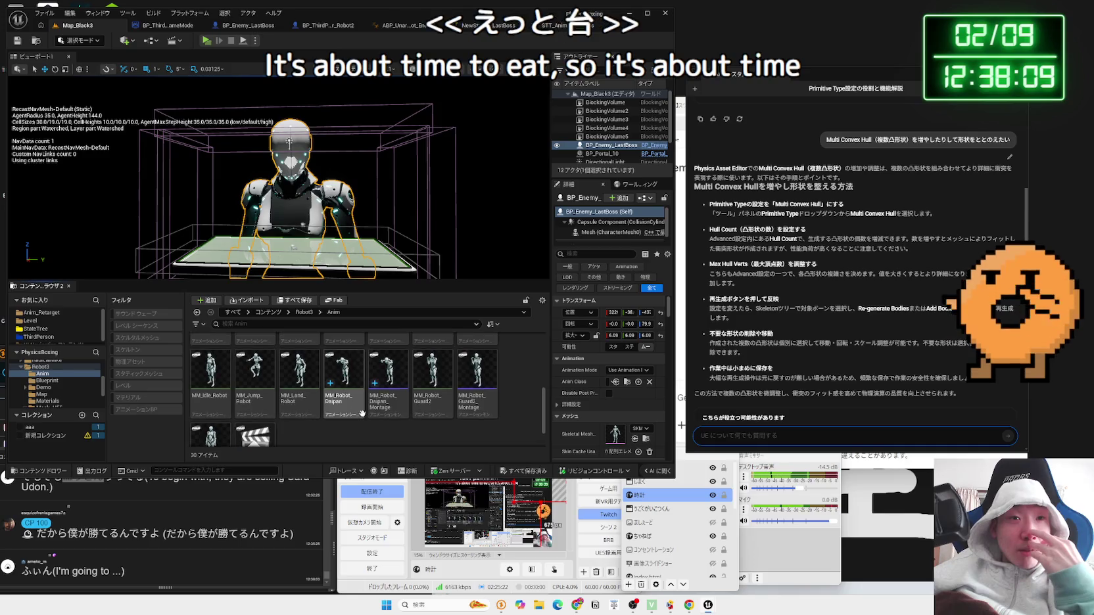
click(389, 406)
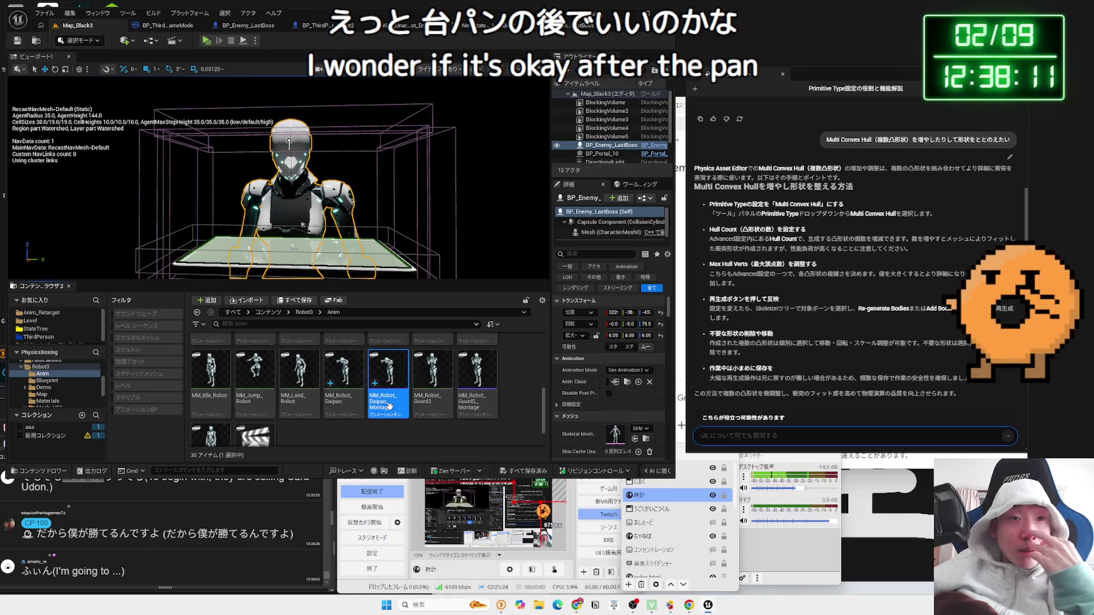
Step: Open MM_Robot_Daipan_Montage in the montage editor, pause it, and scrub the preview to about frame 27
double_click(392, 411)
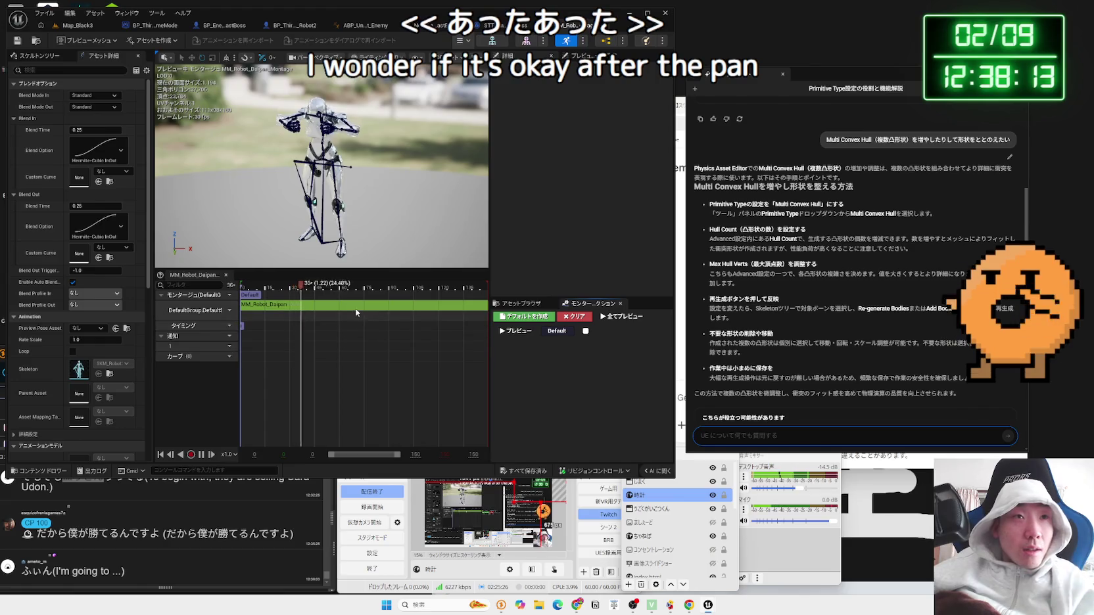
click(290, 289)
mouse_move(296, 293)
mouse_down()
mouse_move(276, 294)
mouse_move(284, 297)
mouse_up()
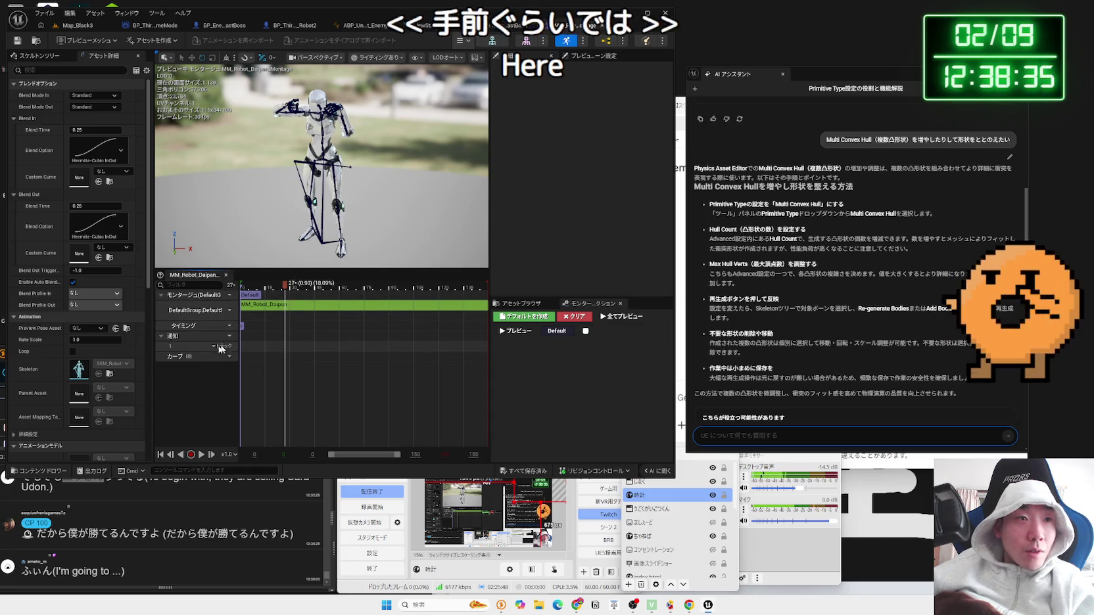
right_click(286, 351)
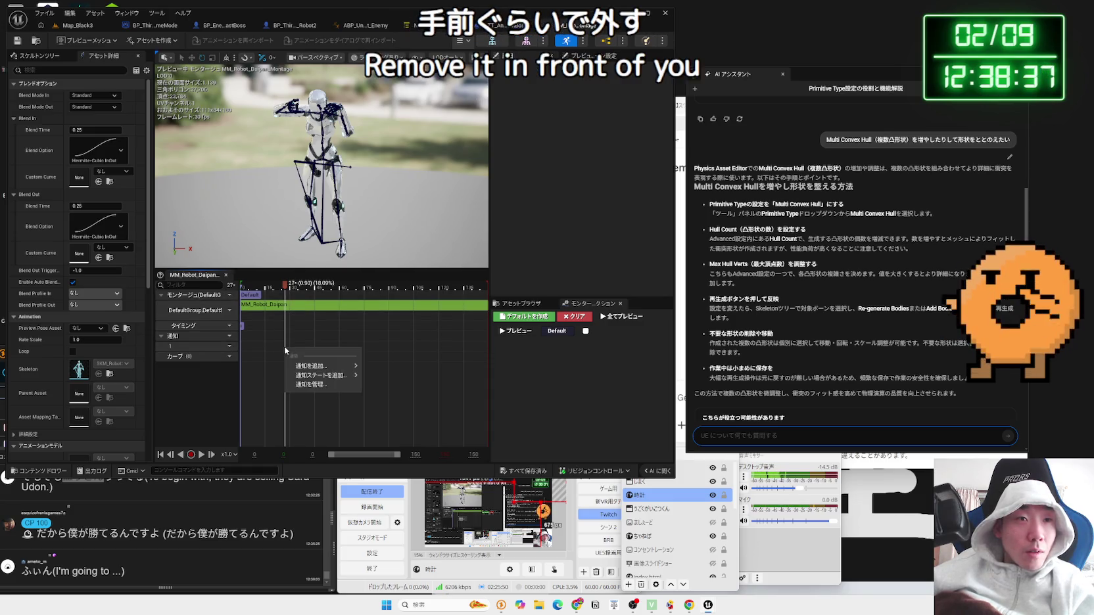
Step: Add a Montage Notify on notify track 1 at frame 27 and select its Notify Name field
mouse_move(311, 367)
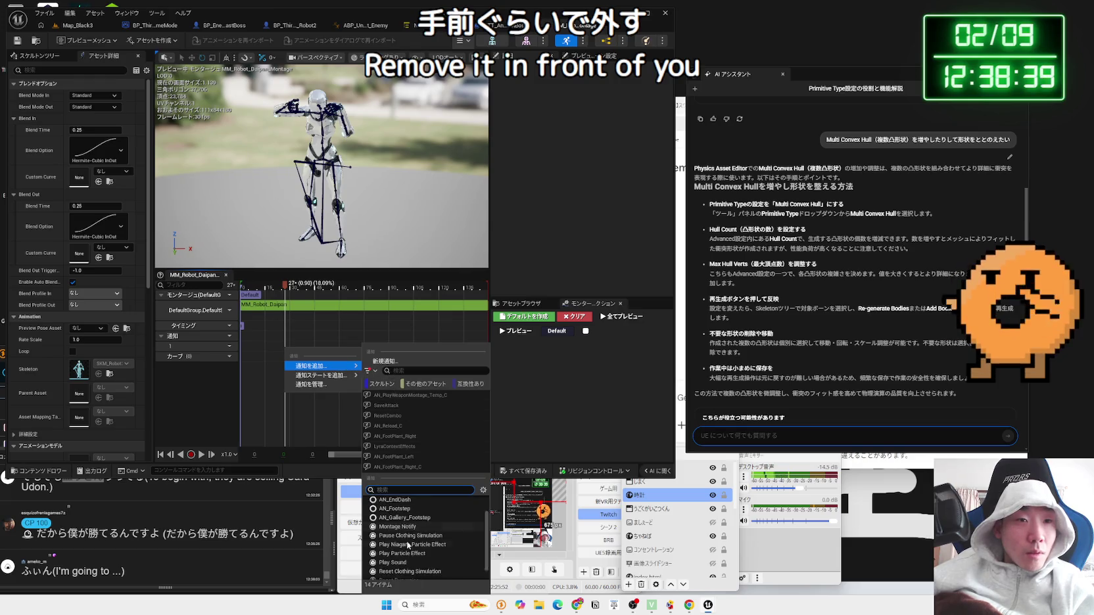
scroll(413, 558, down, 2)
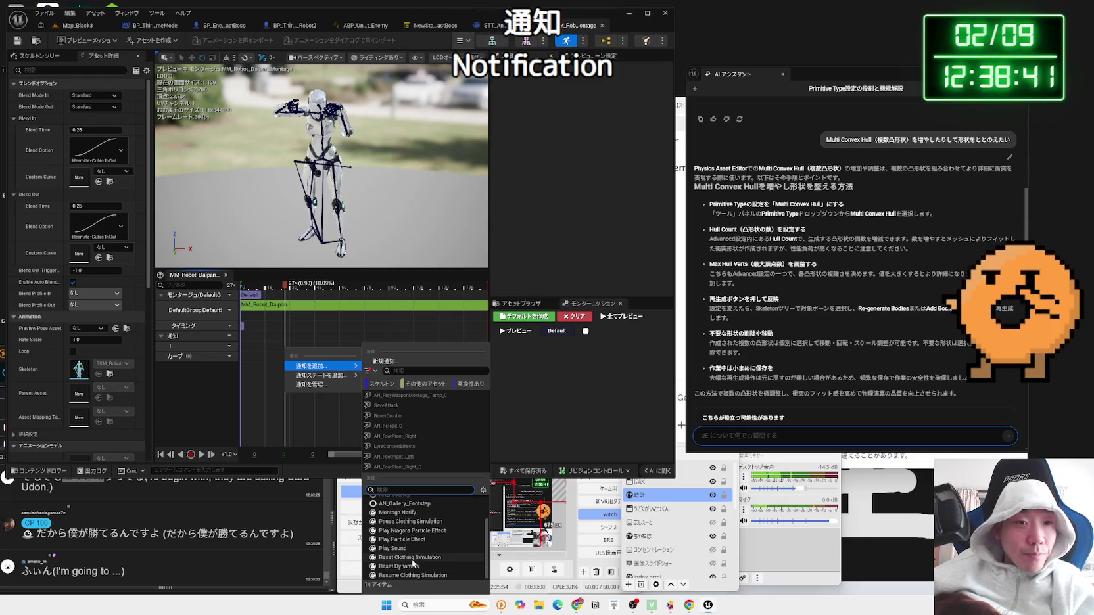
scroll(411, 555, up, 1)
scroll(411, 549, up, 2)
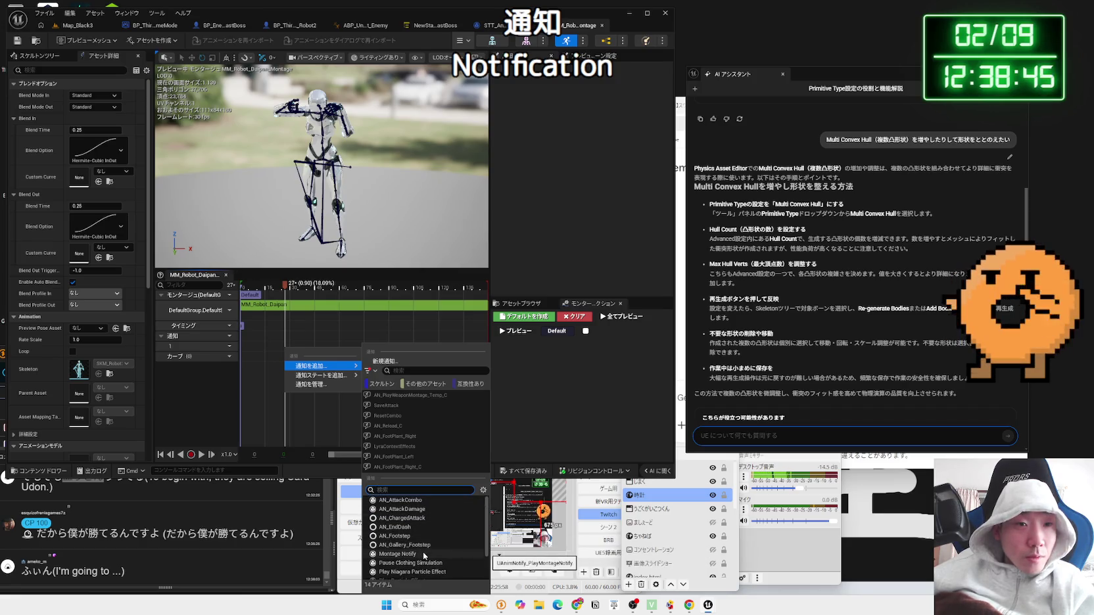
click(424, 554)
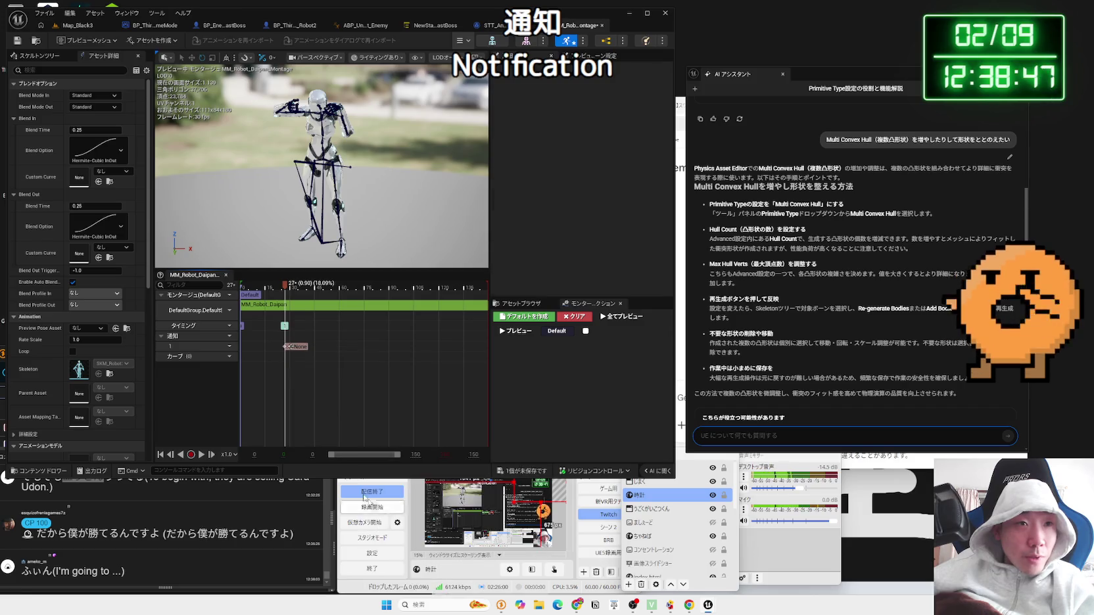
click(299, 348)
click(595, 106)
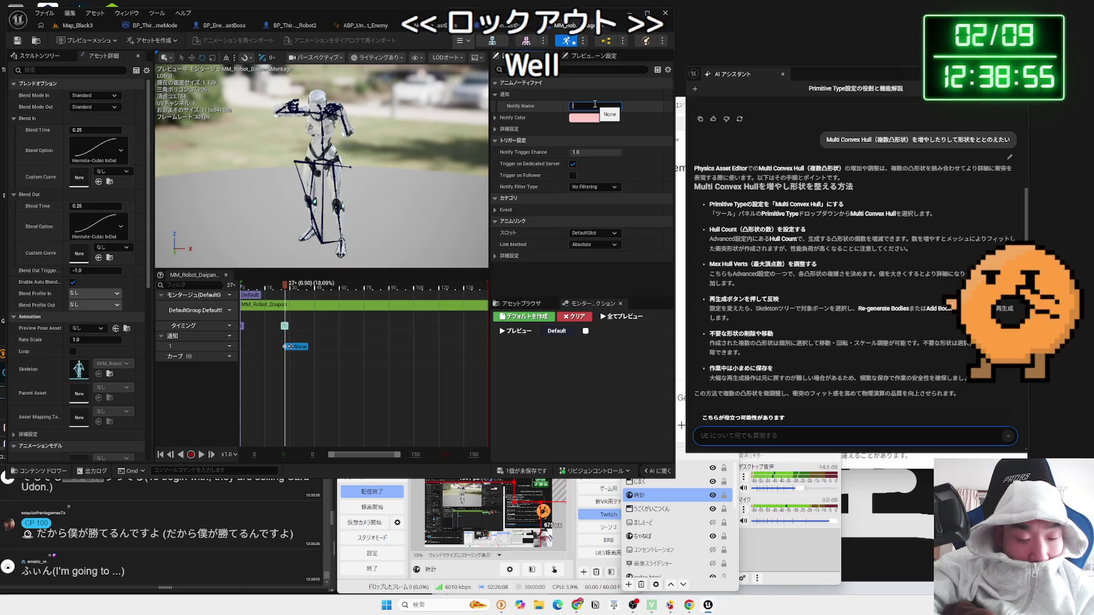
Step: Name the frame-27 notify HeadMove
text(HeadMove)
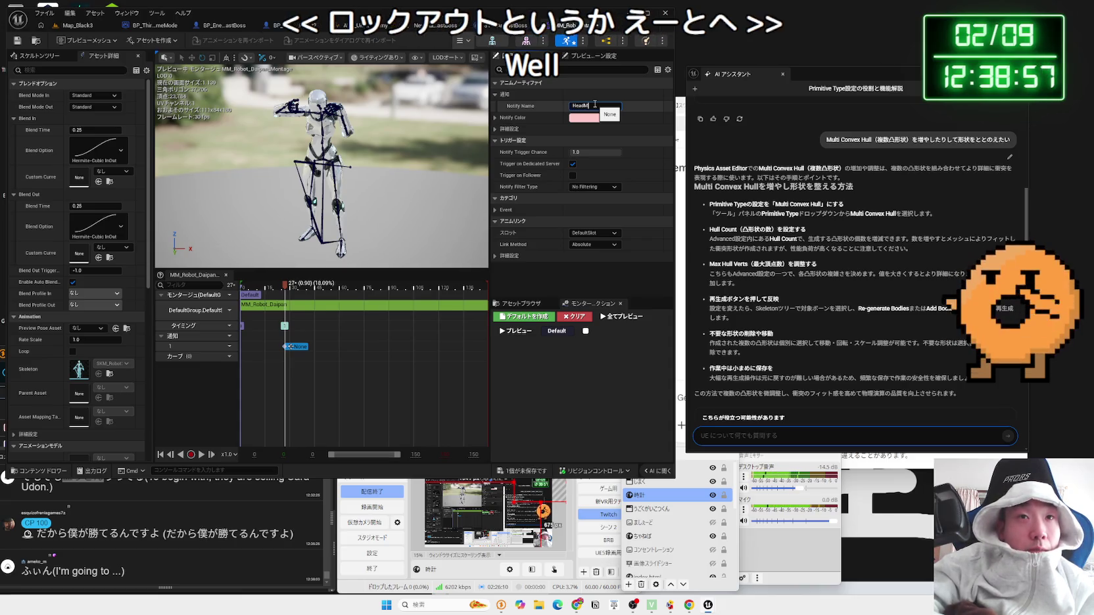
key(Return)
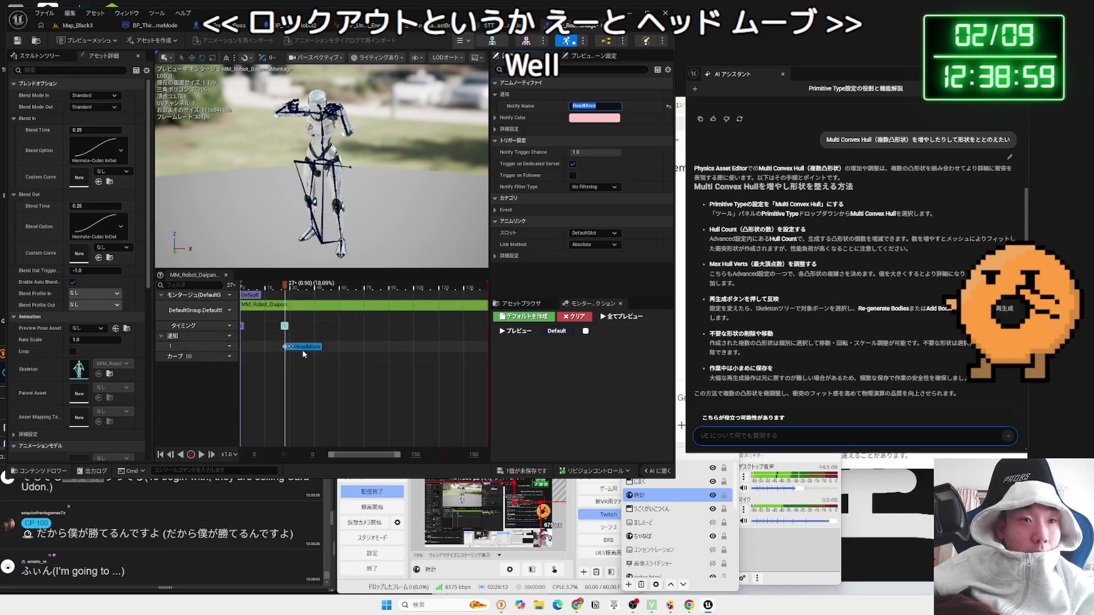
click(600, 107)
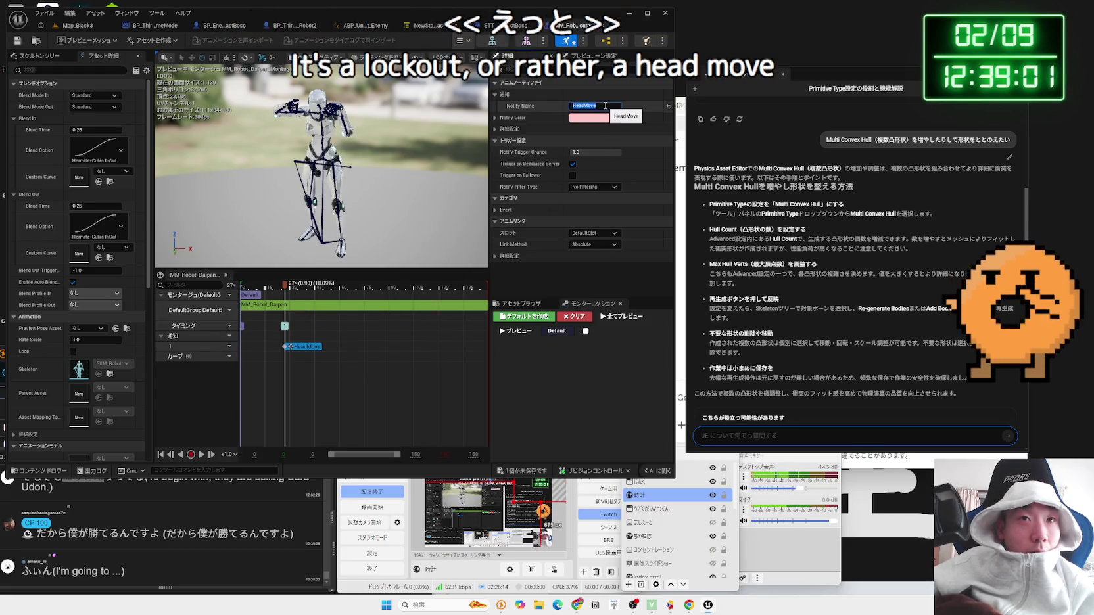
click(295, 351)
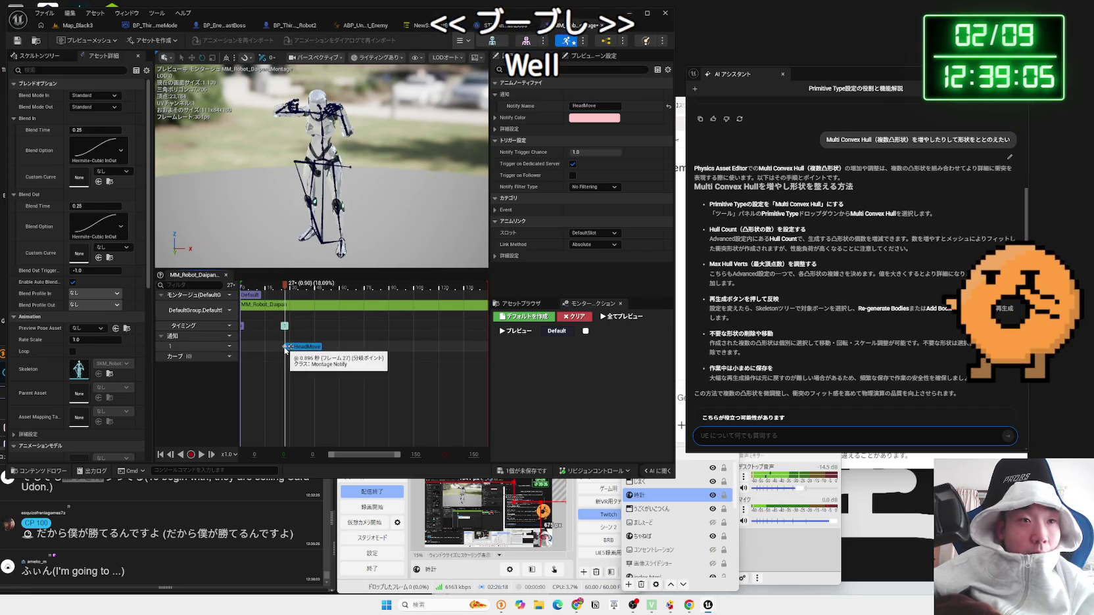
Step: Pan the timeline to its end and move the preview to the montage's final frame, 150
drag(290, 351, 299, 350)
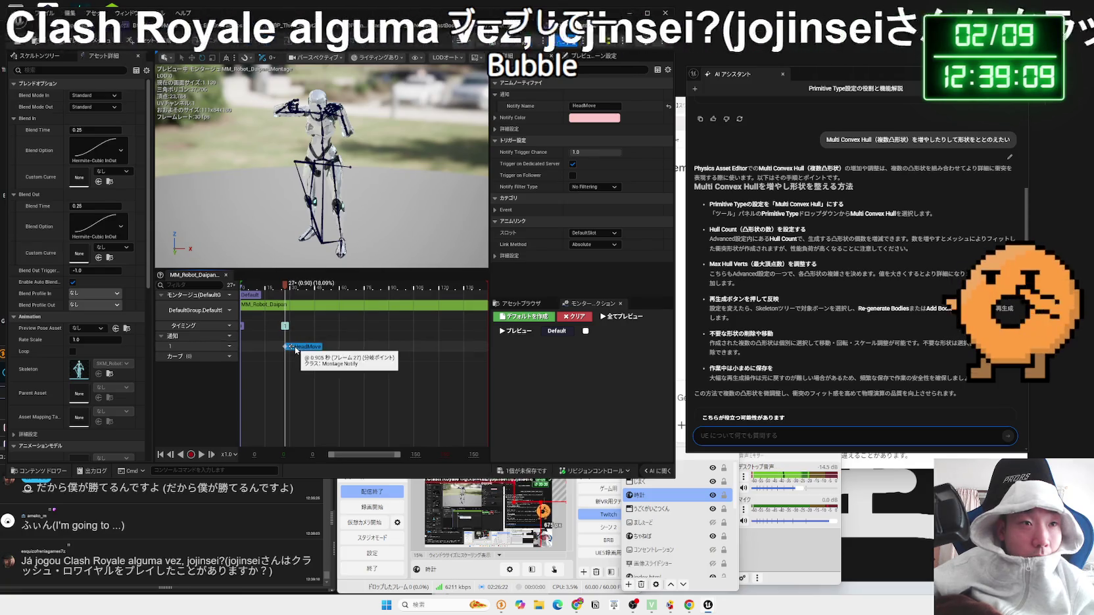
scroll(299, 346, up, 5)
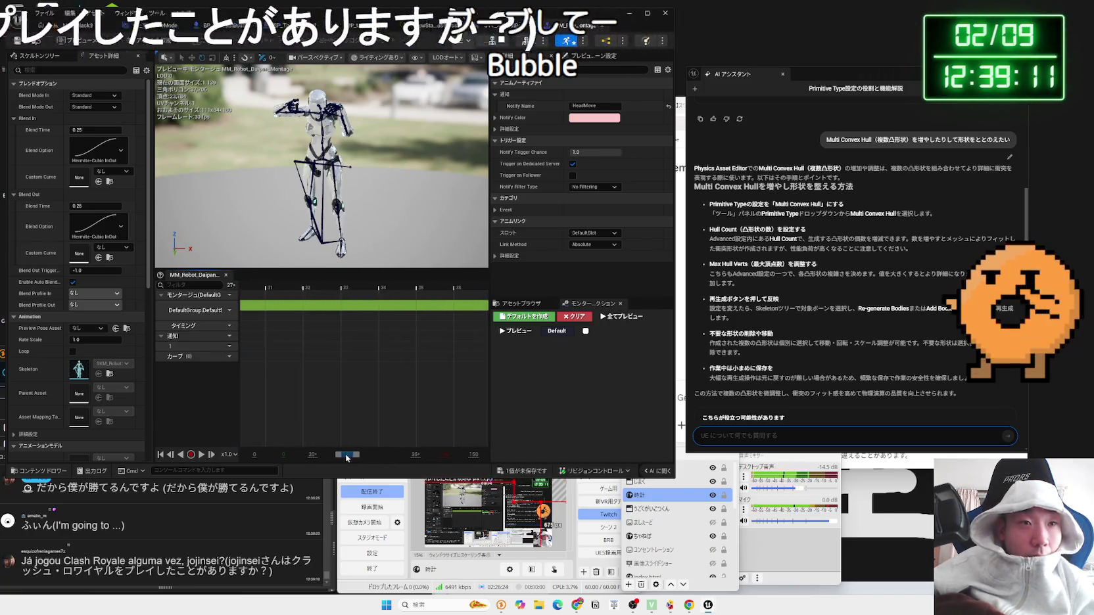
drag(348, 456, 344, 459)
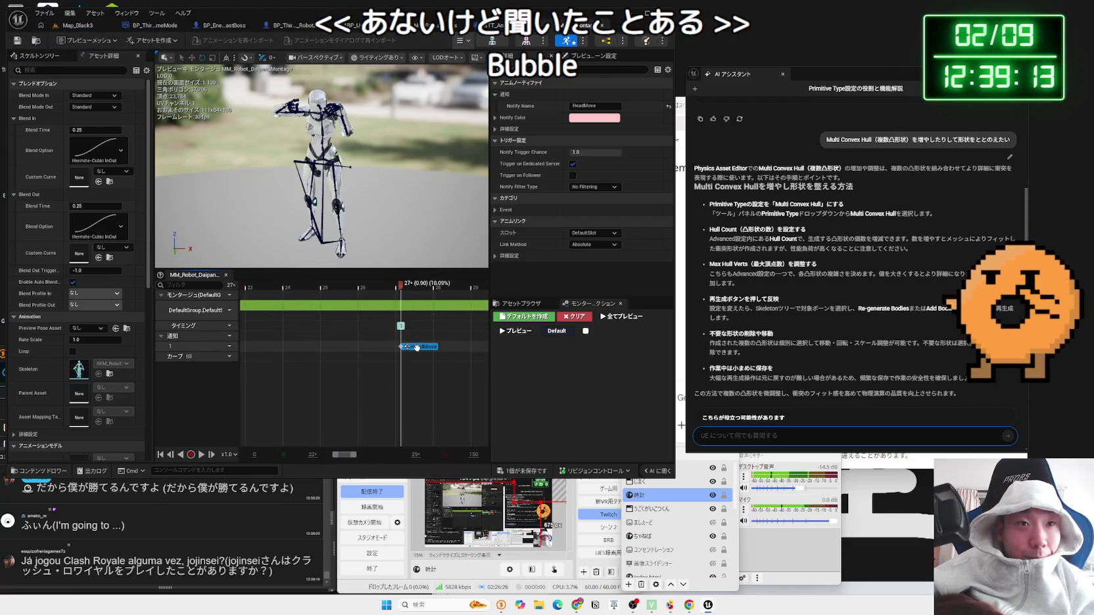
drag(411, 348, 410, 350)
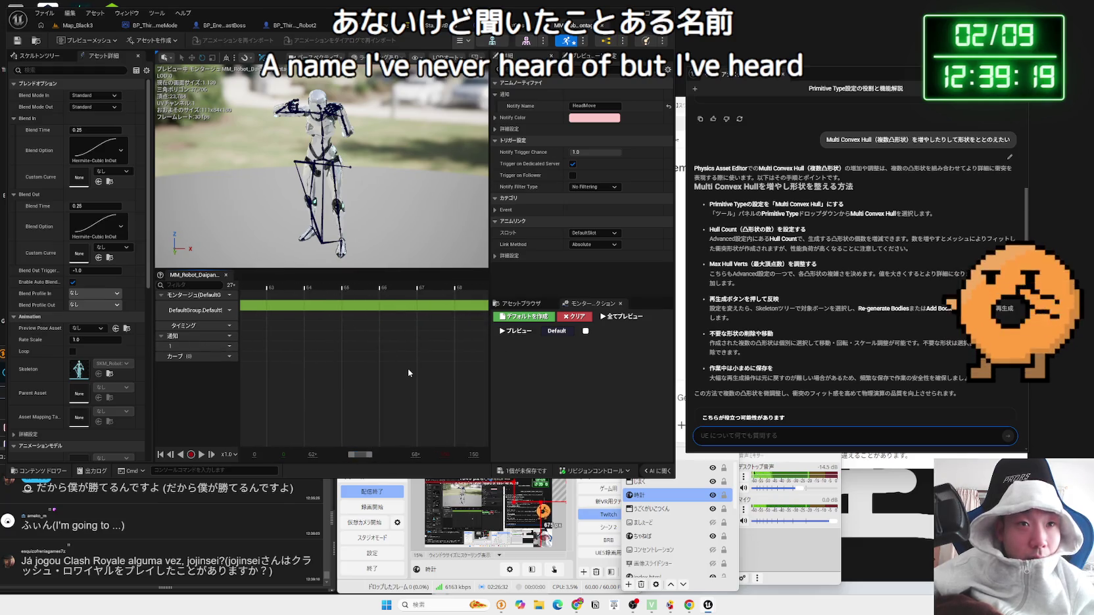
scroll(408, 373, down, 10)
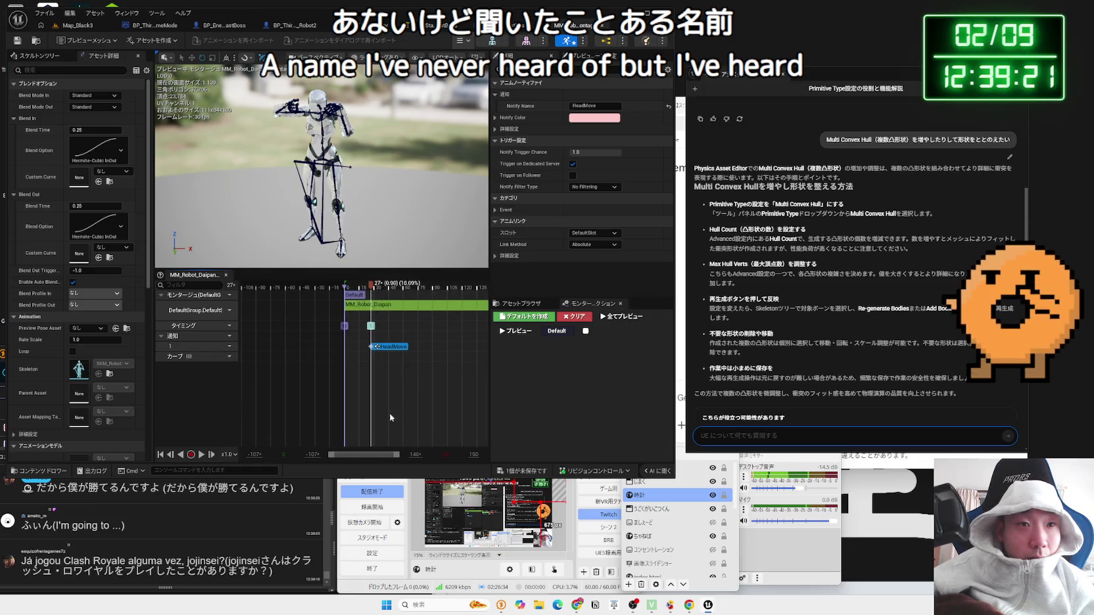
drag(373, 458, 485, 319)
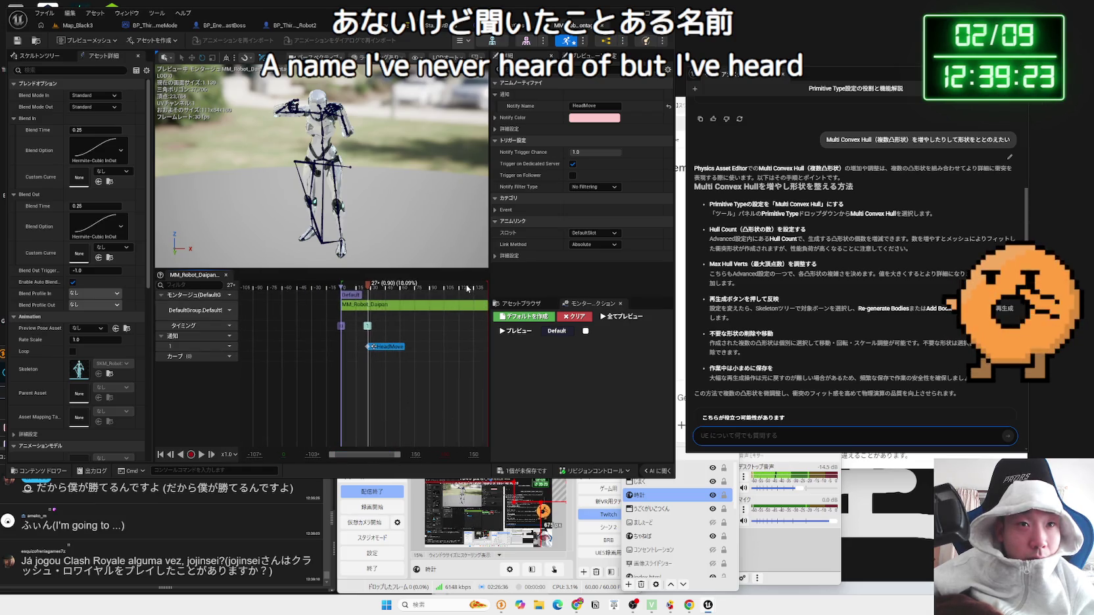
mouse_move(371, 290)
mouse_down()
mouse_move(497, 298)
mouse_move(464, 299)
mouse_up()
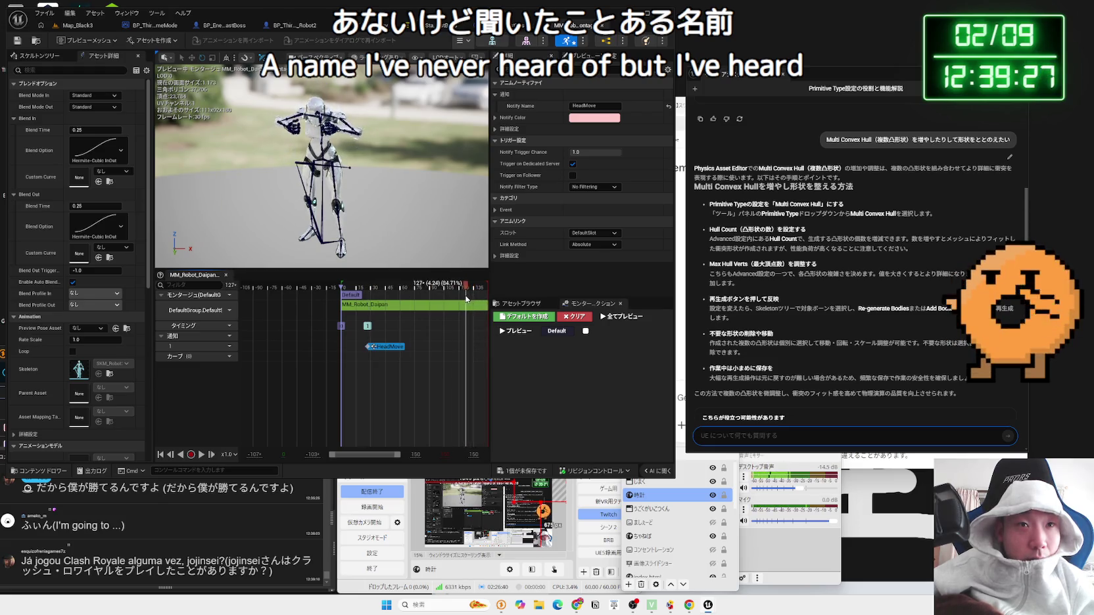
right_click(464, 352)
Step: Add a second Montage Notify near the montage's end and save the montage
mouse_move(492, 373)
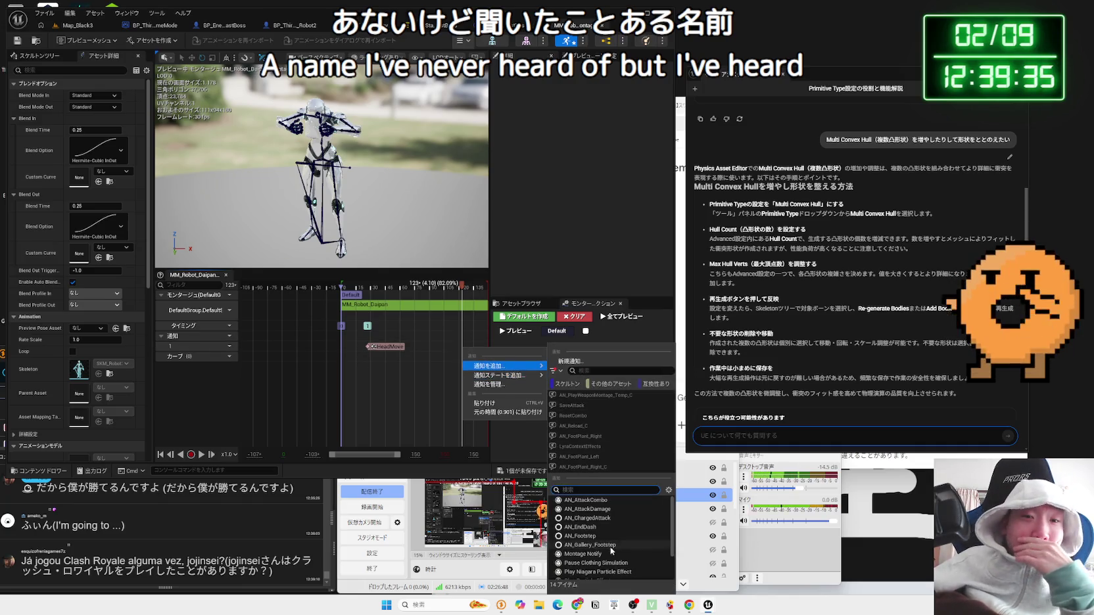
click(591, 553)
scroll(461, 359, up, 8)
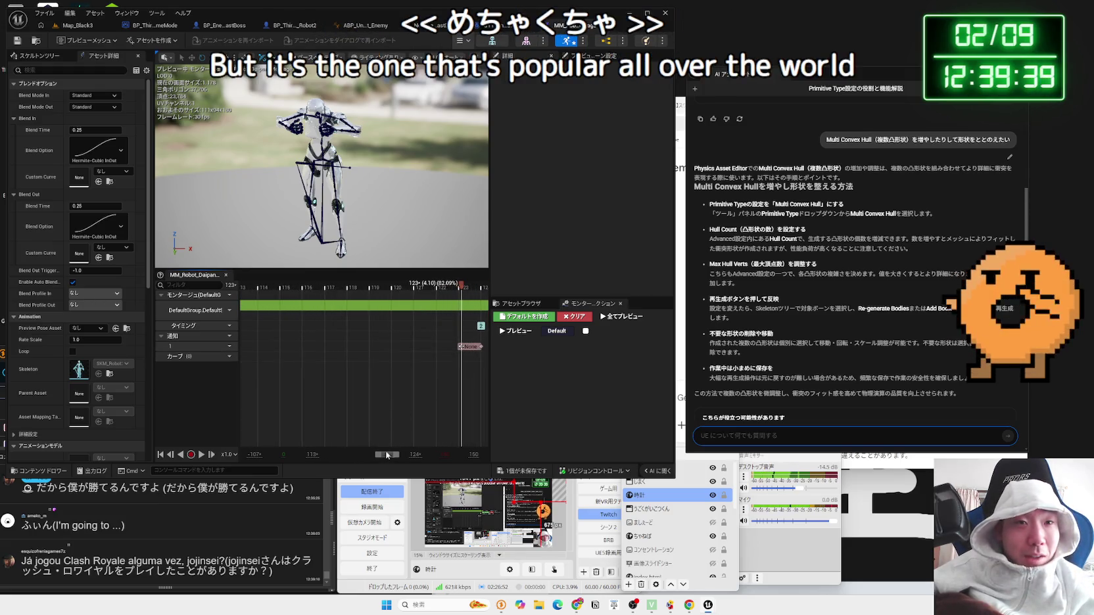
drag(384, 458, 386, 461)
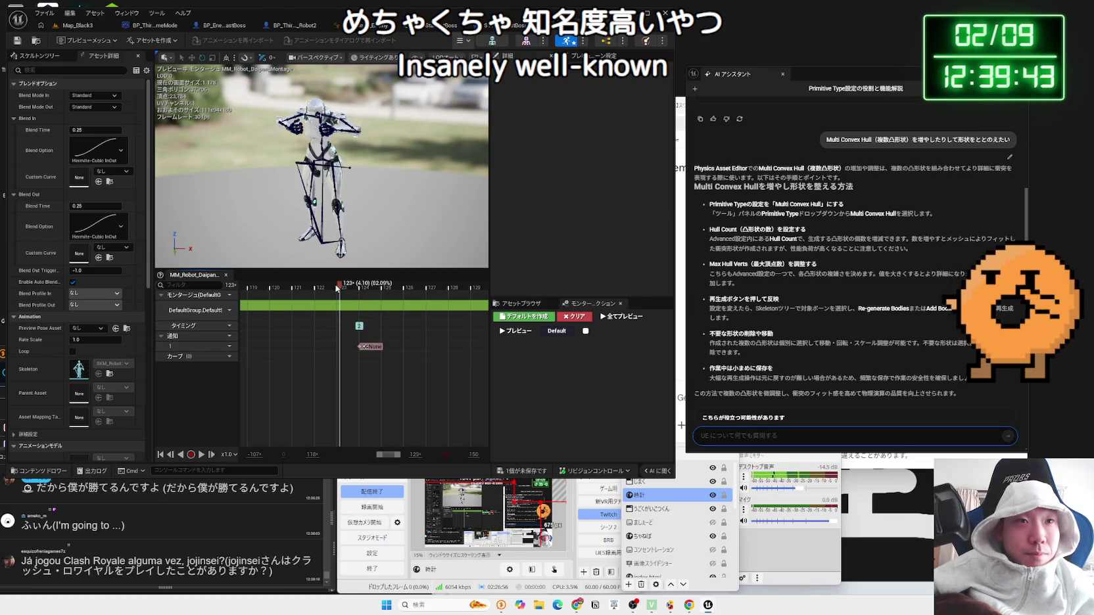
scroll(338, 289, down, 7)
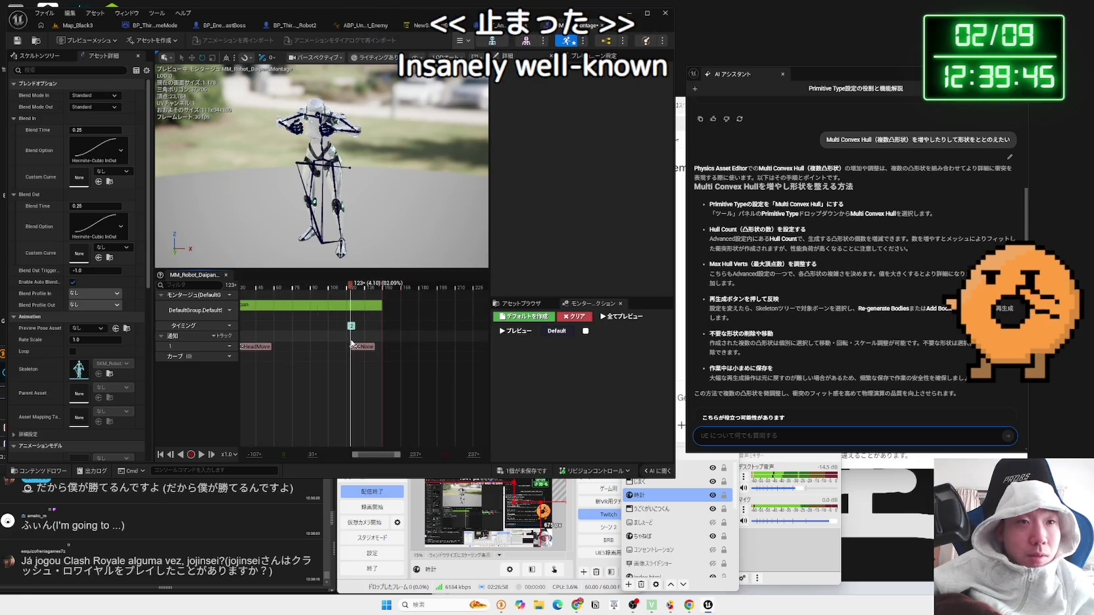
drag(350, 360, 322, 358)
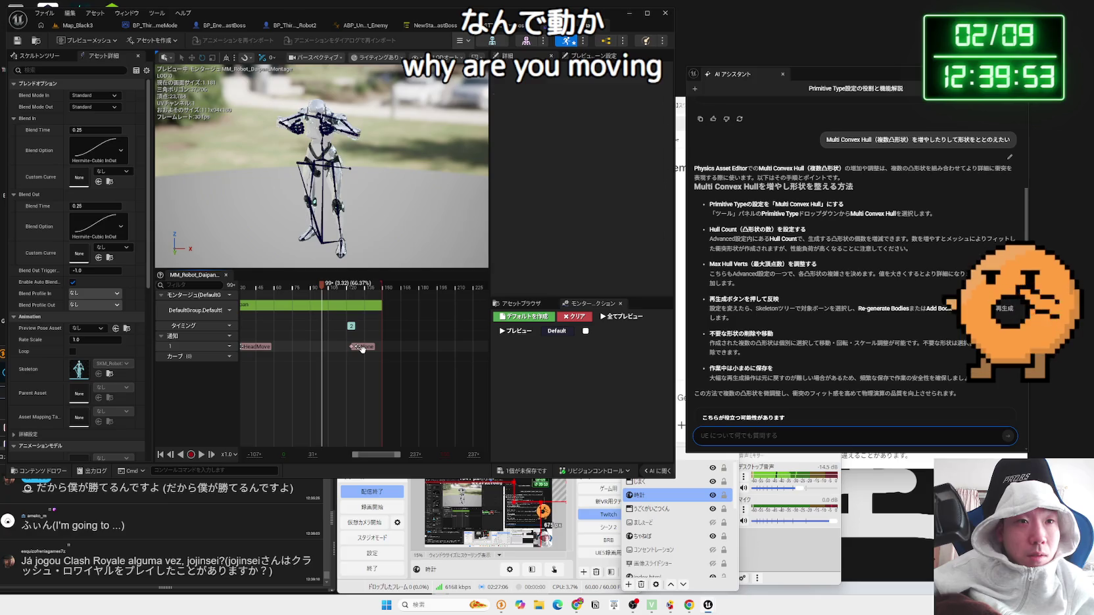
click(510, 471)
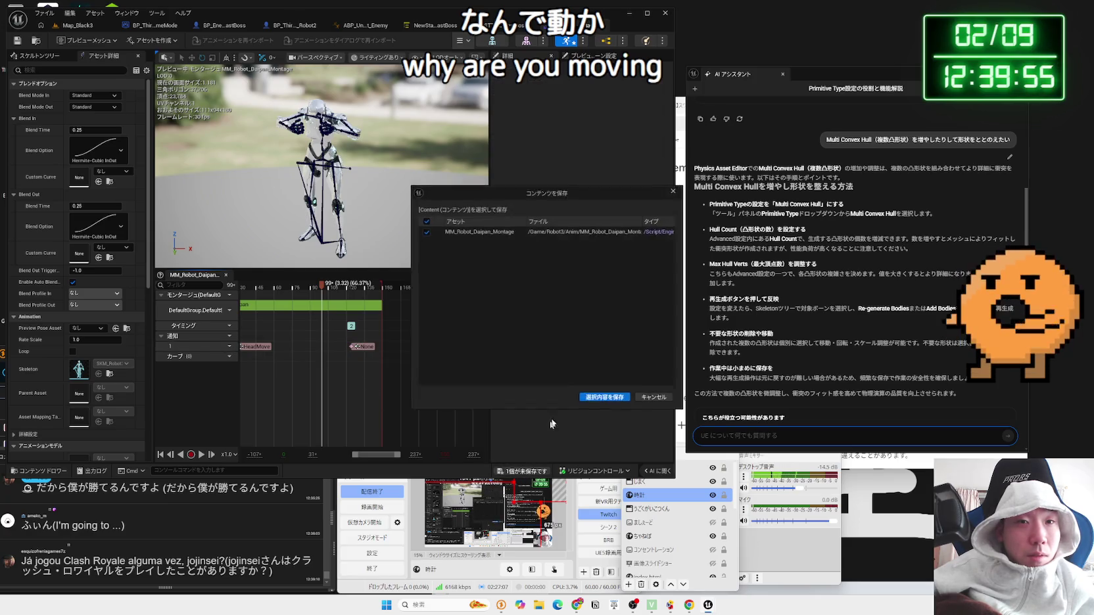
click(595, 391)
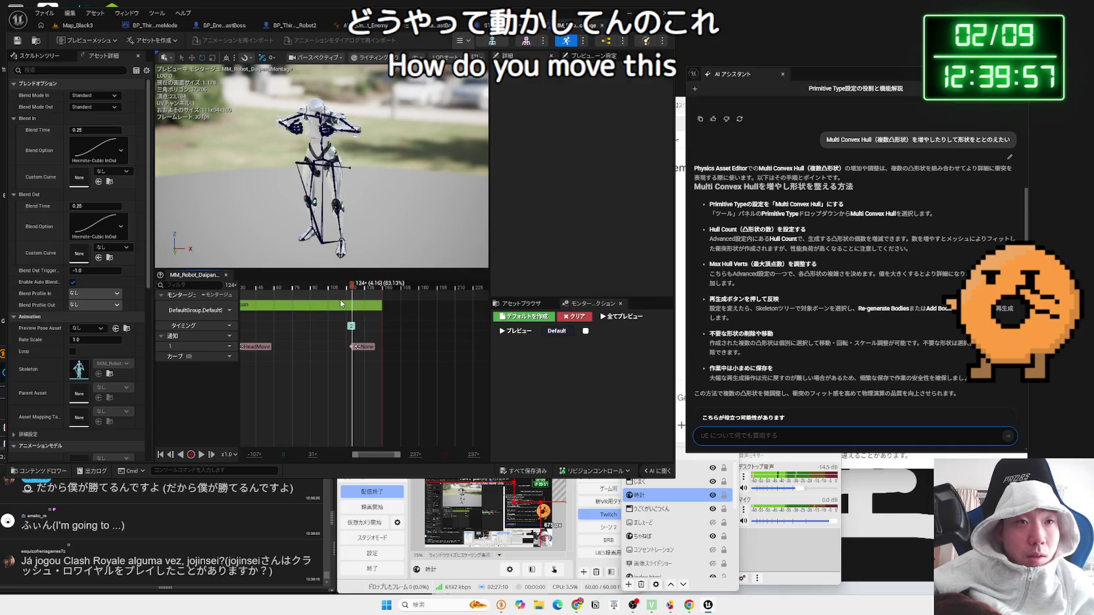
Step: Nudge the second notify slightly later, rename it HeadStop, and save the montage
mouse_move(291, 358)
mouse_down()
mouse_move(388, 362)
mouse_move(347, 358)
mouse_move(355, 361)
mouse_up()
scroll(355, 361, up, 5)
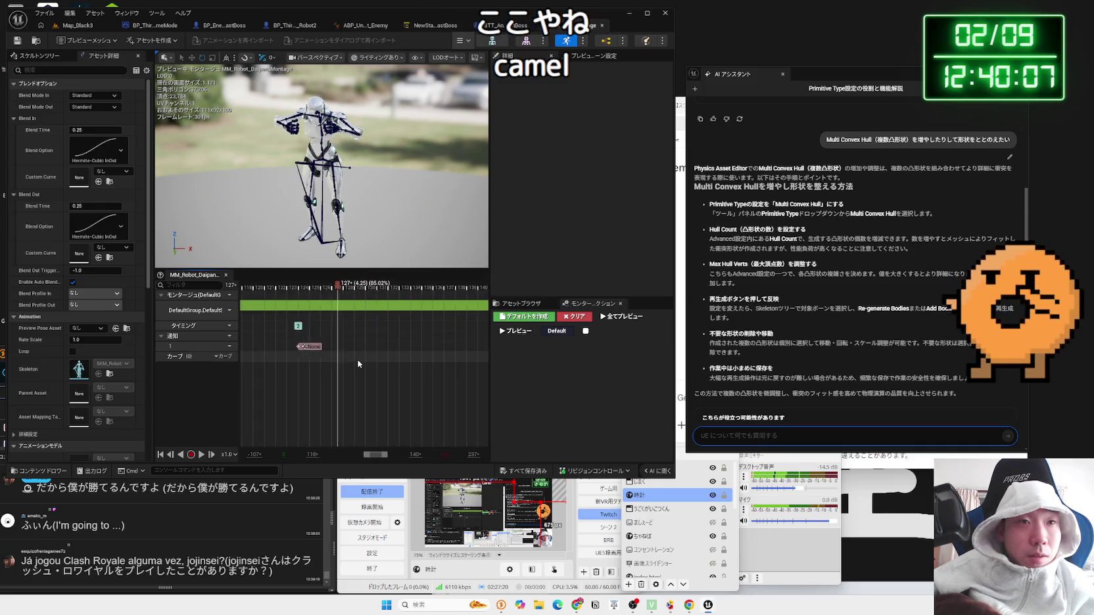
drag(280, 347, 331, 351)
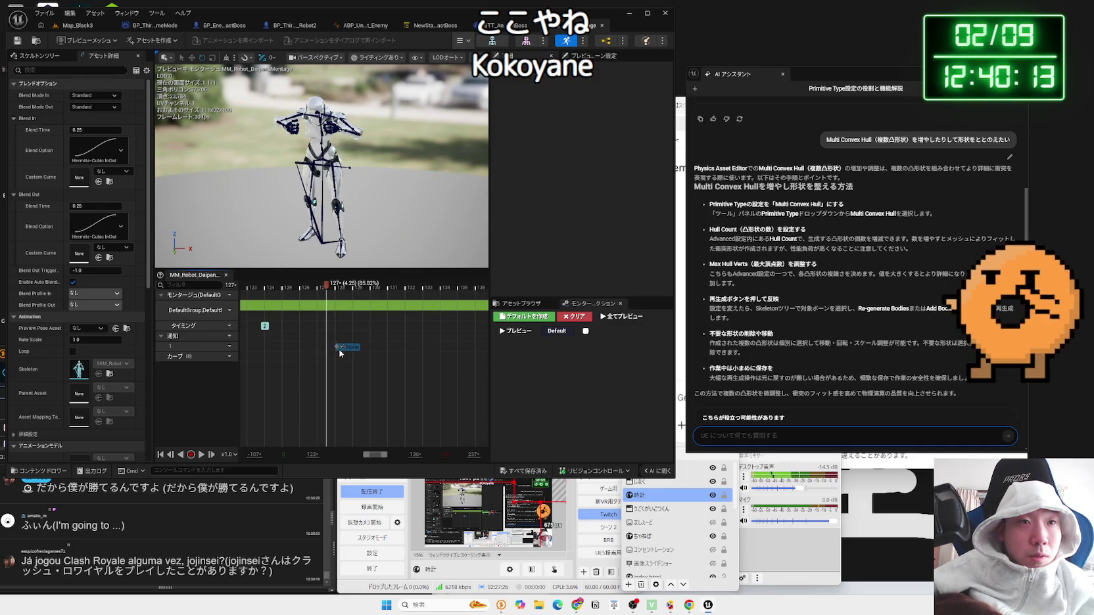
click(339, 352)
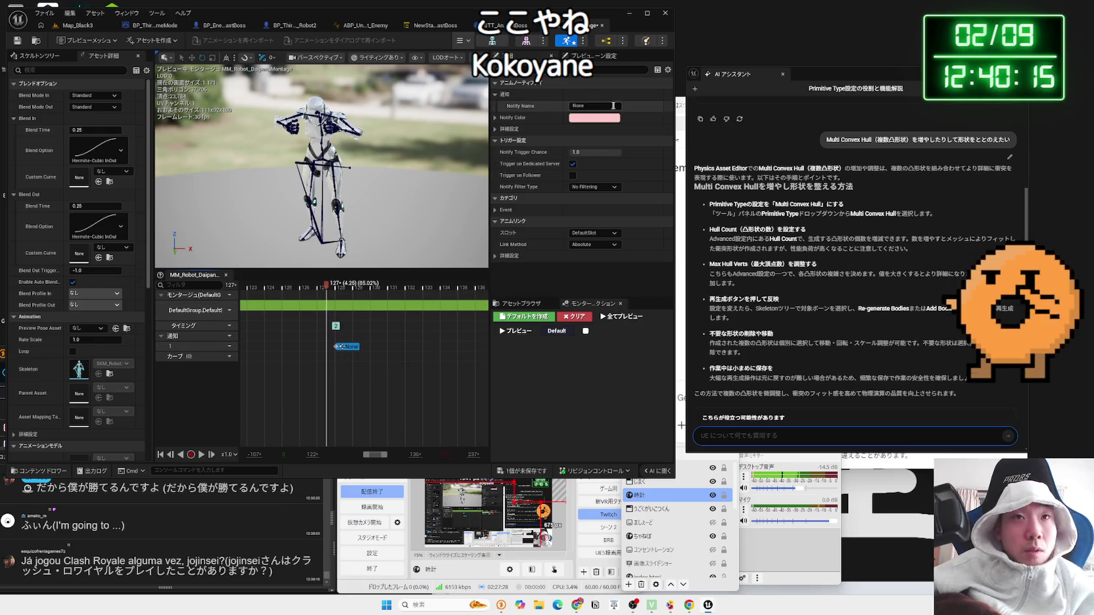
key(BackSpace)
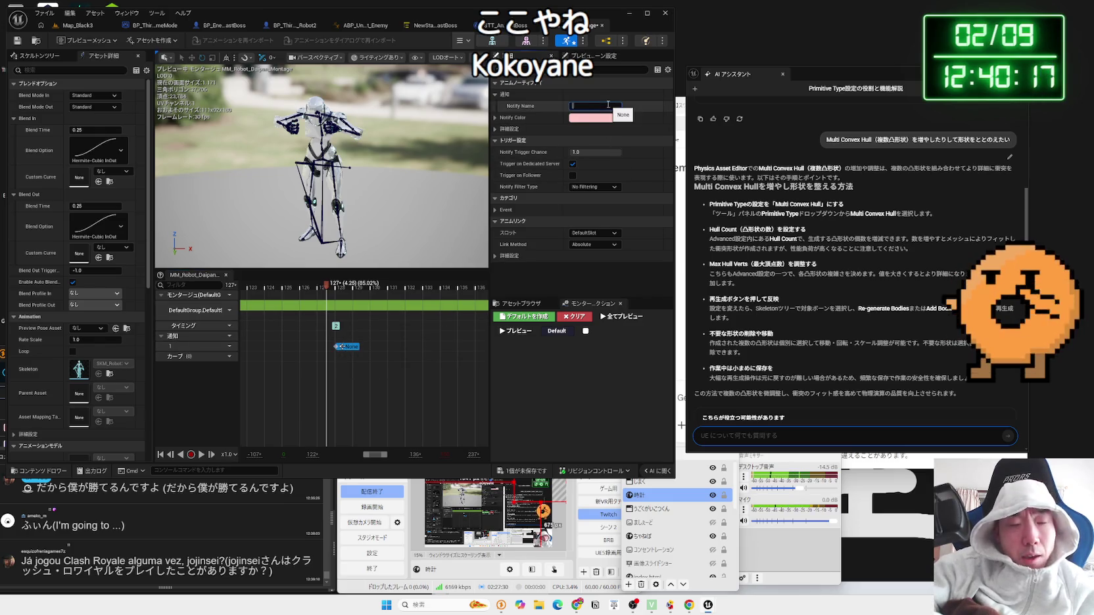
text(Read)
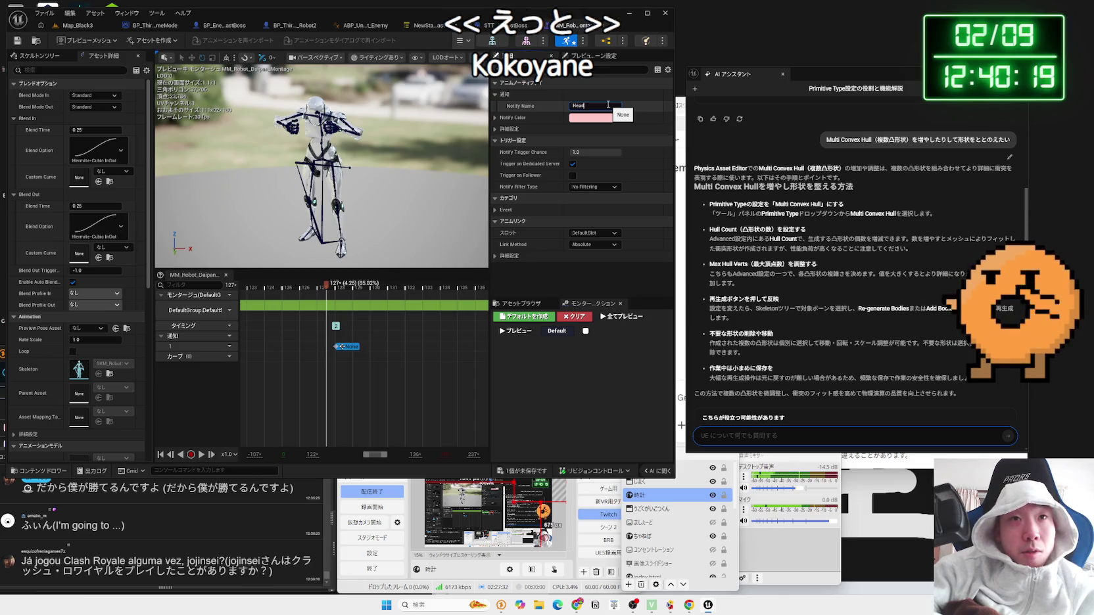
text(Stop)
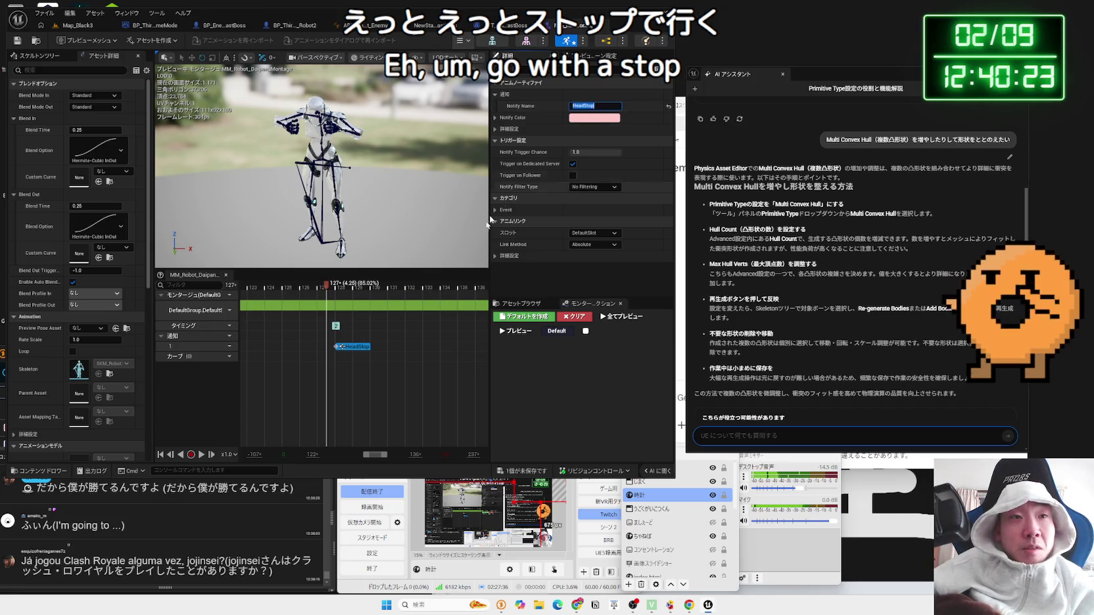
click(428, 326)
click(522, 470)
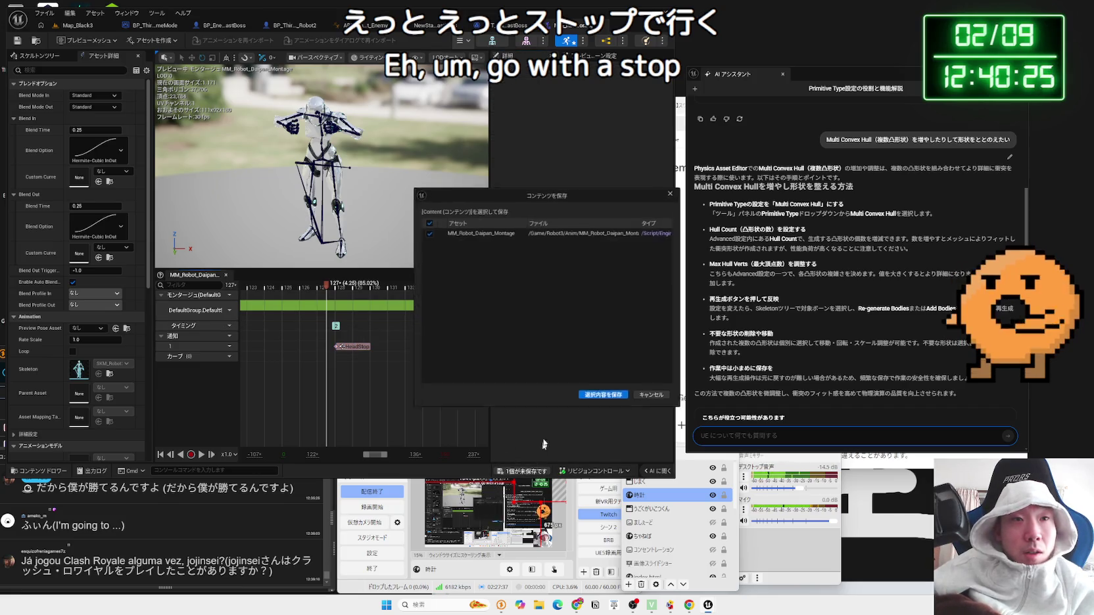
click(603, 395)
scroll(379, 443, down, 4)
drag(379, 454, 364, 456)
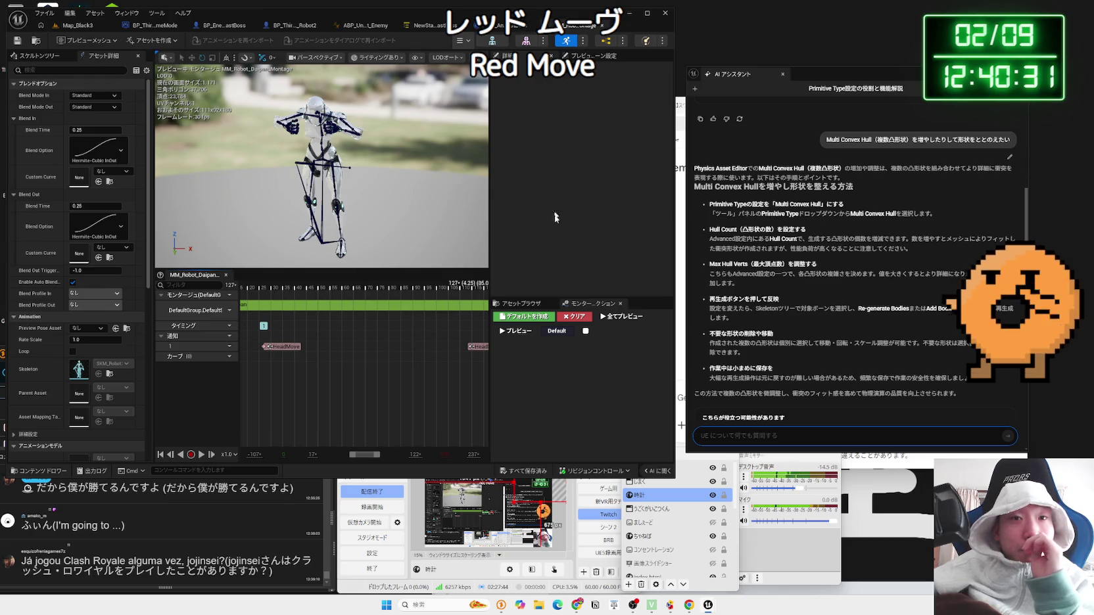
Step: Close the ABP_Unarmed_Robot_Enemy editor and view the Play Montage outputs in STT_AnimChange_LastBoss
click(219, 26)
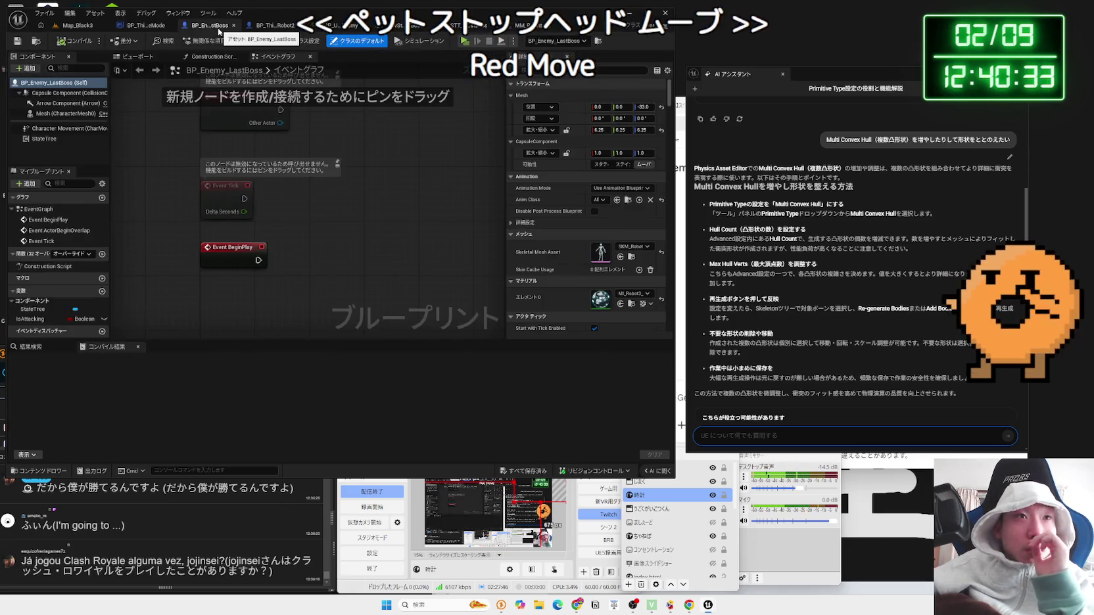
click(273, 27)
click(308, 26)
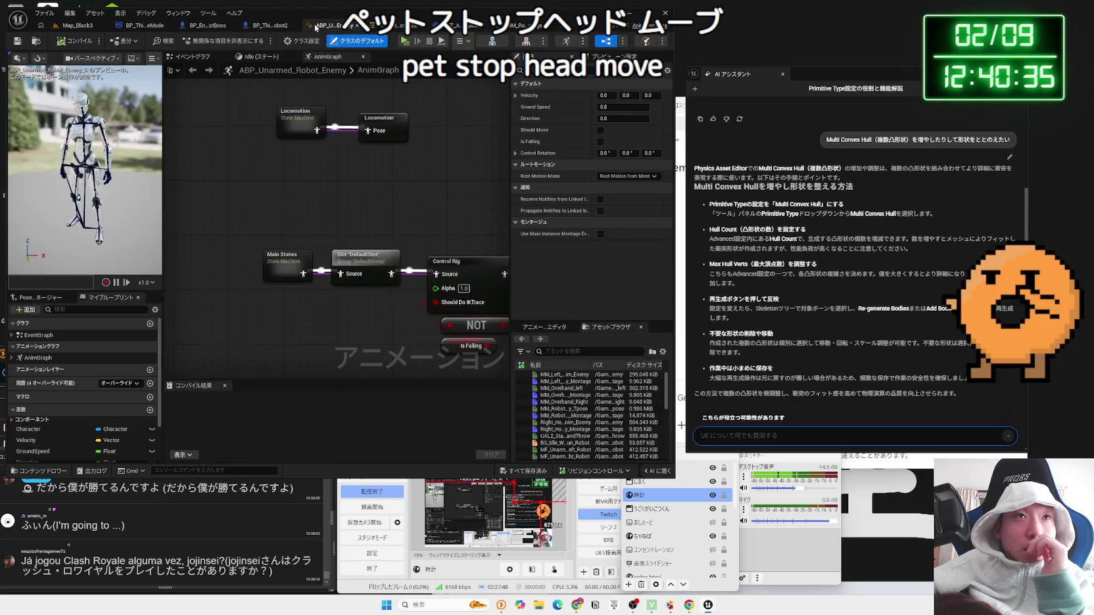
click(357, 27)
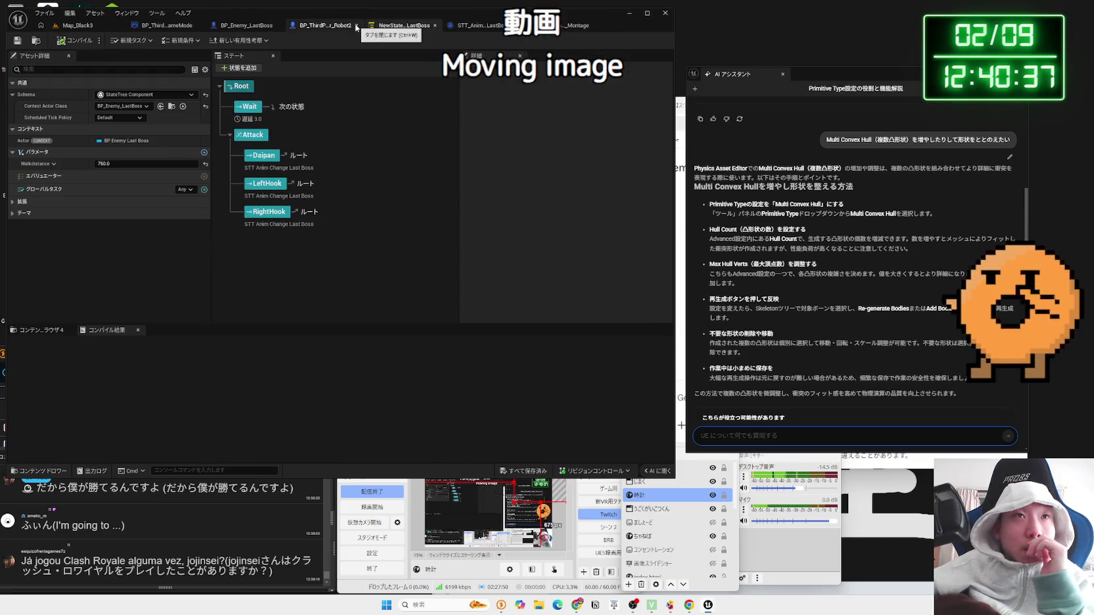
click(407, 25)
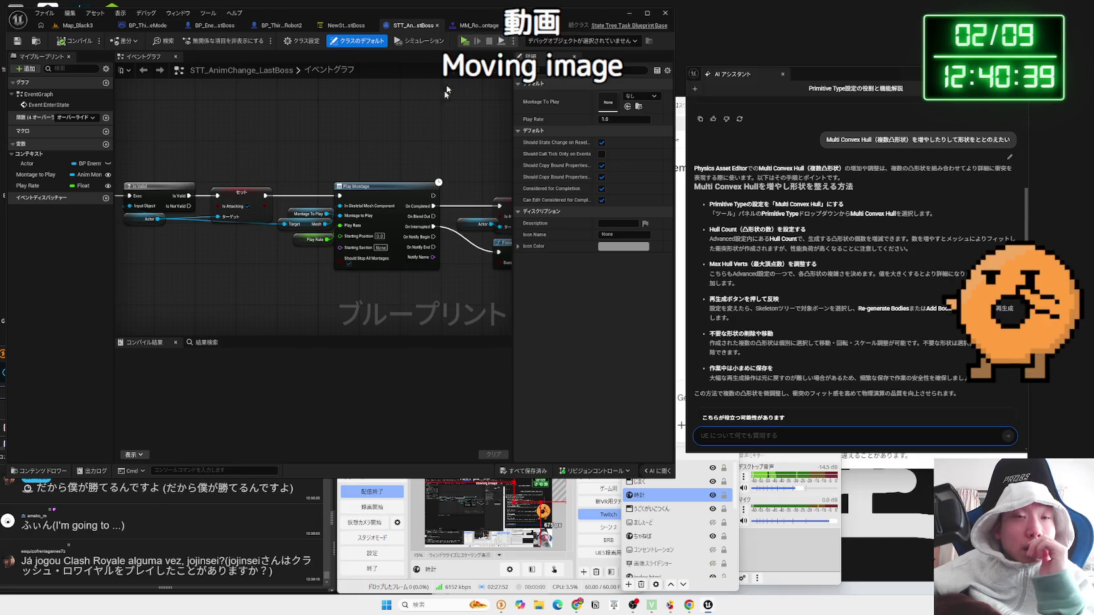
scroll(460, 197, up, 2)
mouse_move(481, 214)
mouse_down()
mouse_move(297, 191)
mouse_move(254, 156)
mouse_move(291, 253)
mouse_up()
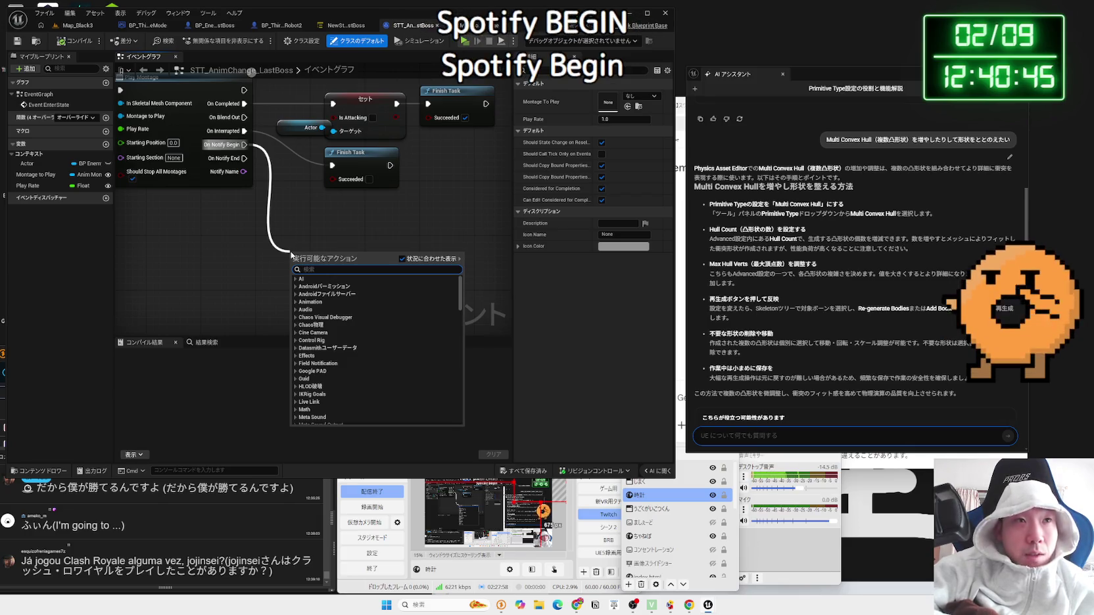
Step: Compare the Play Montage's Notify Name with 'HeadStart' using an Equal (==) node
key(Escape)
drag(244, 172, 254, 261)
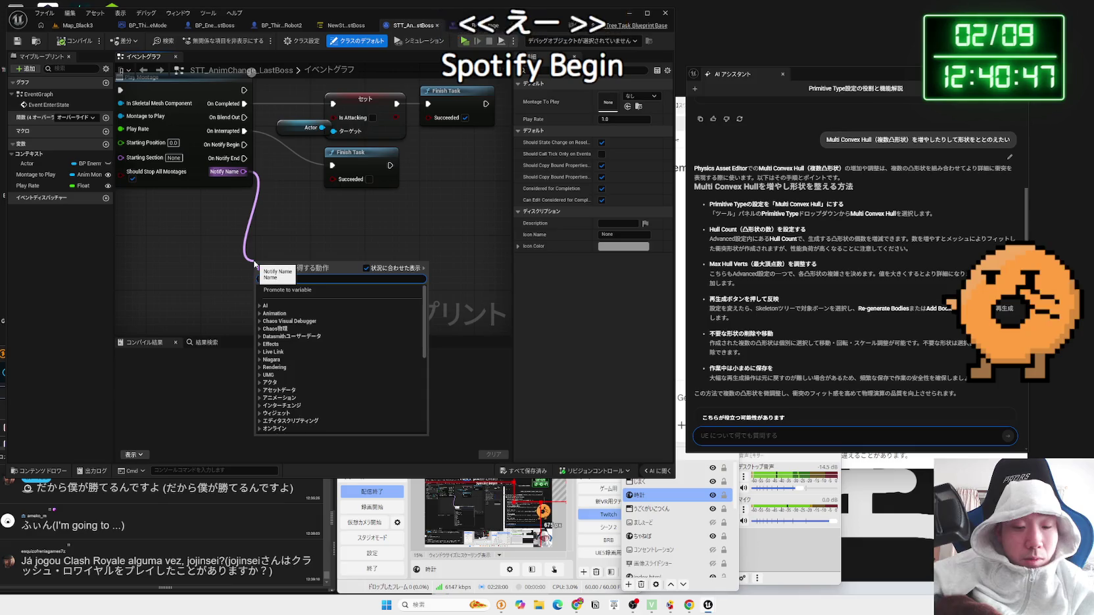
click(292, 307)
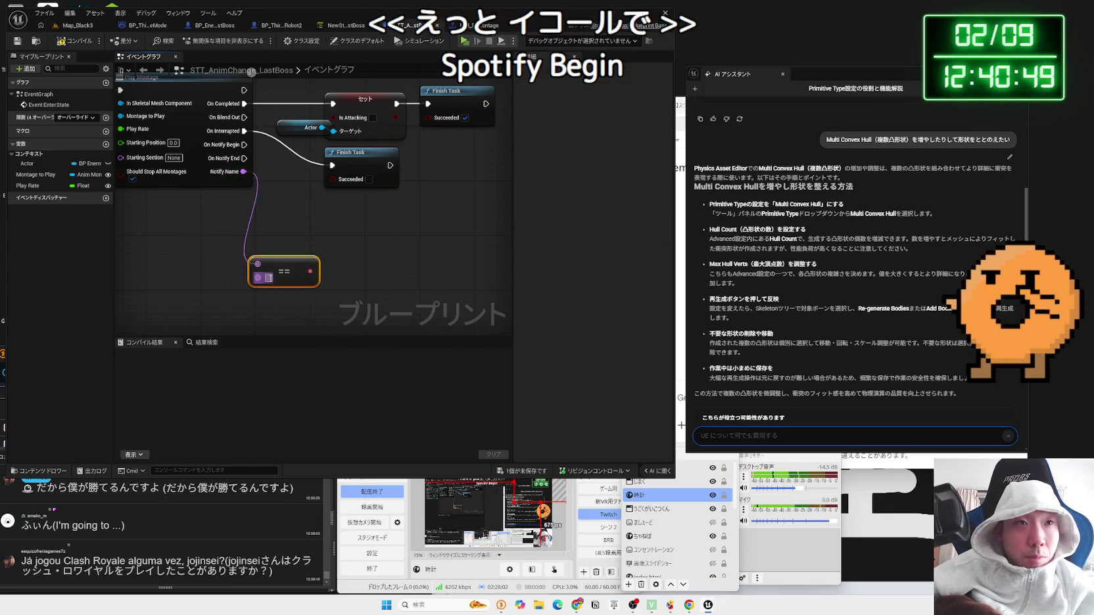
text(Head)
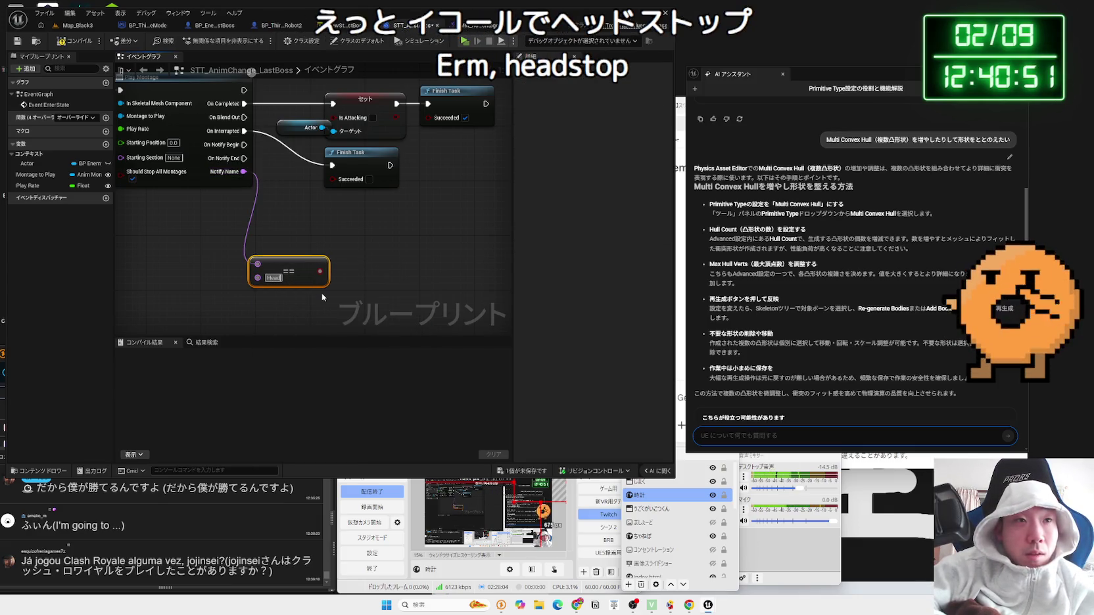
text(Star)
key(BackSpace)
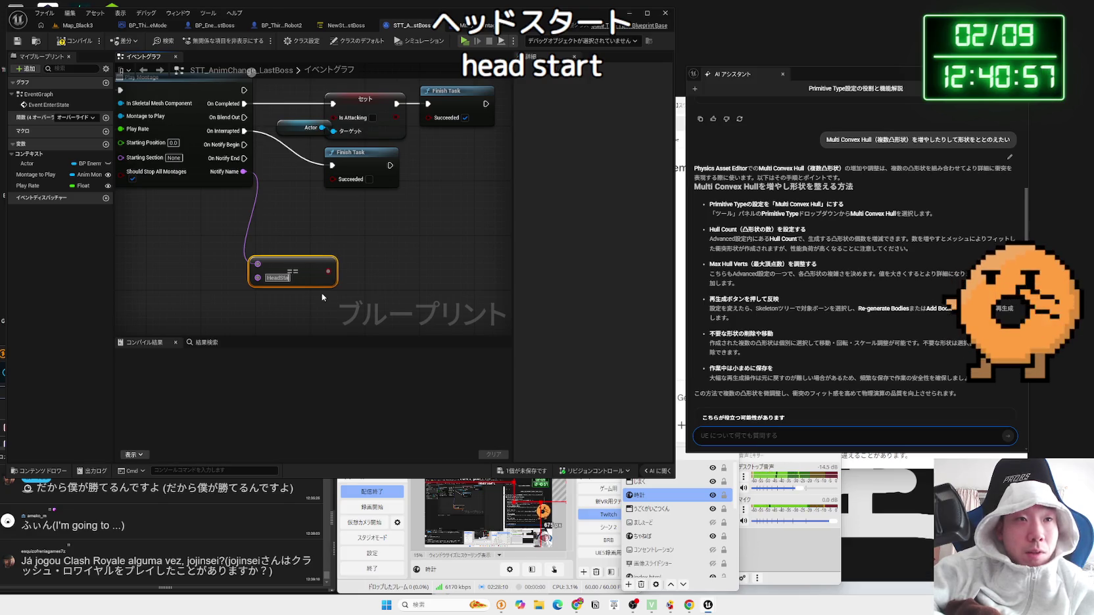
text(rt)
click(321, 293)
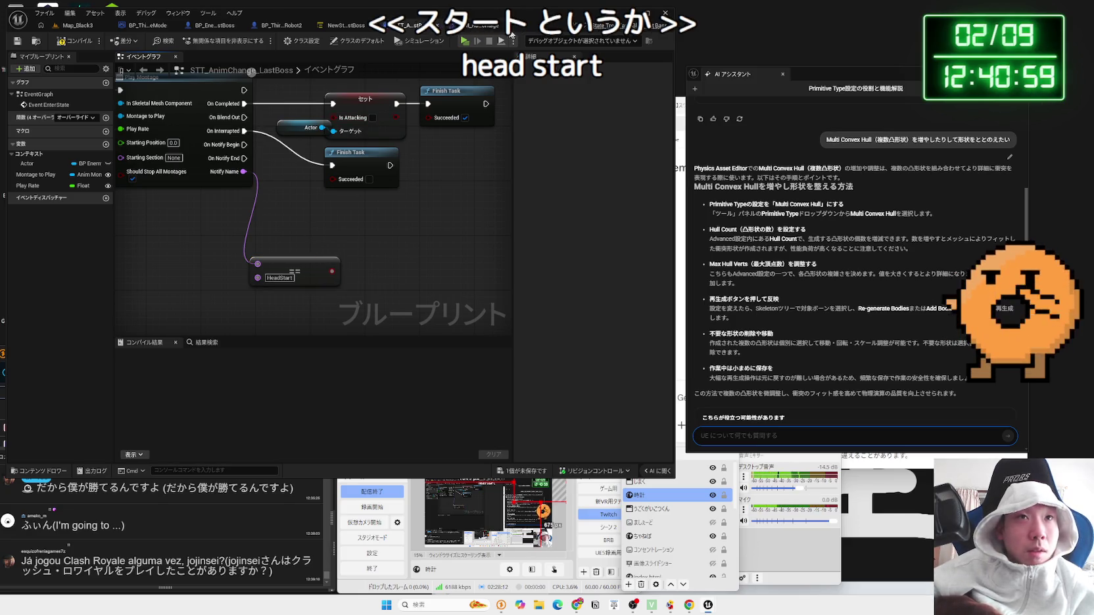
click(515, 27)
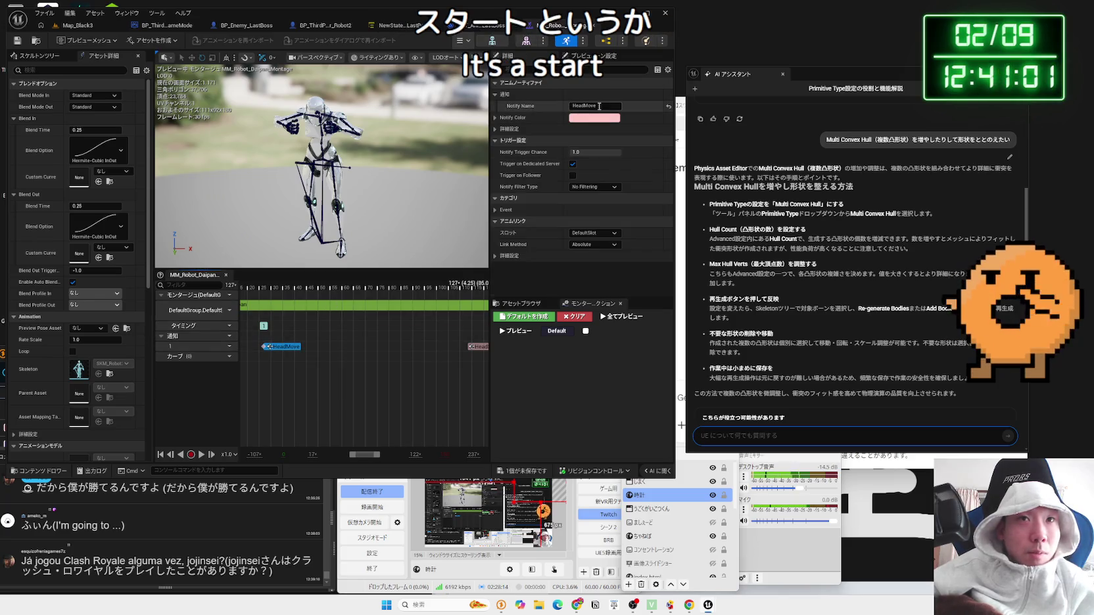
Step: Rename the montage's HeadMove notify to HeadStart and save all modified assets
double_click(599, 106)
text(HeadSta)
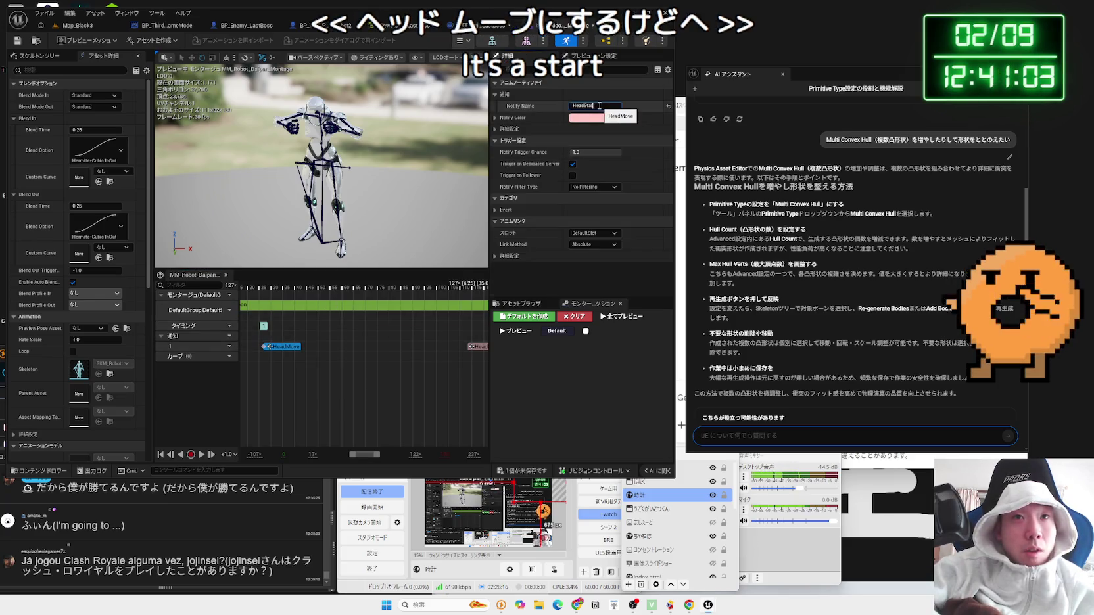
text(rt)
key(Return)
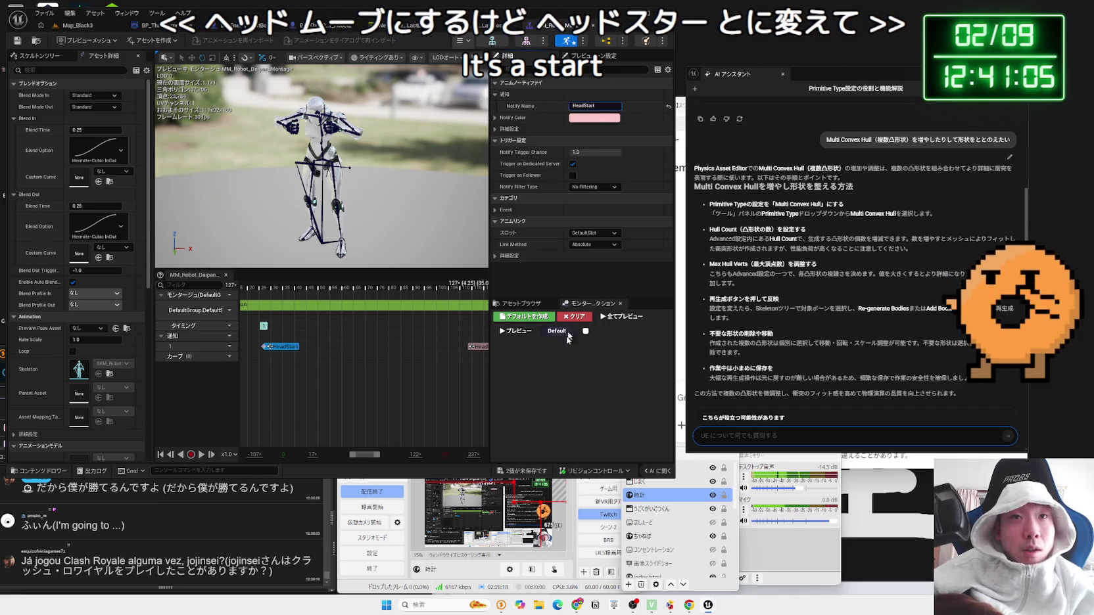
click(543, 472)
key(Return)
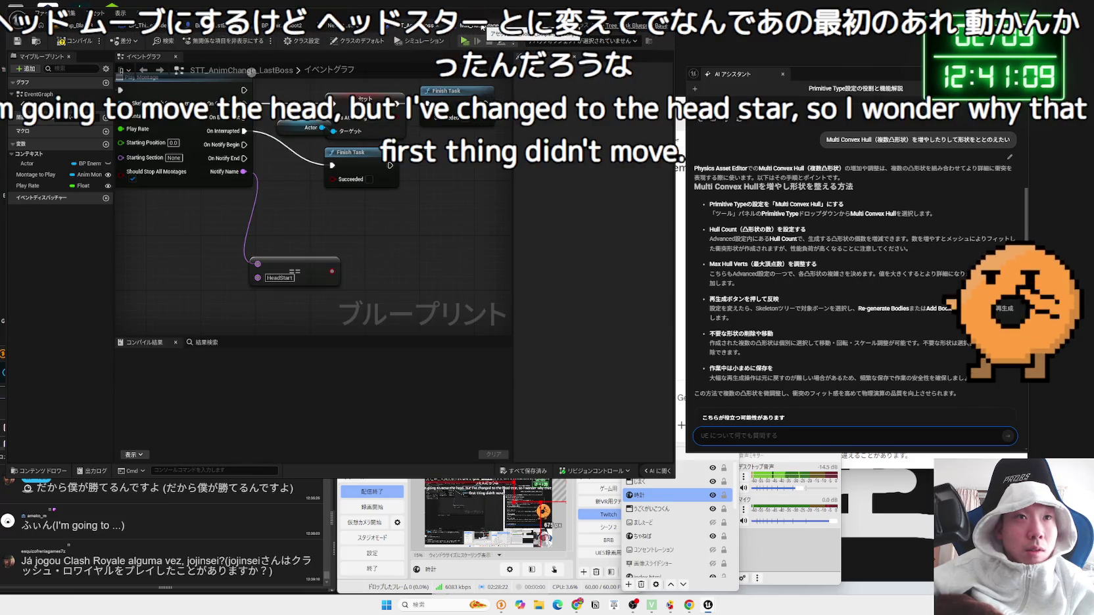
drag(332, 271, 366, 253)
Step: Add a Branch on the HeadStart check, executed from On Notify Begin
text(branch)
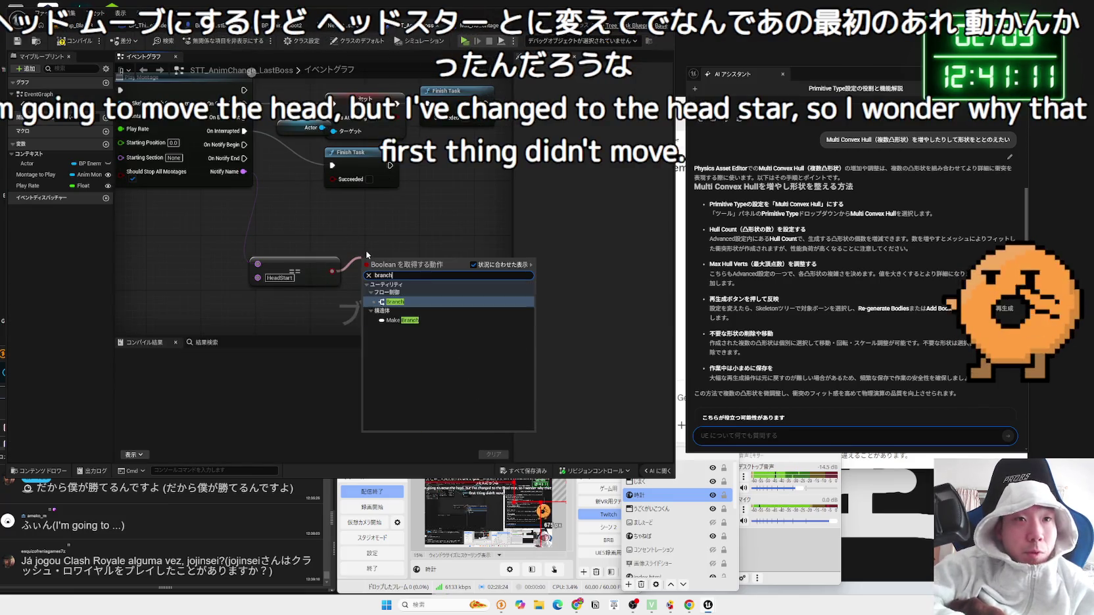
key(Return)
mouse_move(244, 144)
mouse_down()
mouse_move(359, 253)
mouse_move(368, 228)
mouse_up()
Step: Compare Notify Name with 'HeadStop' and branch on it from the first Branch's False output
drag(243, 171, 340, 320)
text(==)
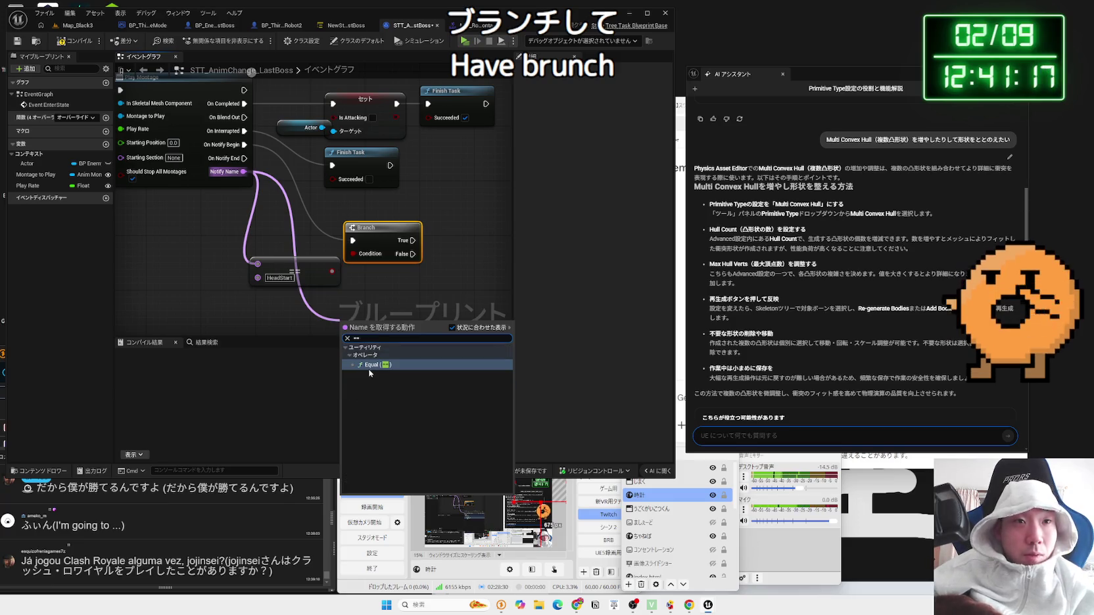
click(367, 365)
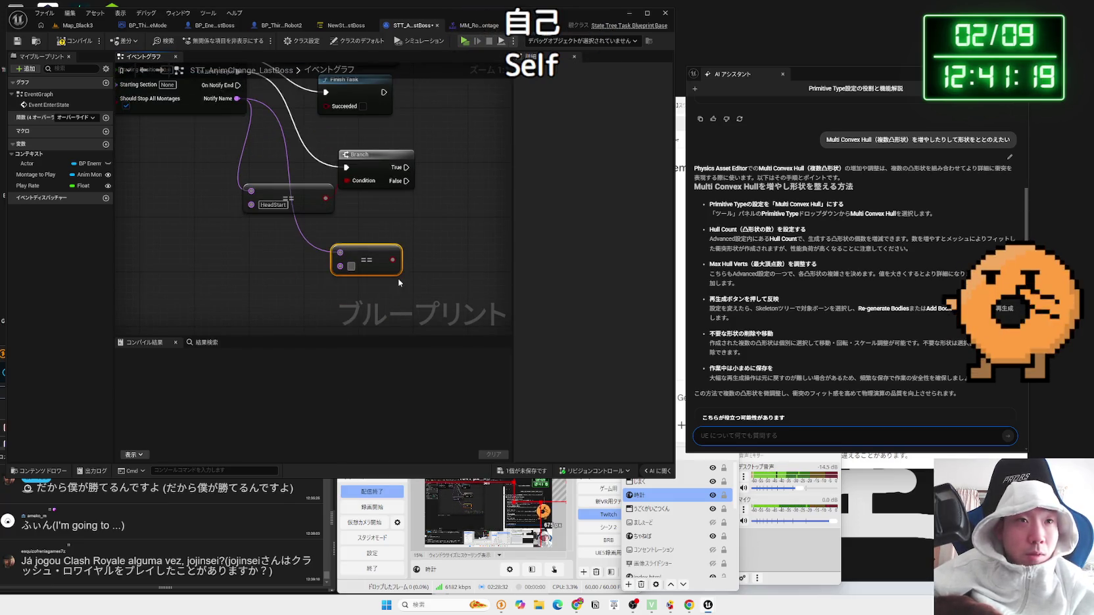
text(Head)
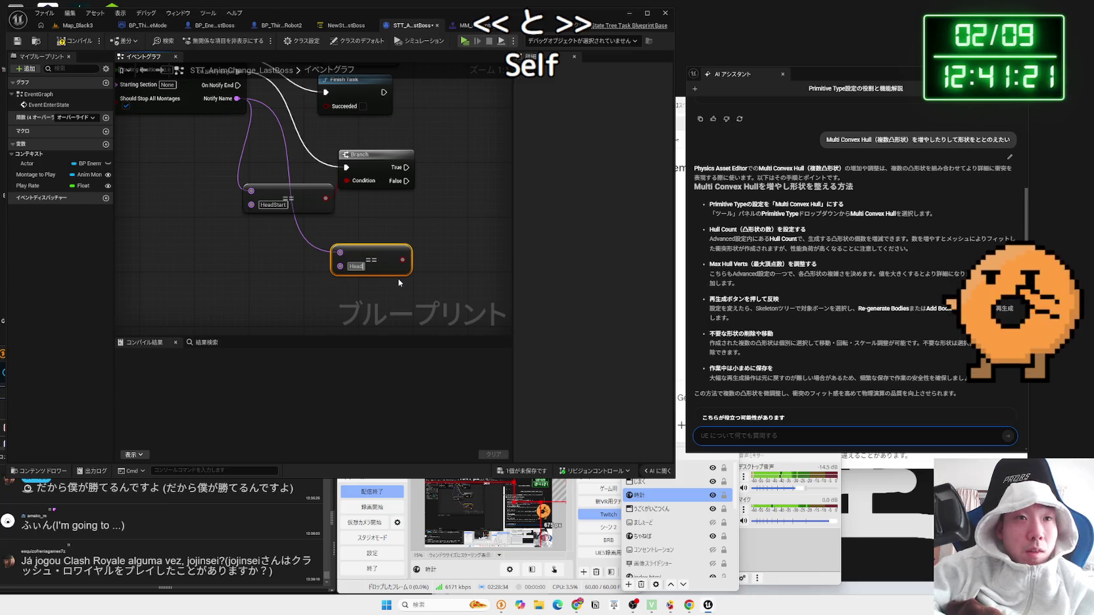
text(Stop)
drag(412, 260, 439, 255)
text(branch)
key(Return)
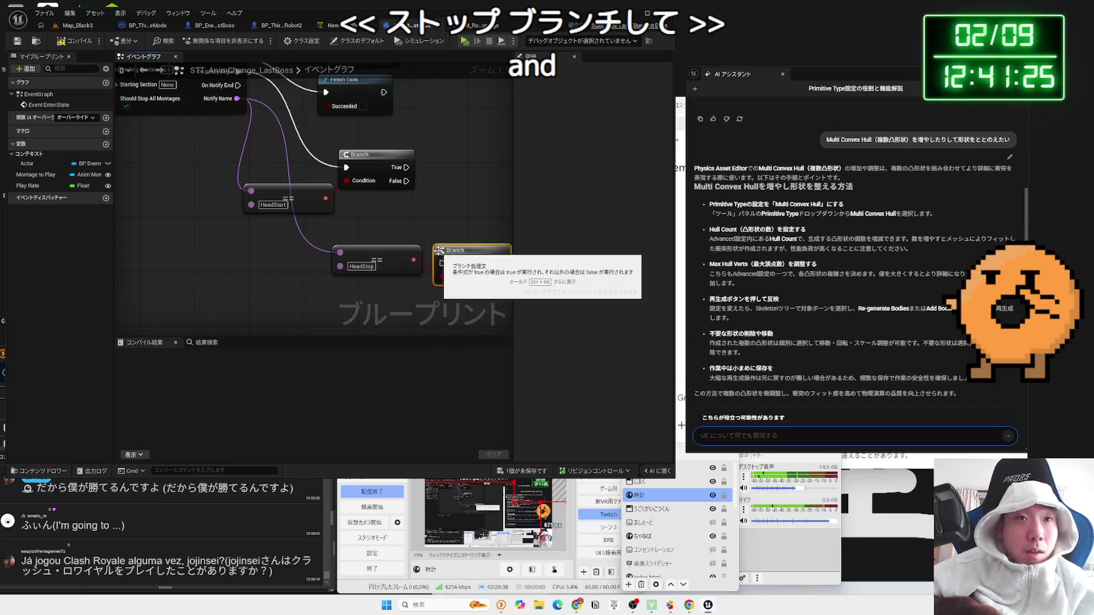
drag(406, 181, 435, 249)
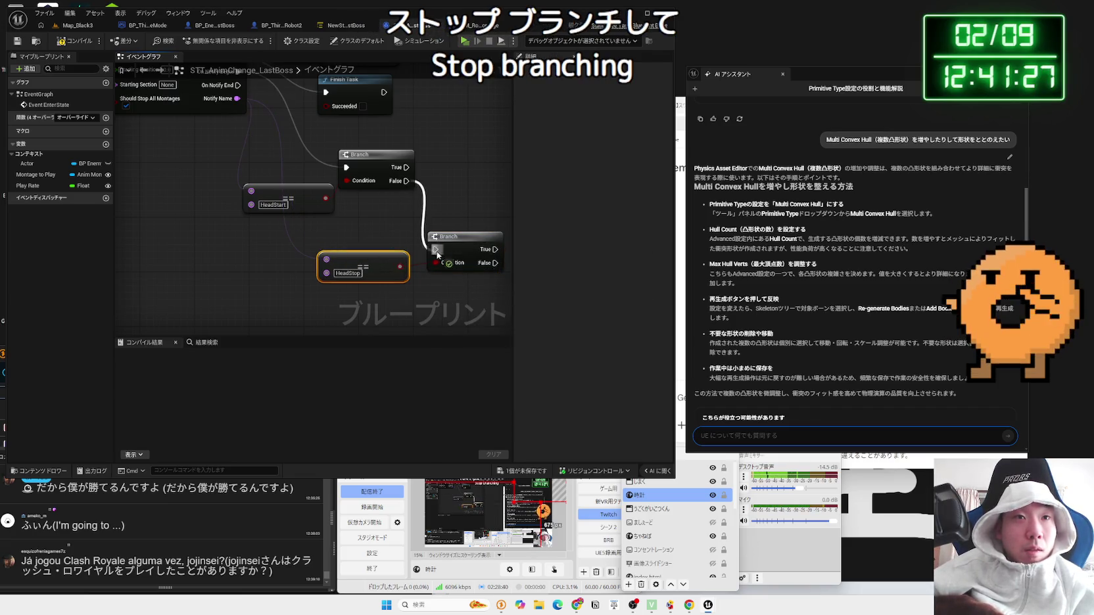